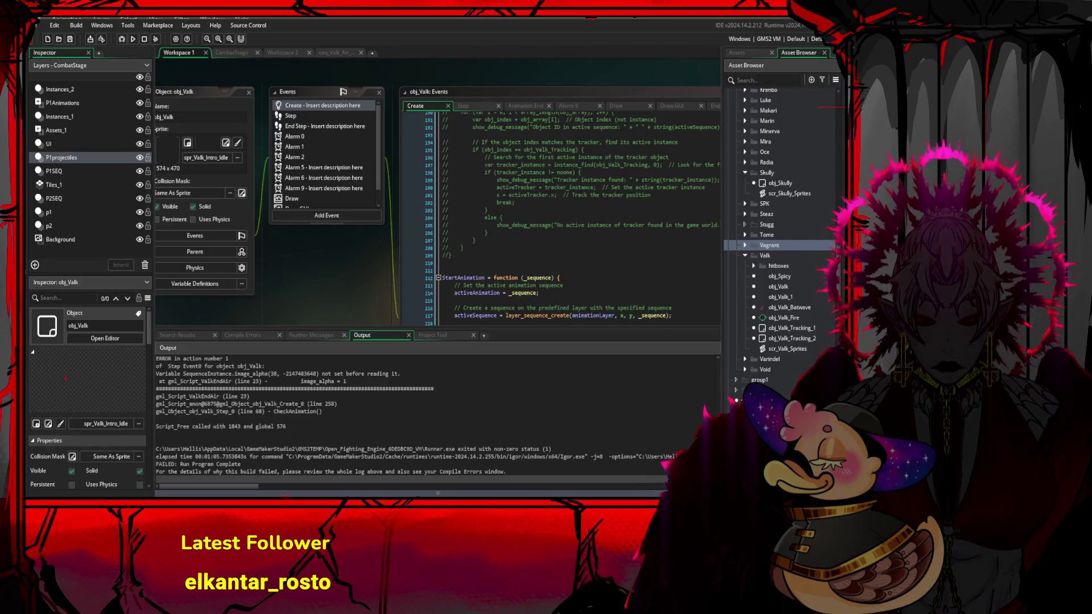
- Select the word image_alpha in the error log
scroll(323, 409, "down", 1)
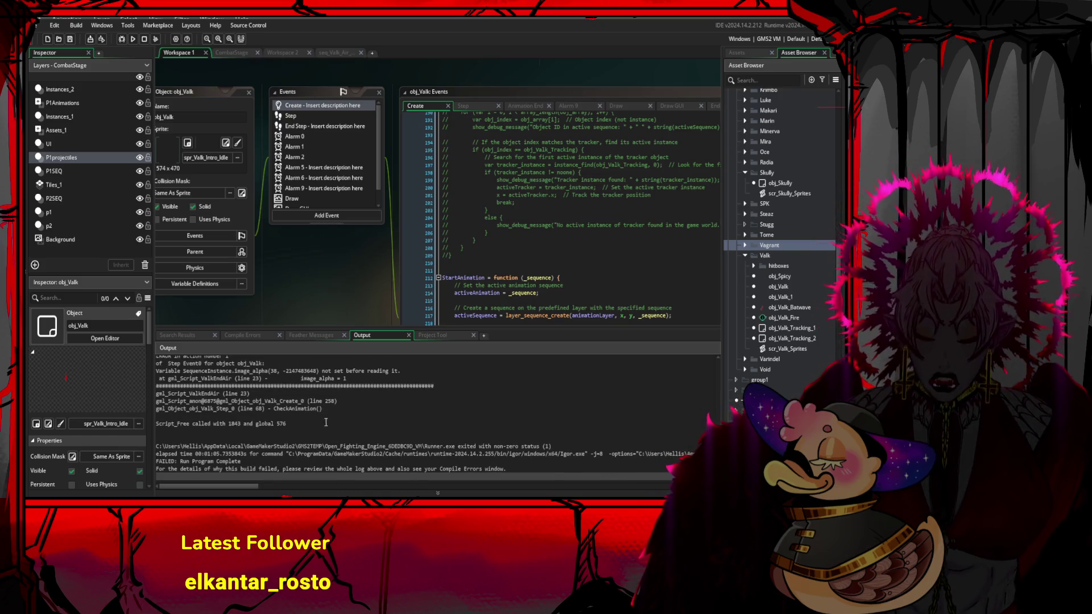
left_click(282, 371)
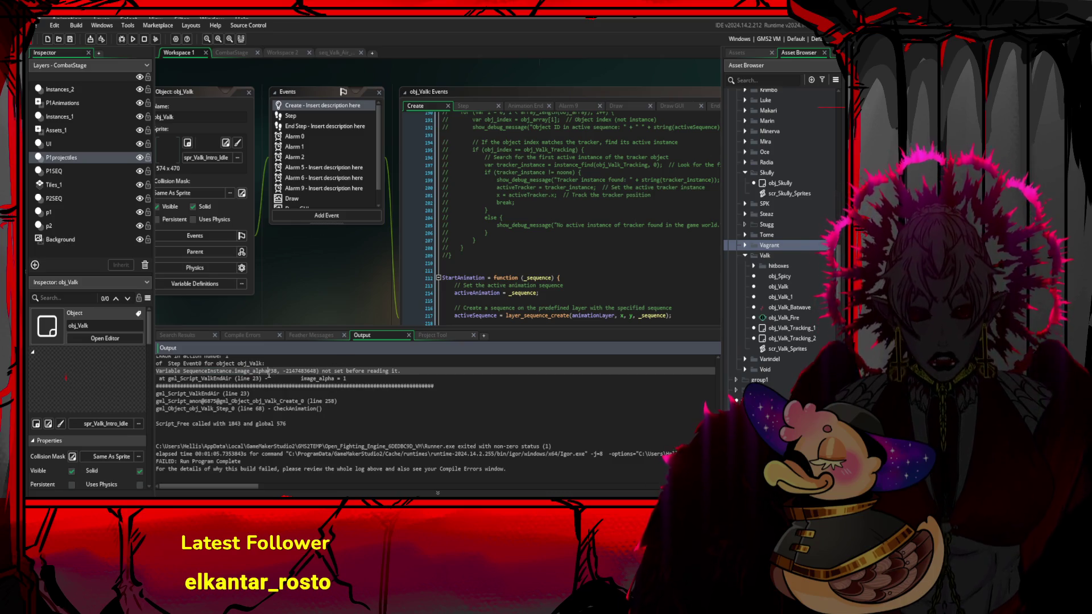
double_click(239, 371)
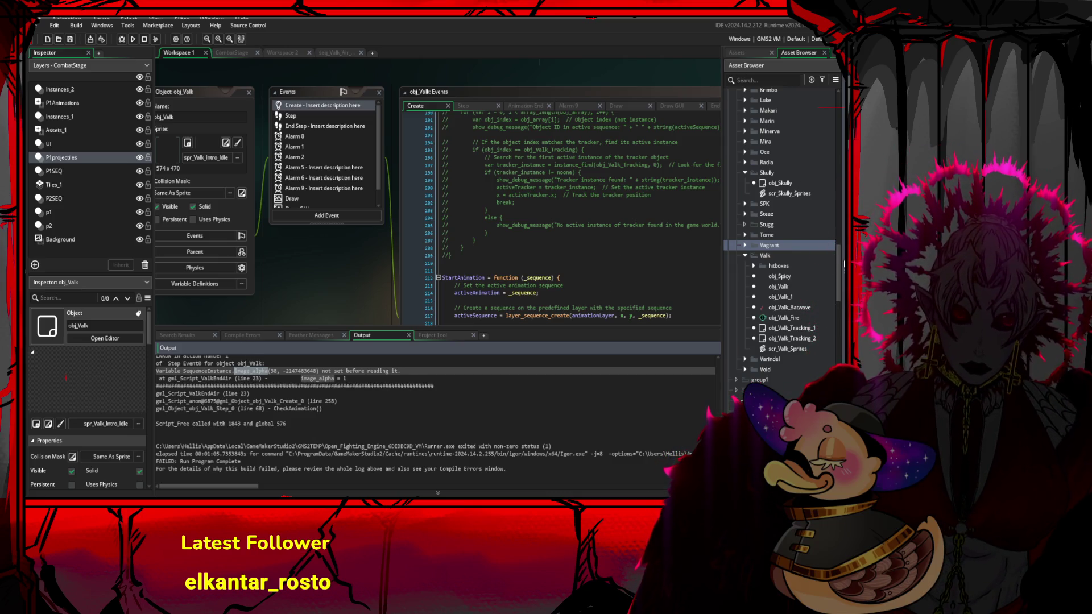
- Scroll obj_Valk's Create code up to find the P1/P2 and instance_number block
scroll(791, 250, "up", 4)
scroll(506, 243, "down", 2)
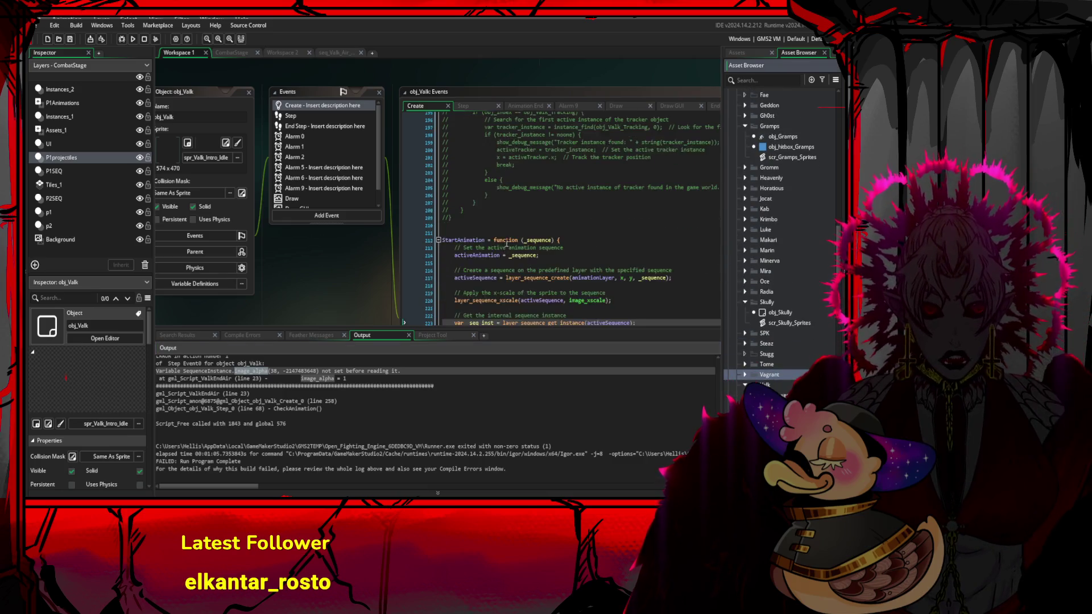
scroll(506, 244, "up", 12)
scroll(397, 330, "up", 1)
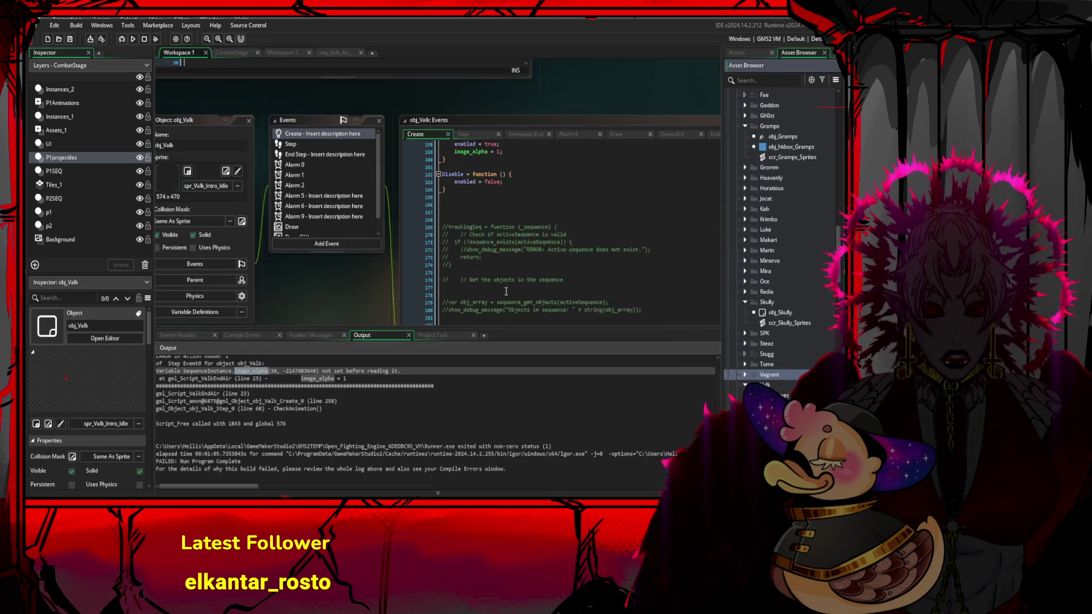
scroll(506, 292, "up", 12)
scroll(549, 238, "up", 13)
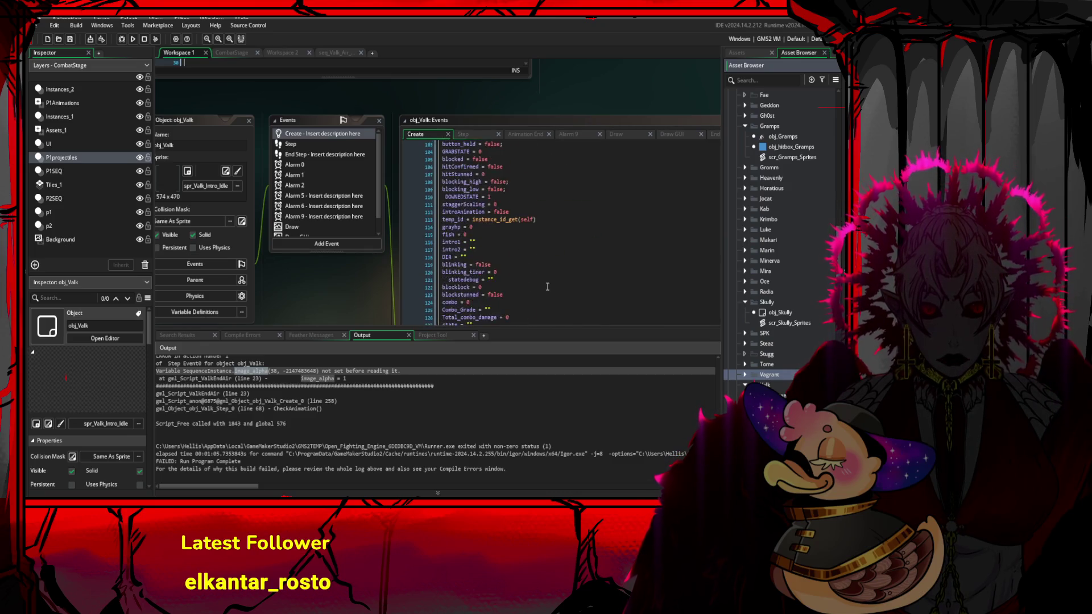
left_click(626, 231)
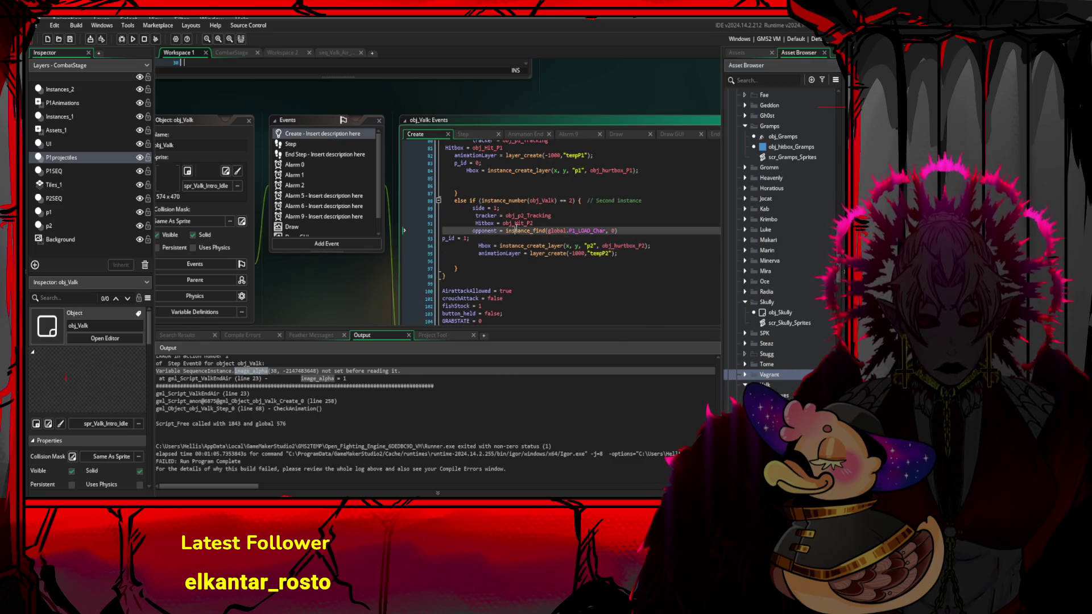
scroll(521, 227, "up", 3)
scroll(577, 211, "up", 7)
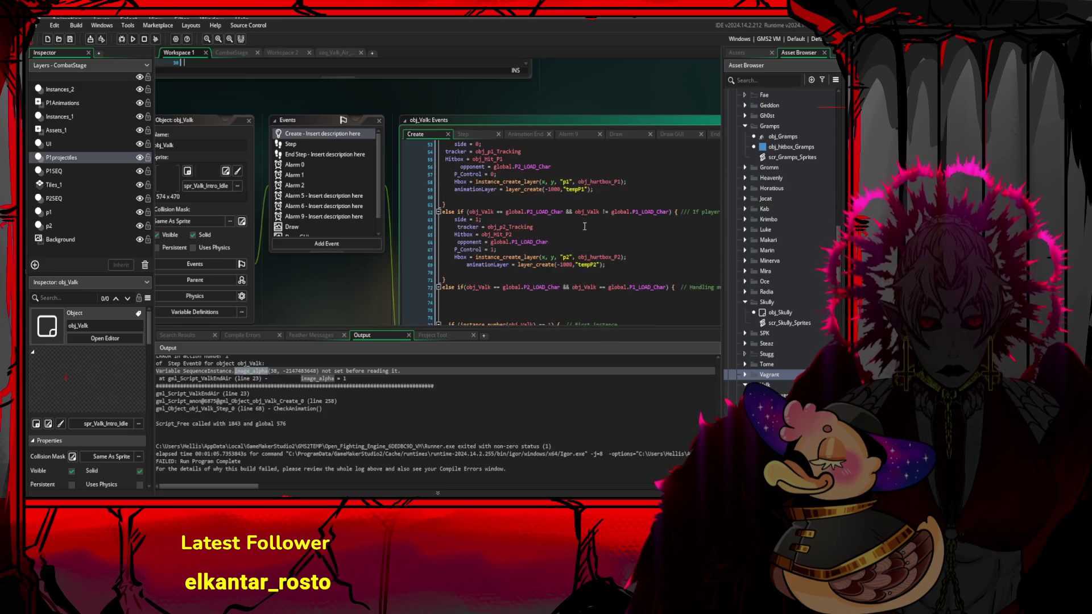
scroll(571, 197, "down", 8)
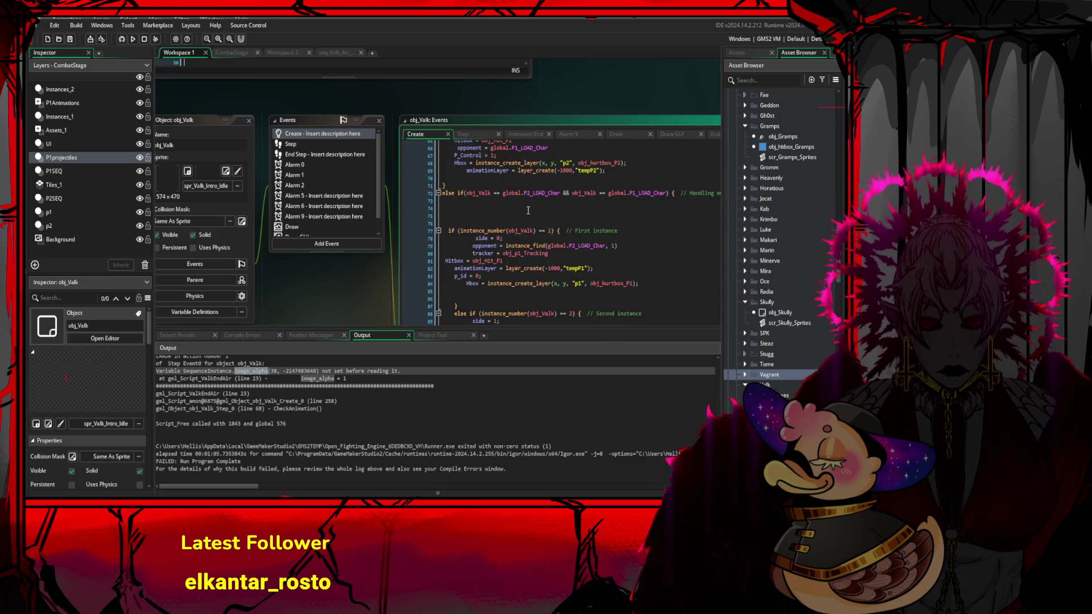
scroll(522, 211, "up", 2)
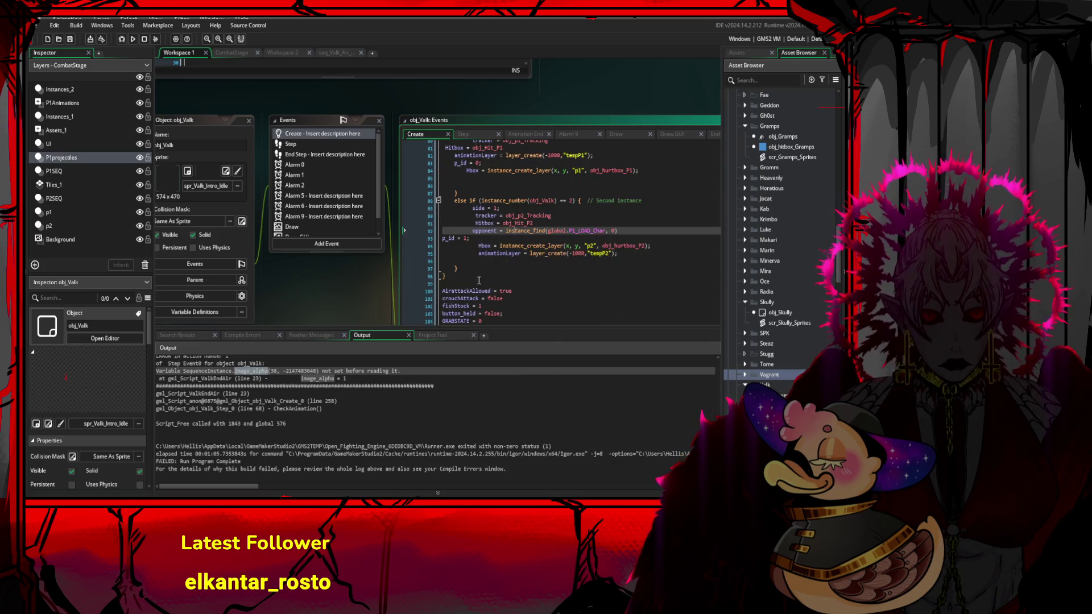
- Select the P1/P2 and instance_number if/else block in the Create code
left_click(485, 254)
key("shift+Down")
key("shift+Down")
key("shift+Down")
scroll(462, 239, "up", 8)
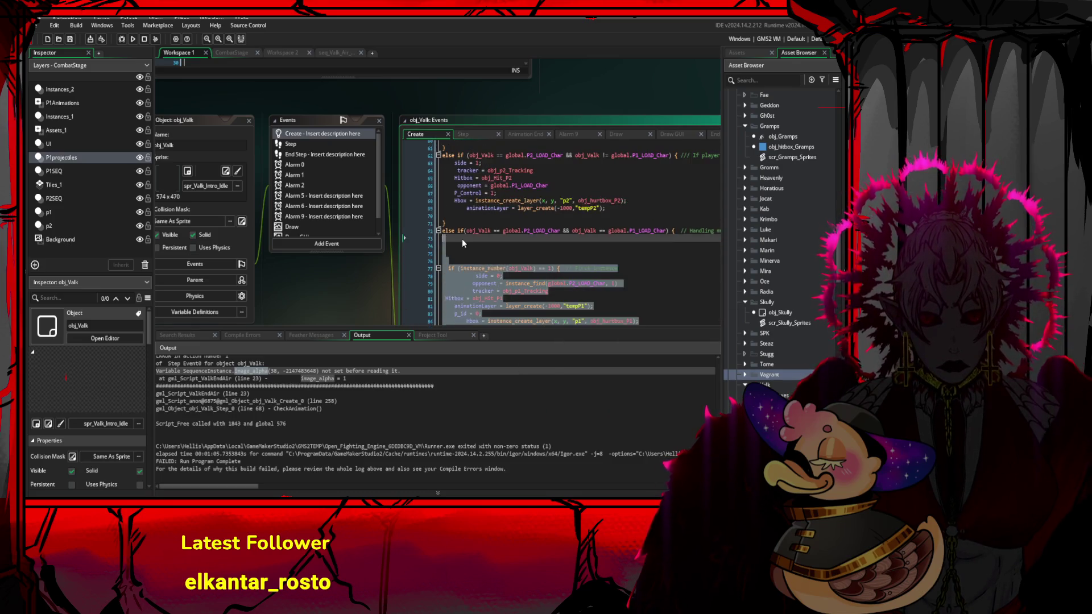
left_click(450, 217, "shift")
scroll(458, 234, "up", 2)
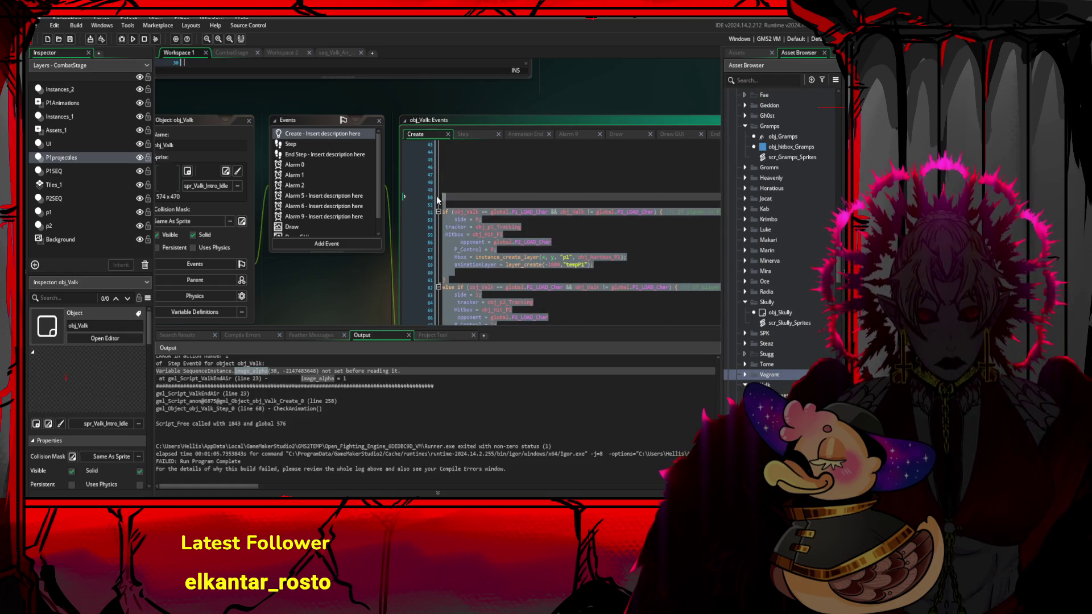
left_click(441, 211, "shift")
scroll(512, 239, "down", 10)
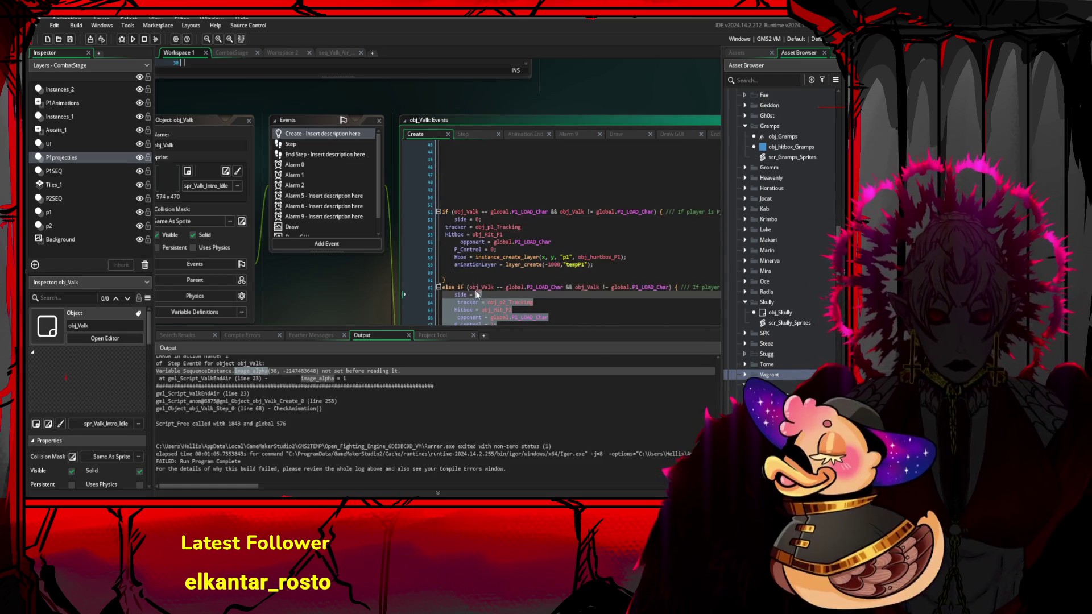
mouse_move(459, 306)
left_mouse_down()
mouse_move(474, 244)
mouse_move(433, 166)
mouse_move(447, 176)
mouse_move(437, 183)
left_mouse_up()
scroll(472, 264, "down", 2)
left_click(474, 260)
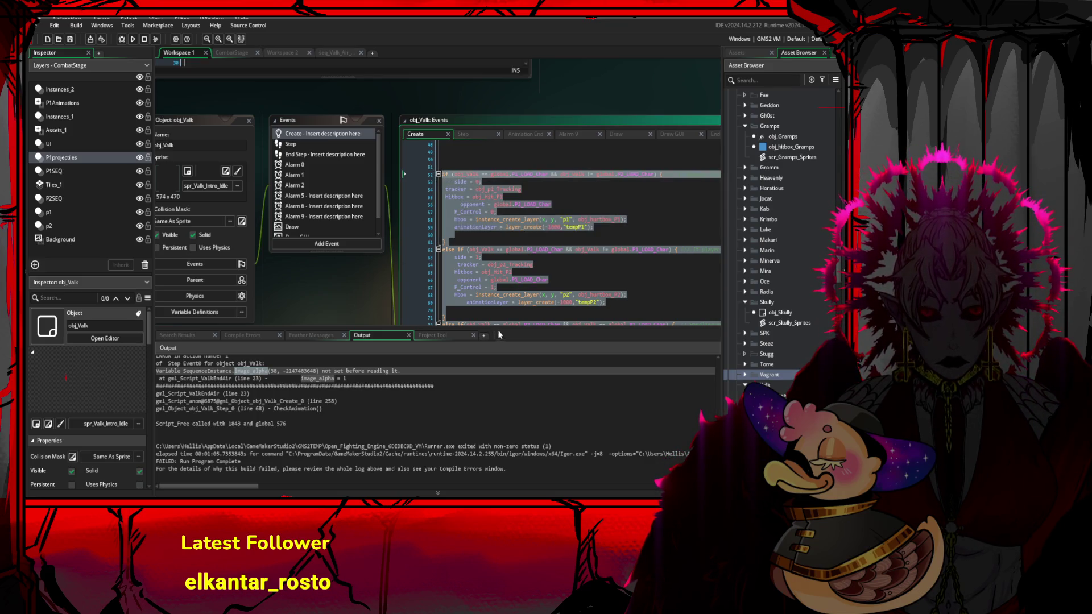
- Undo a stray typed 'i' and scroll the Asset Browser down to the scripts
type("i")
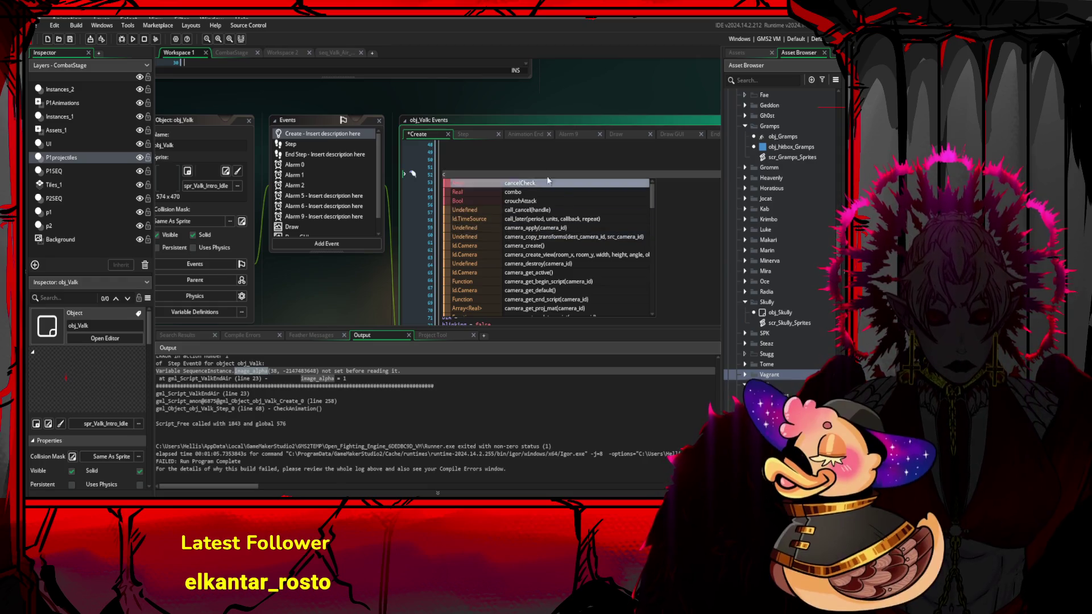
key("ctrl+z")
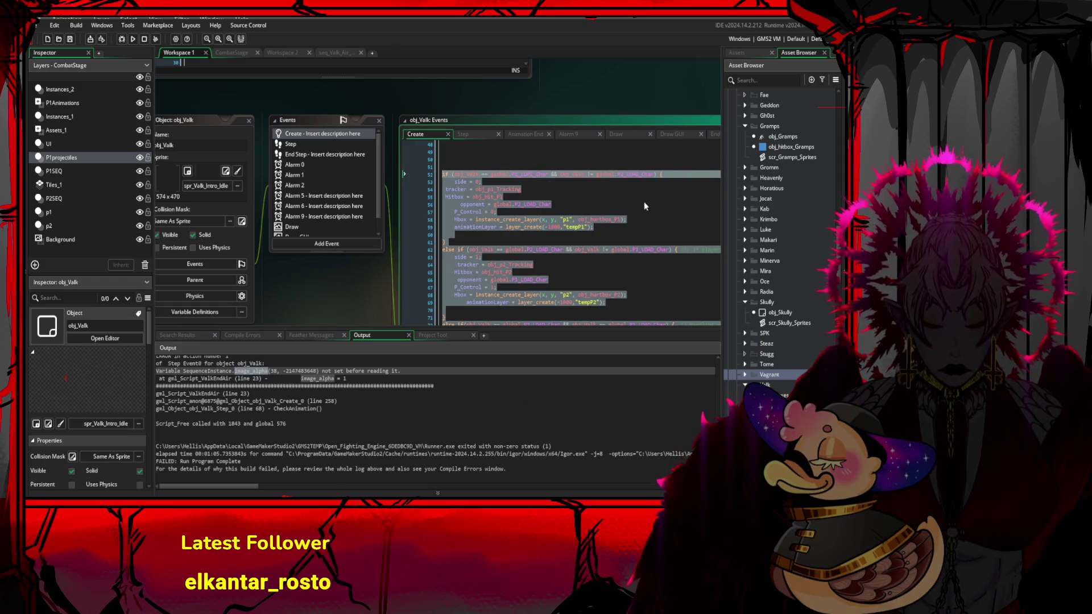
scroll(787, 368, "down", 6)
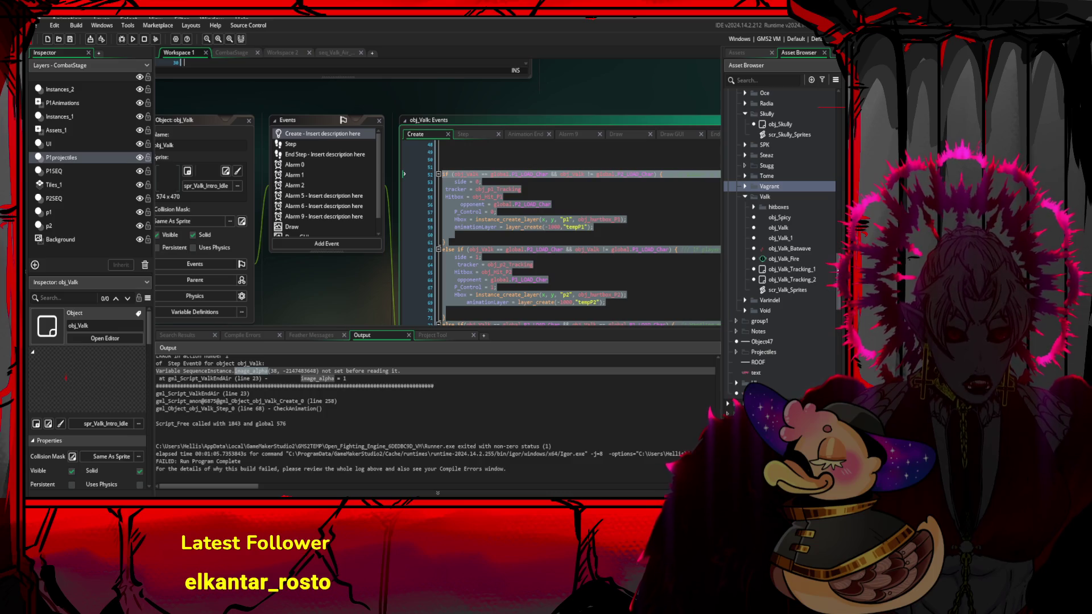
left_click_drag(840, 264, 844, 338)
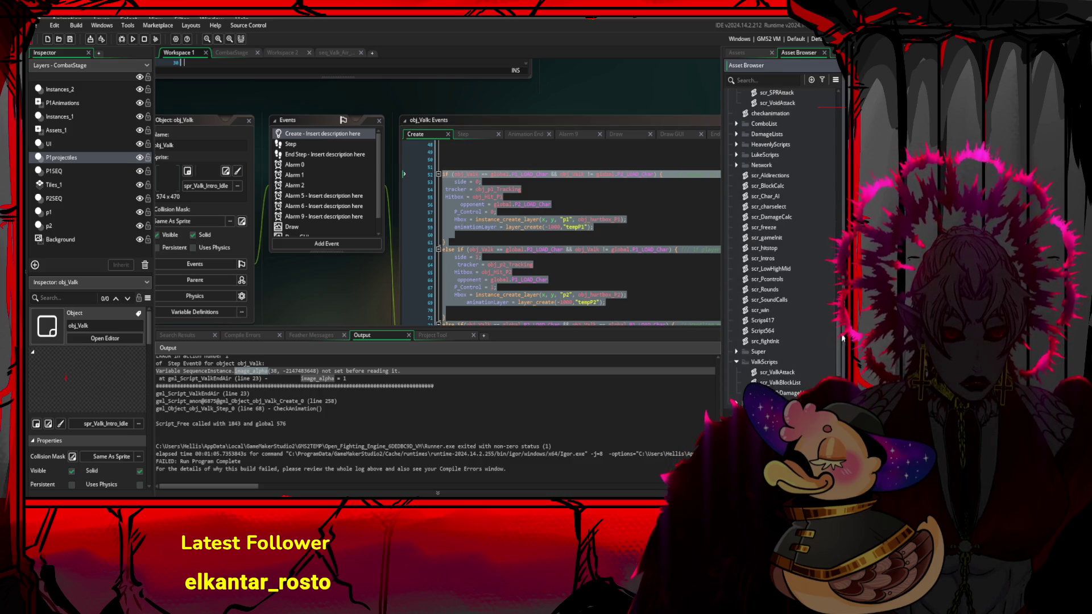
- Paste the copied player-check block into ValkEndAir in scr_ValkAttack
double_click(777, 372)
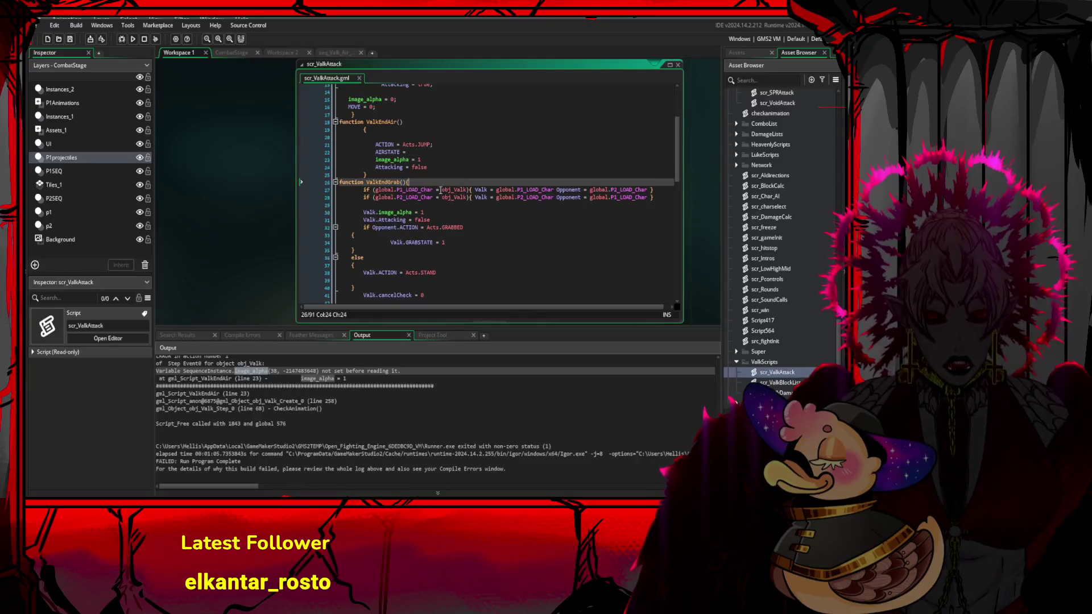
left_click(436, 176)
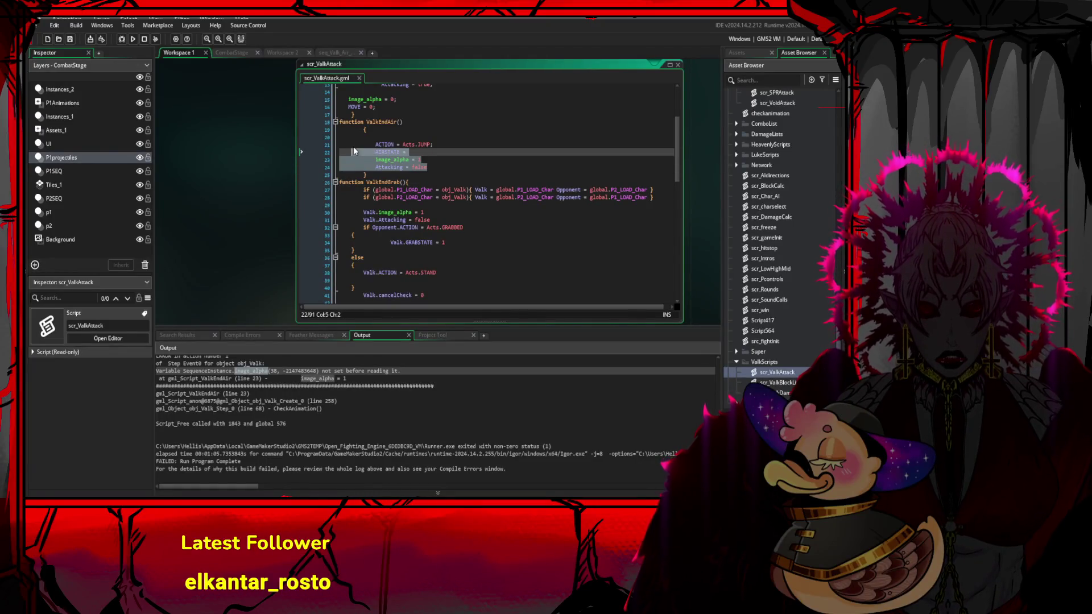
left_click(403, 136)
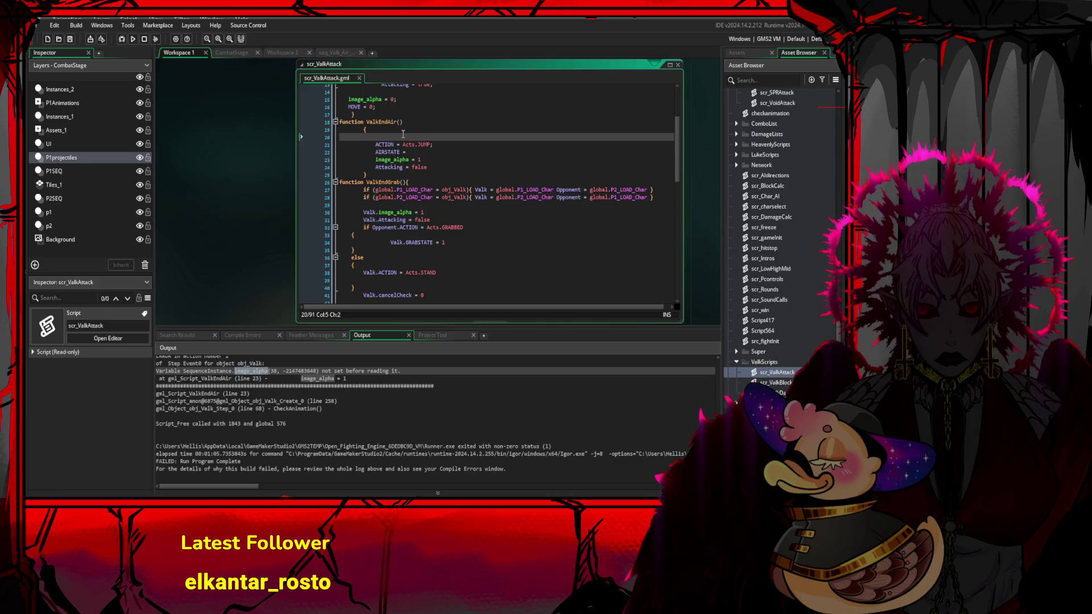
key("ctrl+v")
- Delete the bodies of the first-instance and second-instance branches
left_click_drag(341, 197, 247, 146)
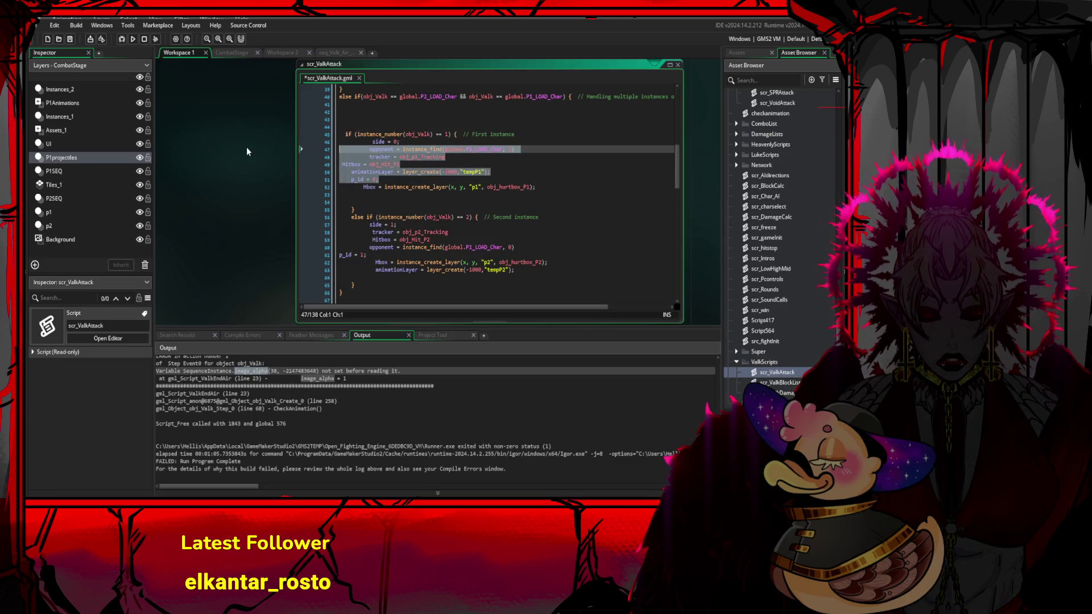
left_click_drag(341, 197, 326, 142)
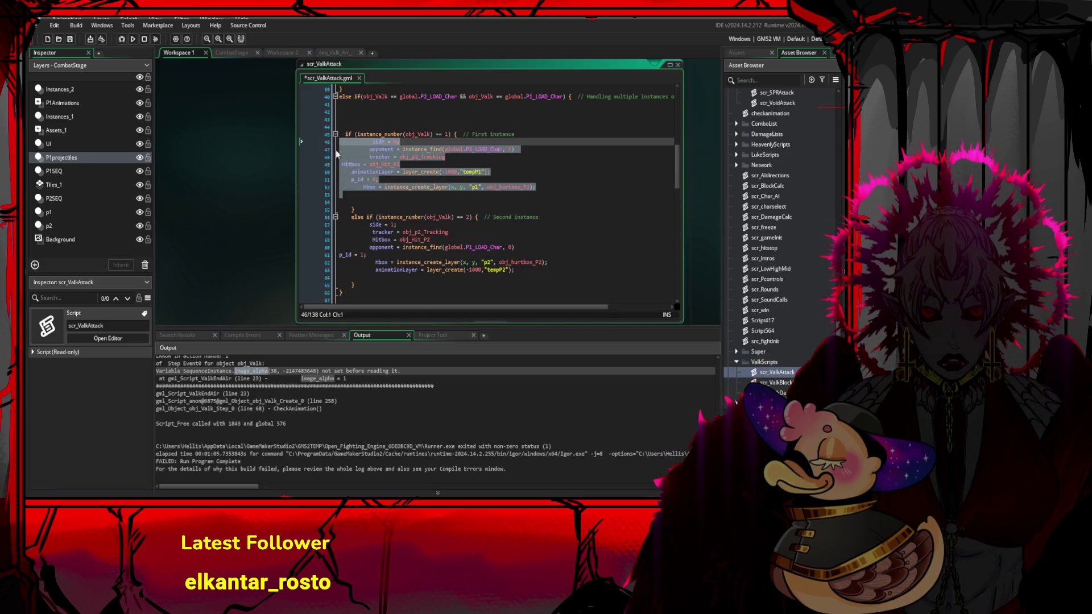
key("Delete")
left_click_drag(340, 217, 298, 159)
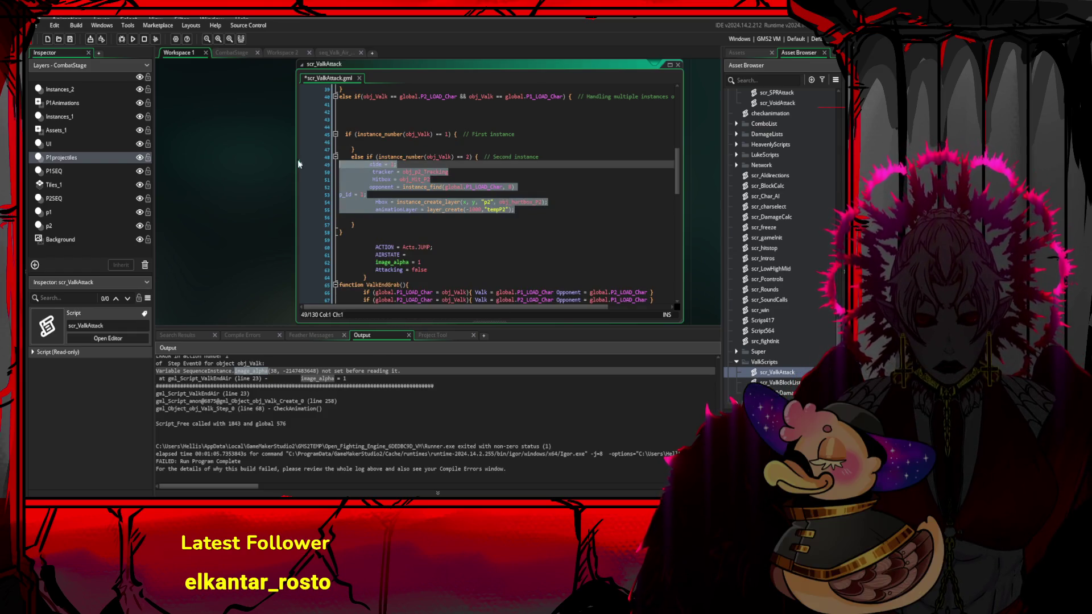
key("Delete")
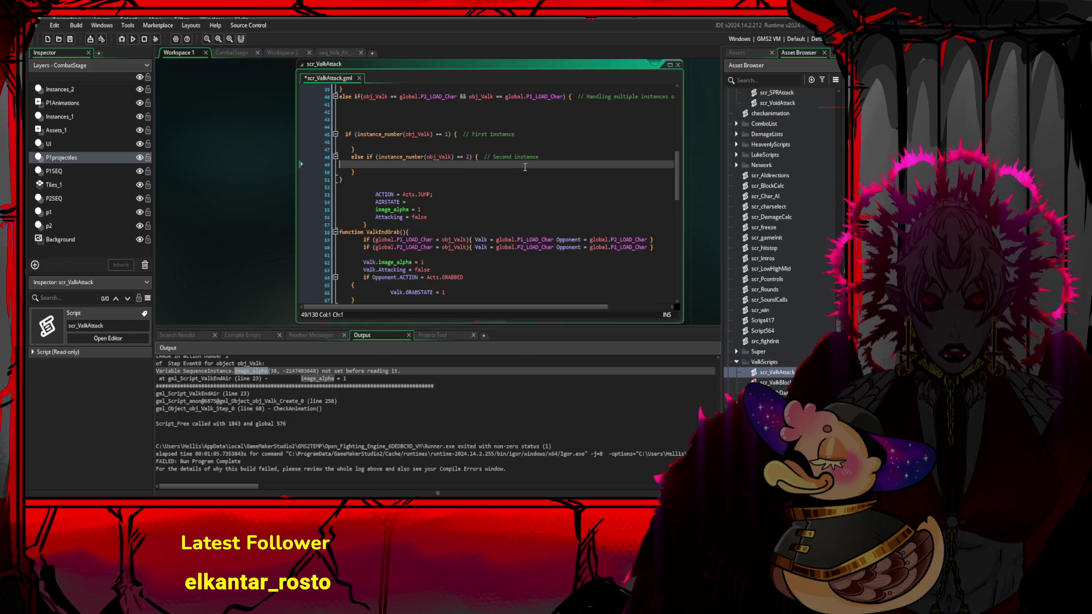
- Empty the P2 branch body and mark the remaining branch lines
scroll(525, 168, "up", 3)
left_click(473, 232)
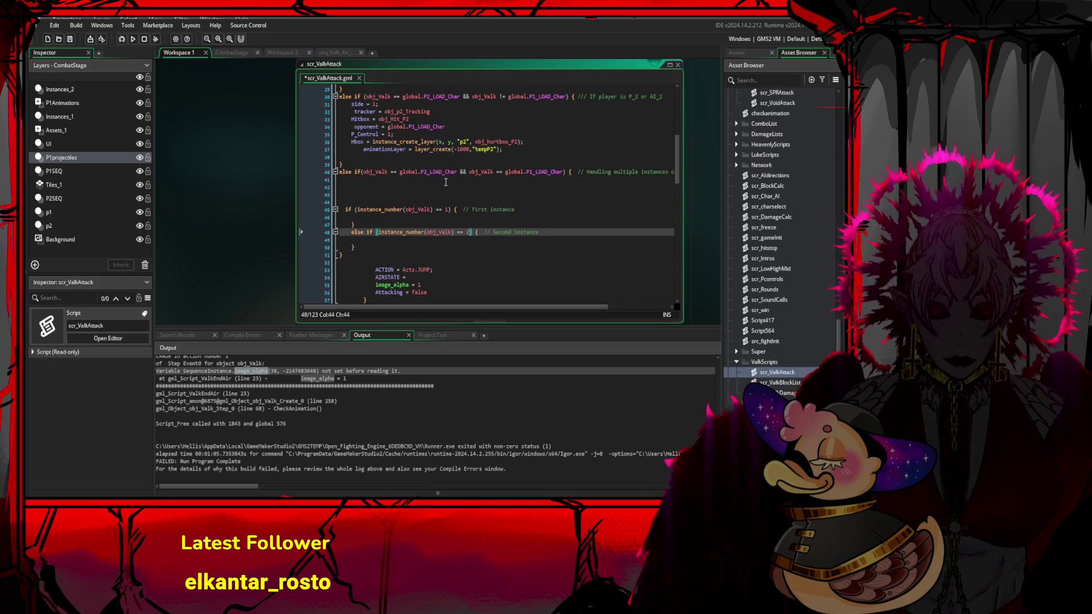
mouse_move(449, 154)
left_mouse_down()
mouse_move(471, 146)
mouse_move(336, 104)
left_mouse_up()
key("Delete")
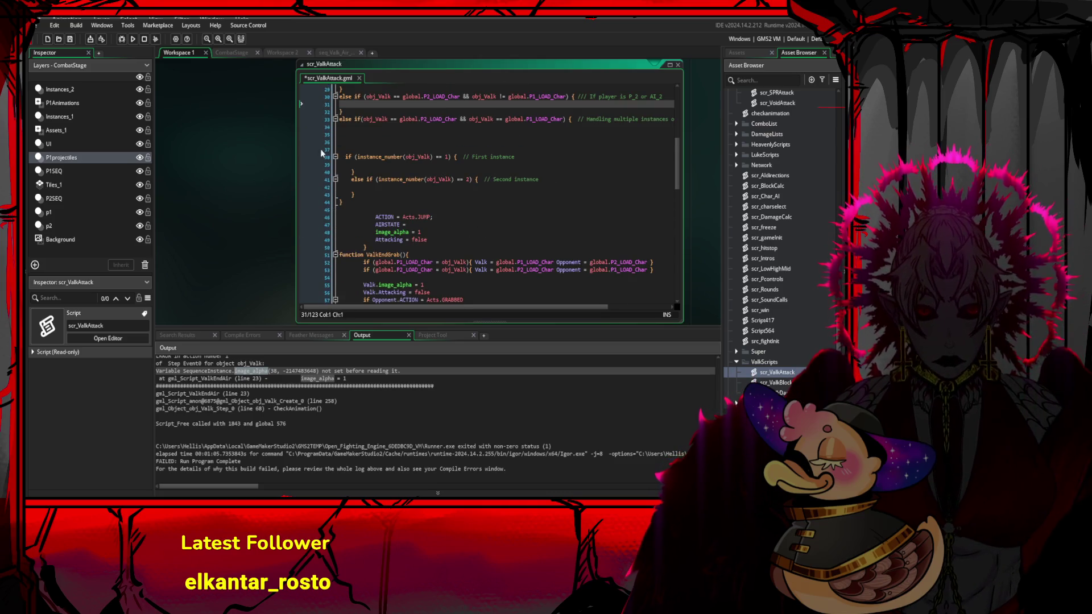
scroll(522, 194, "up", 3)
scroll(522, 195, "up", 2)
left_click_drag(341, 214, 312, 161)
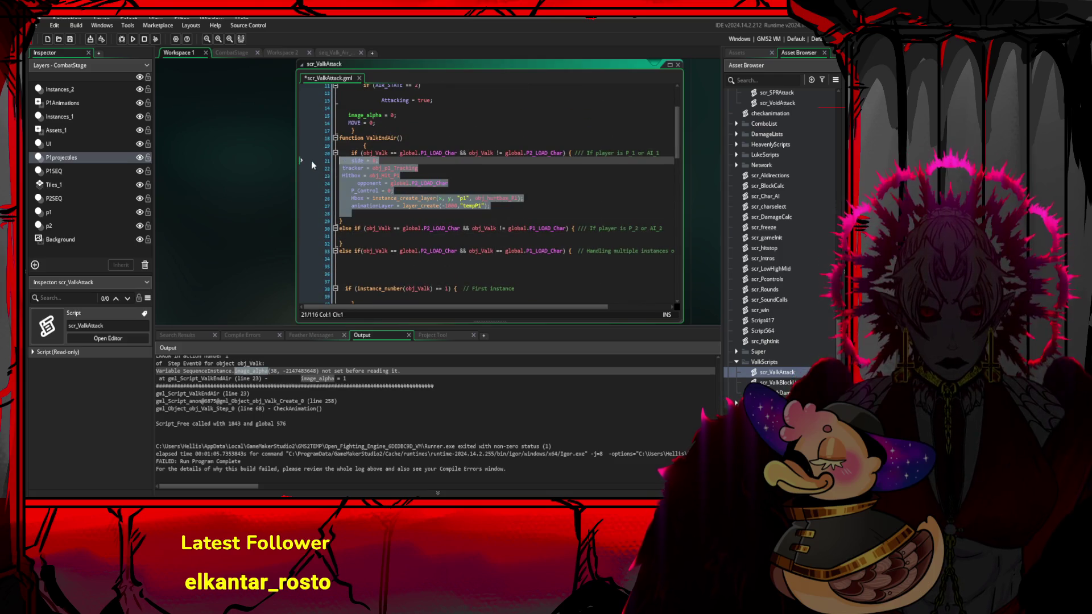
- Delete the first player branch's body, leaving an empty line inside it
key("Delete")
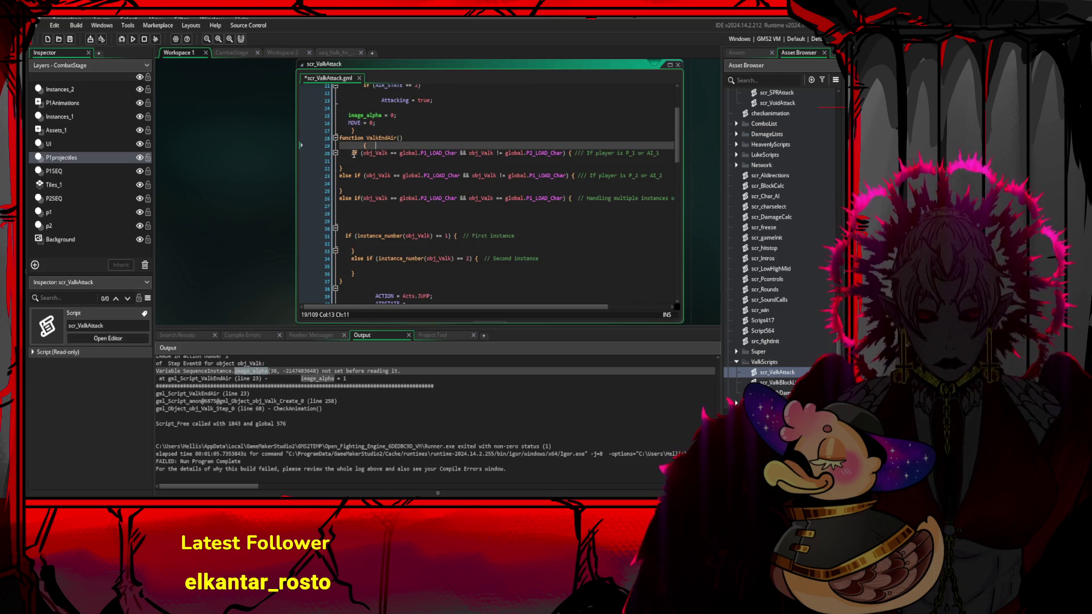
left_click(351, 153)
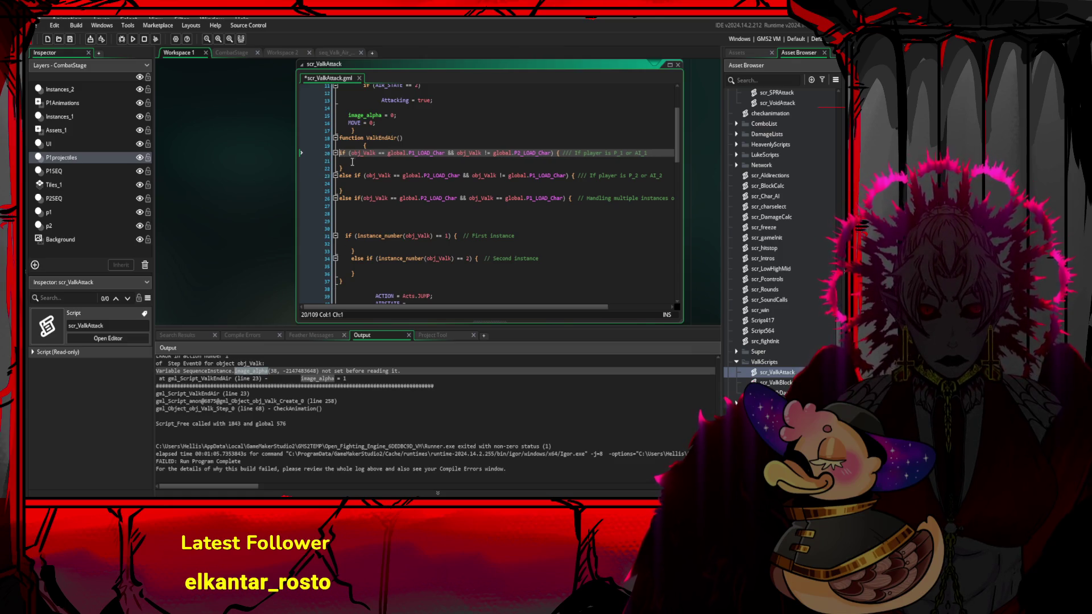
left_click(441, 190)
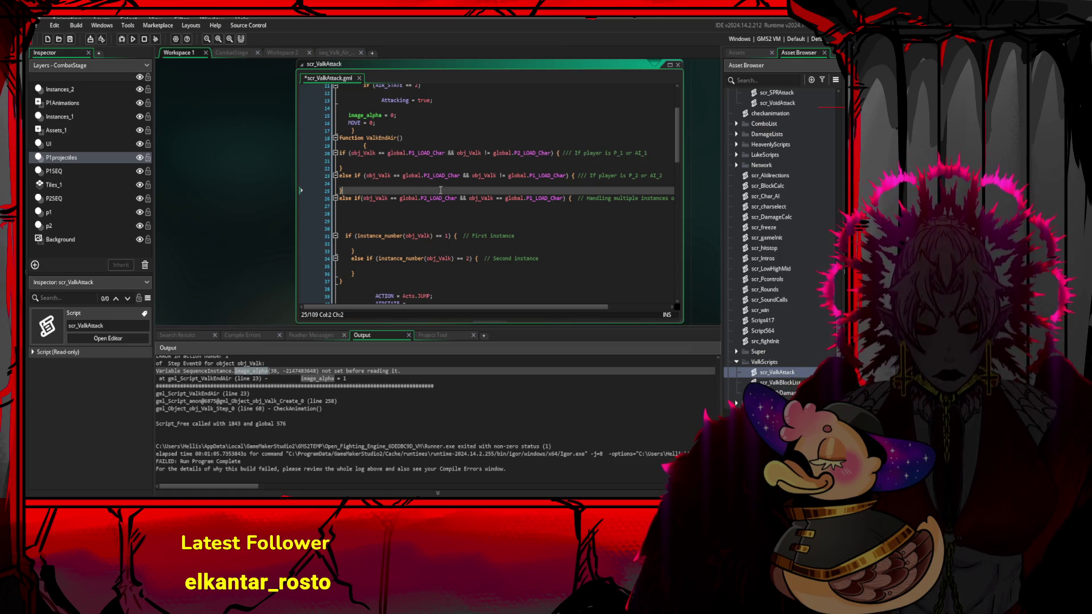
left_click(501, 168)
left_click(497, 162)
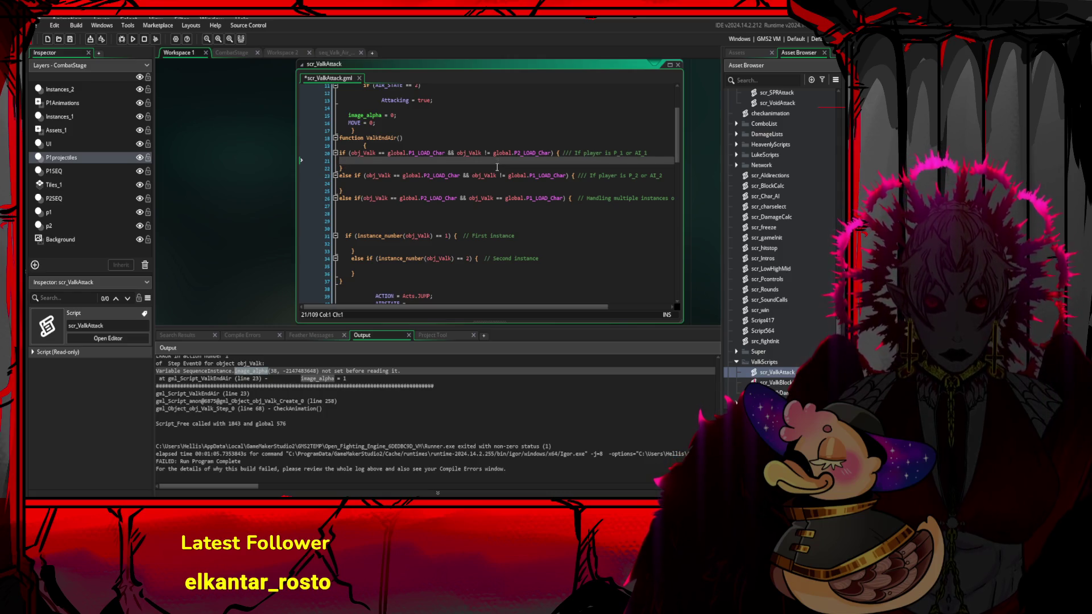
key("ctrl+space")
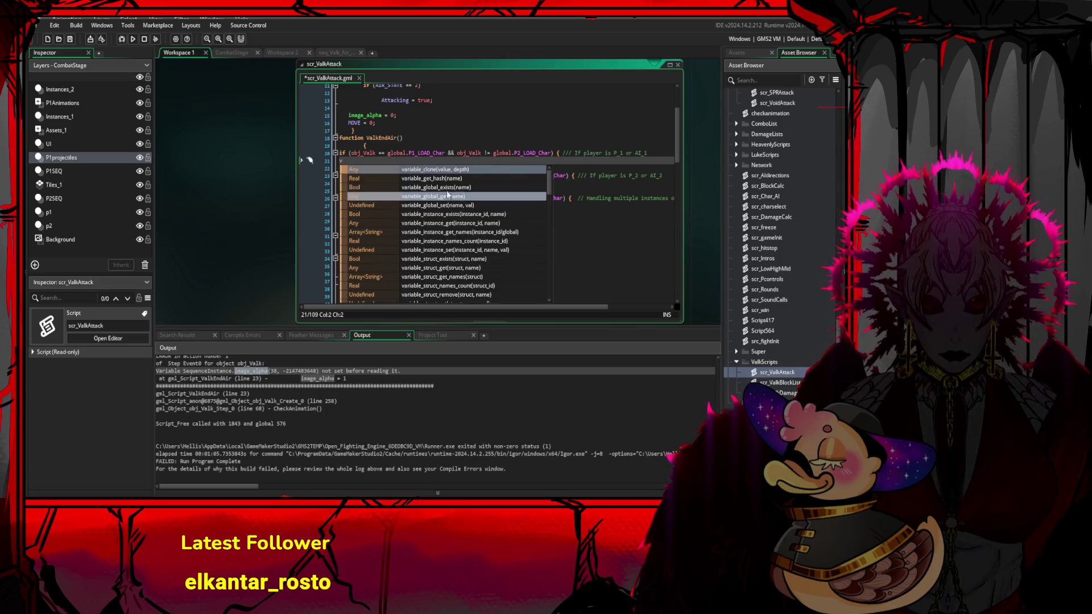
key("Escape")
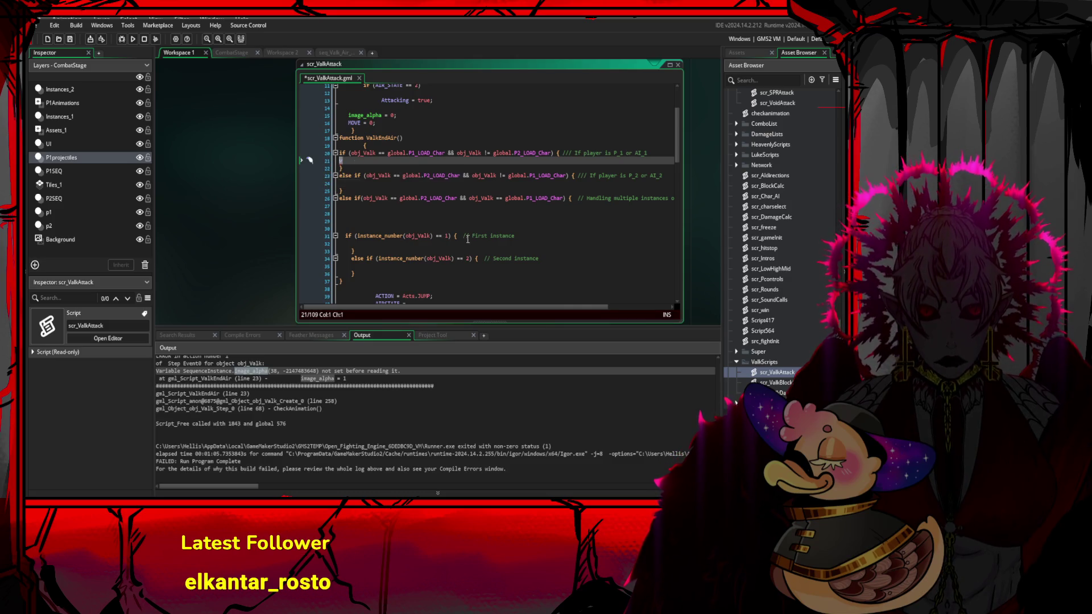
- Start the 'Valk =' assignment in the P1 branch, referencing global.P1_LOAD_Char
scroll(415, 217, "down", 1)
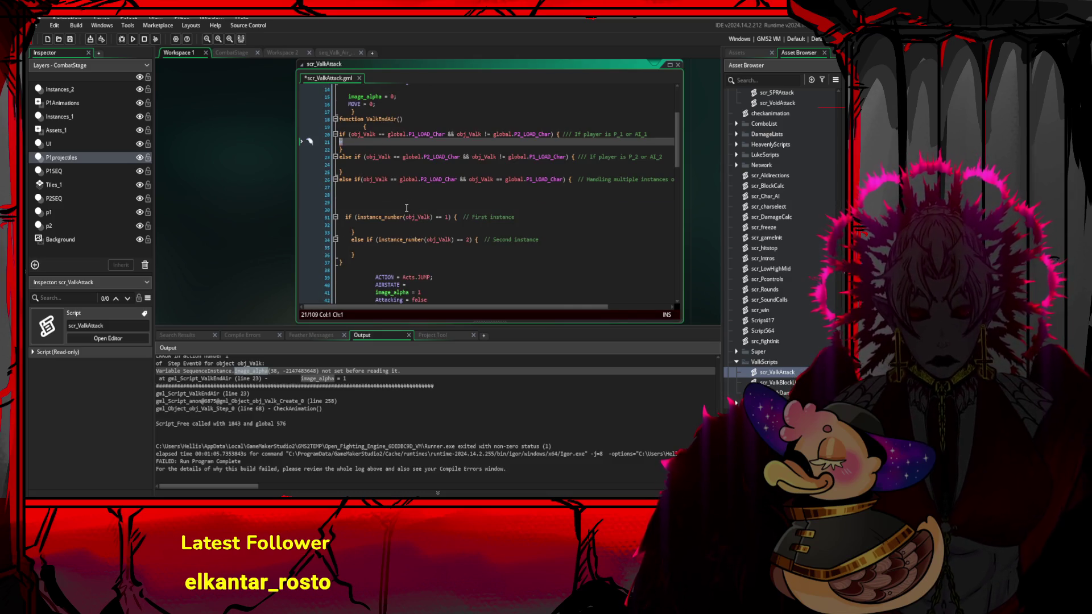
type("Val")
key("BackSpace")
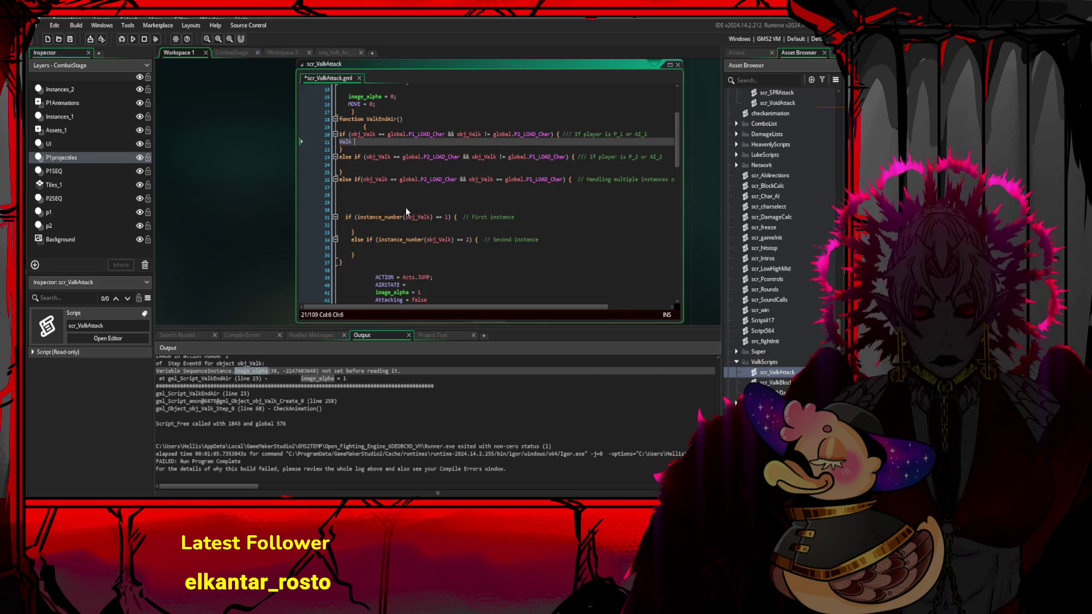
type("a")
key("BackSpace")
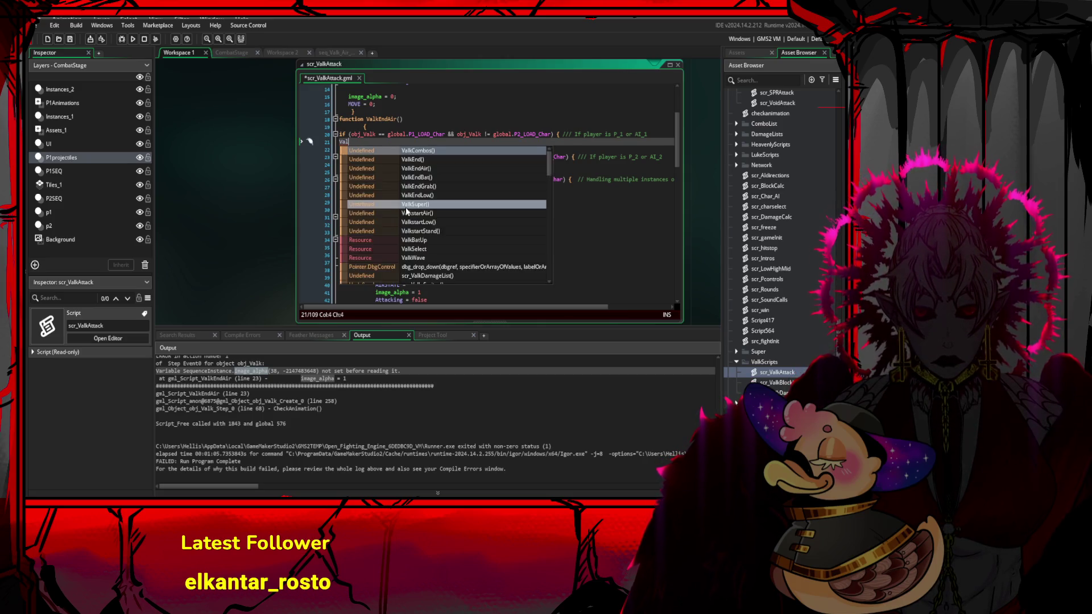
type("l")
key("BackSpace")
type("k")
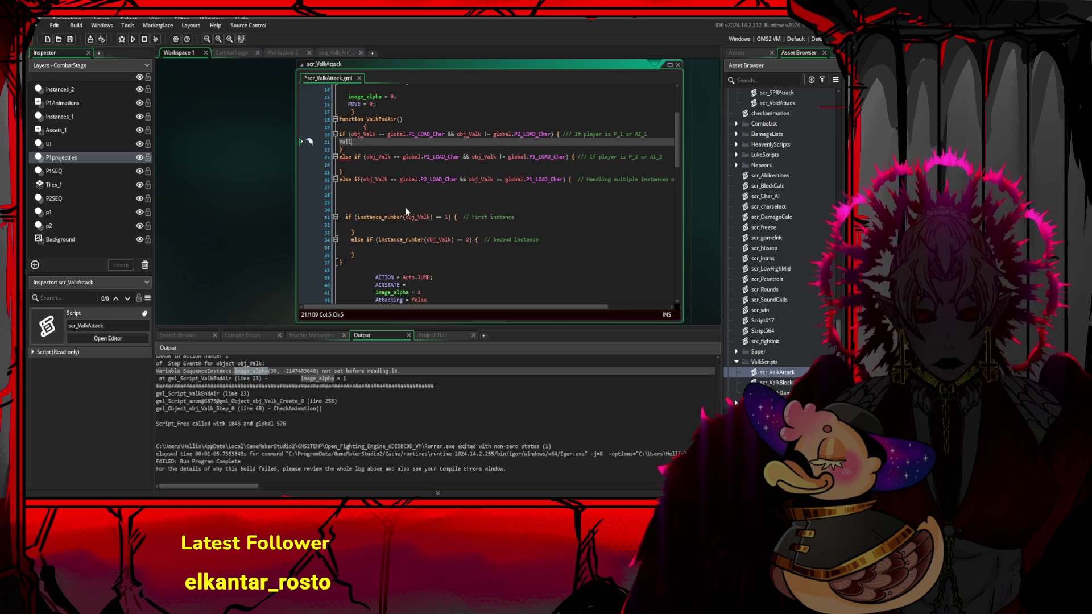
type(" =")
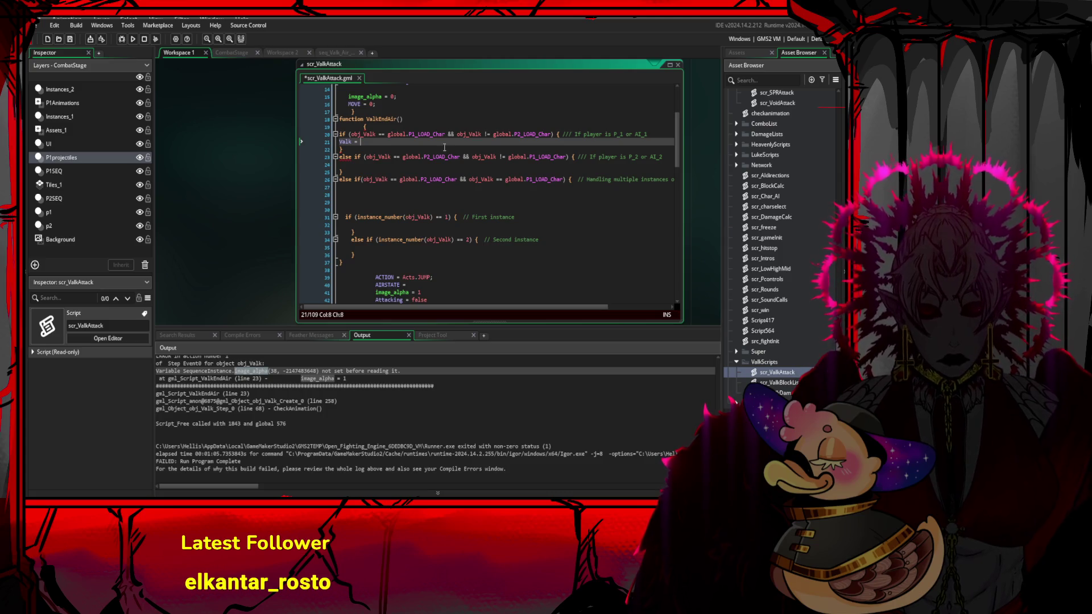
left_click_drag(388, 134, 446, 135)
left_click(413, 145)
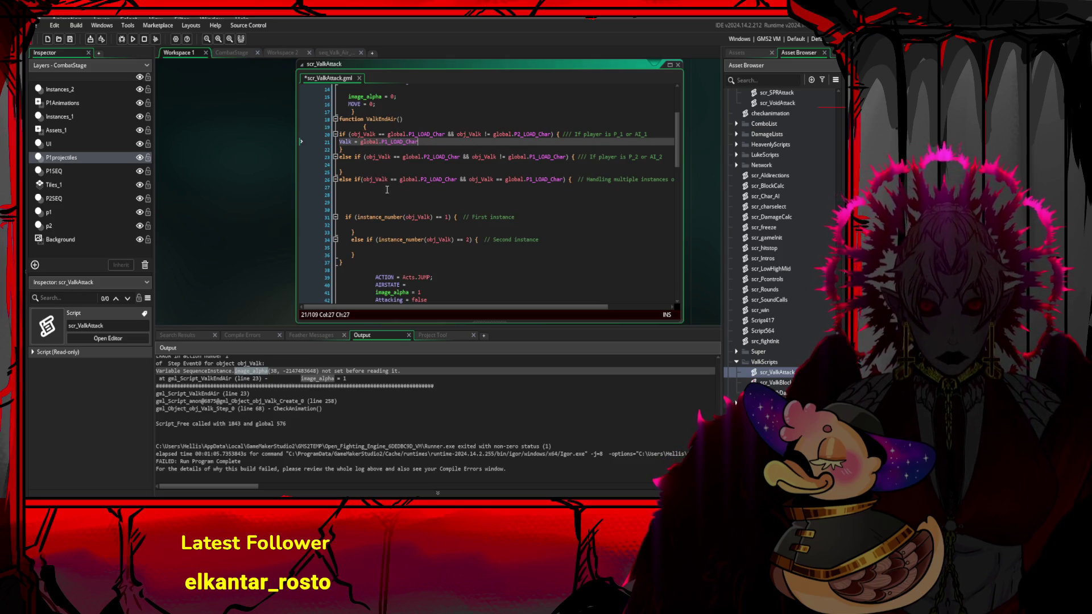
- Select the ValkEnd function body for reference and open scr_gameInit
left_click(497, 186)
key("Down")
key("Down")
key("Down")
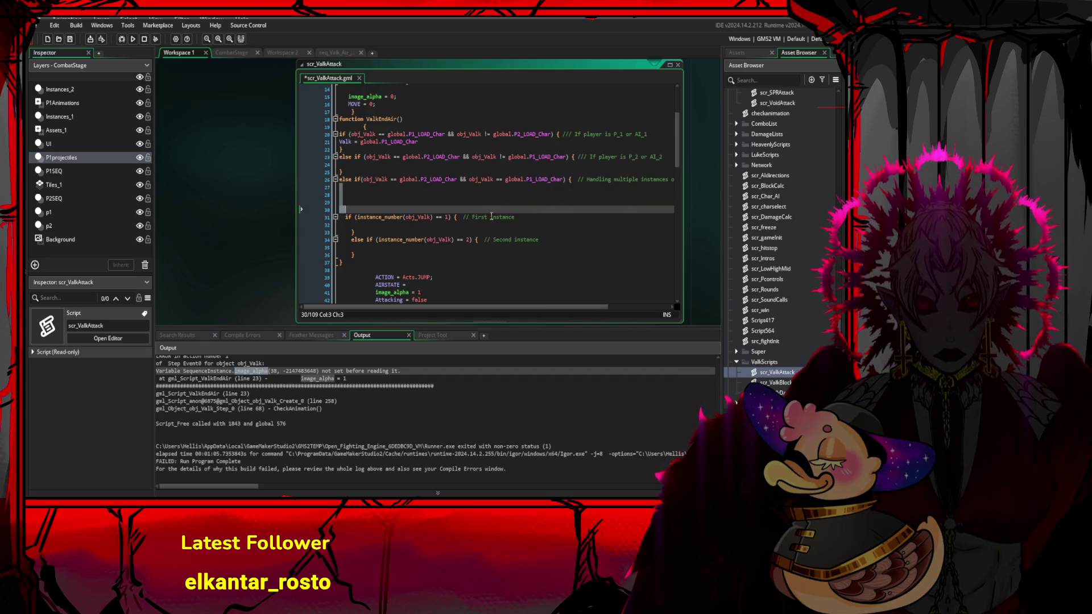
left_click(472, 188)
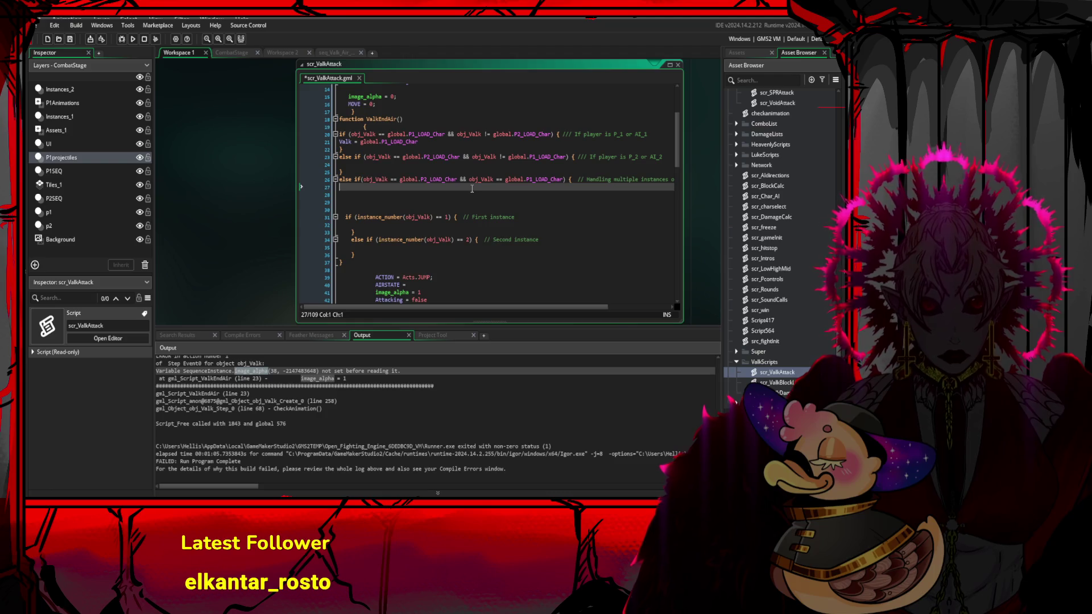
left_click(473, 209)
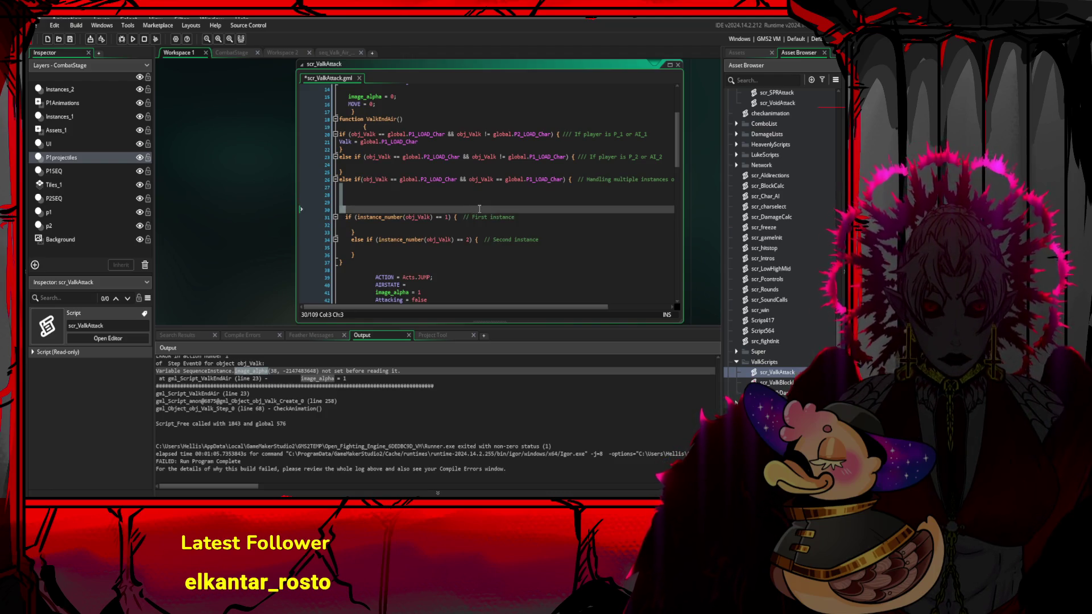
scroll(481, 209, "down", 18)
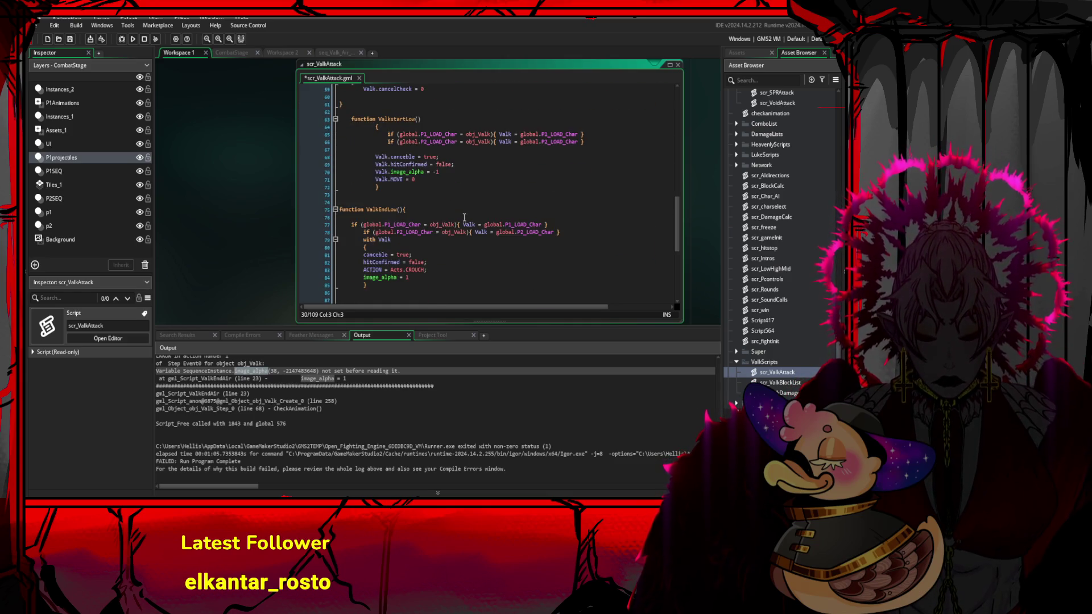
scroll(464, 218, "down", 3)
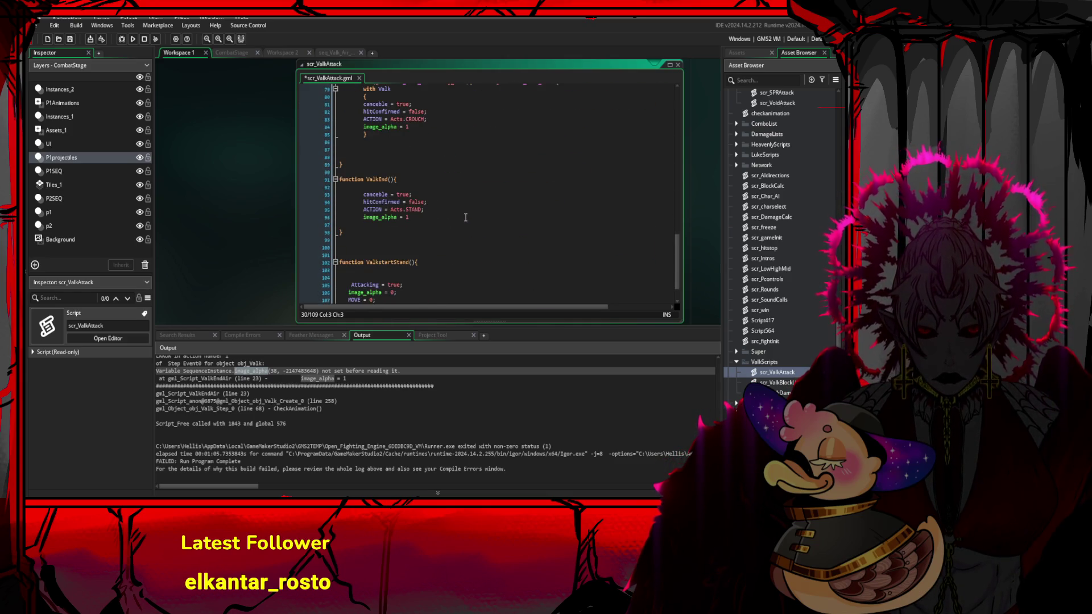
scroll(476, 203, "down", 1)
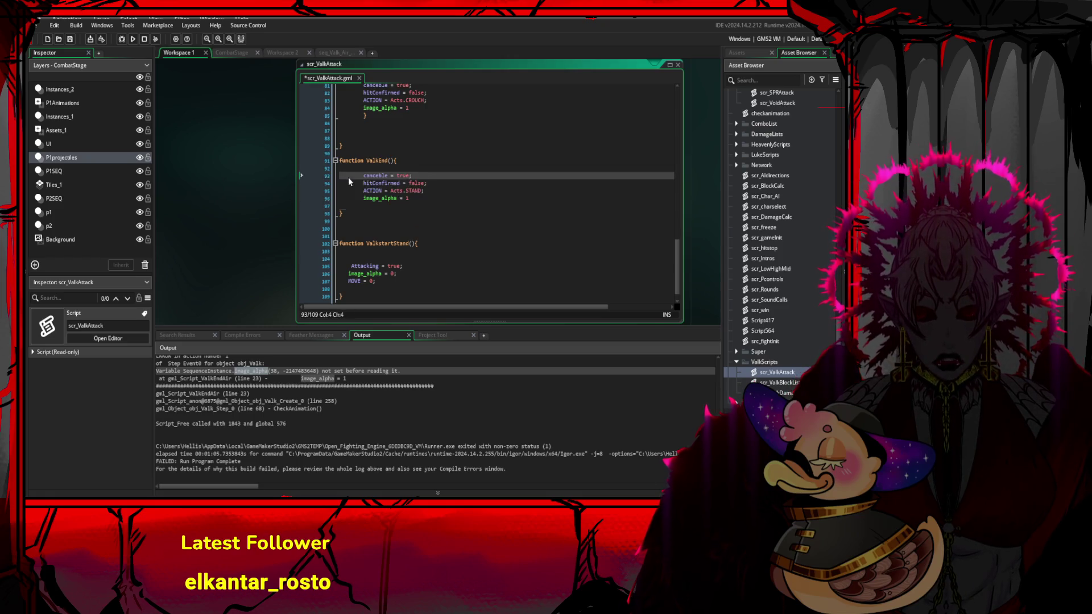
left_click_drag(349, 176, 460, 215)
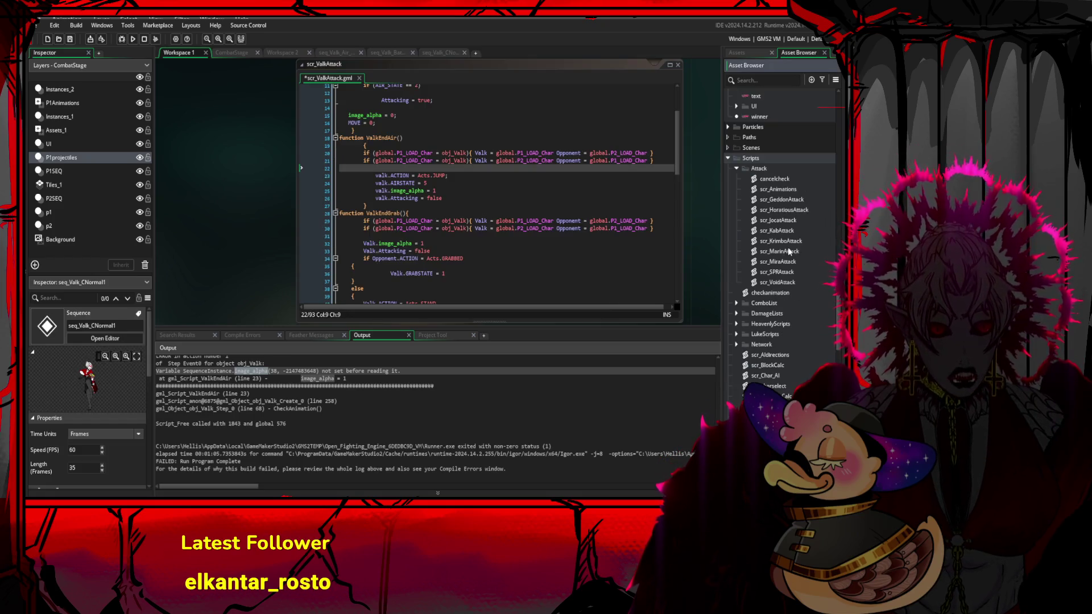
scroll(781, 273, "down", 6)
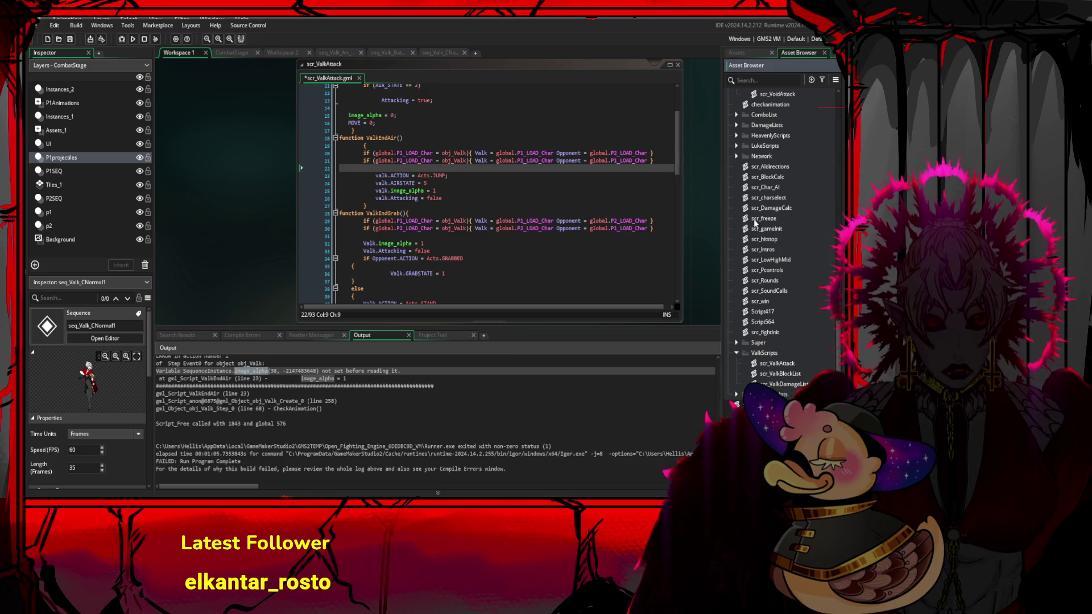
double_click(781, 229)
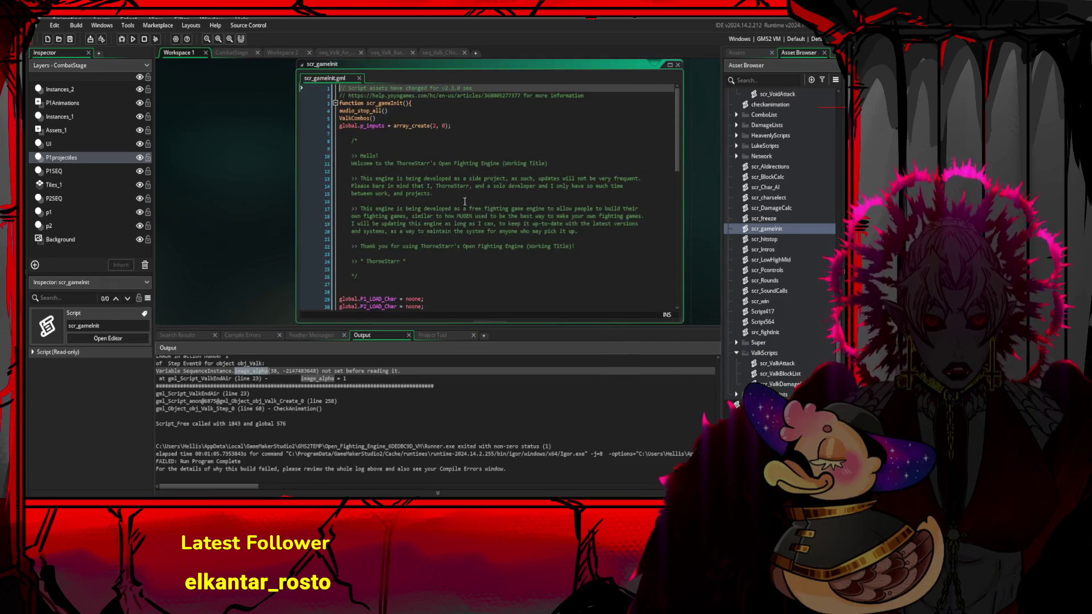
- Select the global.P1ID and global.P2ID declarations in scr_gameInit
scroll(474, 147, "down", 4)
scroll(474, 147, "up", 3)
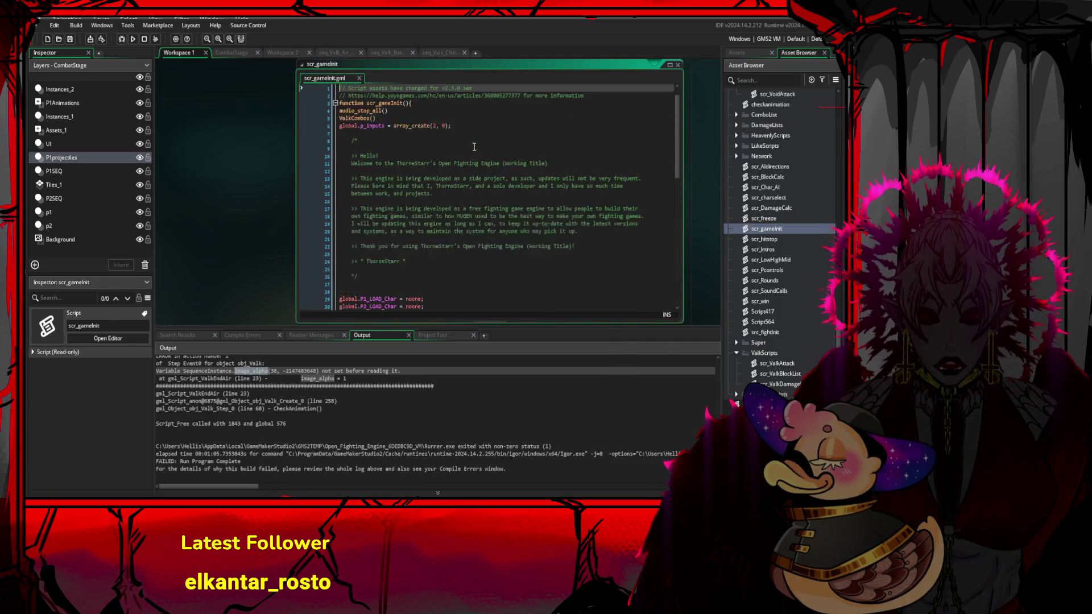
scroll(427, 228, "down", 5)
left_click_drag(374, 209, 345, 203)
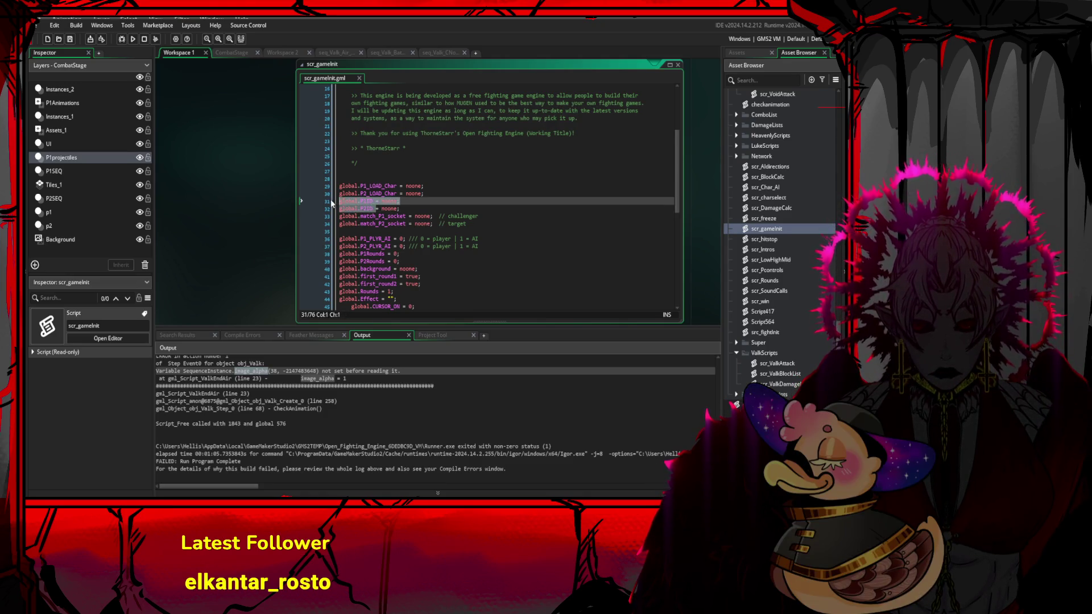
left_click_drag(340, 201, 418, 206)
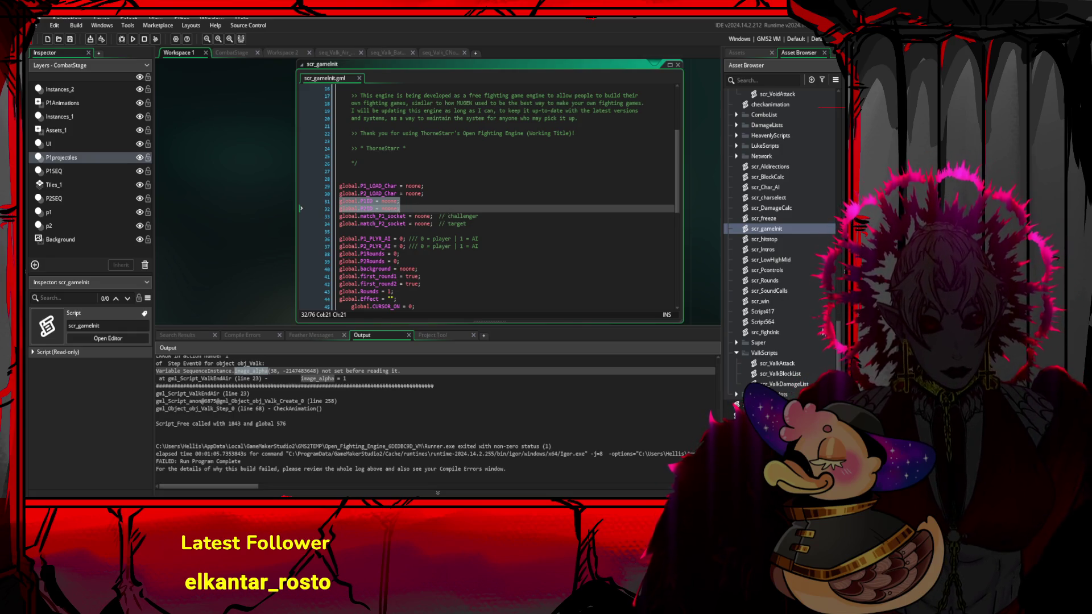
- Open obj_Valk_1 from the Valk folder in the Asset Browser
scroll(838, 326, "up", 1)
scroll(825, 324, "up", 3)
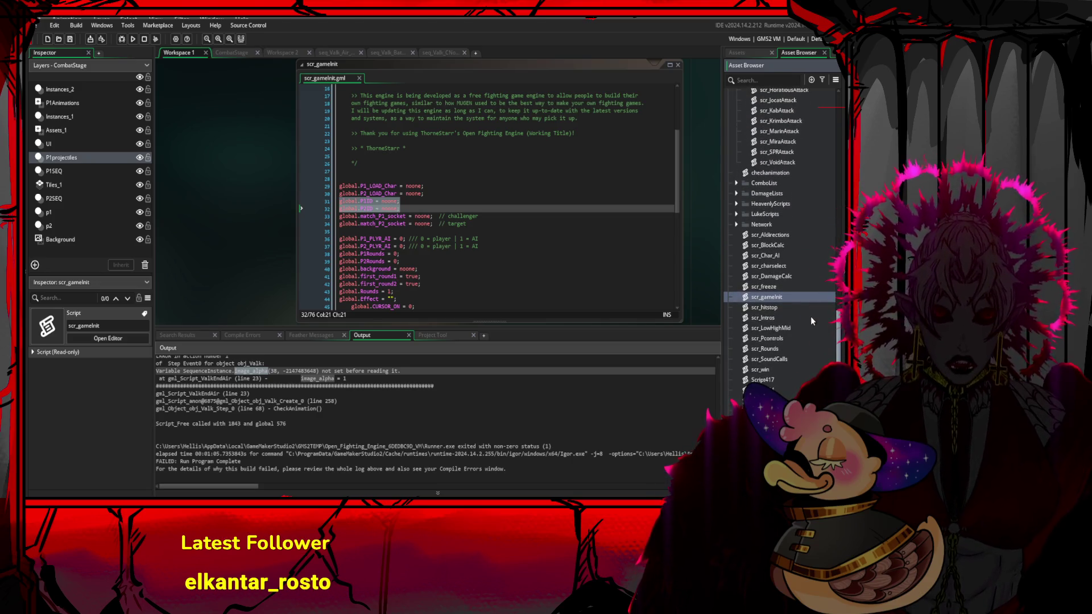
scroll(811, 319, "down", 1)
scroll(807, 318, "up", 10)
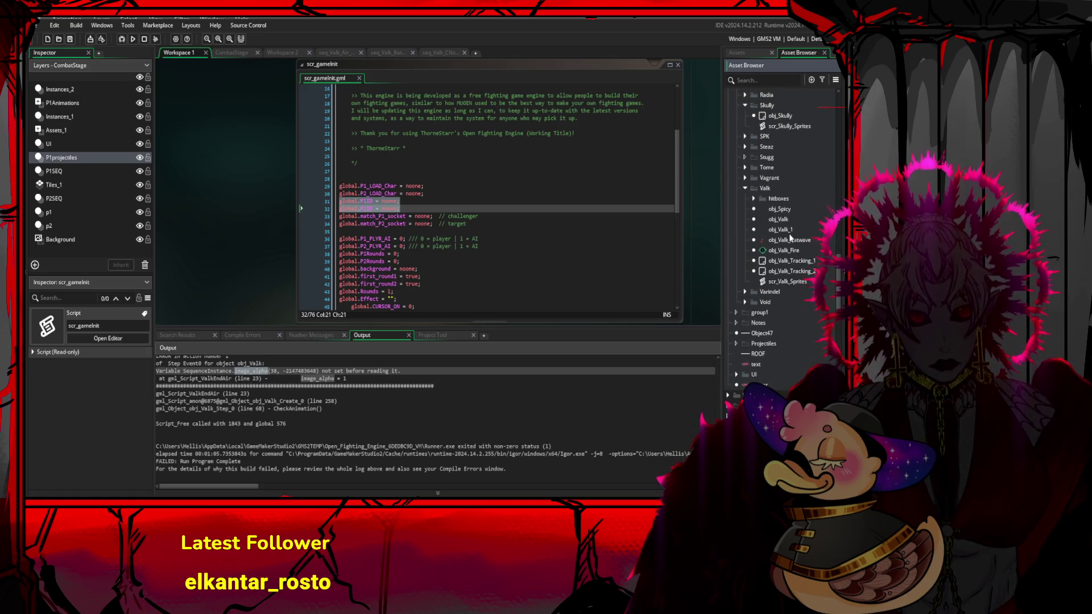
left_click(791, 230)
double_click(790, 231)
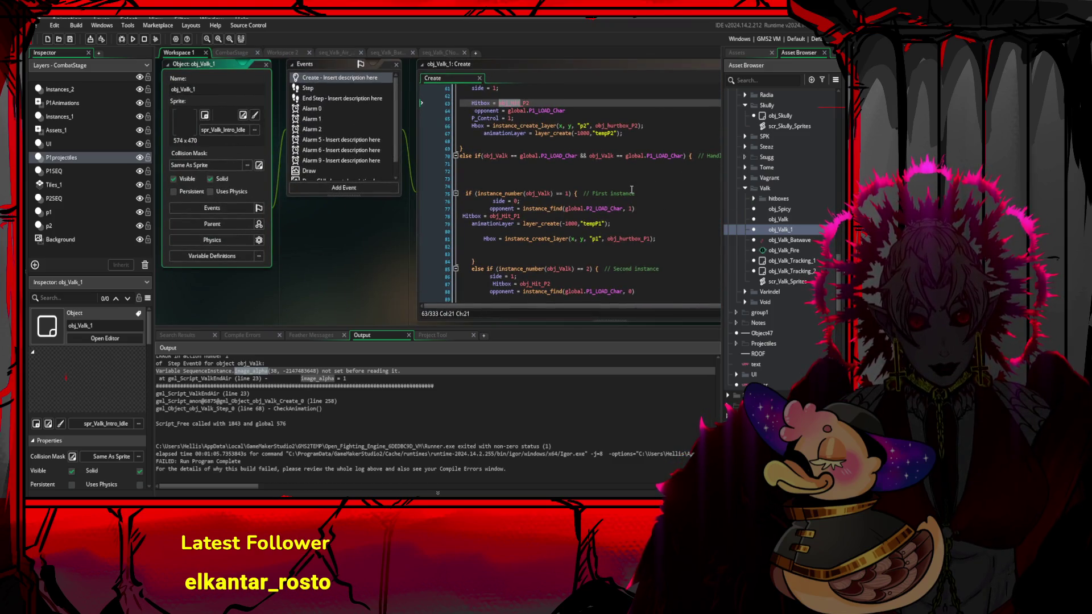
- Check obj_Valk_1's Step event, then return to line 52 of its Create code
left_click_drag(631, 189, 562, 253)
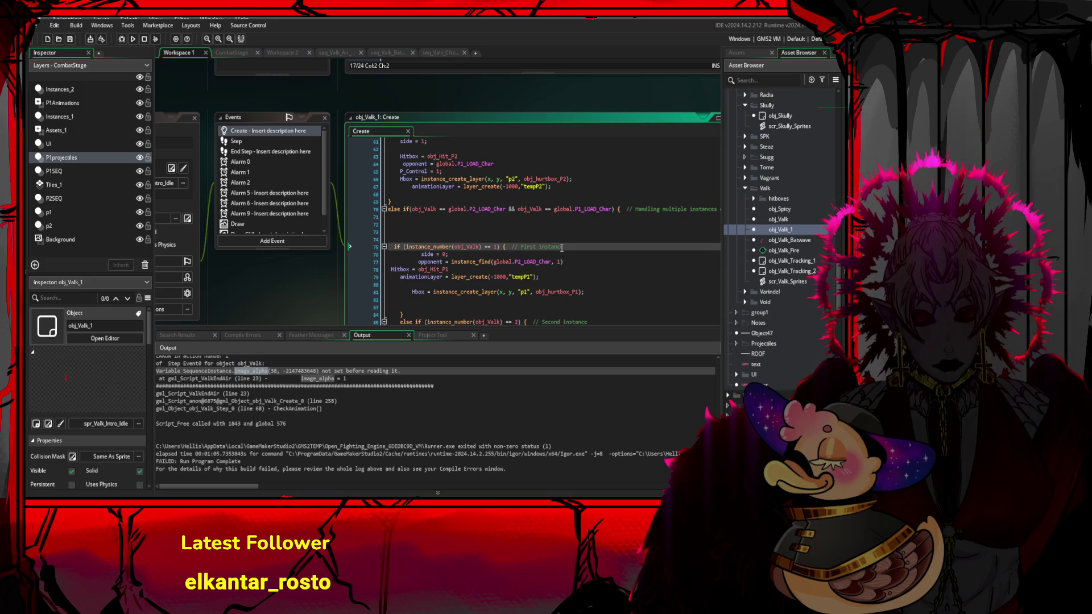
left_click(283, 132)
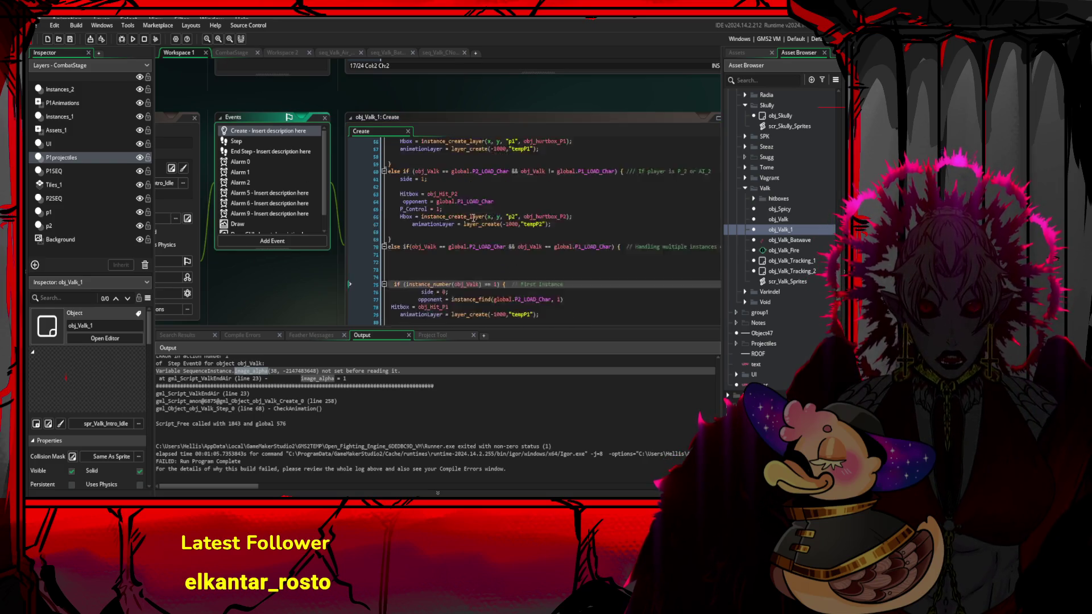
scroll(535, 228, "up", 4)
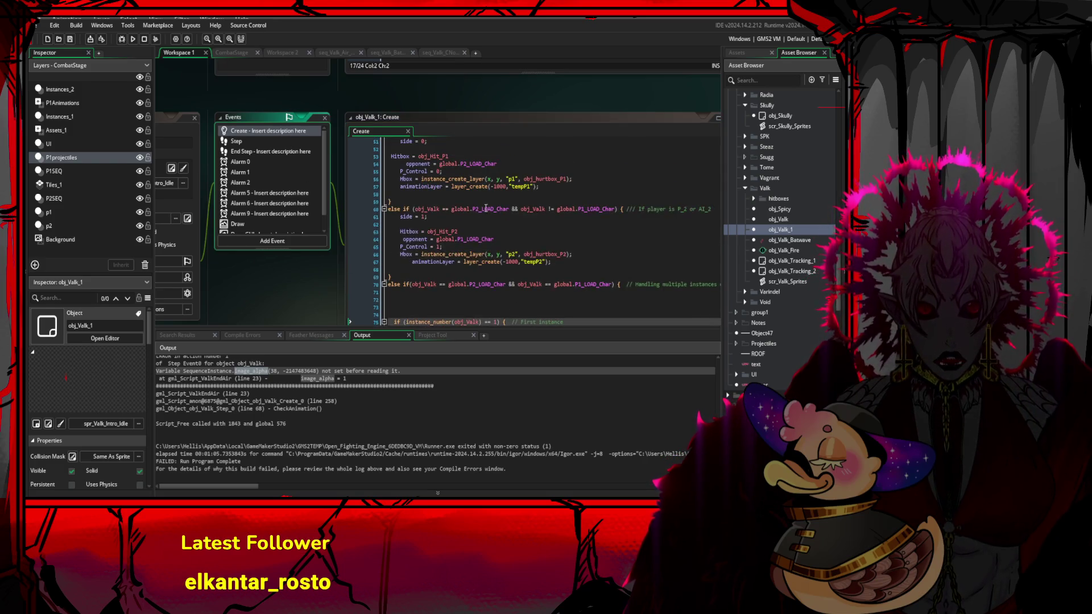
left_click(278, 140)
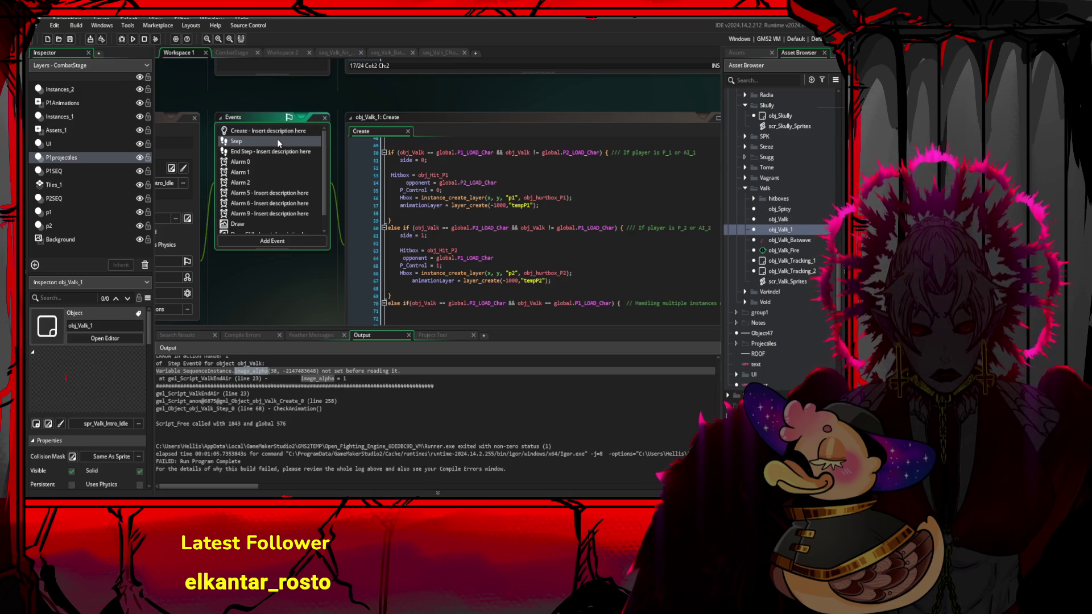
left_click(291, 130)
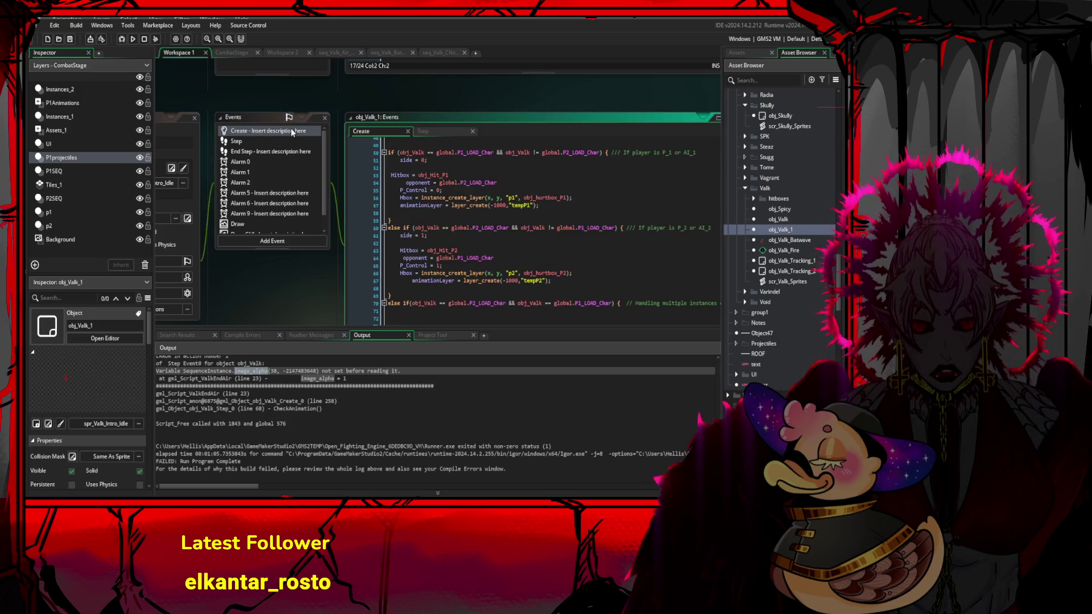
left_click(486, 166)
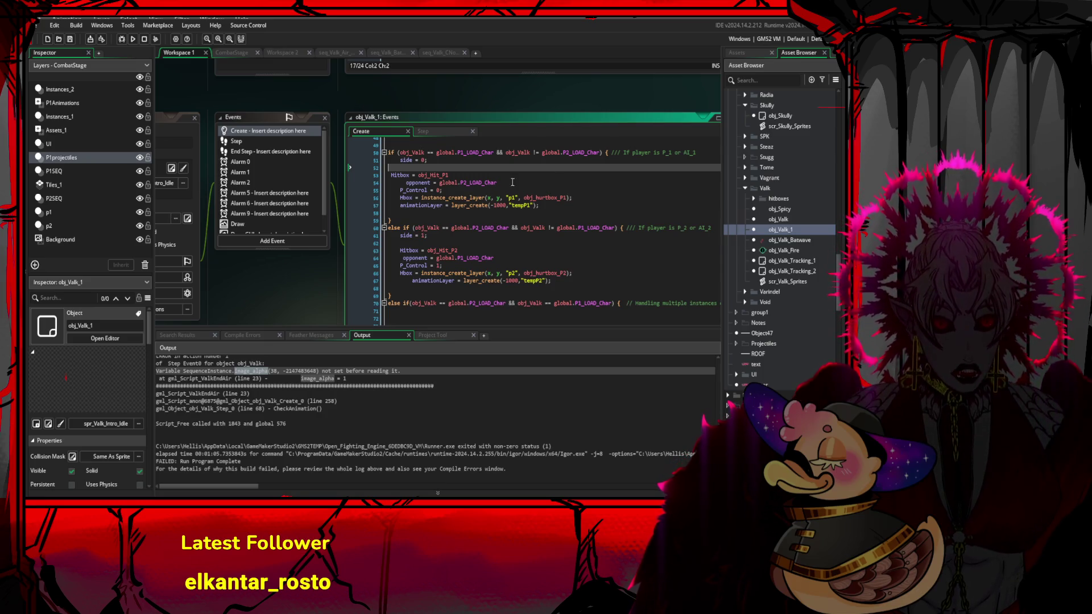
- Select obj_Gramps in the Asset Browser to show it in the Inspector
scroll(779, 227, "up", 5)
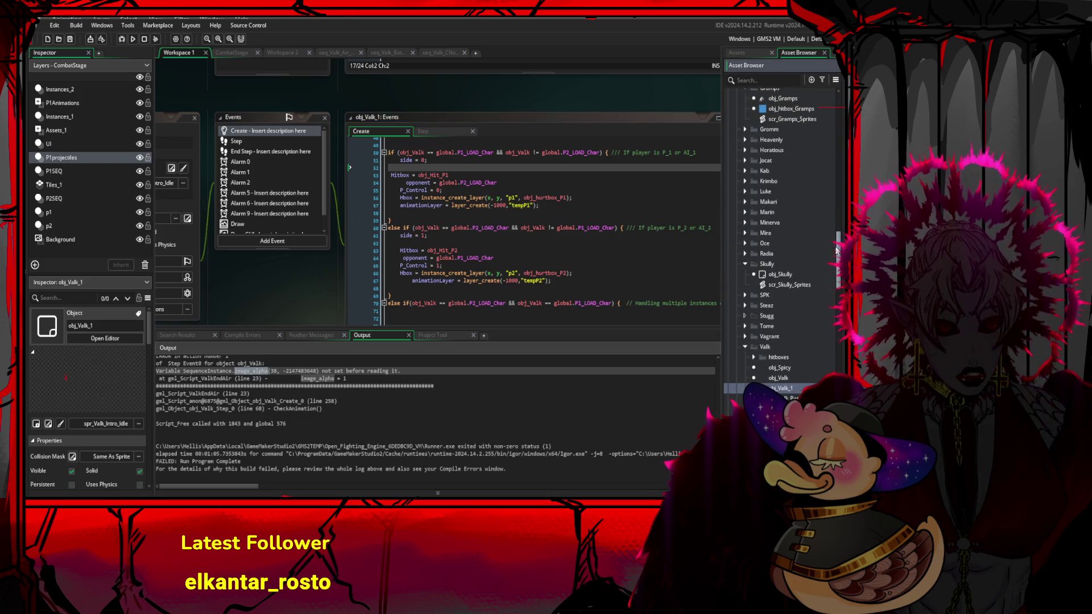
mouse_move(836, 250)
left_mouse_down()
mouse_move(829, 204)
mouse_move(831, 234)
left_mouse_up()
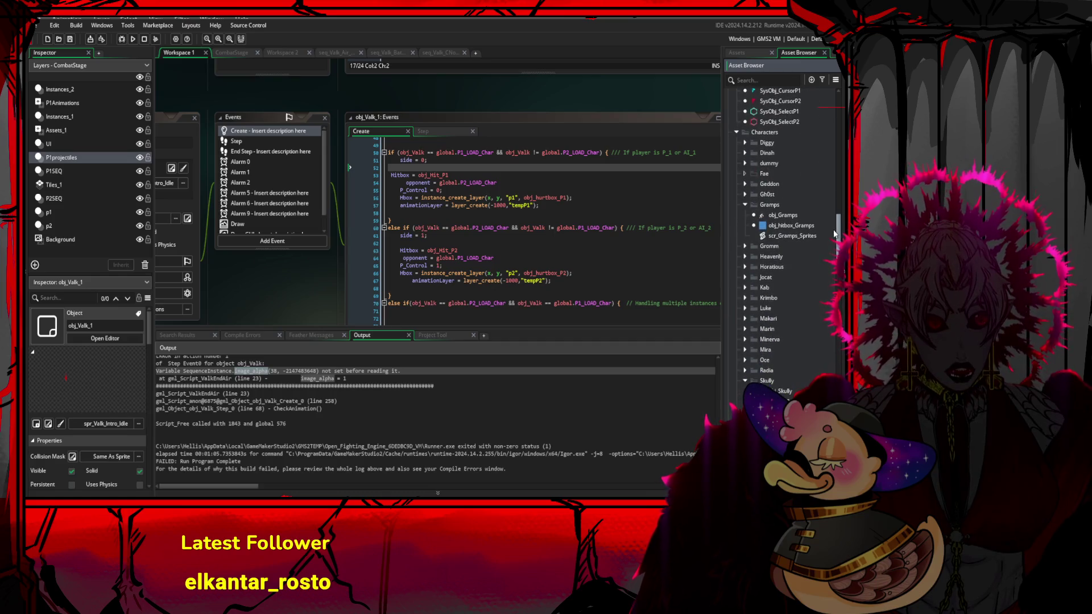
left_click(792, 217)
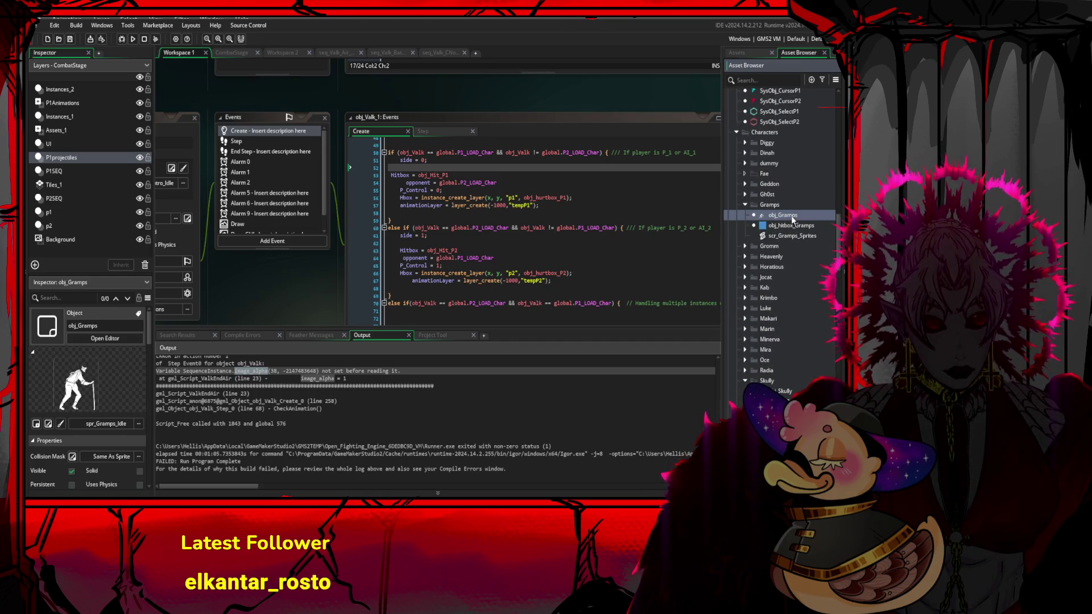
- Select obj_hitbox_Gramps and view obj_Valk's info box
left_click(798, 227)
scroll(784, 271, "down", 10)
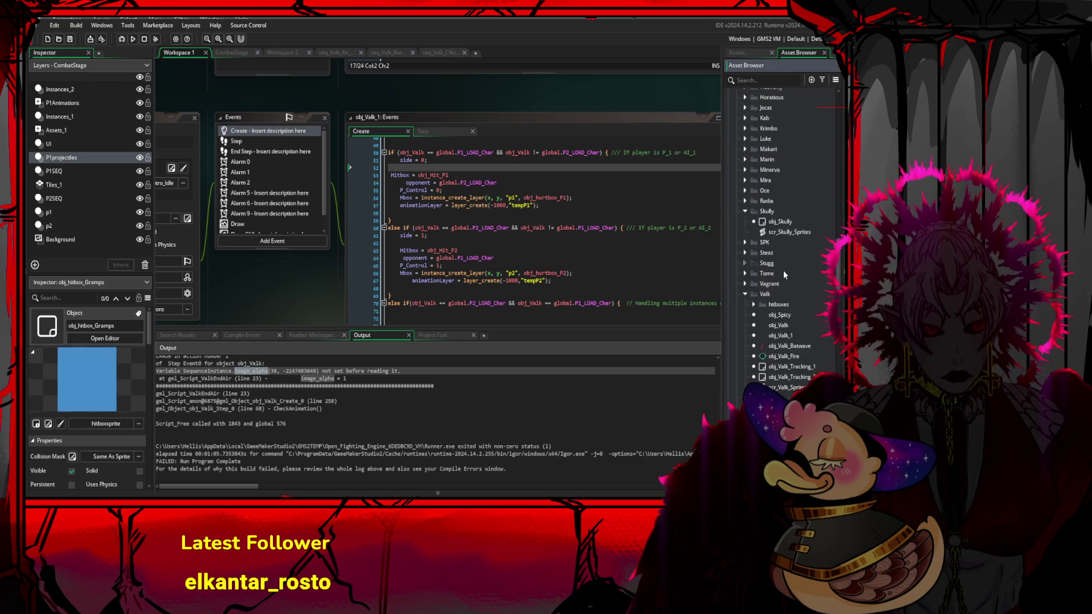
scroll(783, 273, "down", 3)
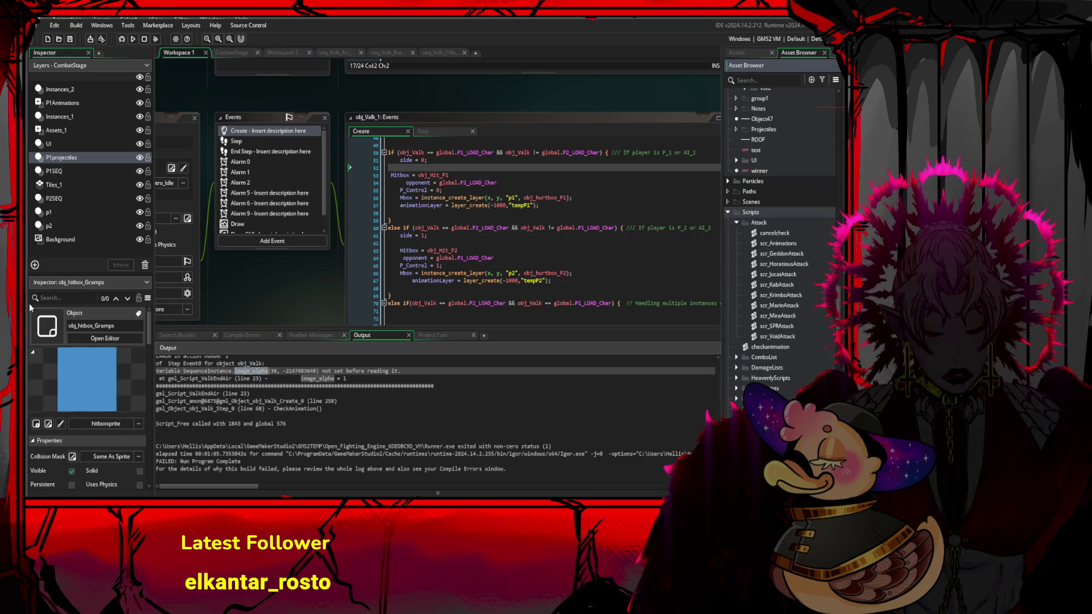
mouse_move(527, 300)
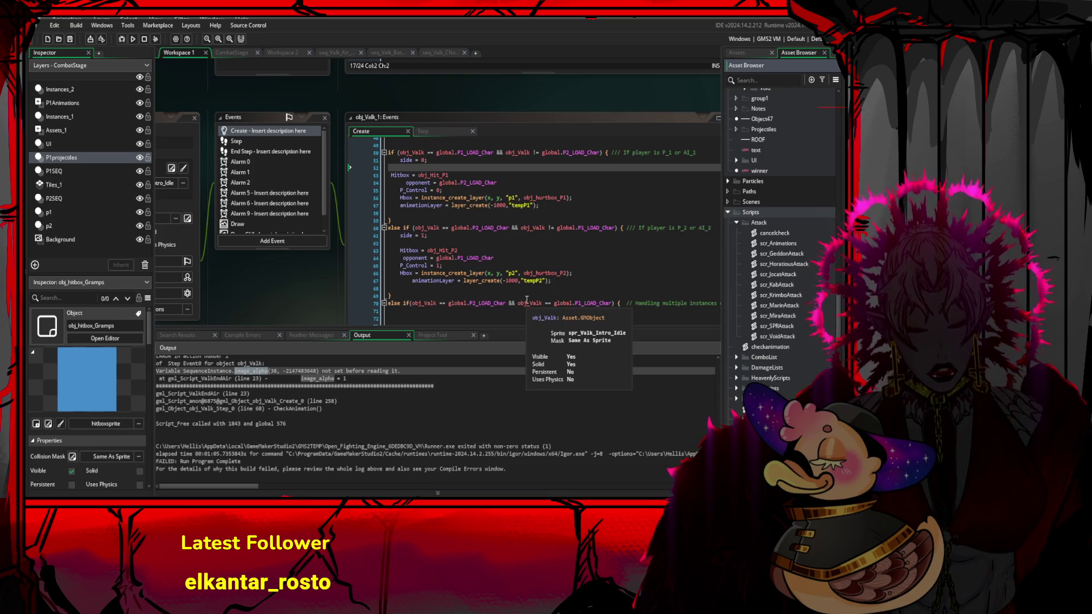
left_click(604, 199)
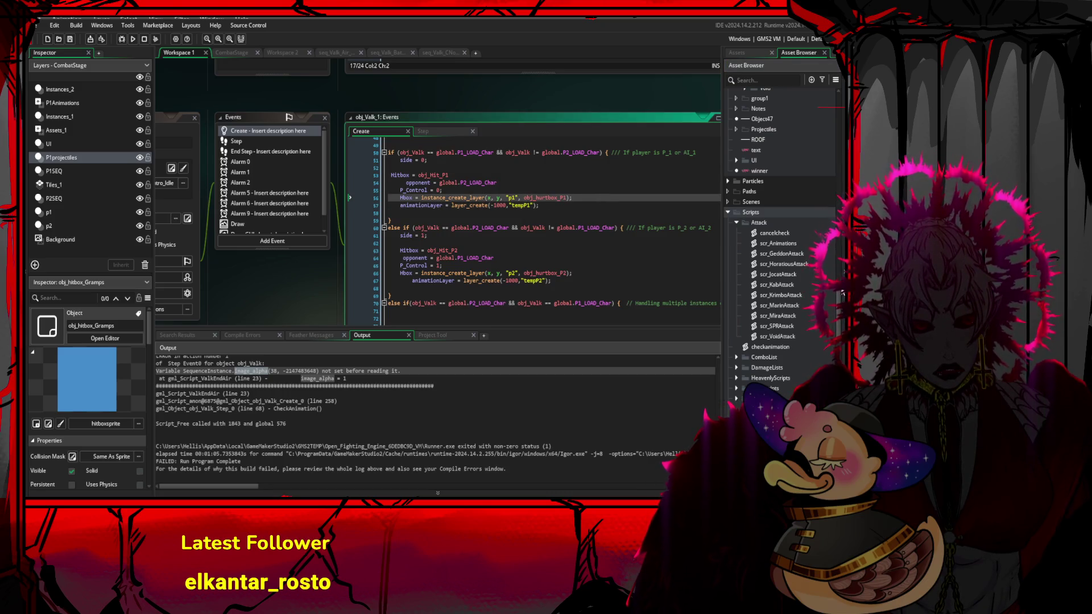
- Scroll the Create code down to the instance_find multiple-instance branch around line 62
scroll(841, 340, "down", 5)
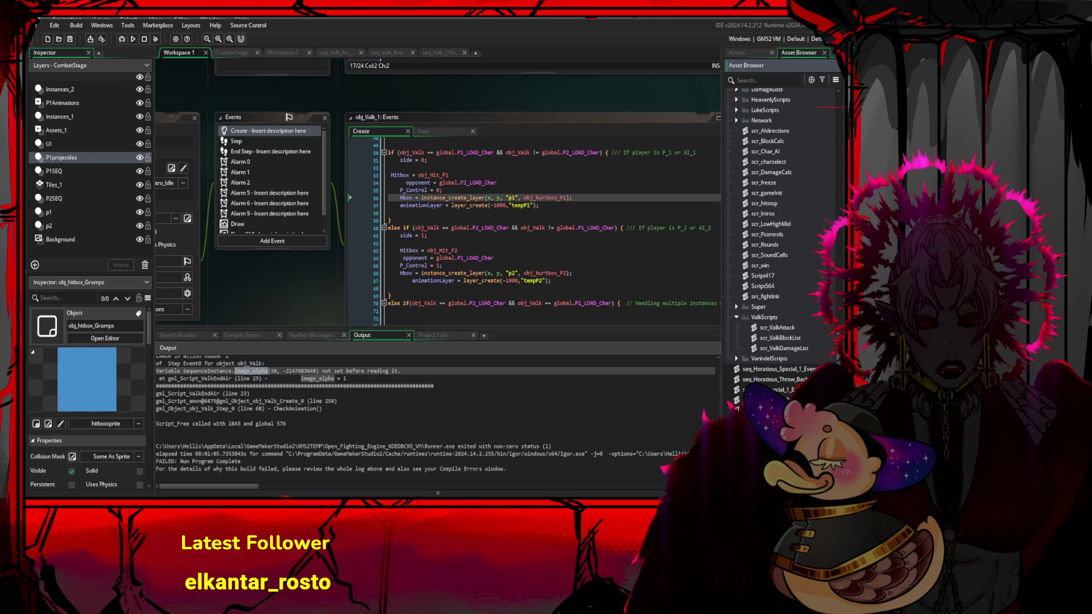
scroll(782, 234, "down", 3)
scroll(838, 356, "up", 1)
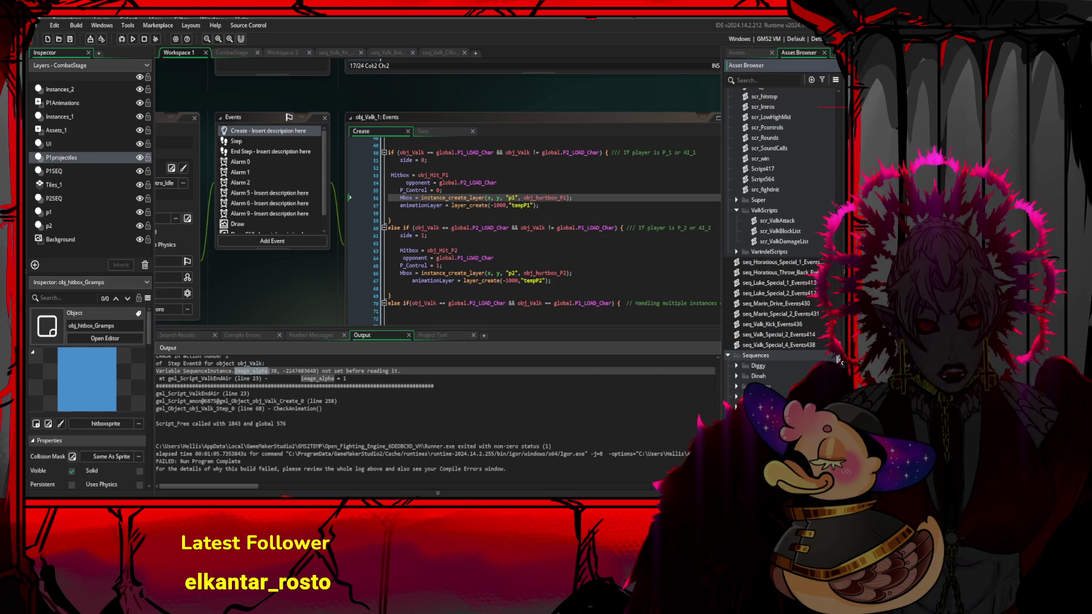
left_click_drag(840, 361, 839, 321)
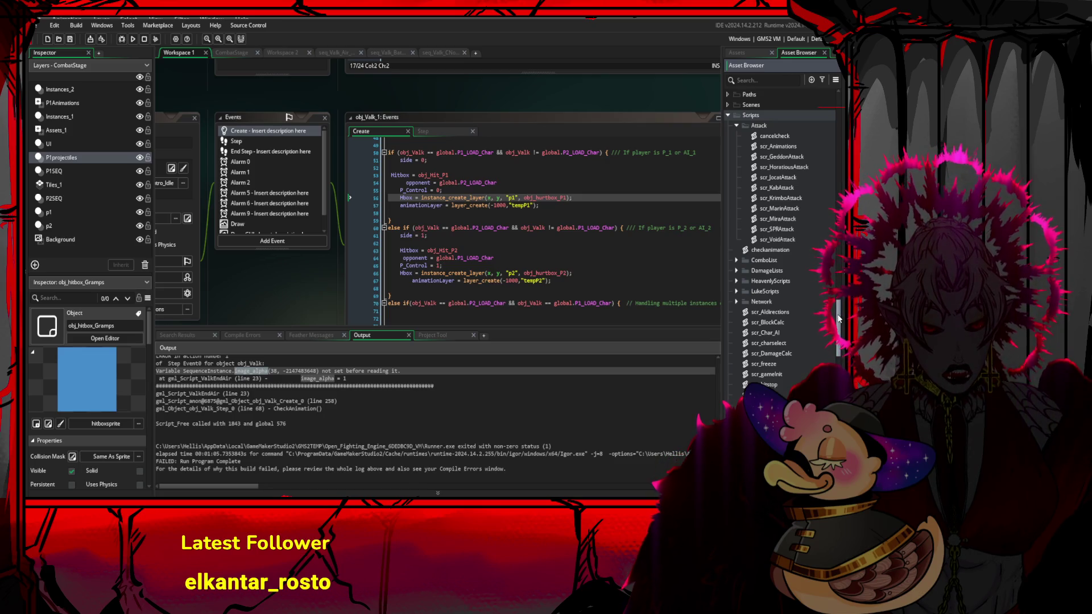
left_click(511, 244)
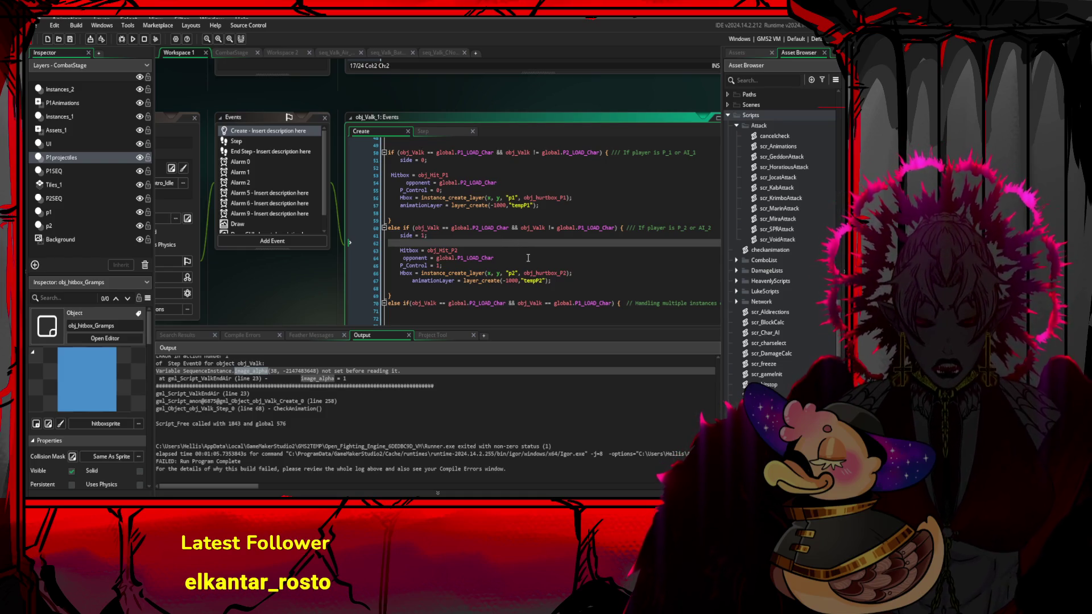
scroll(528, 258, "down", 4)
scroll(522, 265, "down", 2)
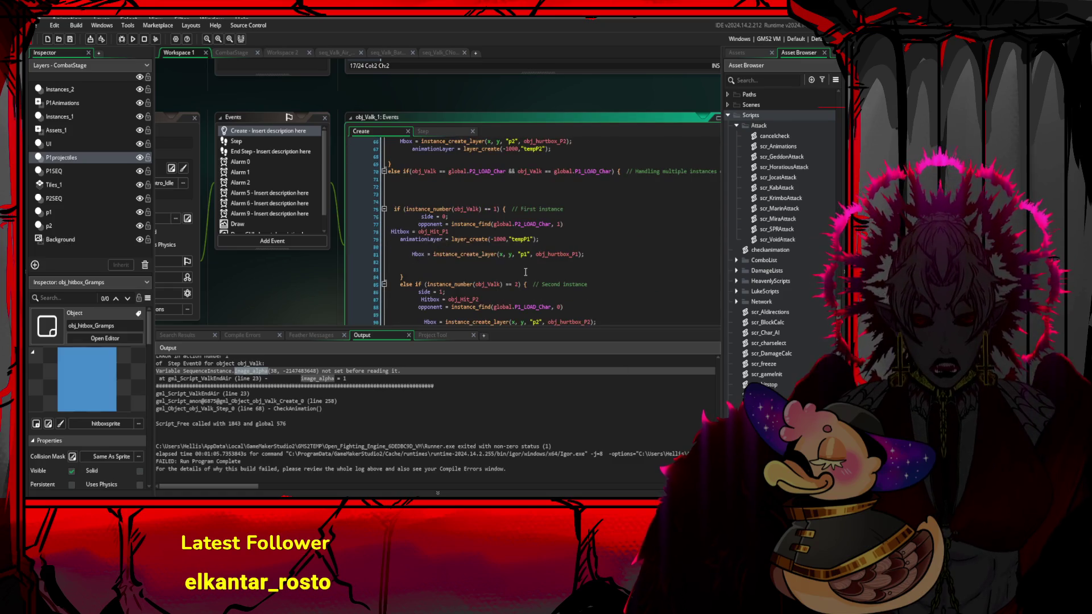
- Mark the instance_find call on line 77 and scroll the Asset Browser to the seq_ scripts
left_click_drag(563, 224, 417, 224)
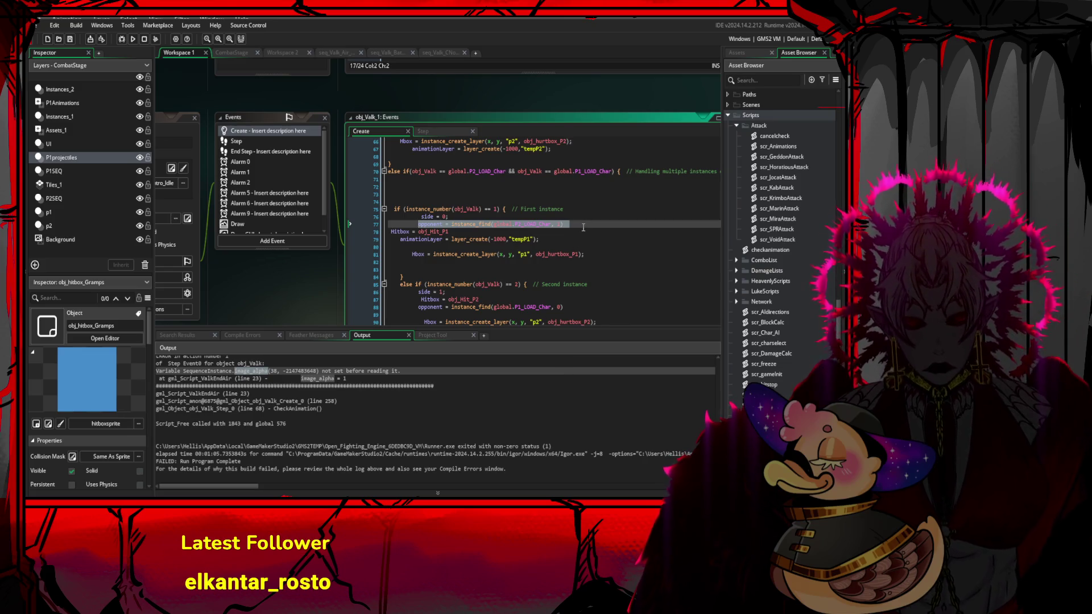
left_click_drag(568, 224, 418, 224)
scroll(831, 359, "down", 10)
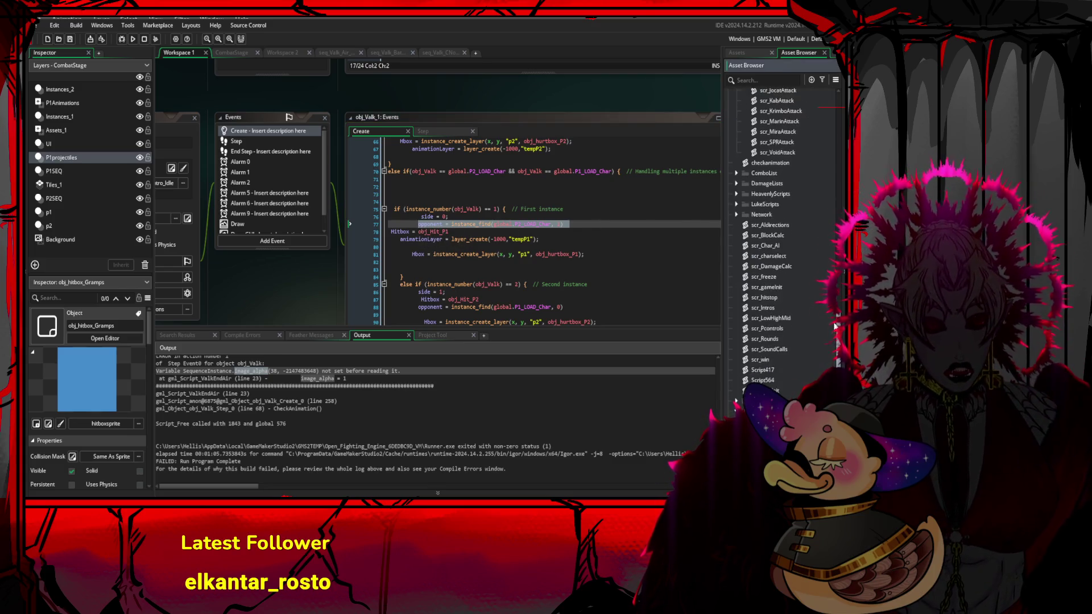
scroll(833, 362, "down", 2)
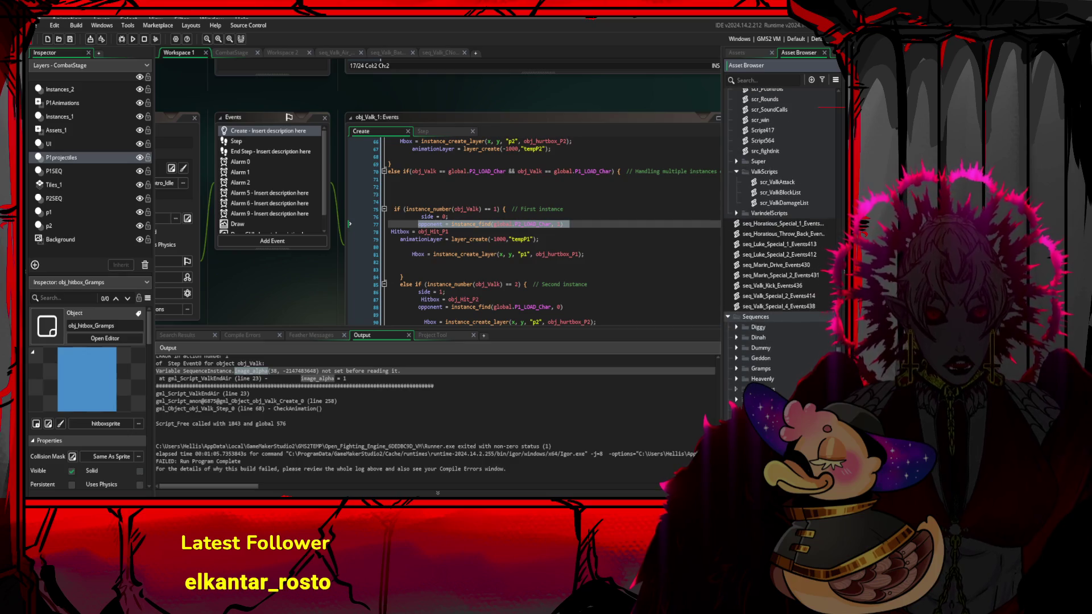
scroll(833, 364, "down", 8)
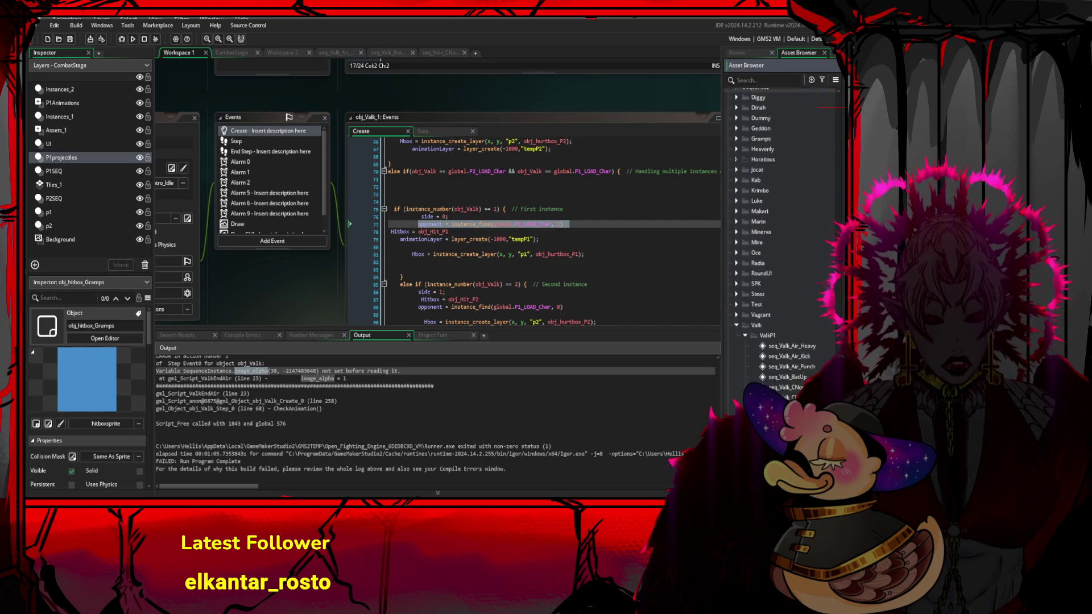
scroll(835, 347, "up", 15)
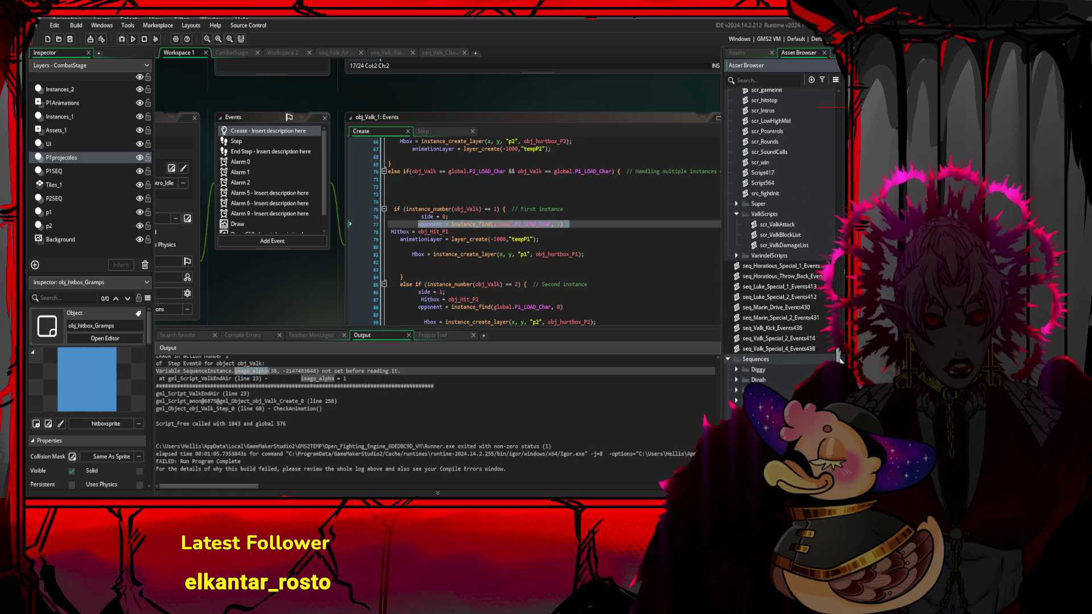
scroll(825, 301, "up", 10)
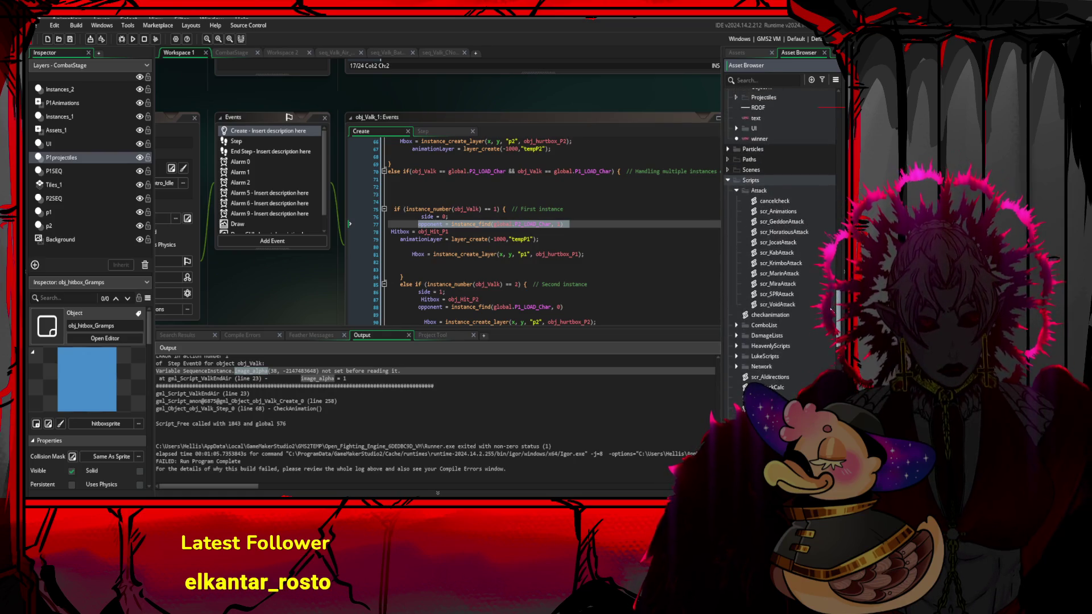
scroll(812, 269, "up", 10)
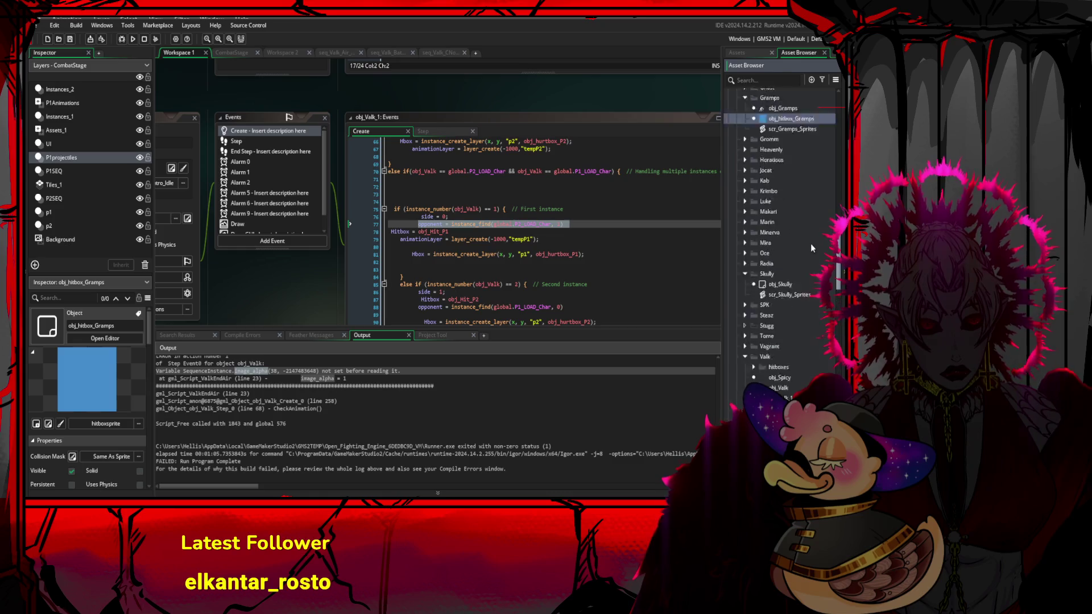
scroll(804, 226, "down", 15)
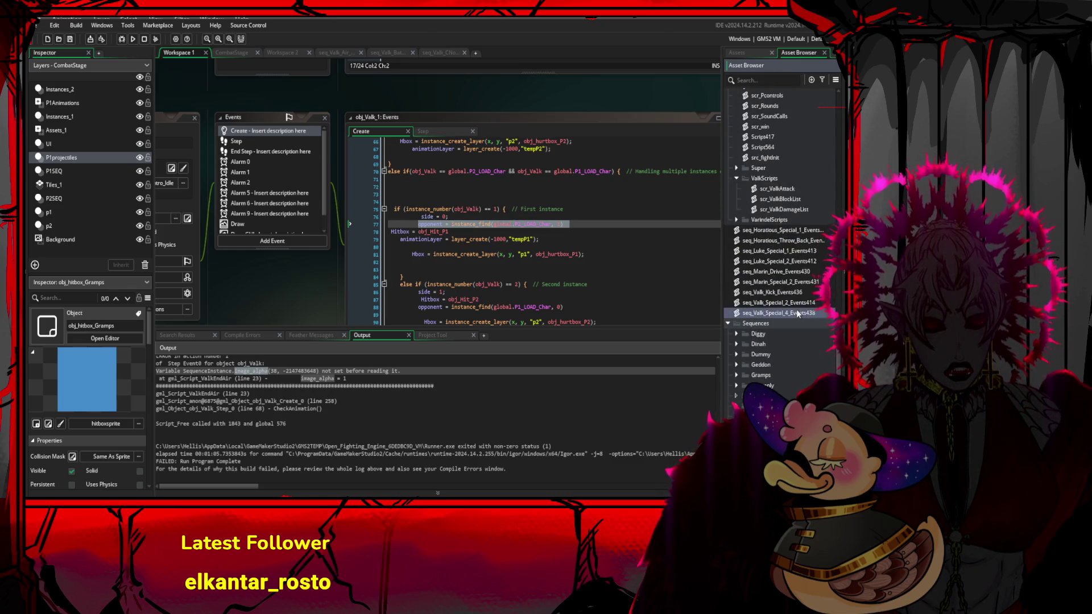
- Select seq_Valk_Special_4_Events438, then scr_ValkAttack, in the Inspector
left_click(794, 313)
scroll(795, 298, "down", 5)
scroll(792, 310, "up", 8)
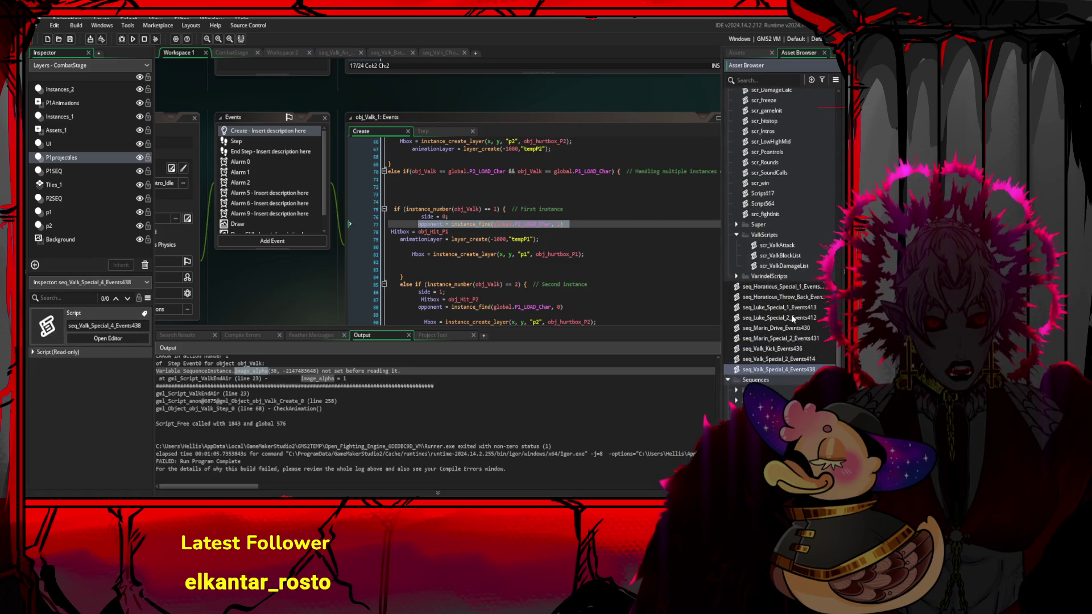
left_click(786, 245)
- Cut the two player-check if lines out of ValkEndAir in scr_ValkAttack
double_click(785, 245)
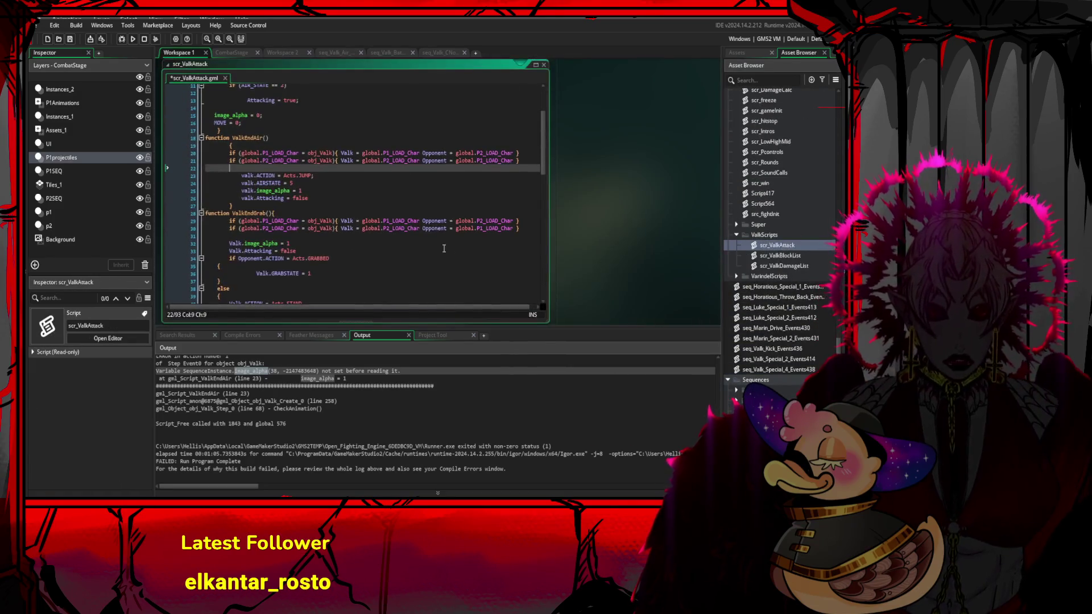
left_click(343, 193)
type("1")
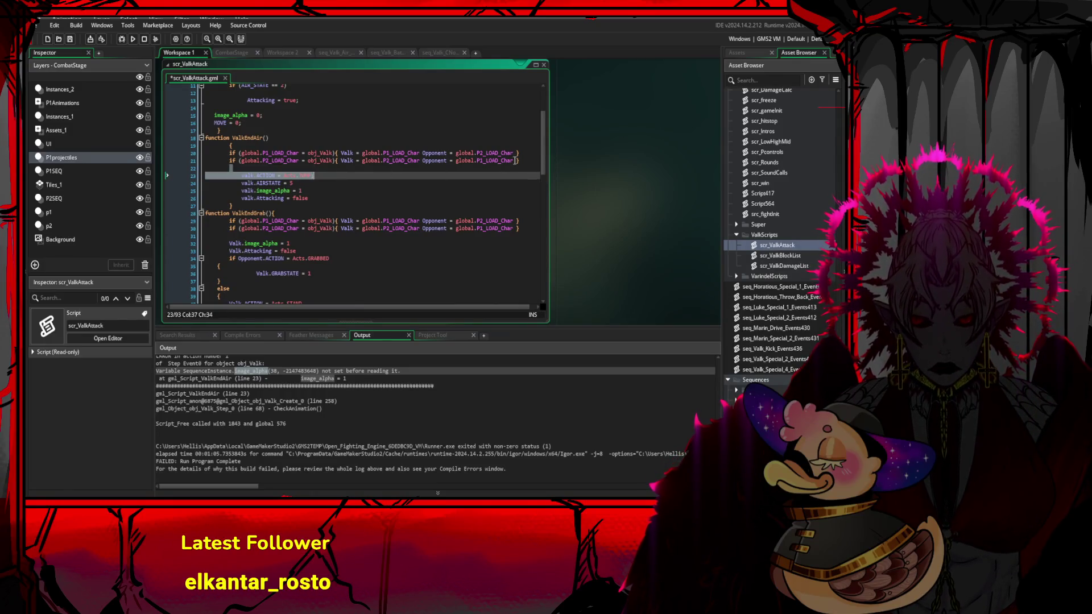
left_click_drag(521, 160, 231, 160)
key("BackSpace")
key("Up")
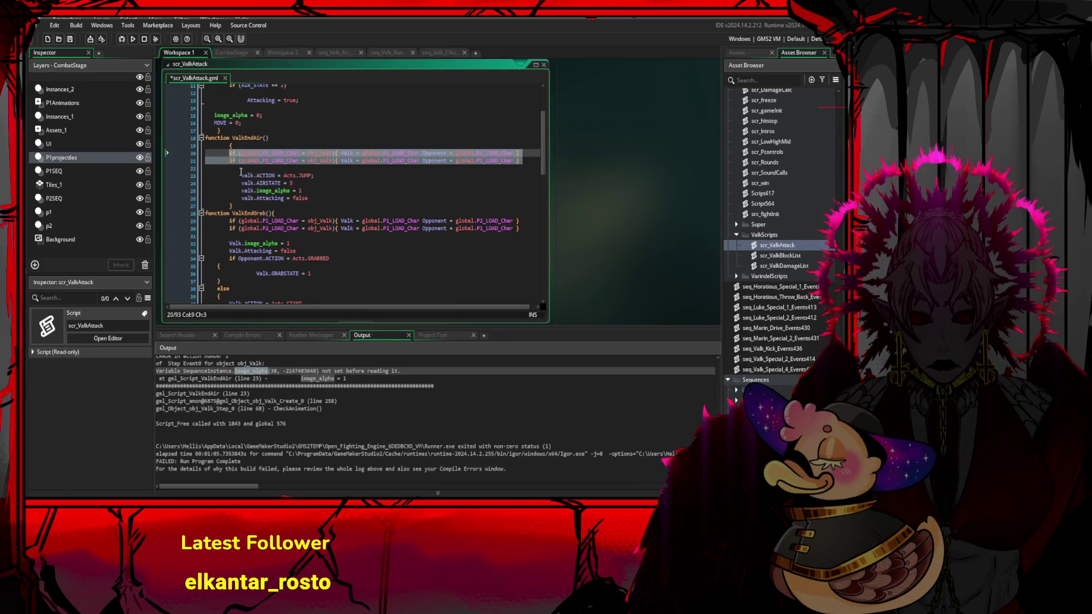
key("ctrl+x")
- Insert a blank line above valk.ACTION and type 'if ' to begin a condition
left_click(257, 167)
left_click(258, 161)
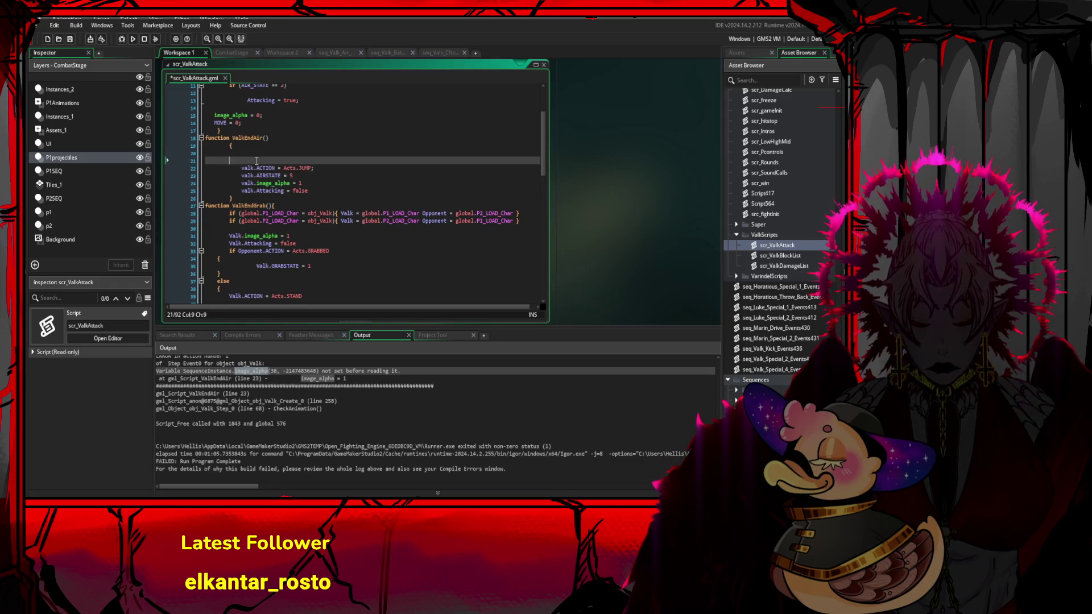
key("Return")
key("Up")
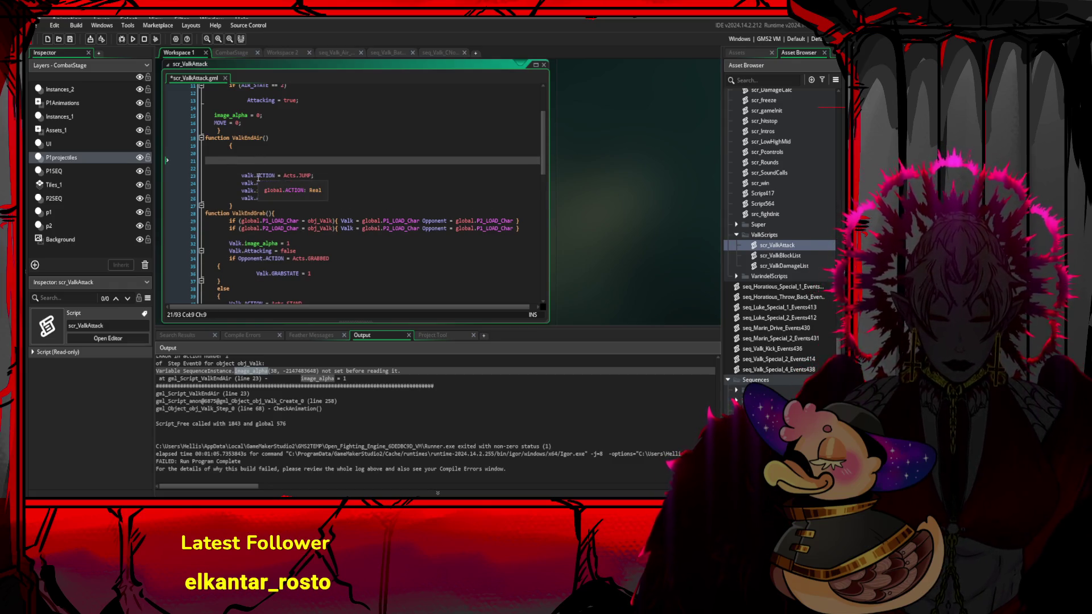
type("if")
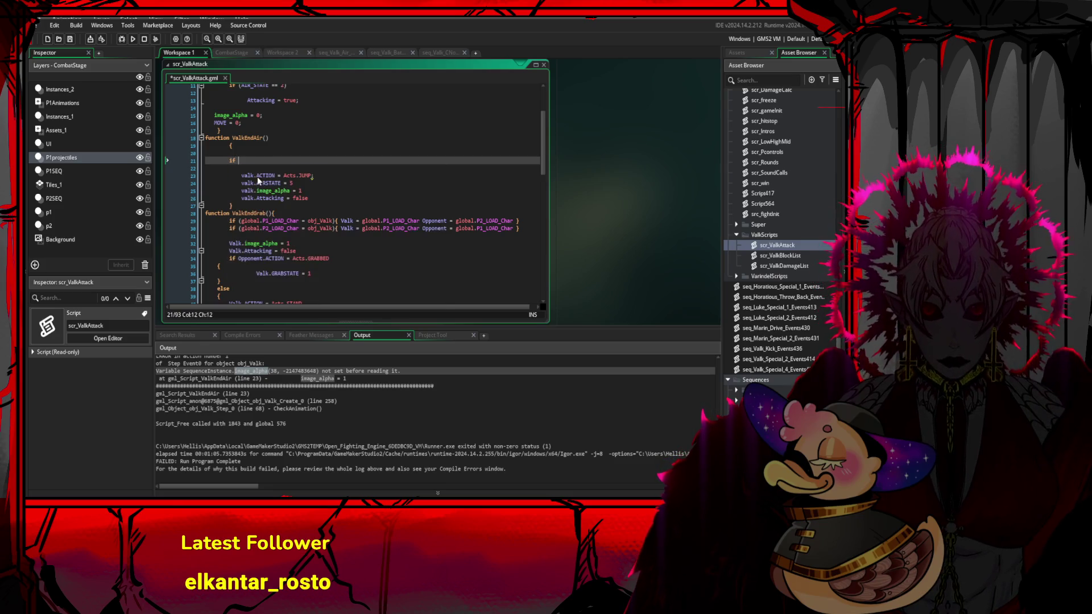
key("ctrl+space")
key("Escape")
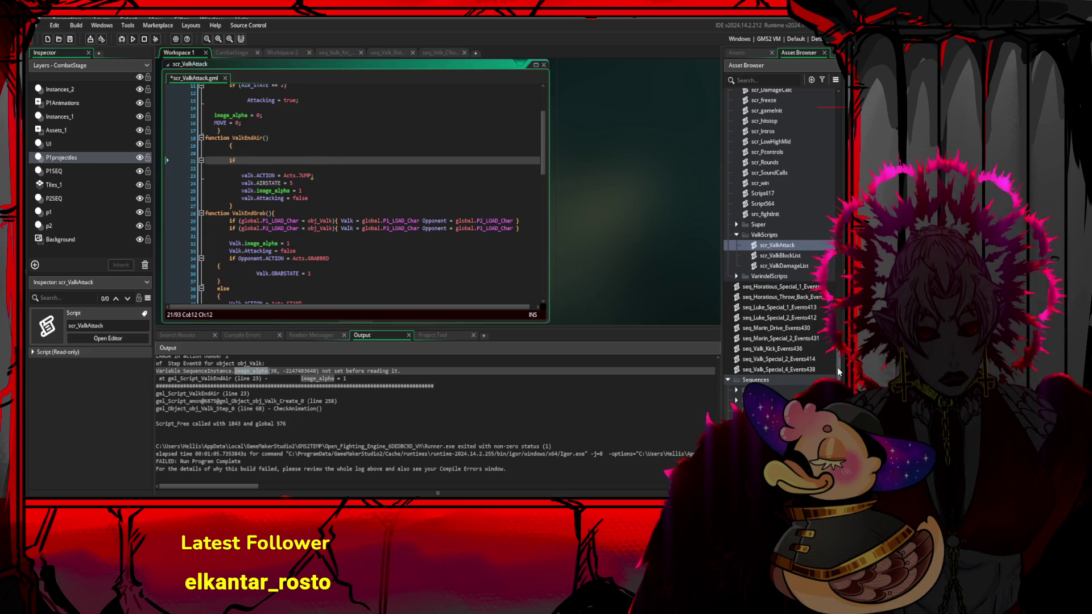
- Open the obj_Valk object from the Asset Browser
left_click_drag(838, 367, 821, 266)
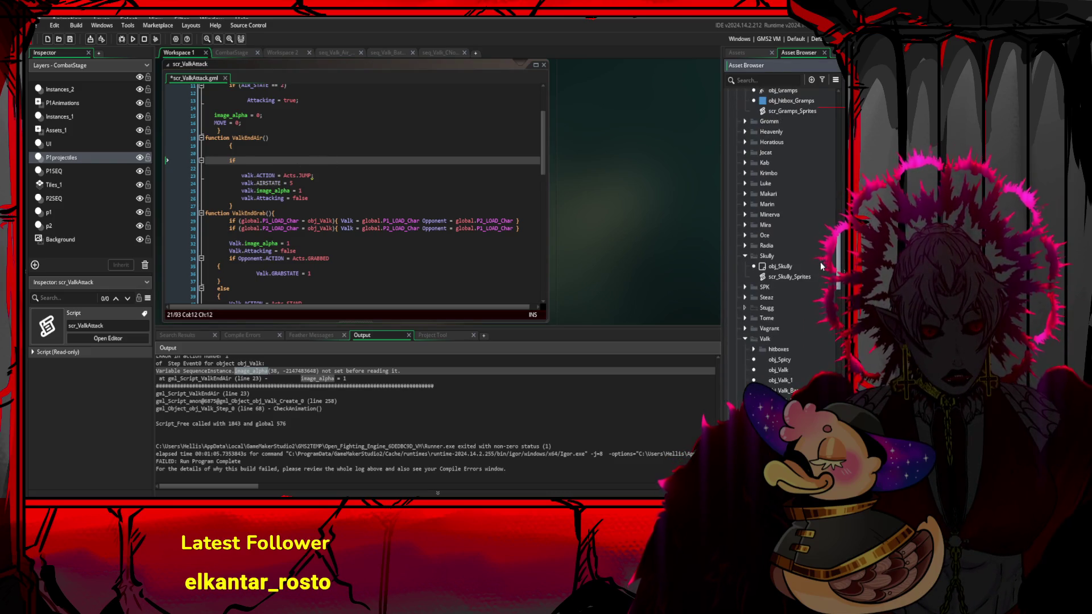
left_click(817, 371)
double_click(816, 370)
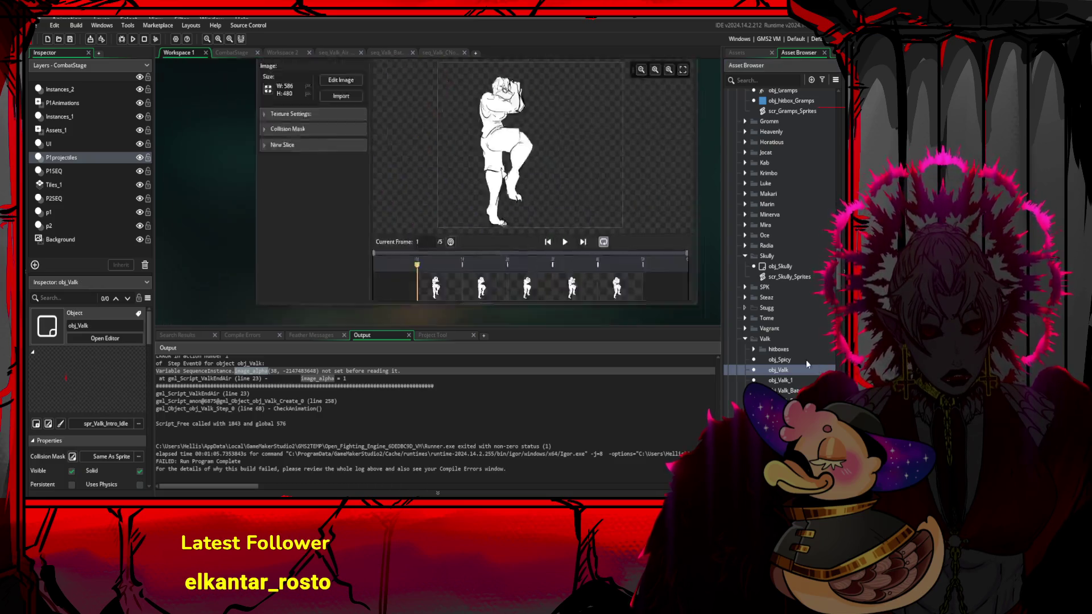
- Scroll to StartAnimation and look up the layer_sequence_get_instance documentation
scroll(626, 284, "down", 20)
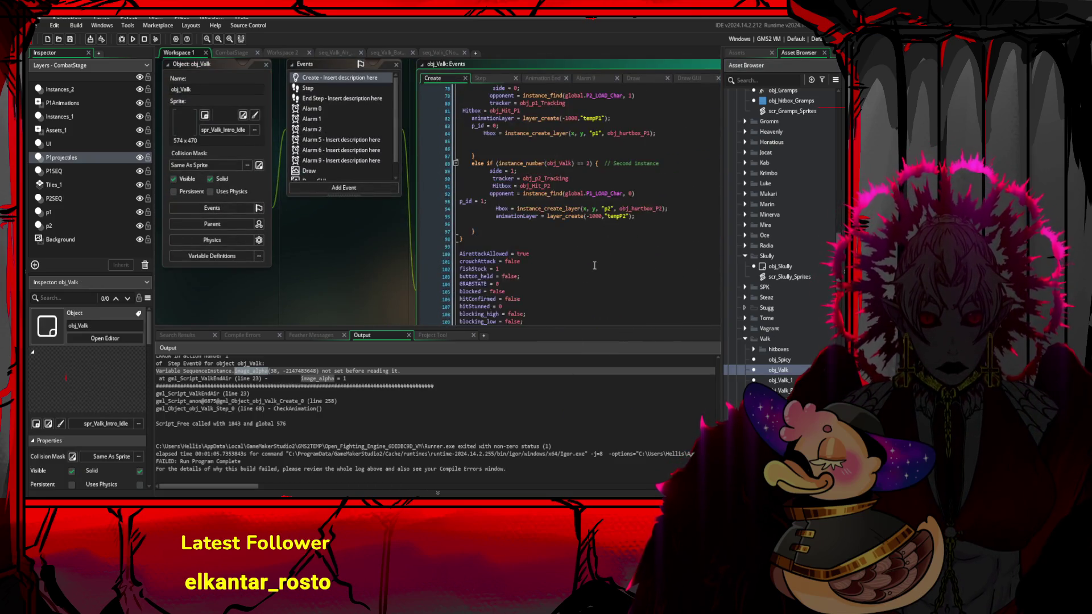
scroll(559, 247, "down", 13)
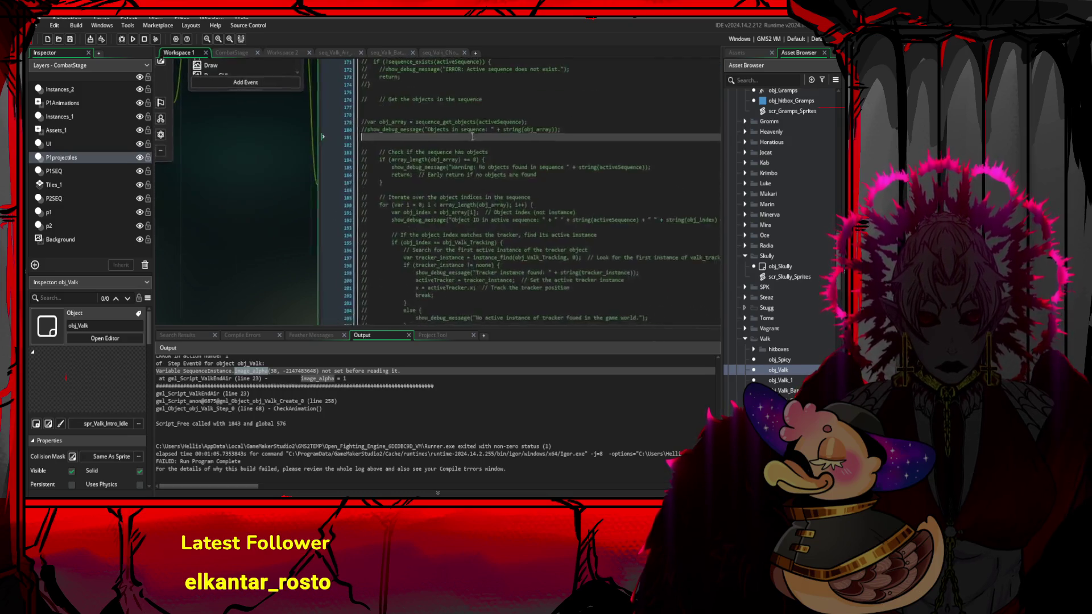
scroll(567, 191, "down", 3)
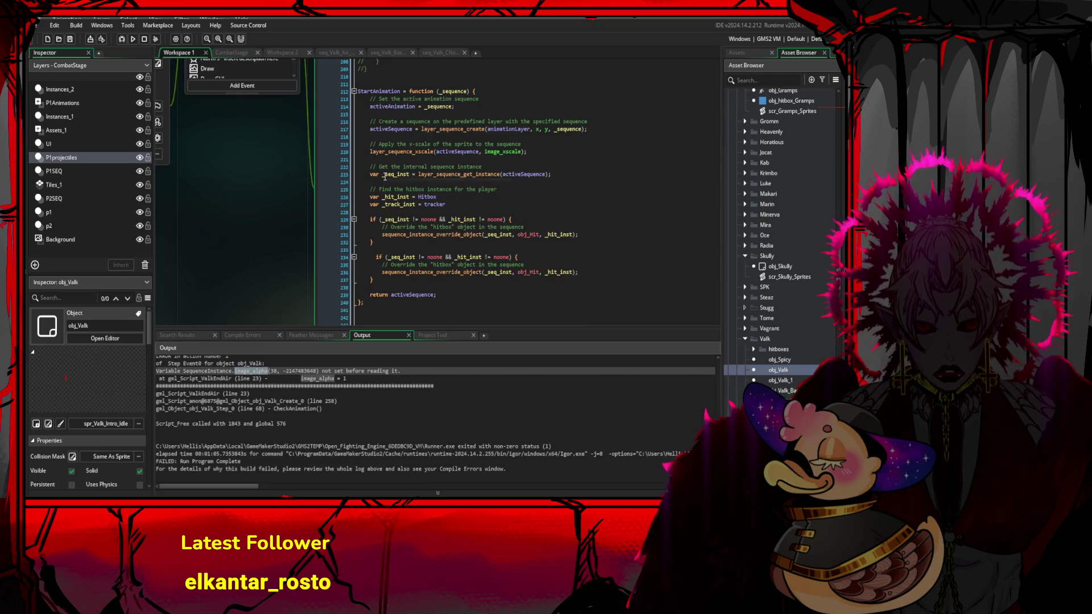
left_click_drag(385, 174, 518, 177)
mouse_move(501, 180)
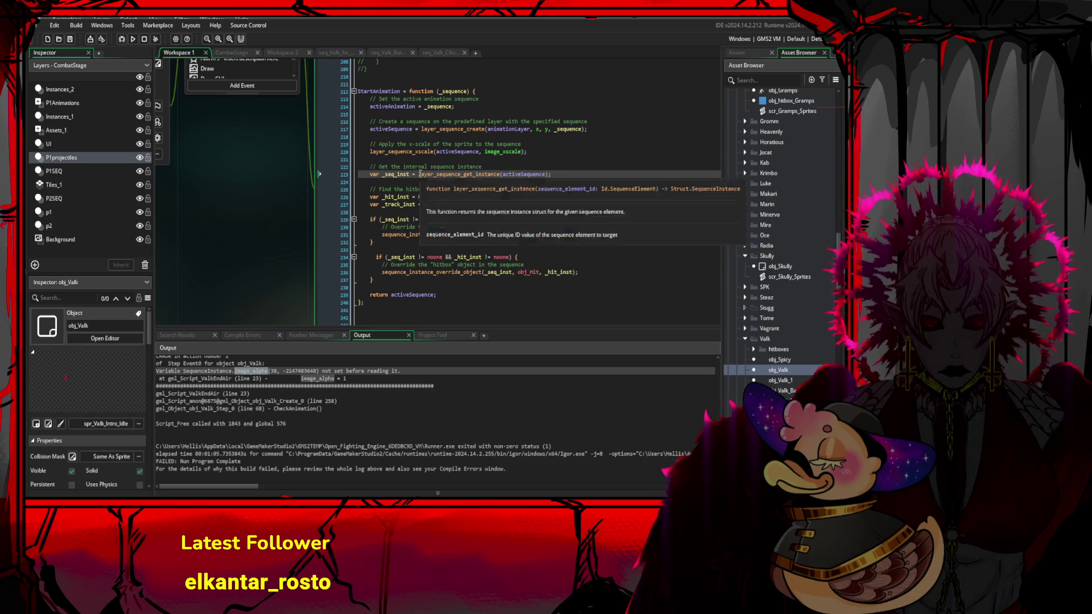
double_click(433, 174)
mouse_move(499, 177)
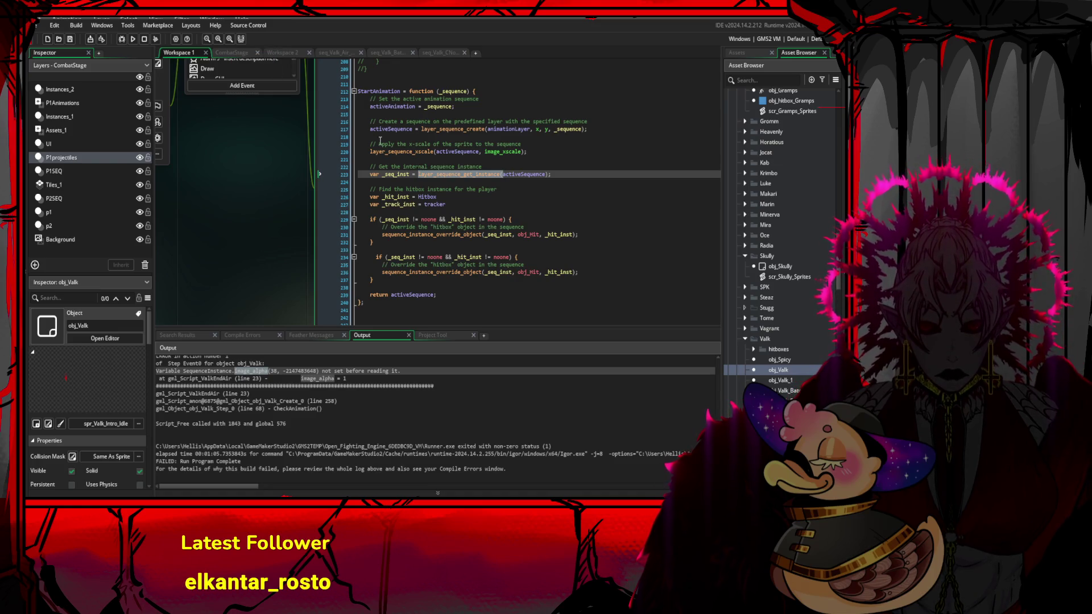
- Inspect both sequence_instance_override_object calls passing obj_Hit and the _hit_inst = Hitbox declaration
left_click_drag(377, 235, 416, 240)
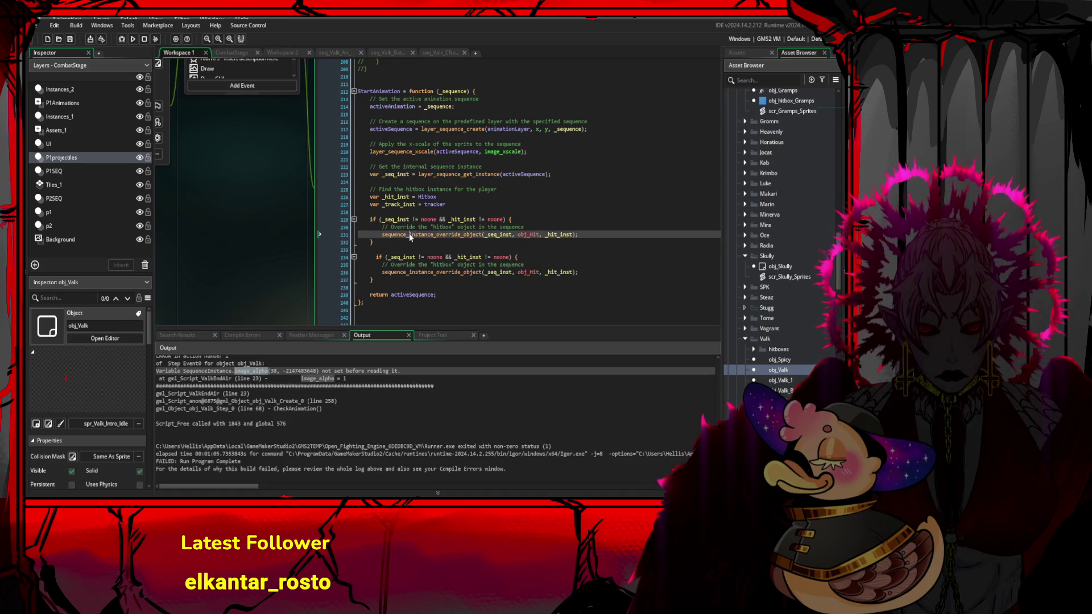
left_click(375, 220)
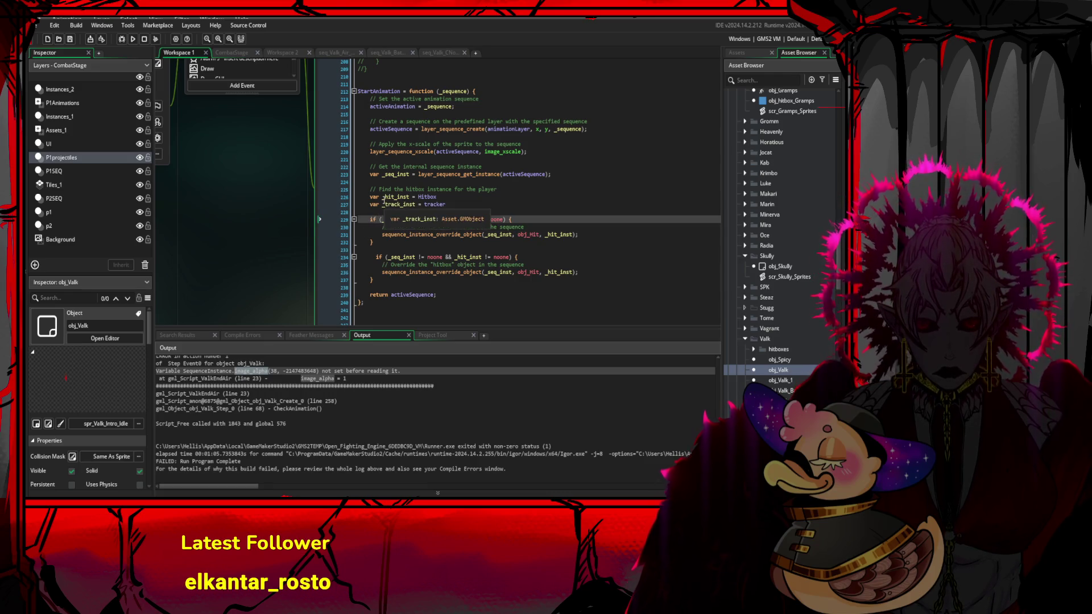
left_click_drag(382, 197, 409, 197)
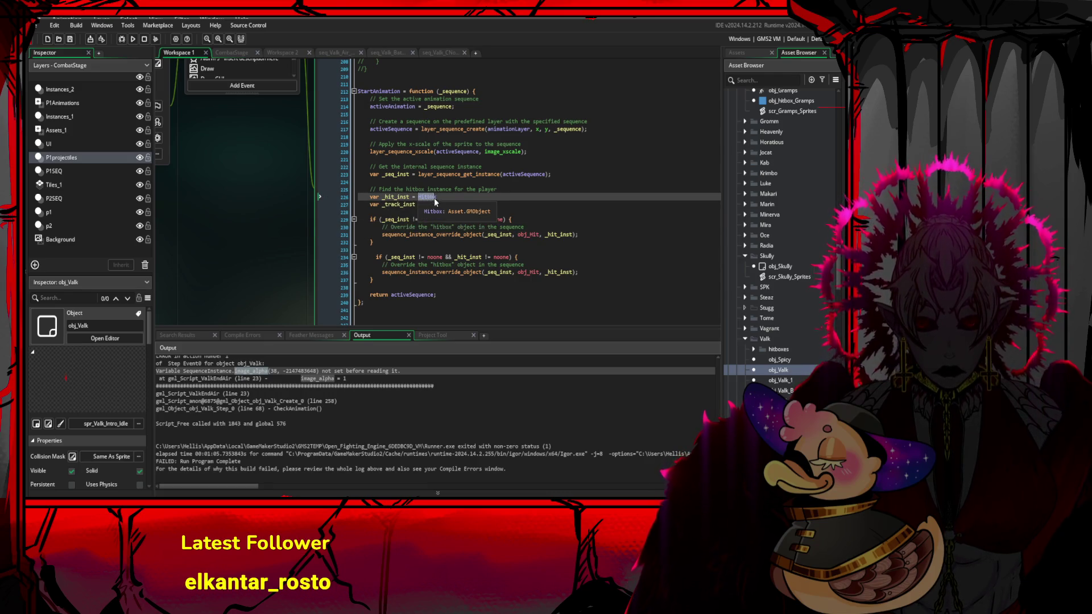
left_click(571, 272)
mouse_move(540, 275)
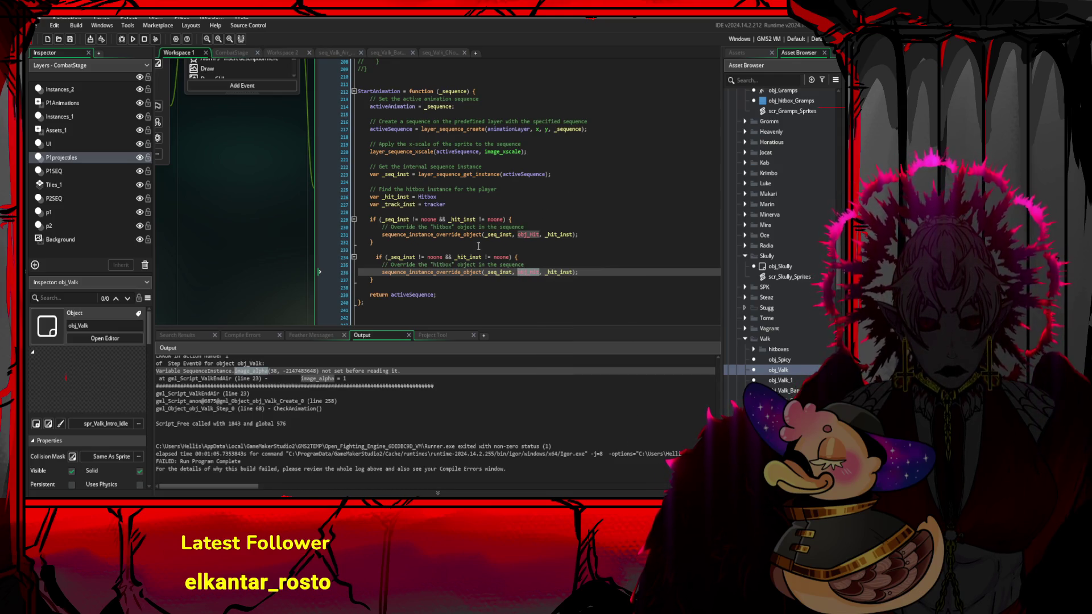
left_click_drag(376, 257, 519, 257)
left_click_drag(370, 197, 445, 197)
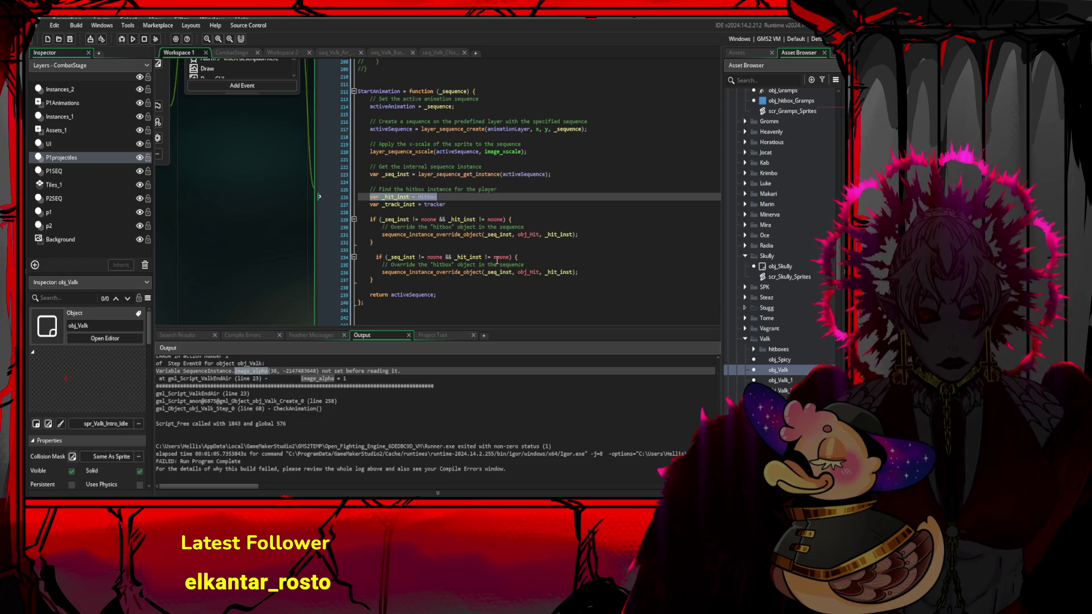
- Replace obj_Hit with obj_Tracker in the second override call on line 236
left_click(529, 272)
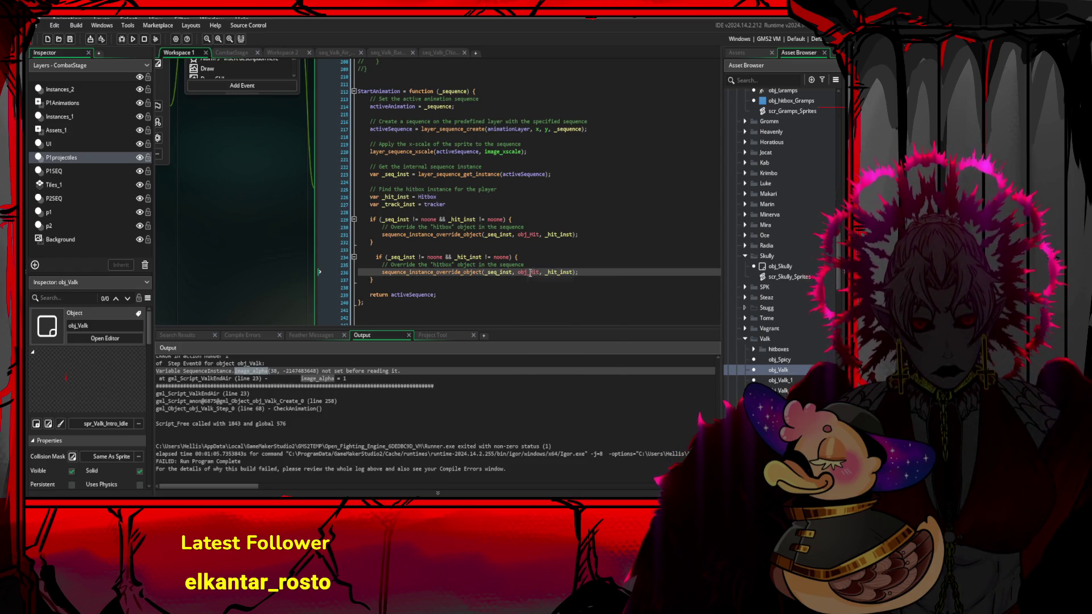
type("T")
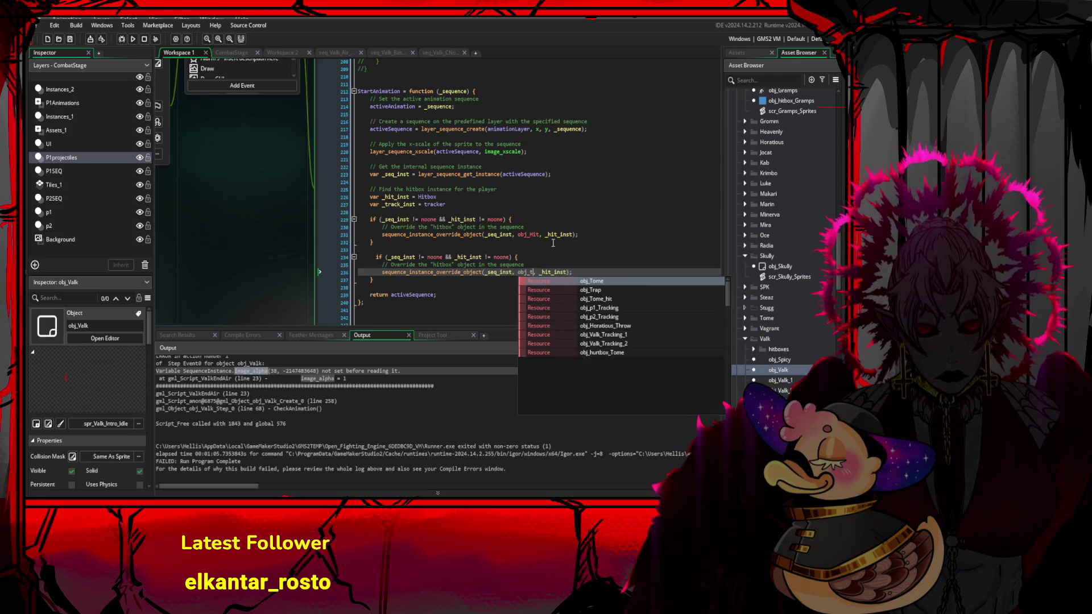
type("r")
type("acker")
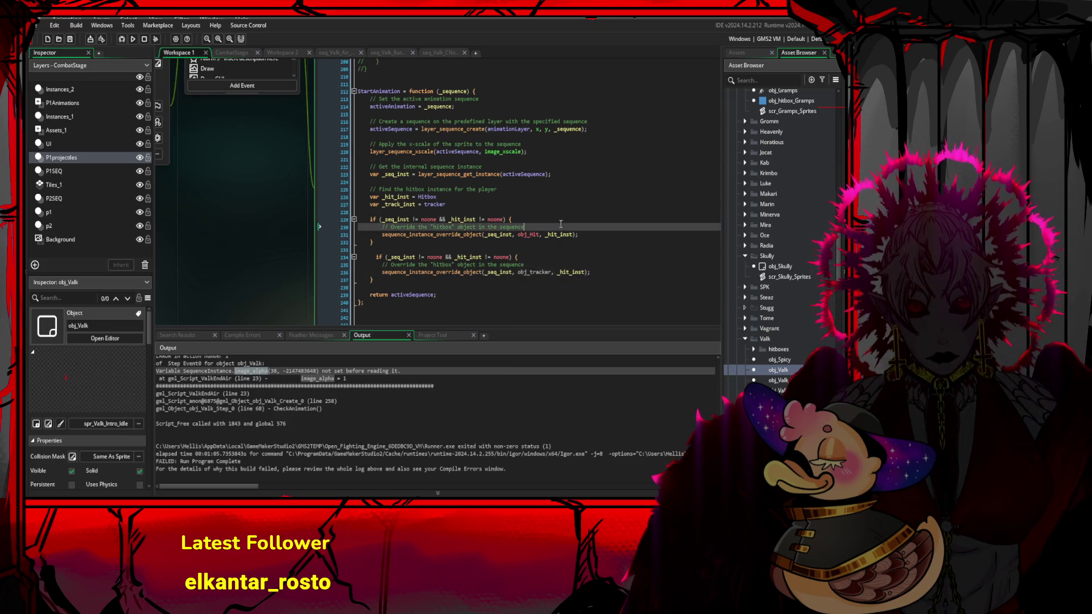
left_click(541, 227)
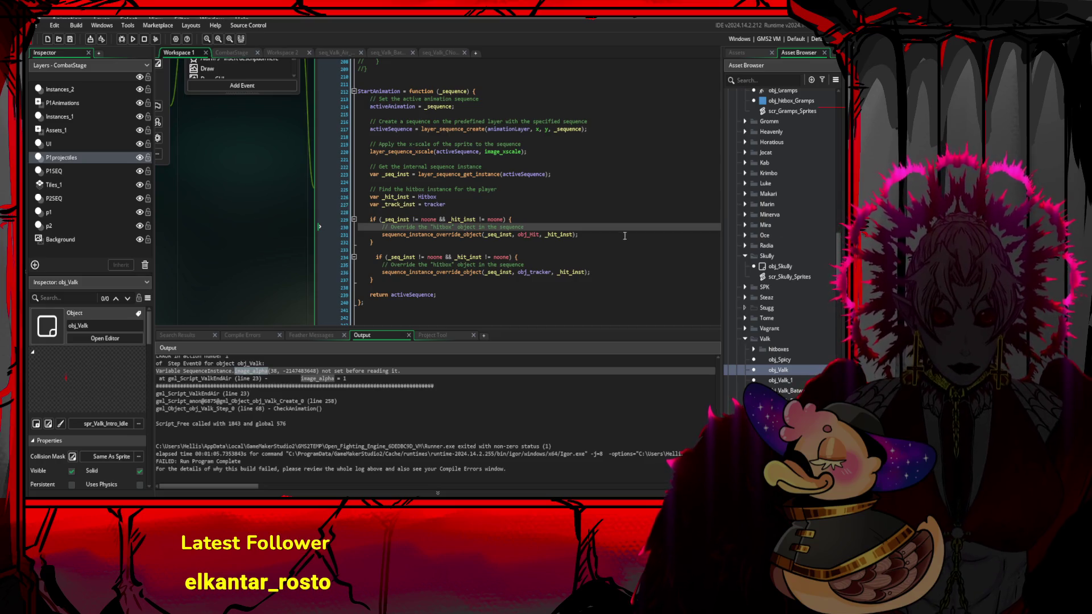
left_click(534, 275)
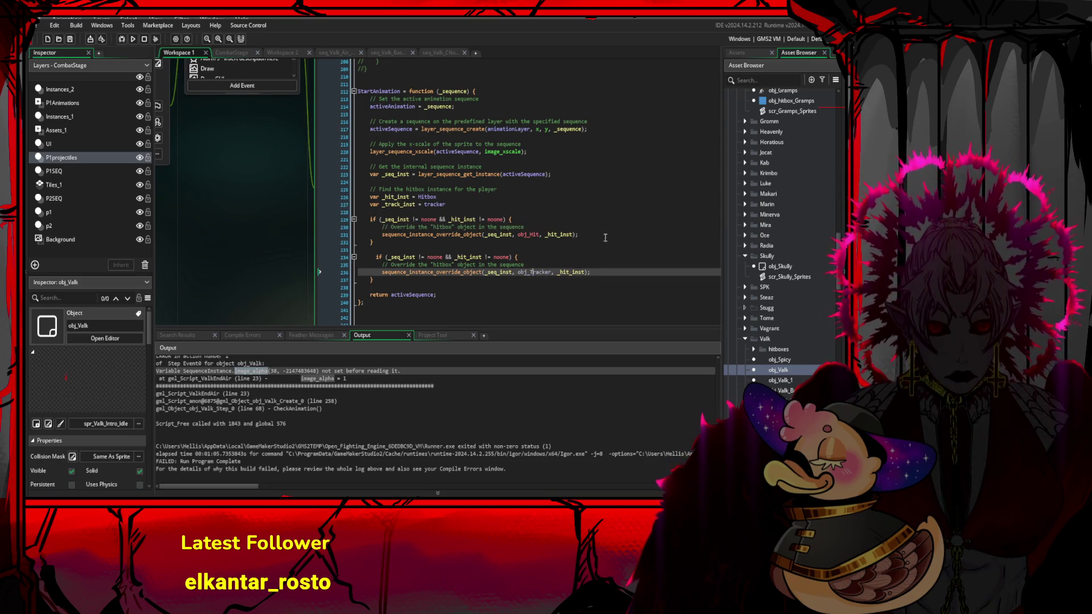
left_click(606, 228)
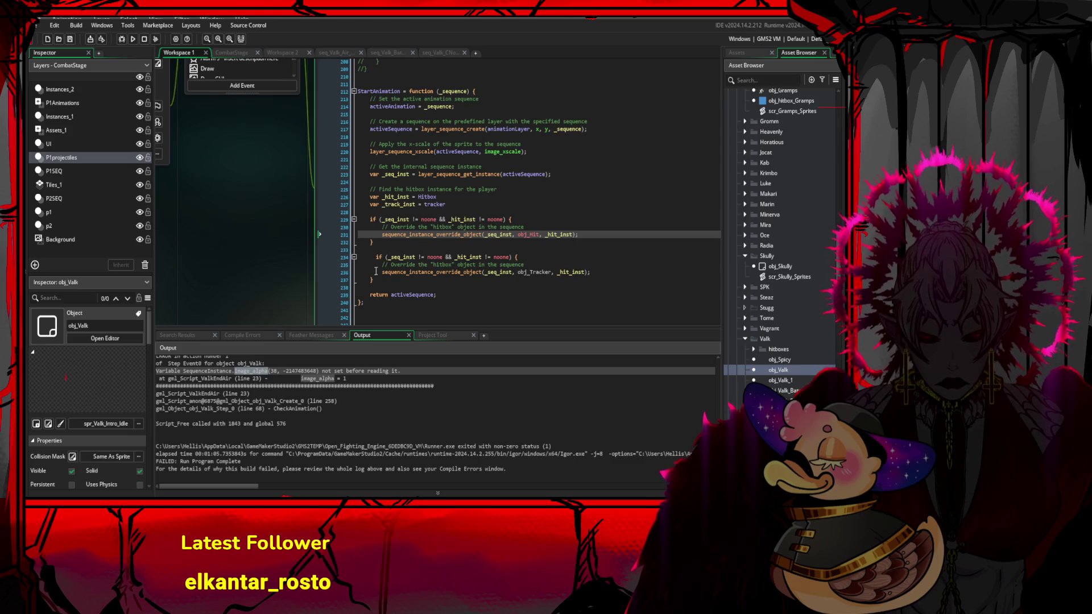
- Copy the _hit_inst != noone condition from line 229
mouse_move(373, 280)
left_mouse_down()
mouse_move(373, 263)
mouse_move(322, 272)
mouse_move(394, 271)
left_mouse_up()
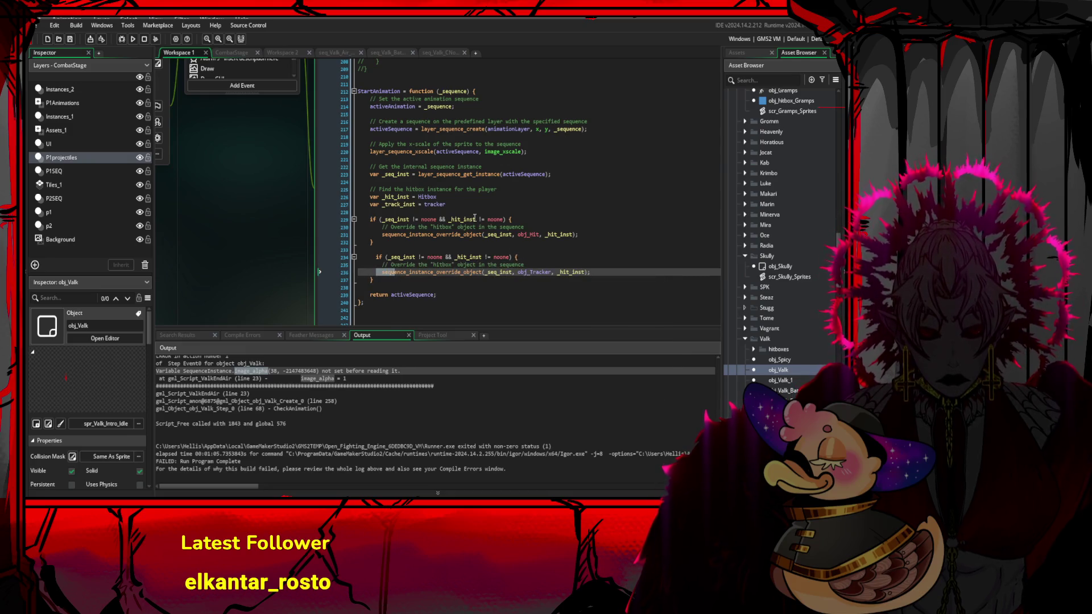
left_click(447, 219)
left_click_drag(447, 219, 501, 221)
key("ctrl+c")
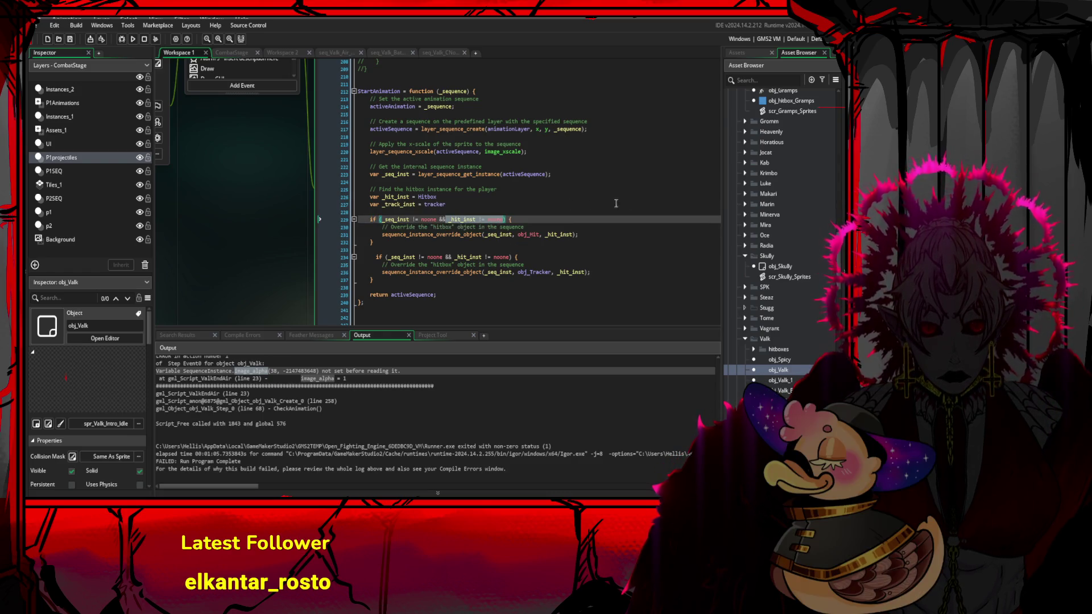
- In scr_ValkAttack, paste the _hit_inst != noone condition over the unfinished if on line 21
scroll(839, 353, "up", 10)
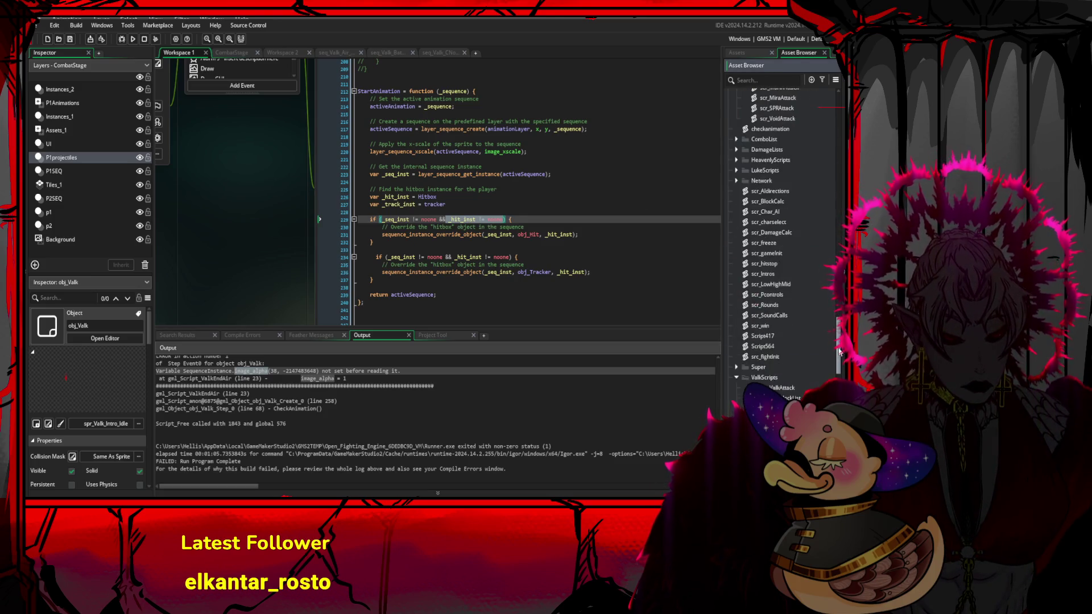
scroll(839, 352, "up", 1)
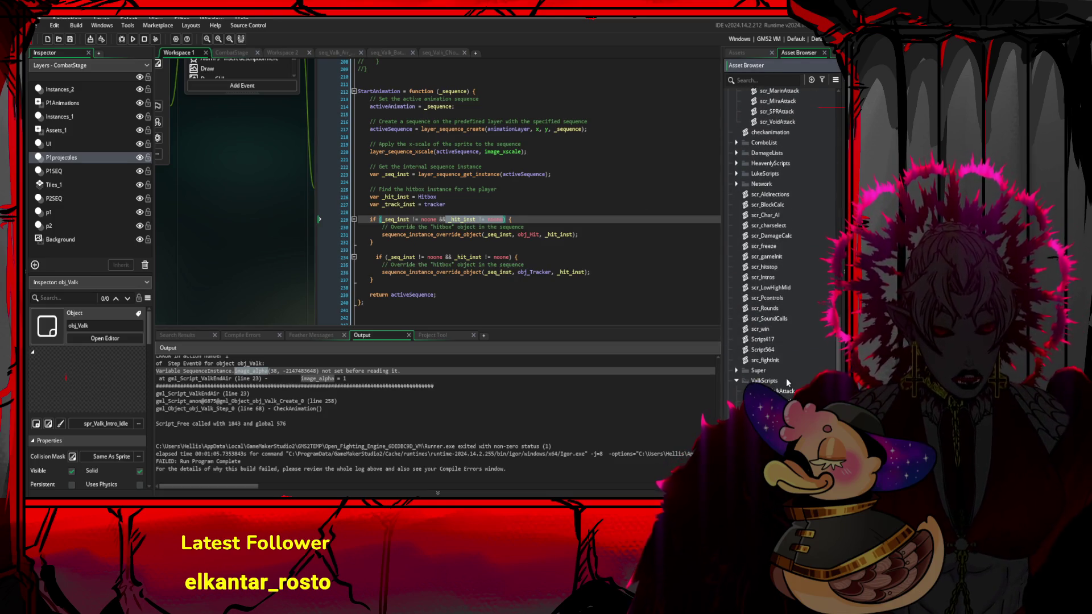
double_click(785, 390)
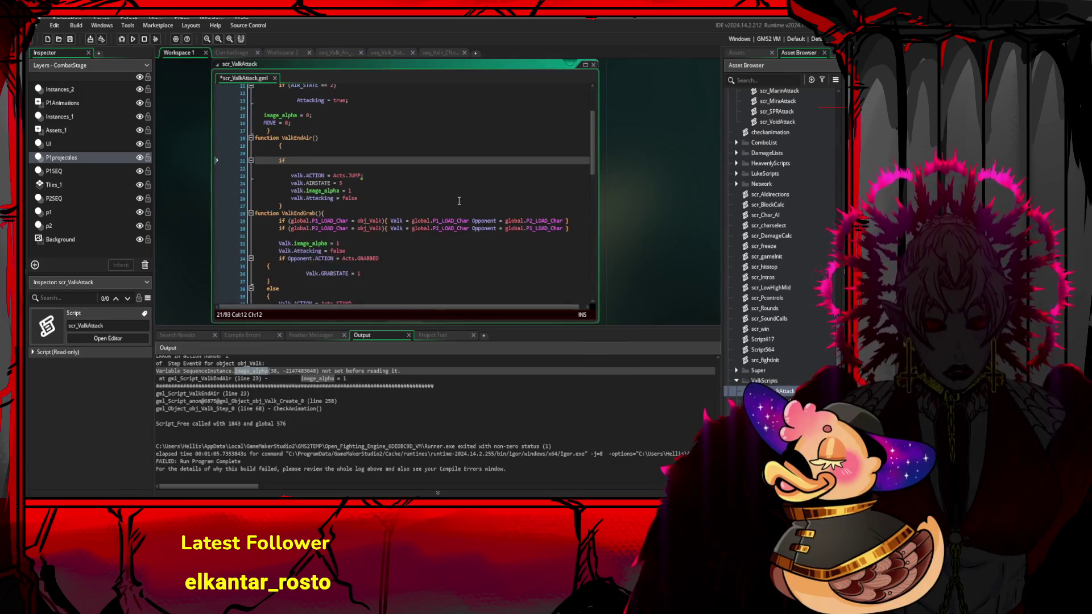
left_click_drag(278, 168, 279, 160)
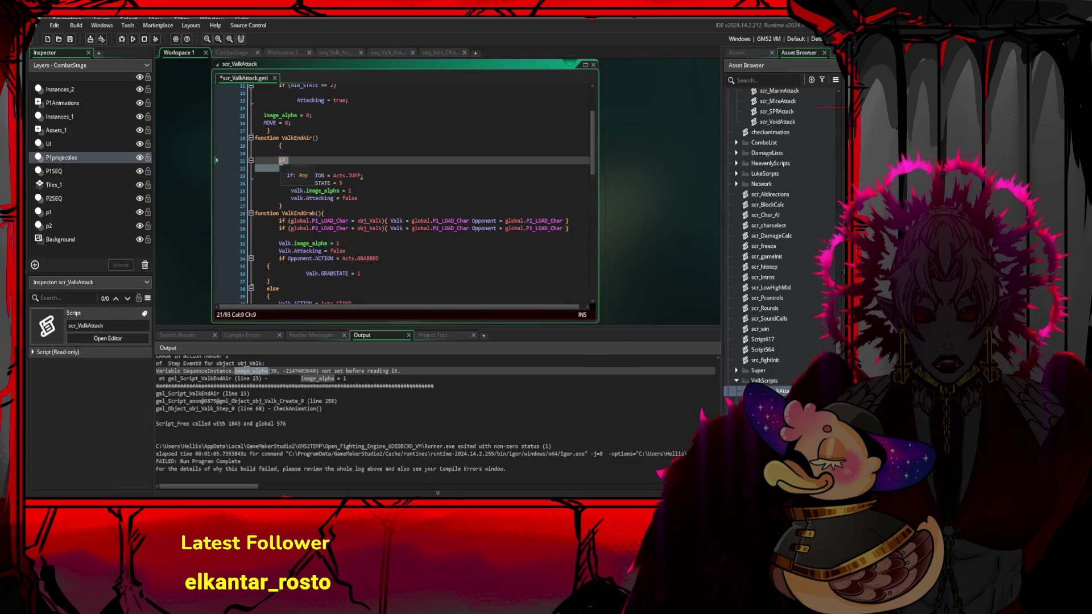
key("ctrl+v")
key("Return")
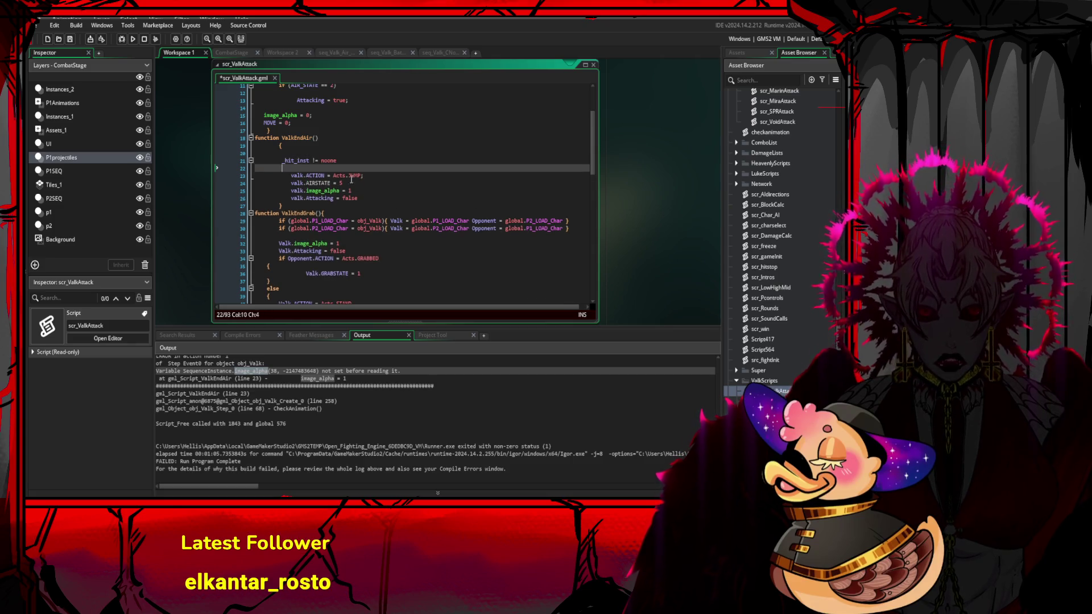
key("Home")
key("Return")
key("Return")
- Start a var line on blank line 21 and check the type of _hit_inst
left_click(320, 162)
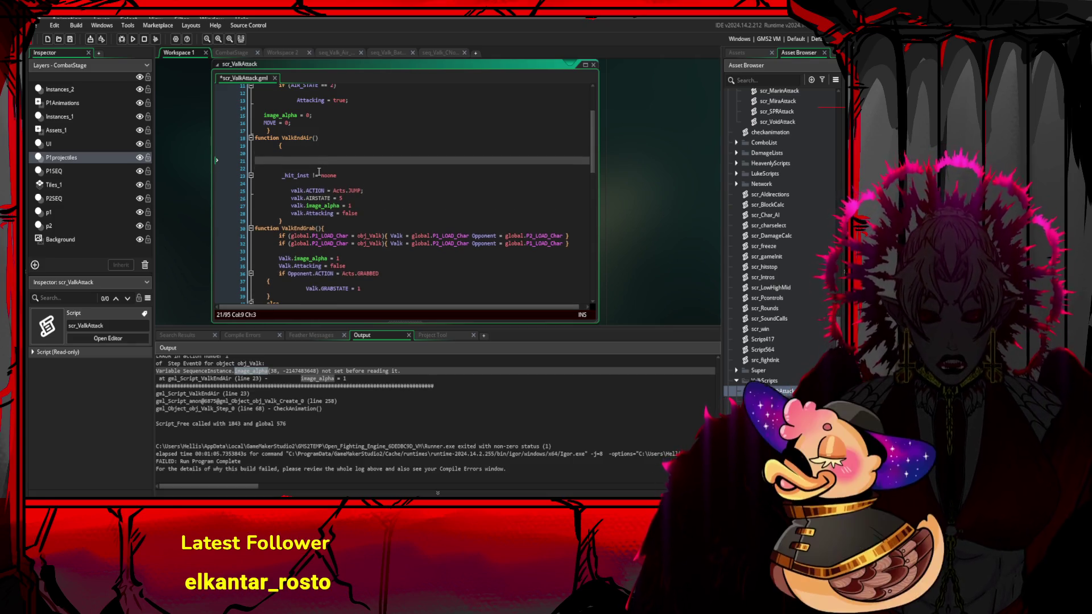
type("var")
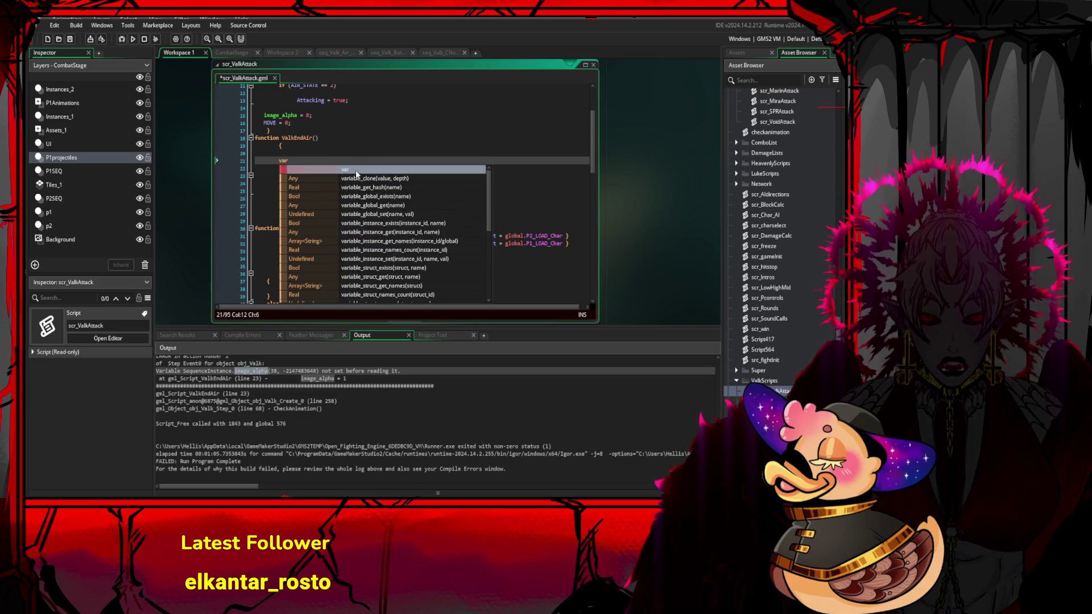
key("Escape")
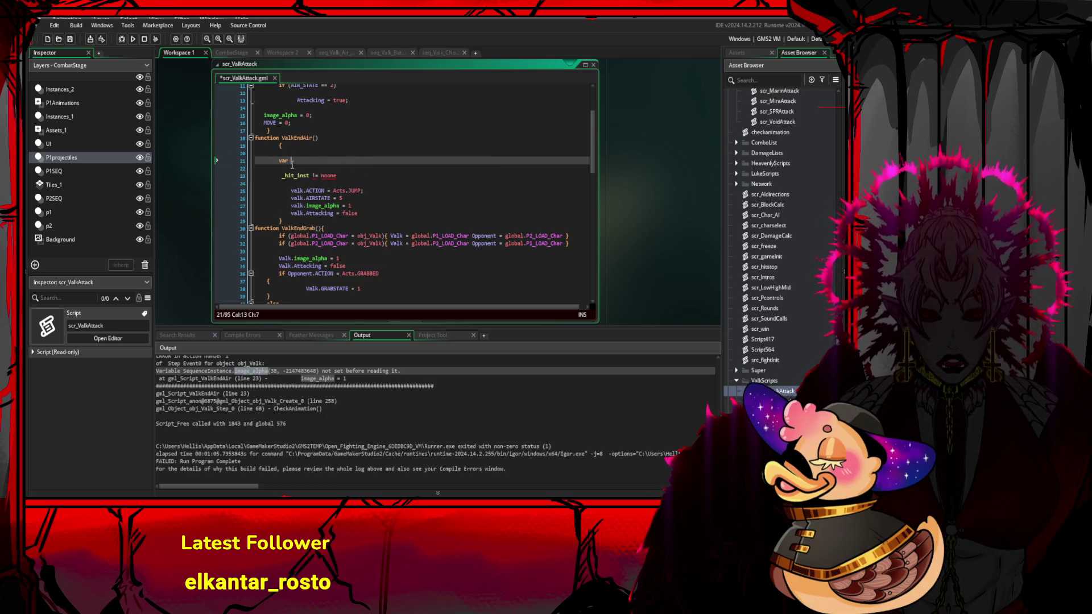
left_click_drag(298, 176, 307, 176)
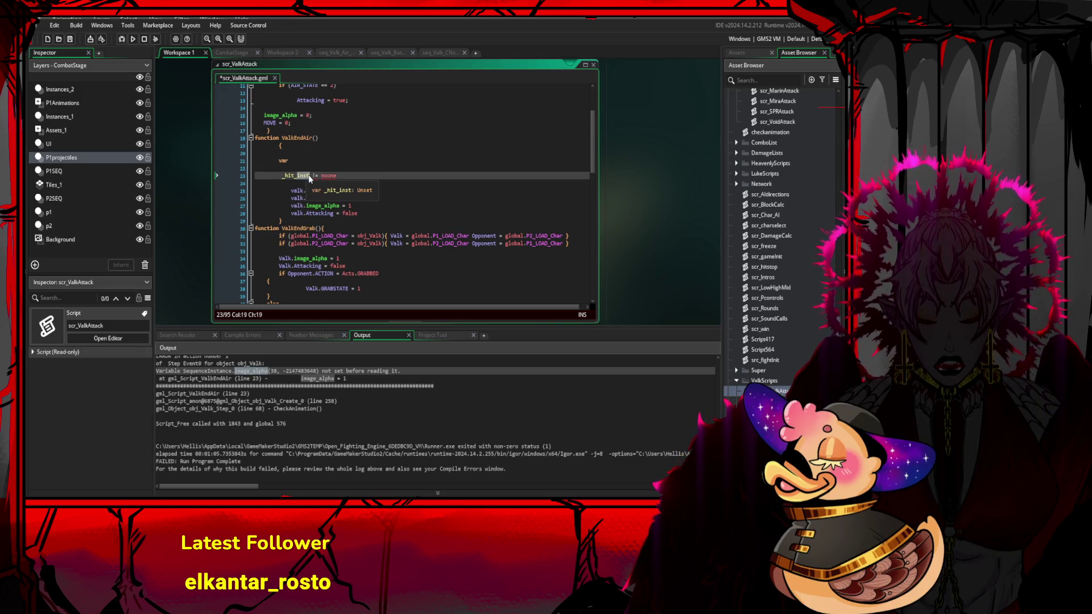
left_click(297, 161)
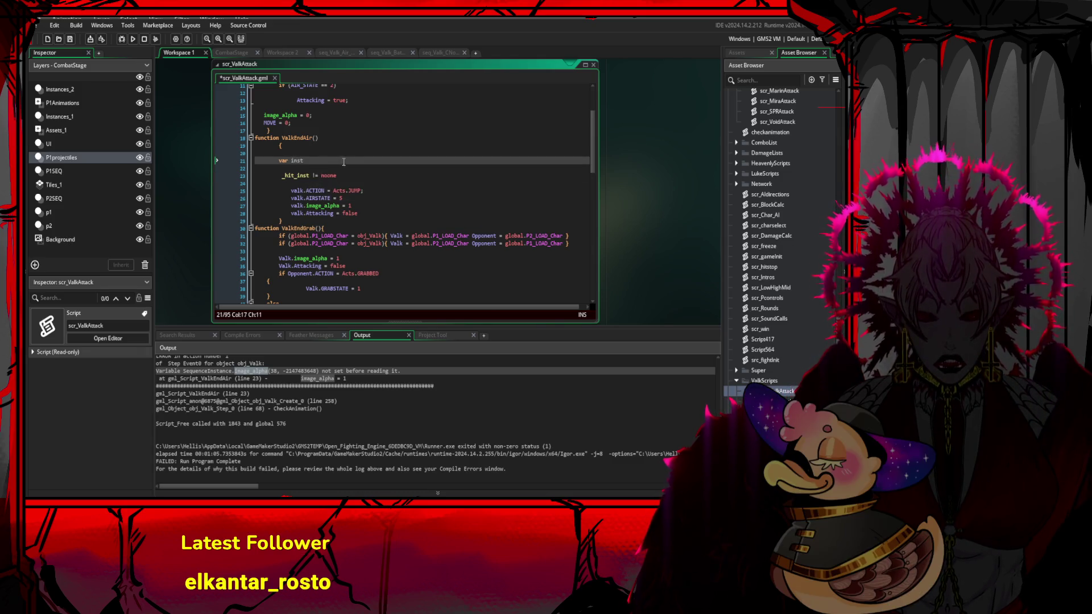
left_click(294, 176)
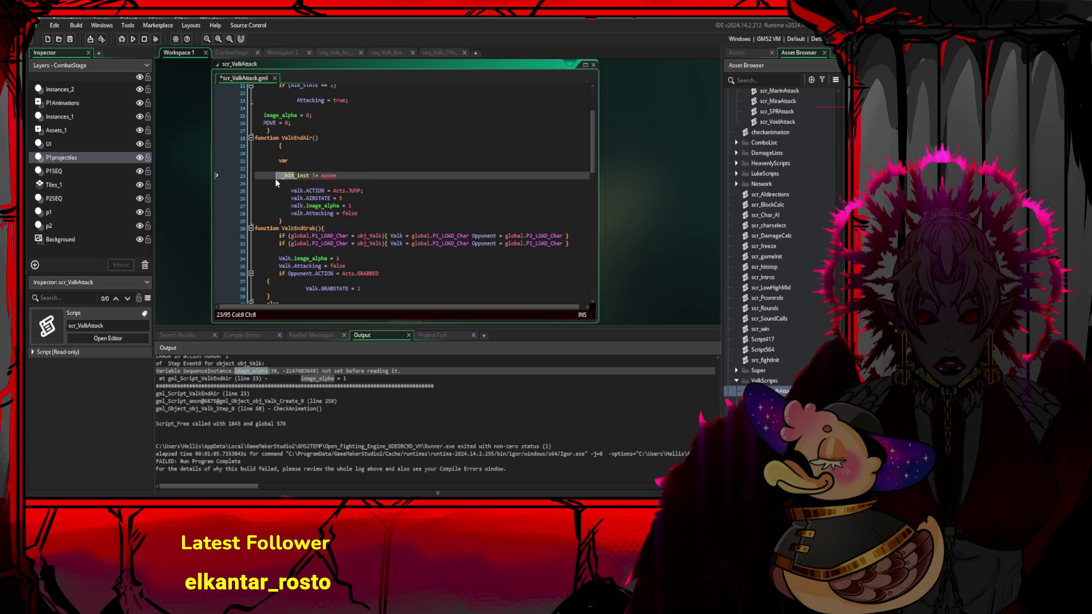
left_click(305, 162)
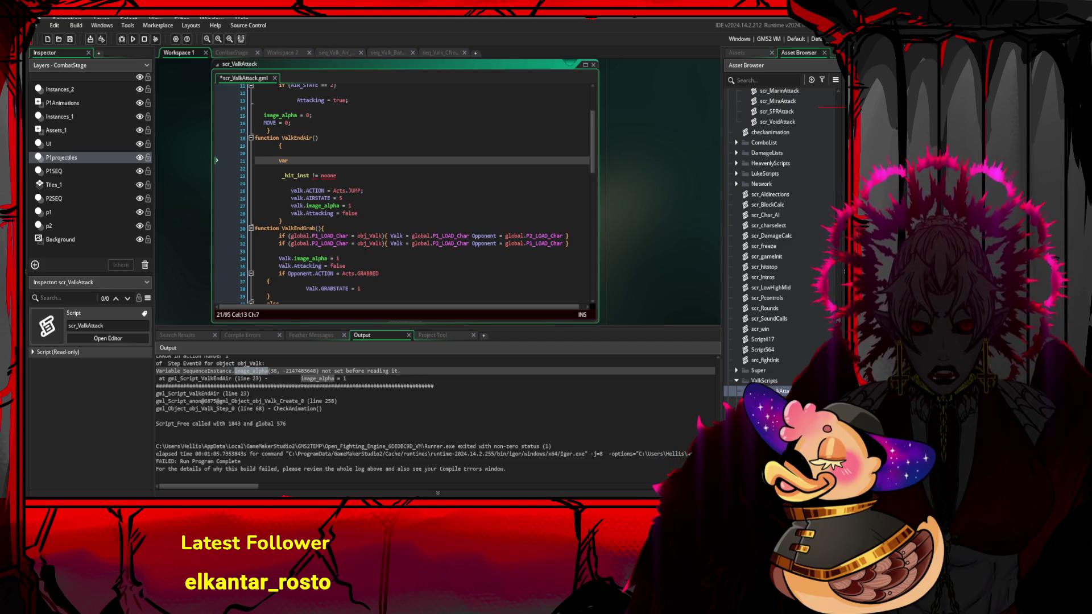
left_click_drag(337, 175, 306, 179)
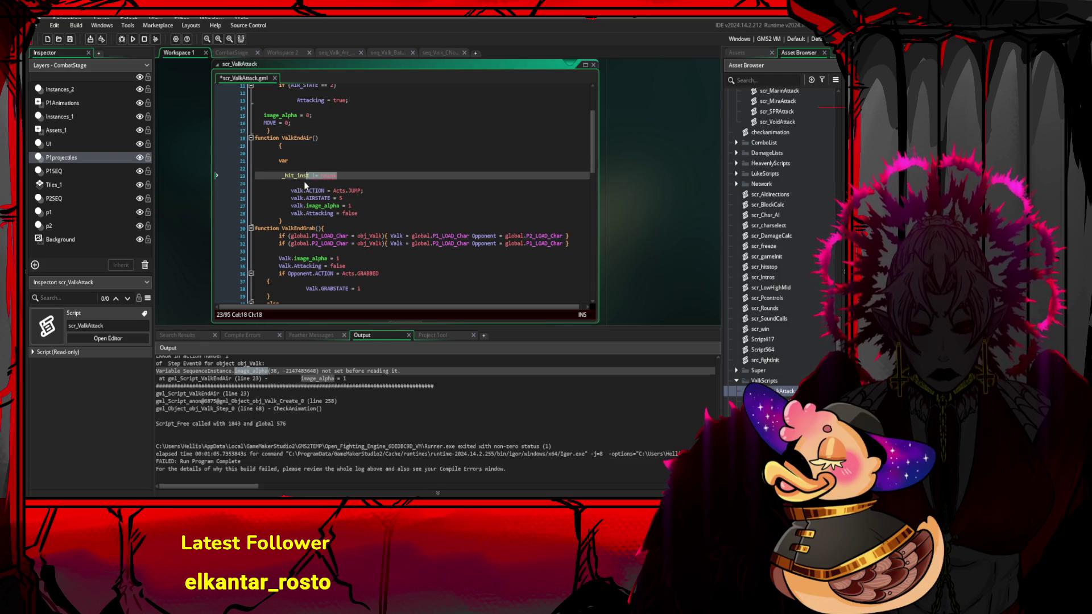
- Add blank lines before the function ValkEndGrab() line
left_click(320, 179)
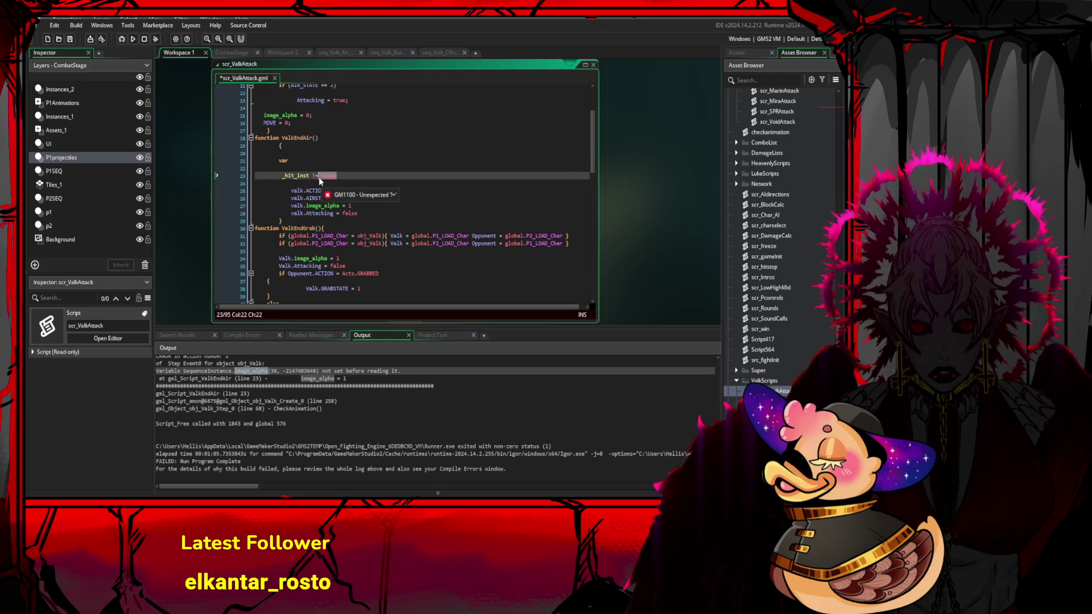
key("Down")
key("Down")
key("Down")
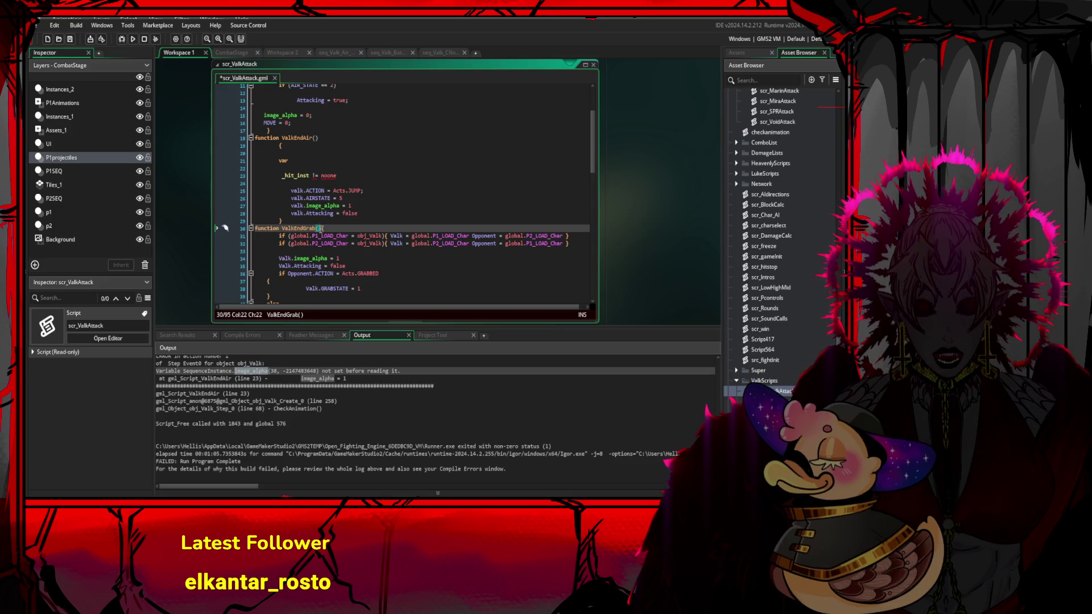
key("Up")
key("Return")
key("Return")
key("Return")
- Delete var from line 21 and the _hit_inst != noone text from line 23
left_click(354, 162)
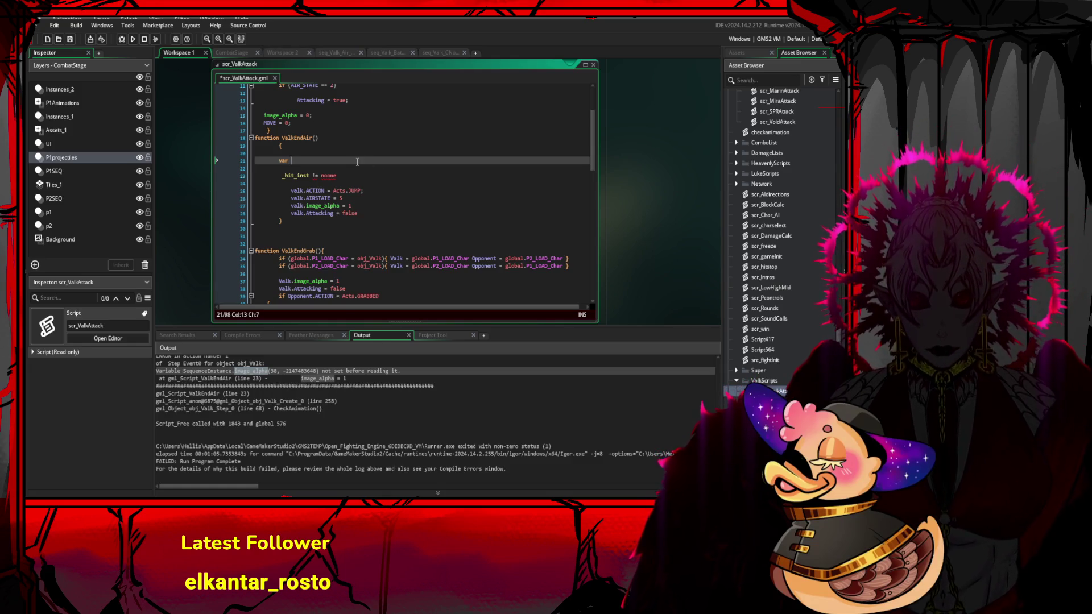
left_click(280, 176)
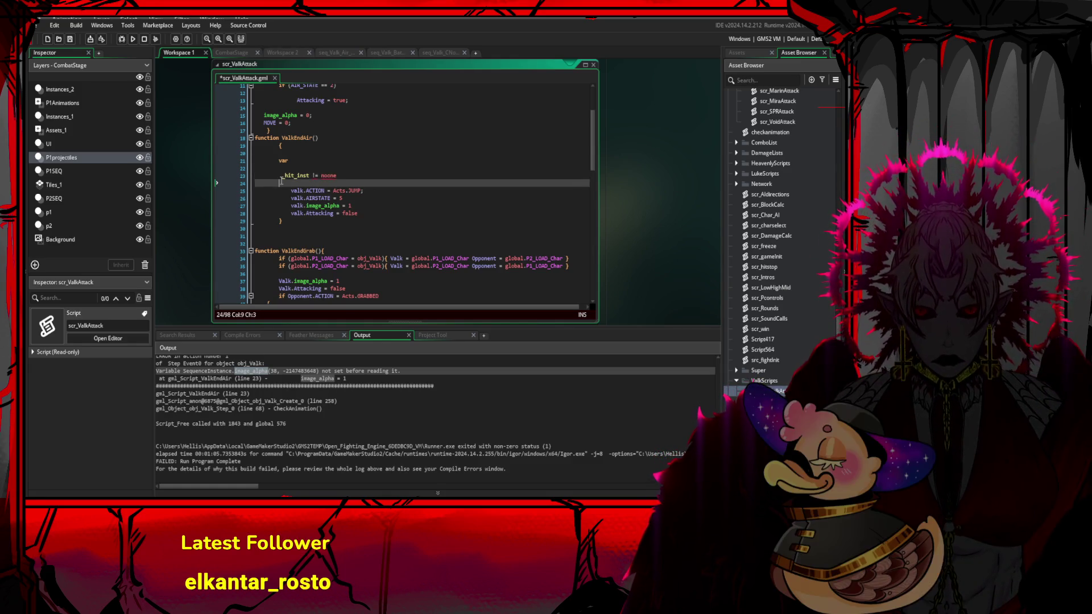
left_click_drag(280, 181, 280, 170)
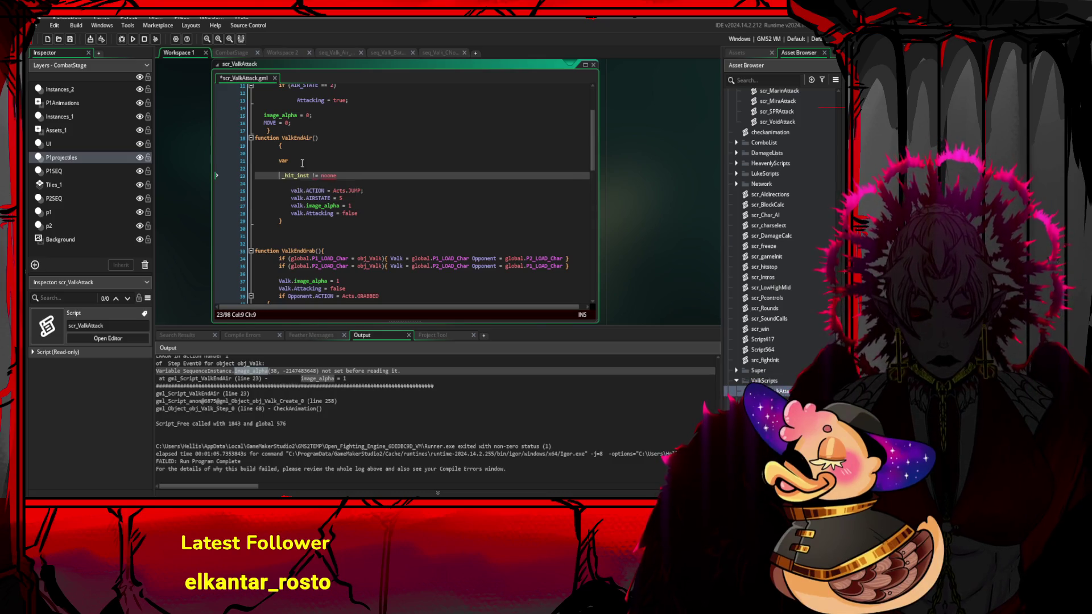
left_click(303, 162)
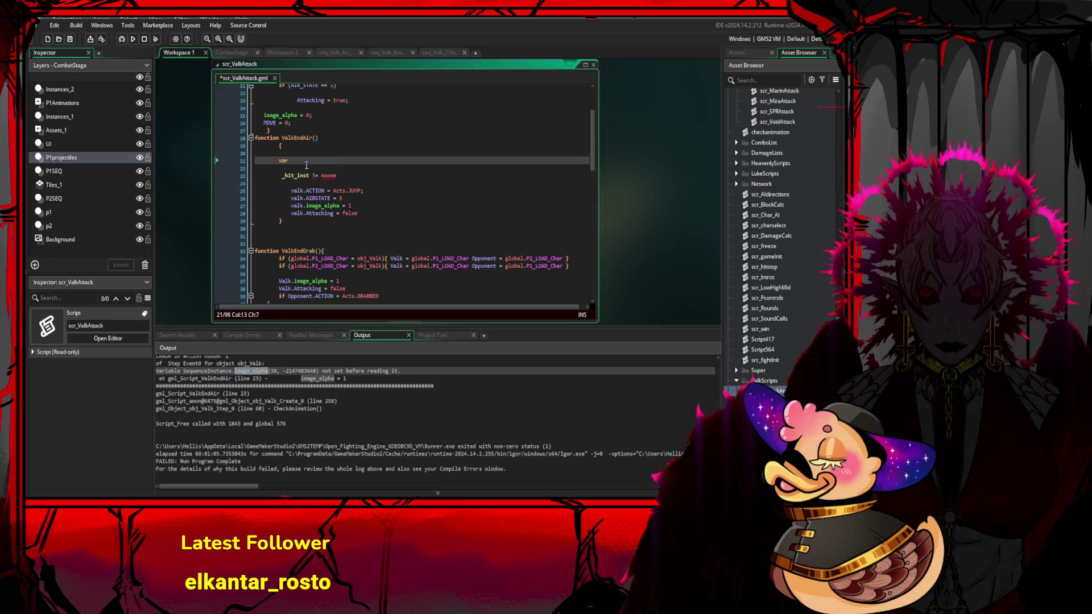
type("hi")
key("BackSpace")
key("BackSpace")
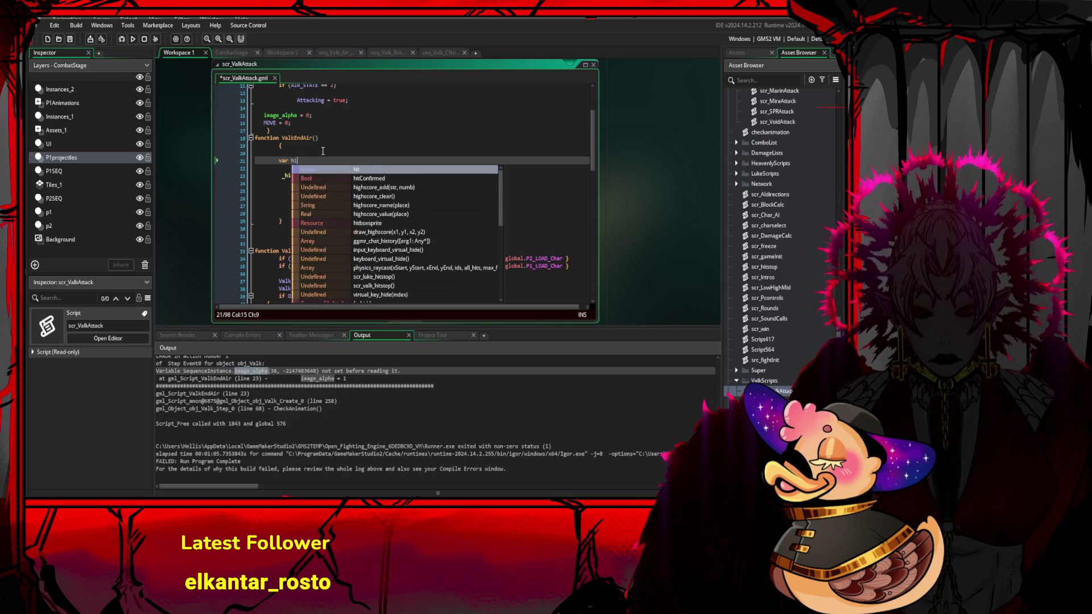
key("BackSpace")
key("BackSpace")
key("BackSpace")
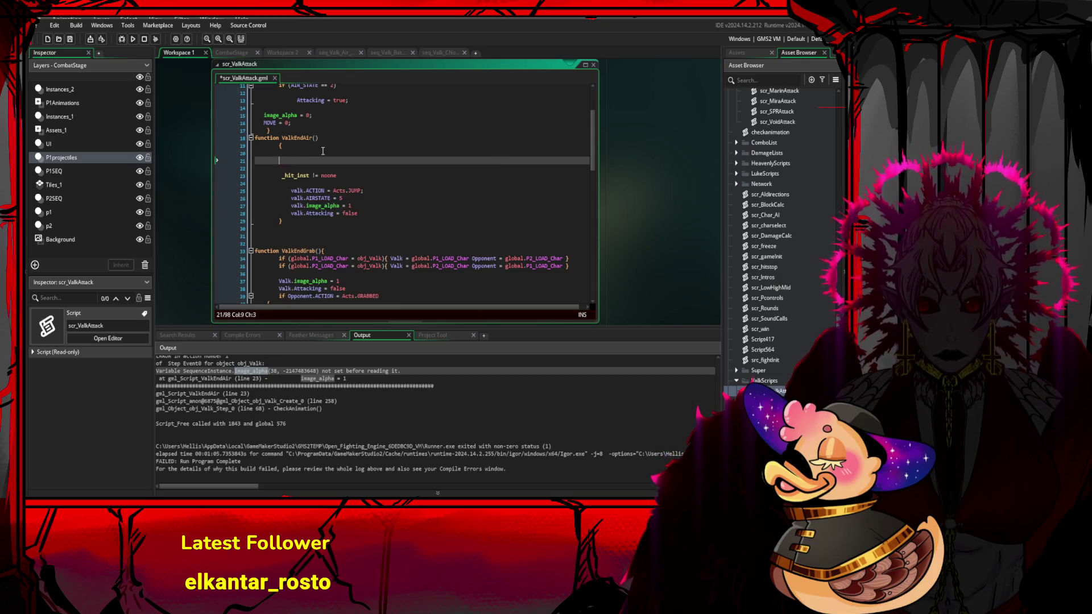
left_click_drag(337, 176, 285, 177)
key("BackSpace")
key("BackSpace")
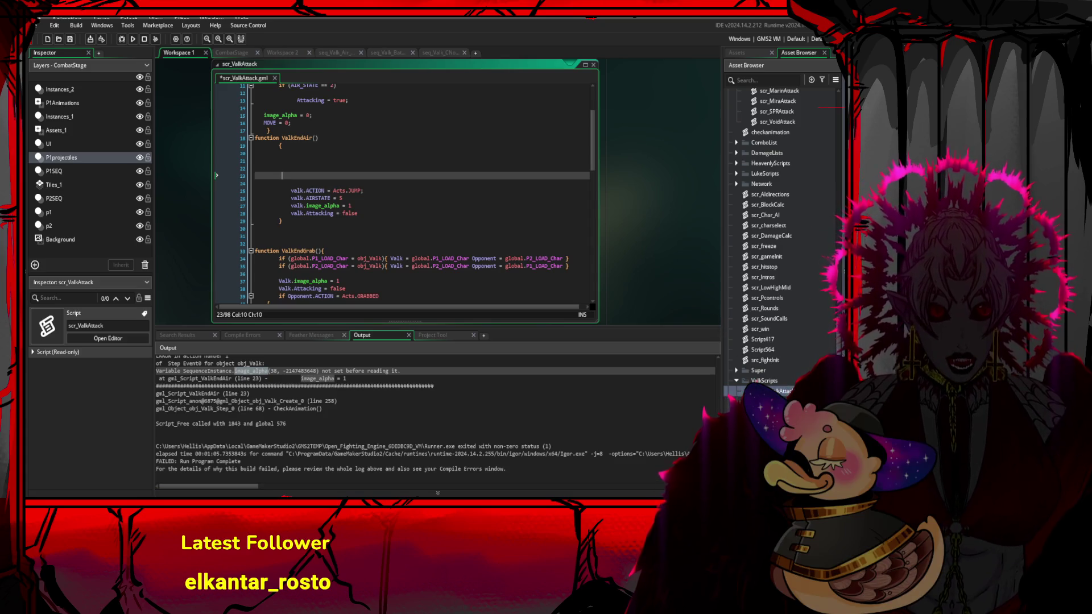
- Reopen obj_Valk's code from the Asset Browser
scroll(797, 341, "down", 5)
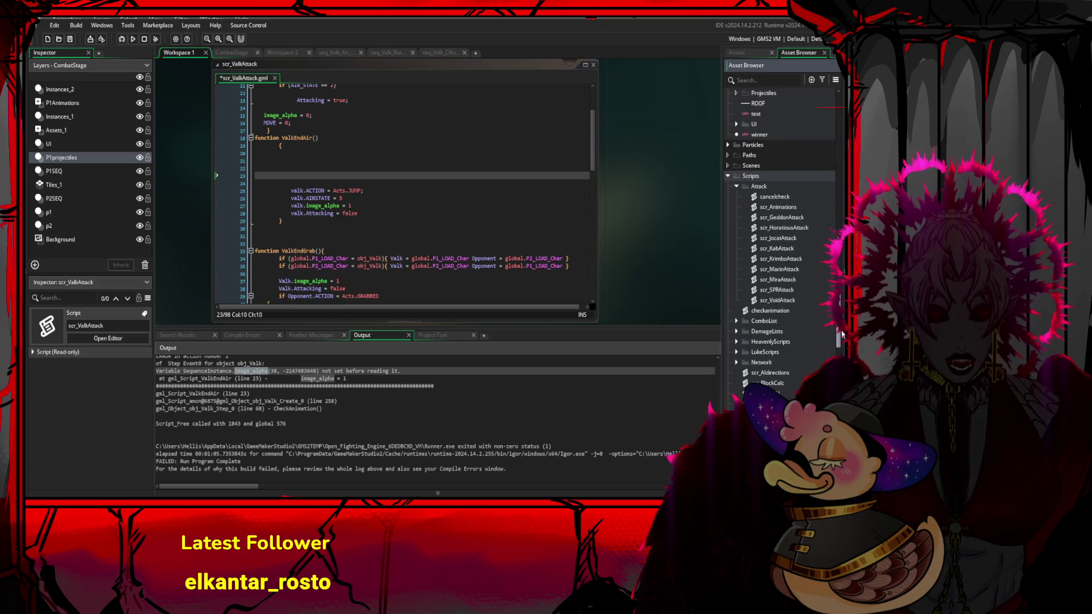
scroll(796, 239, "down", 15)
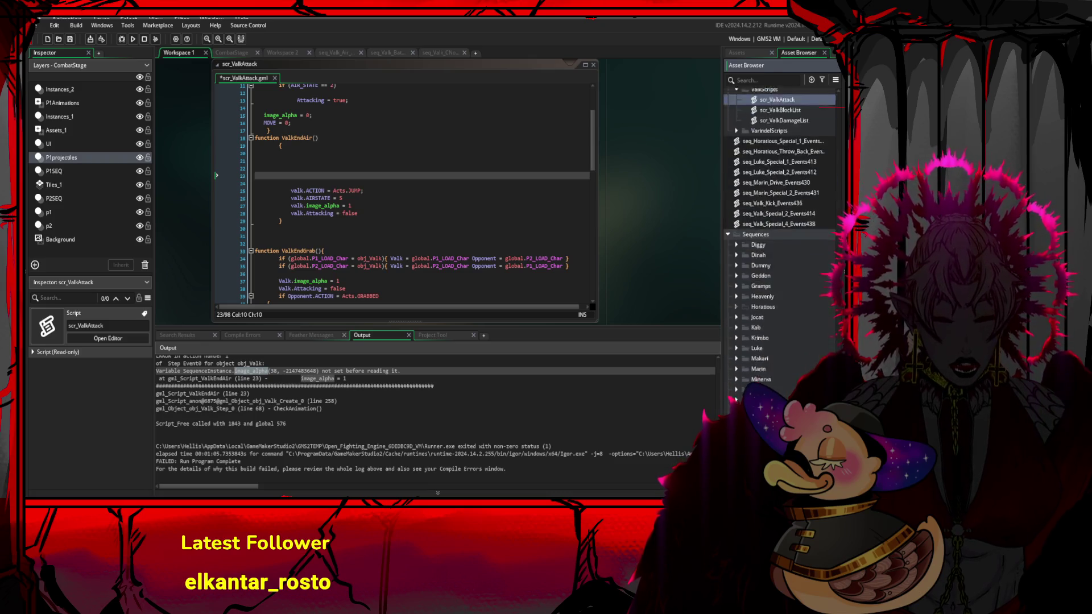
scroll(783, 239, "up", 10)
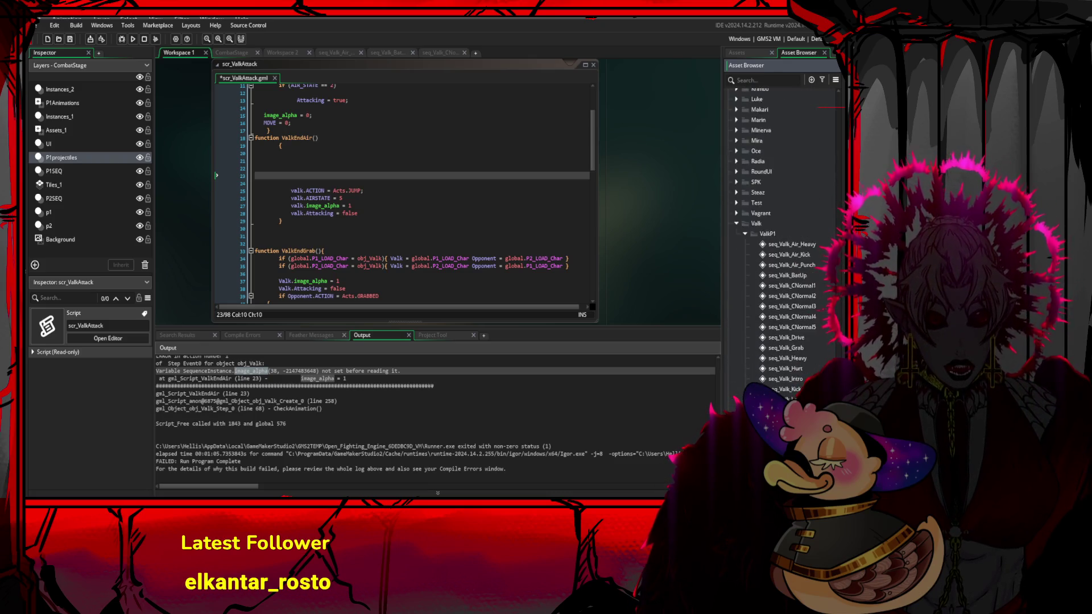
scroll(821, 303, "up", 15)
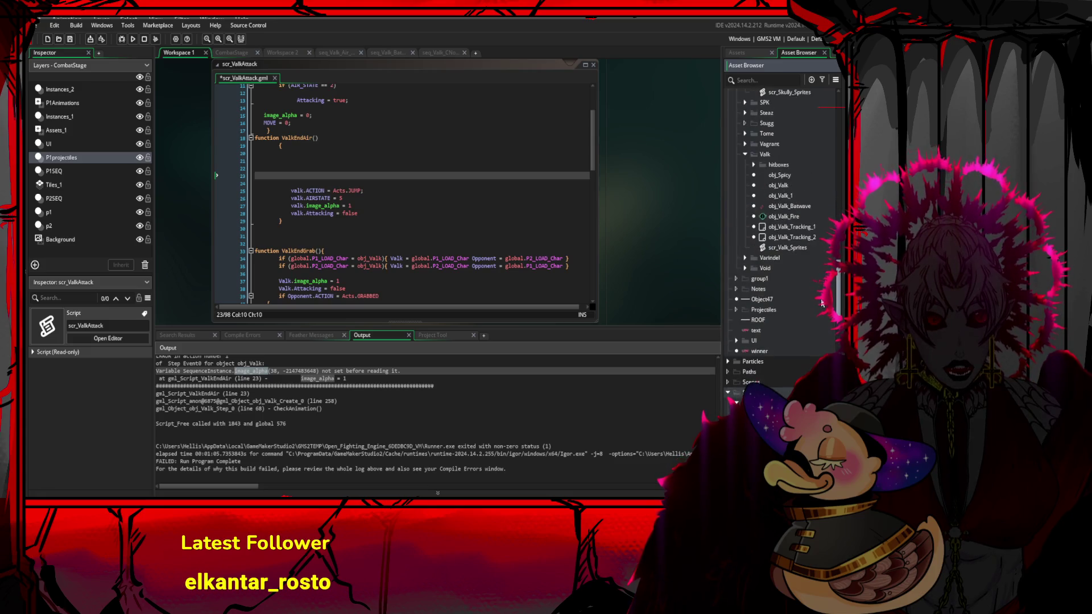
scroll(821, 303, "up", 1)
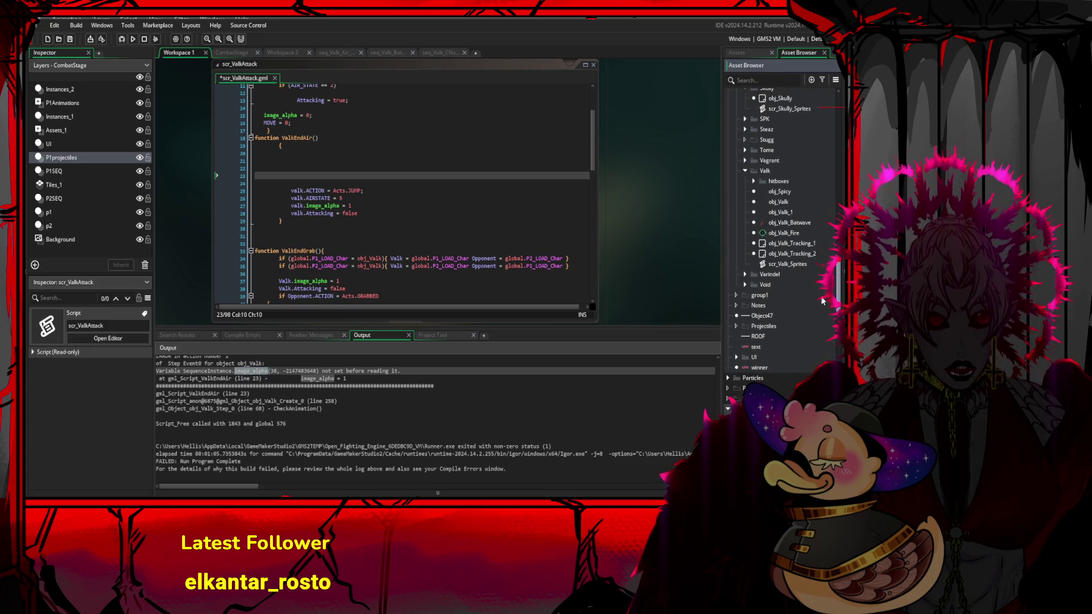
left_click(795, 201)
double_click(796, 202)
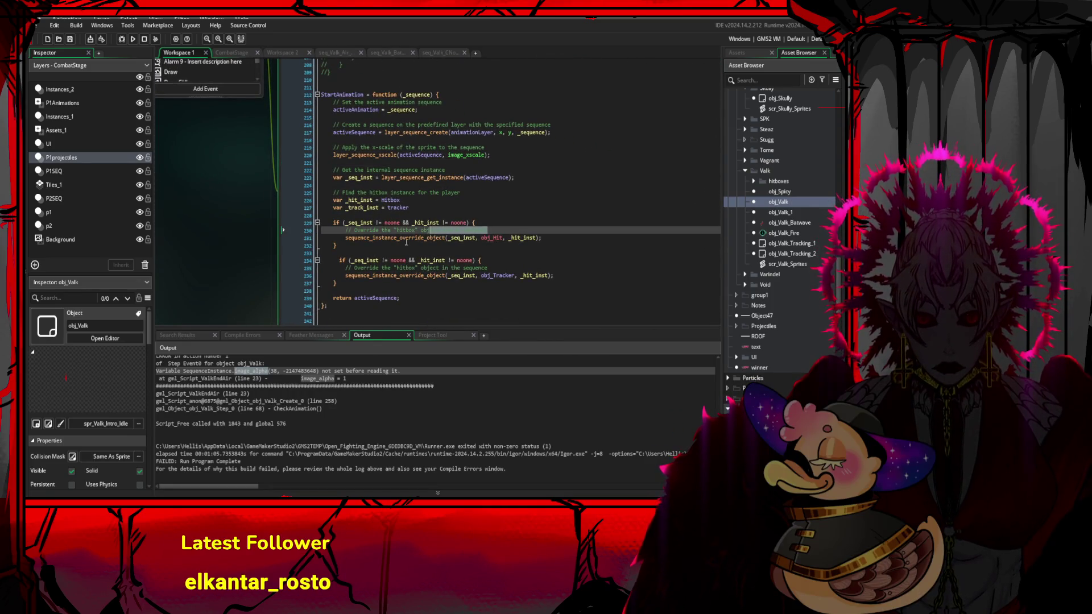
- Review the sequence instance lookup and the sequence_instance_override_object documentation in StartAnimation
left_click(372, 249)
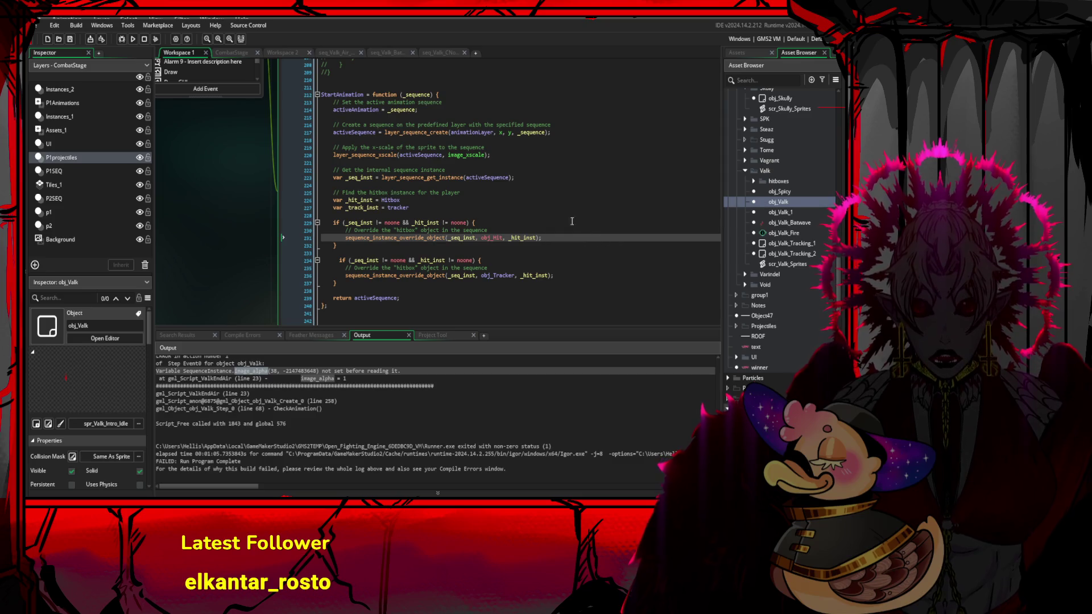
left_click(470, 206)
left_click(477, 178)
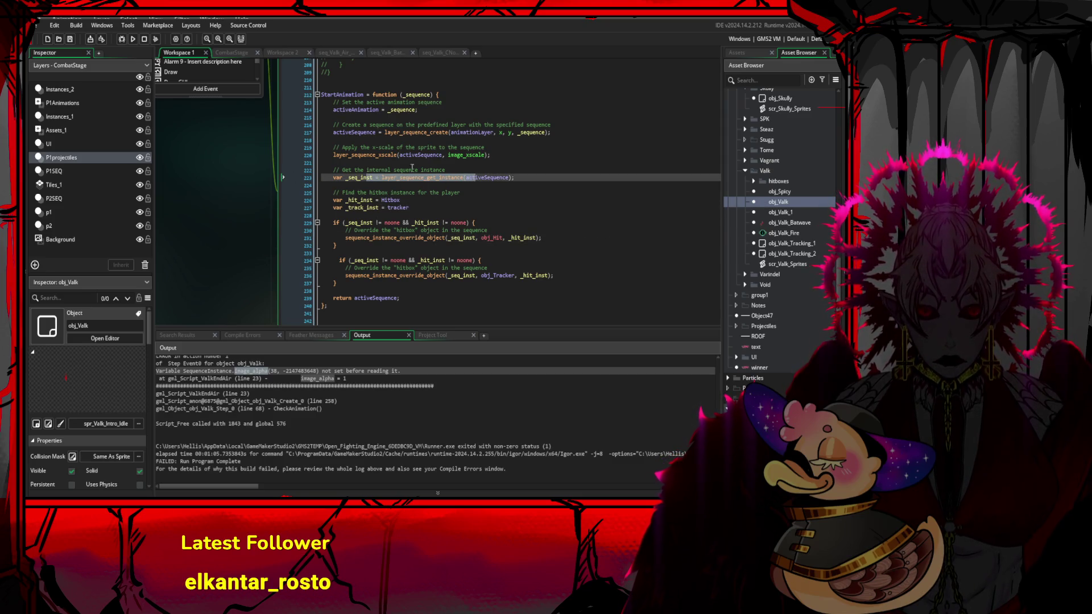
left_click(370, 155)
left_click_drag(333, 222, 478, 224)
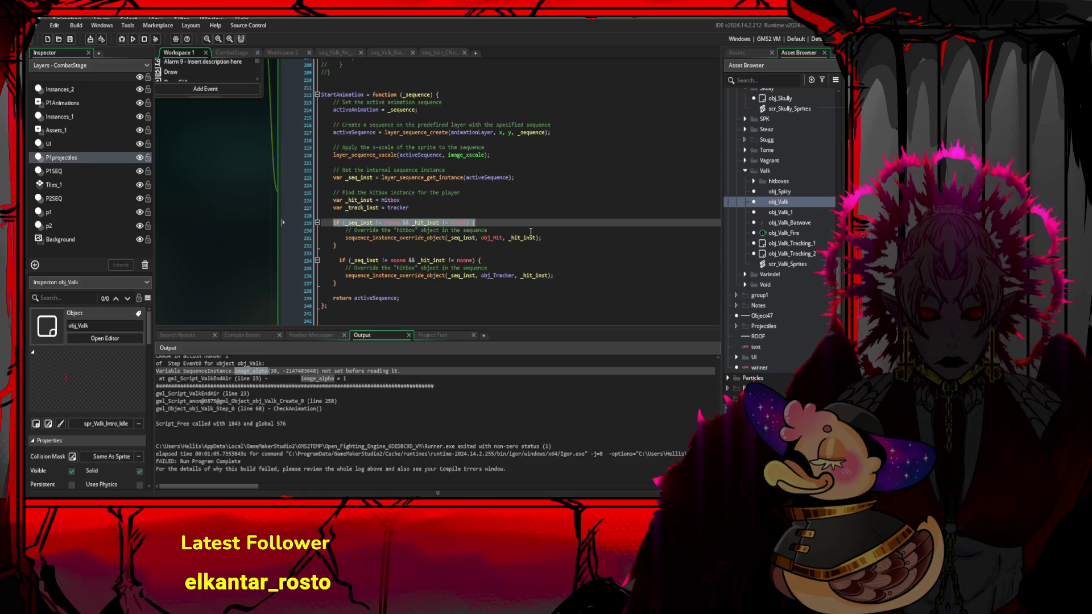
left_click(566, 235)
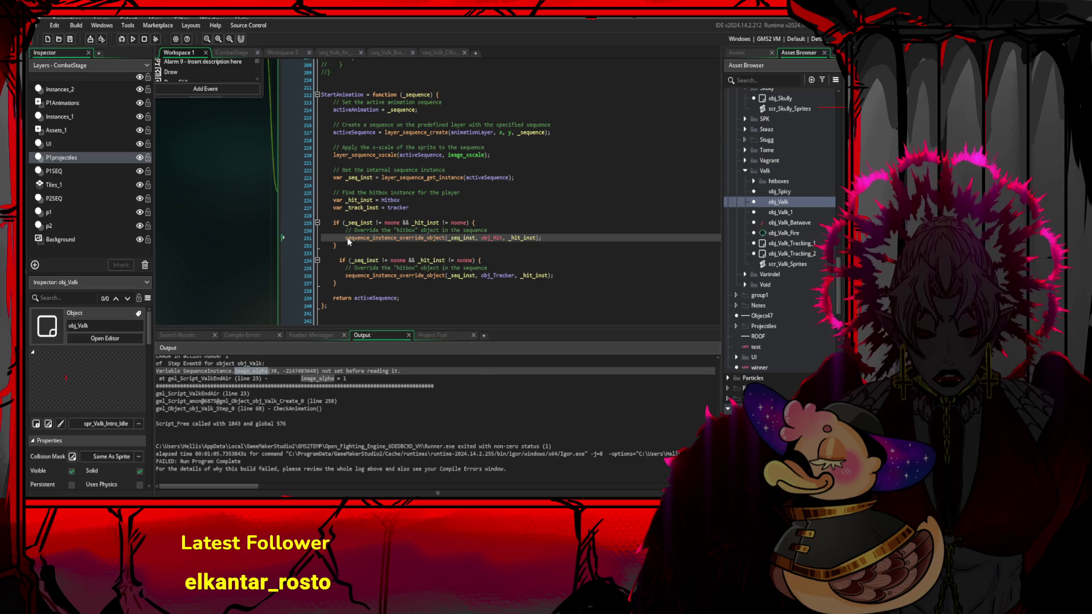
mouse_move(345, 238)
left_mouse_down()
mouse_move(419, 241)
mouse_move(347, 242)
left_mouse_up()
left_click(391, 240)
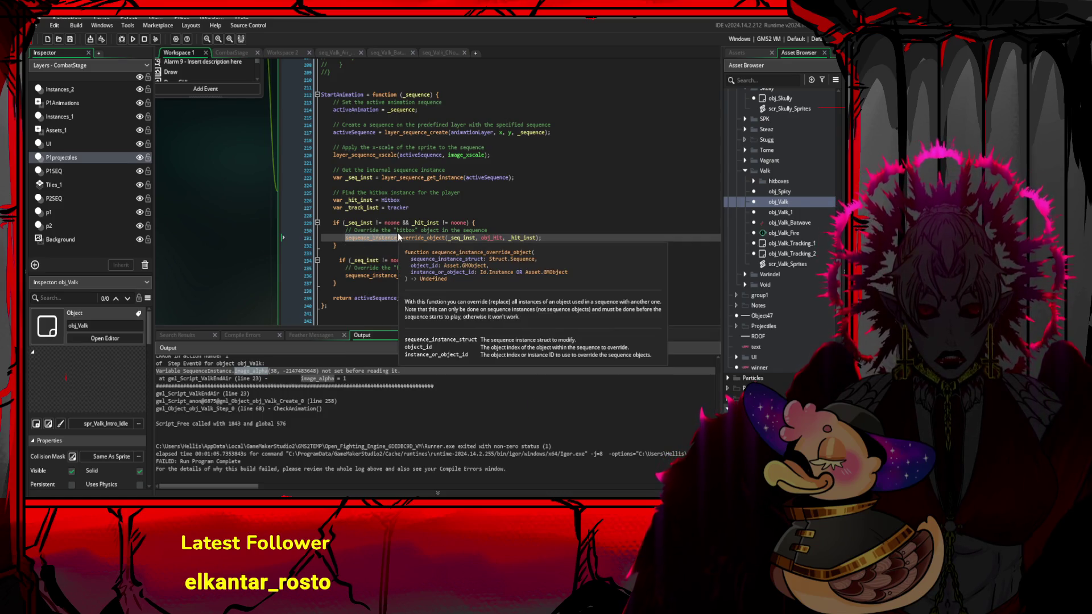
mouse_move(478, 277)
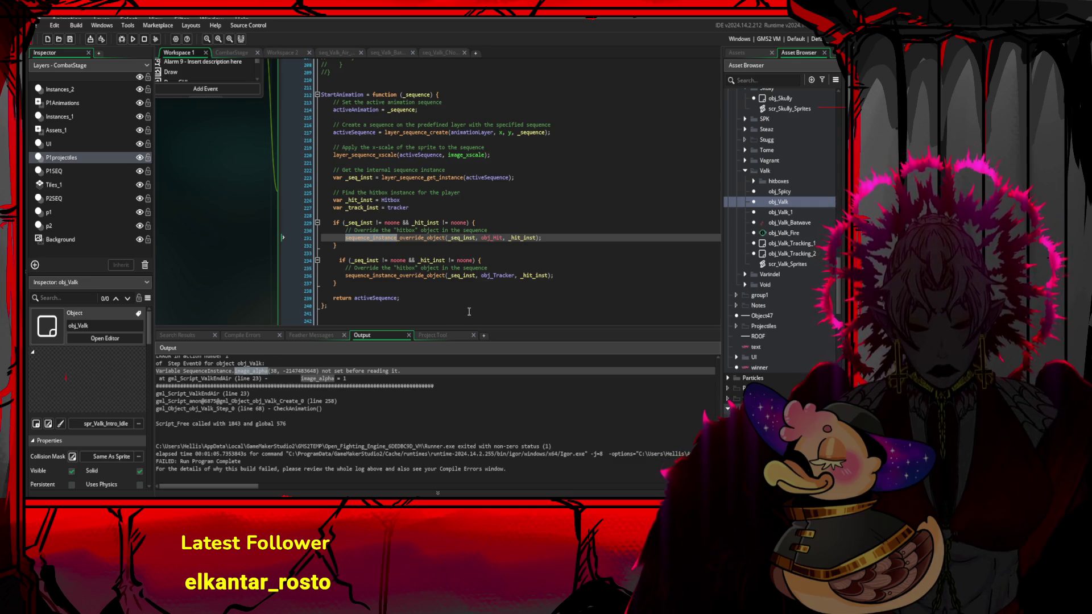
- Insert blank lines below var _track_inst = tracker, above the hitbox check
double_click(390, 201)
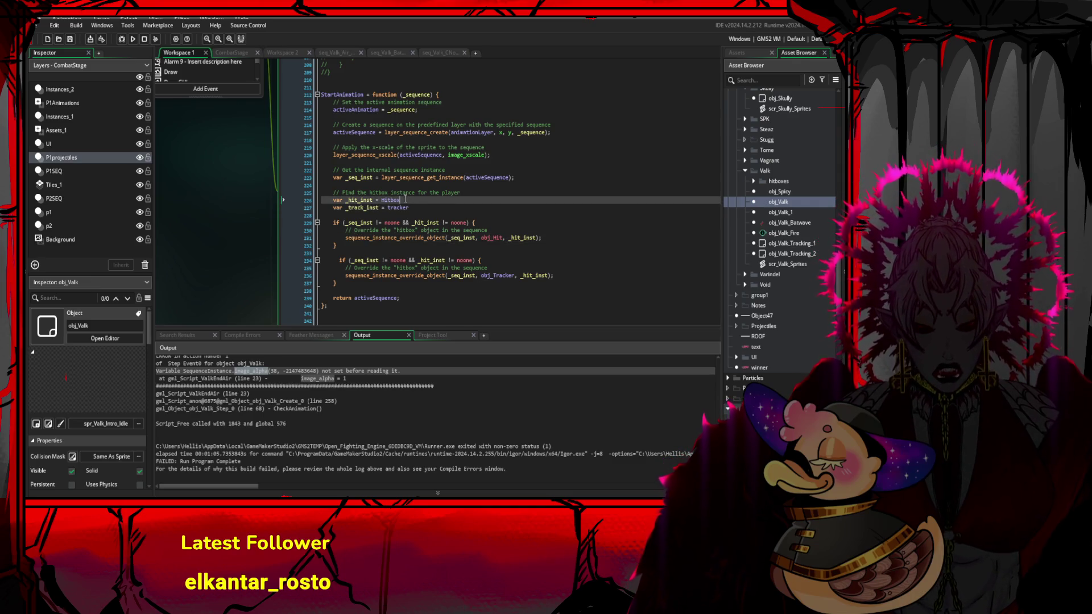
left_click_drag(388, 202, 334, 202)
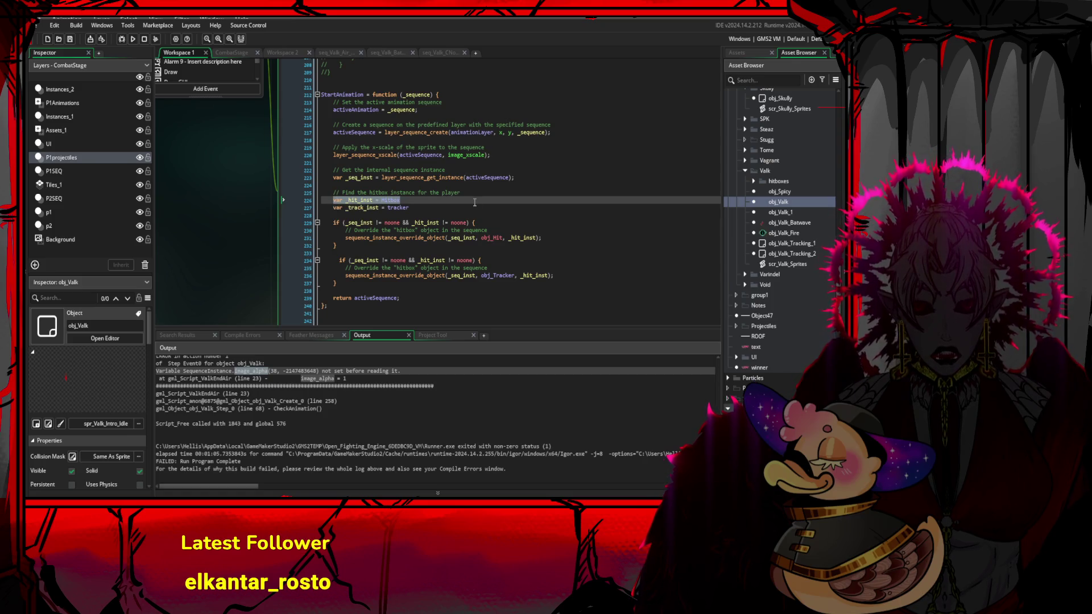
mouse_move(418, 204)
left_mouse_down()
mouse_move(475, 202)
mouse_move(342, 196)
mouse_move(331, 206)
left_mouse_up()
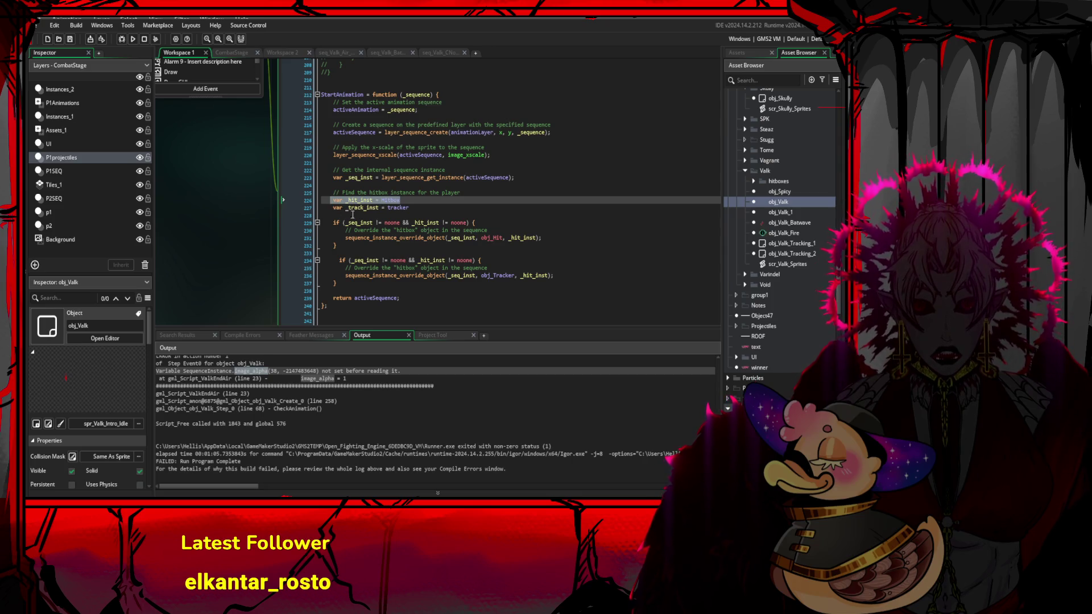
left_click(445, 215)
key("Return")
key("Return")
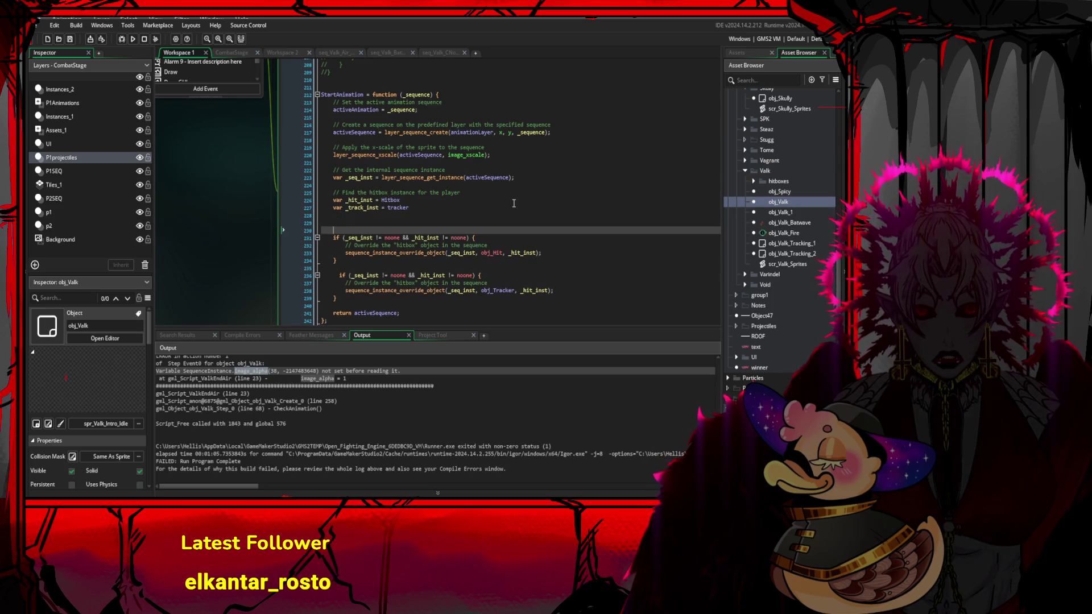
- Type sequence_instance_o on the new line below var _track_inst = tracker
key("Up")
type("sq")
key("BackSpace")
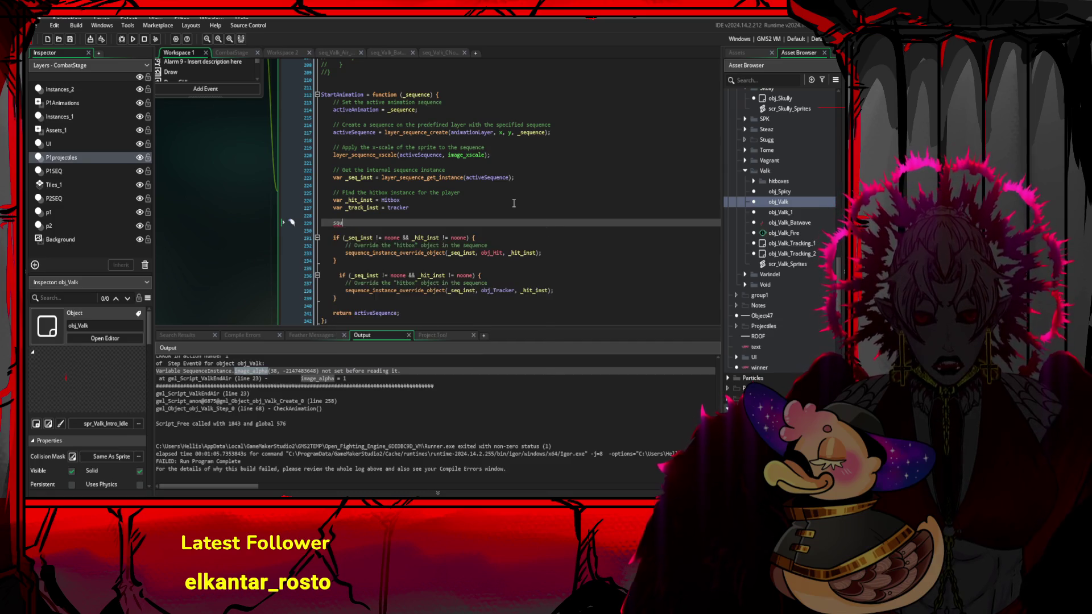
type("equence_i")
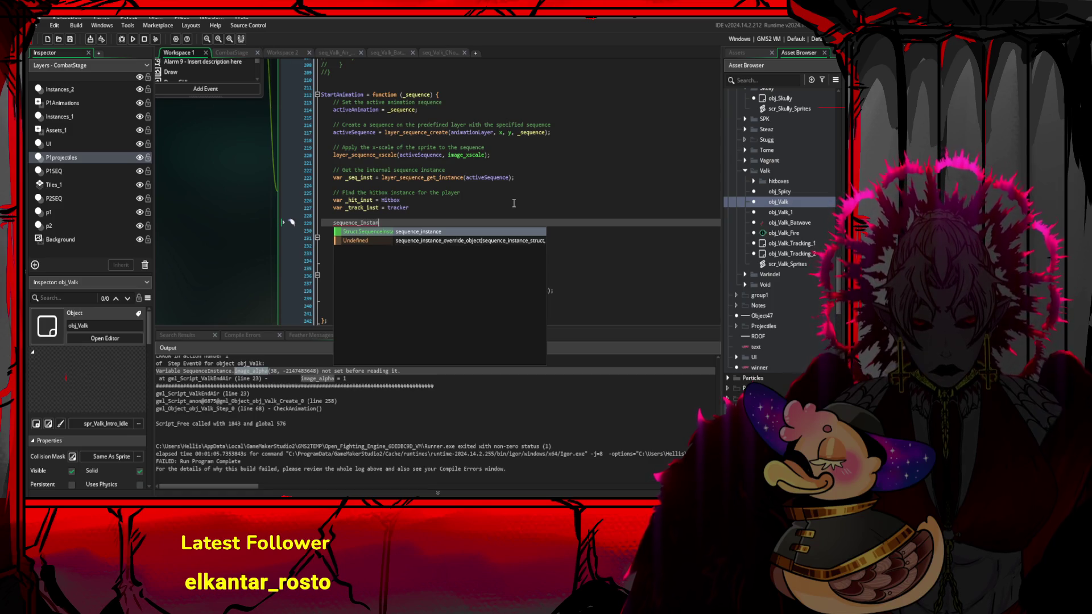
type("nst")
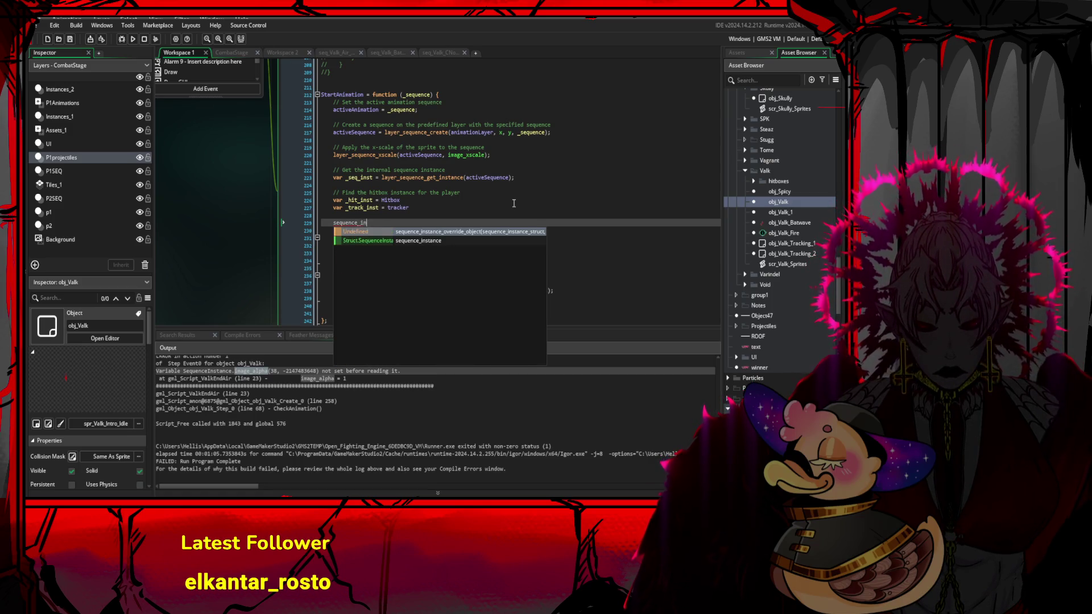
key("Escape")
key("Down")
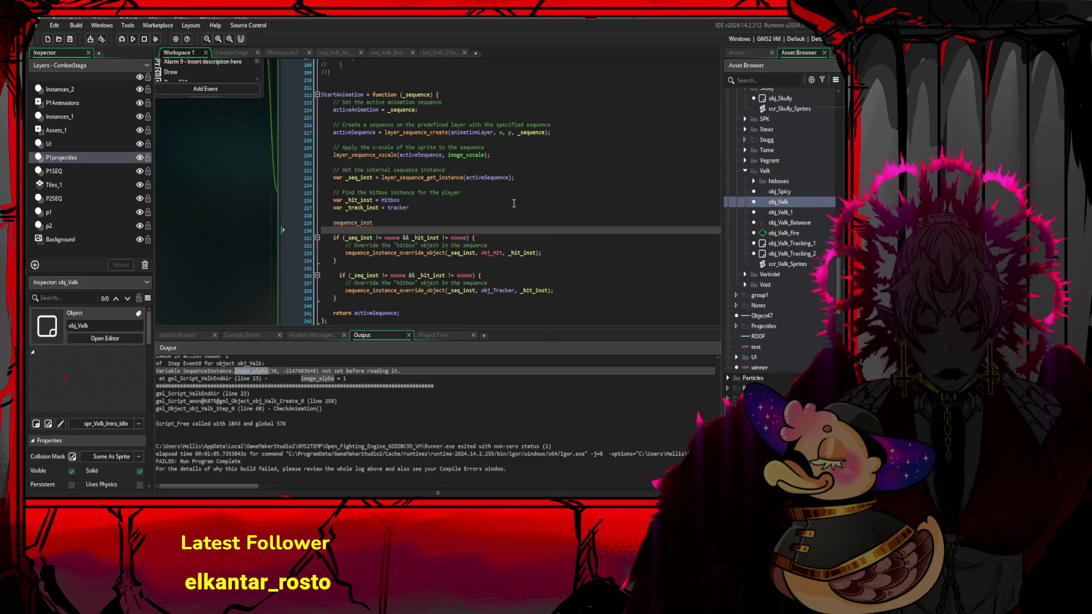
key("Up")
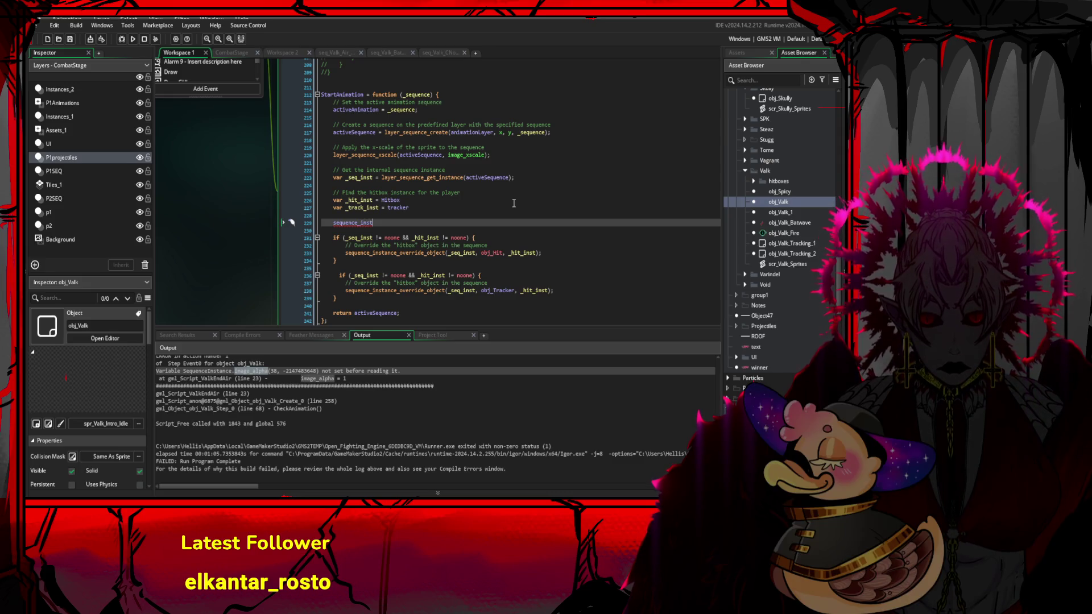
key("End")
type("ance_")
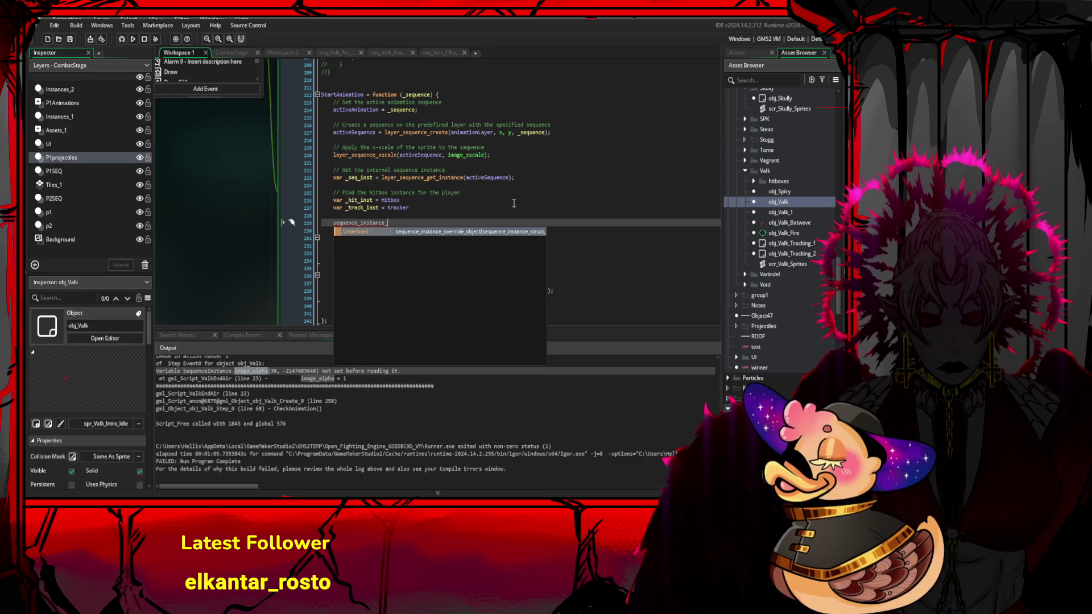
type("o")
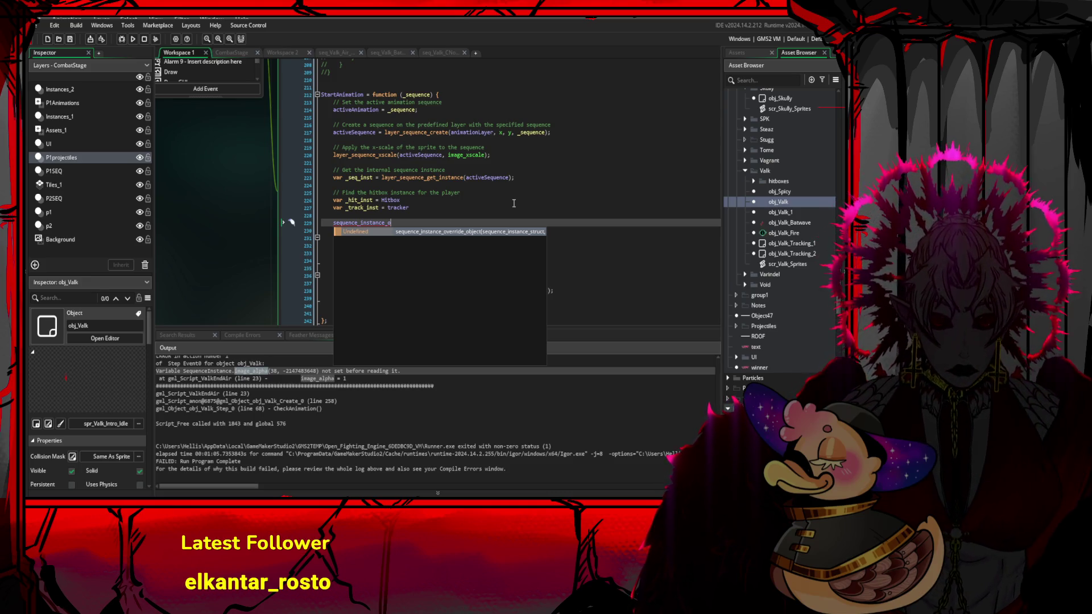
left_click(514, 203)
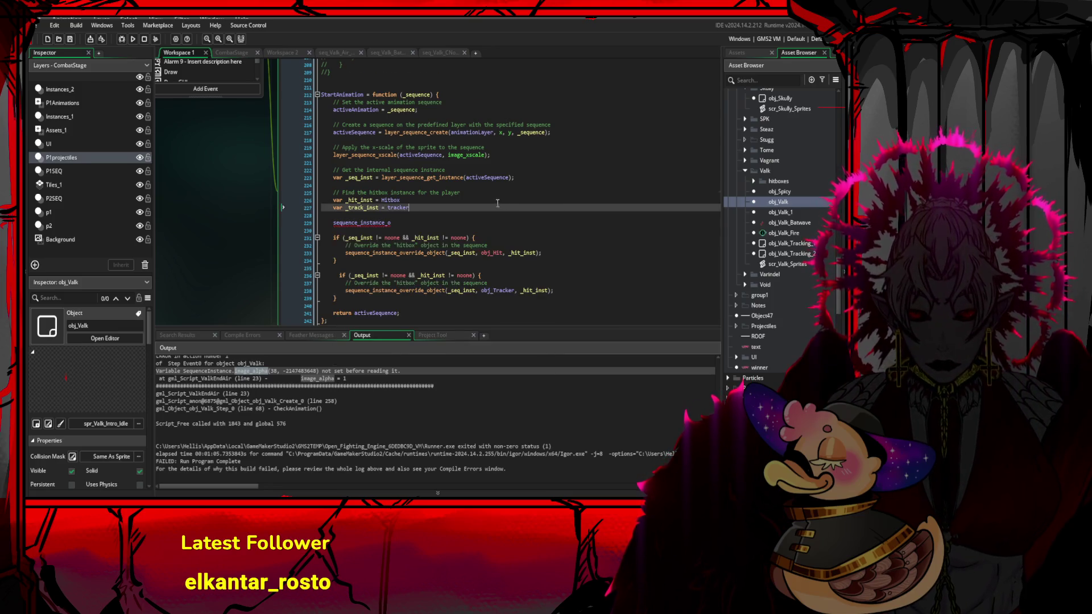
- Delete the partial sequence_instance_o text, leaving an indented empty line above the hitbox check
scroll(498, 206, "down", 1)
left_click(461, 207)
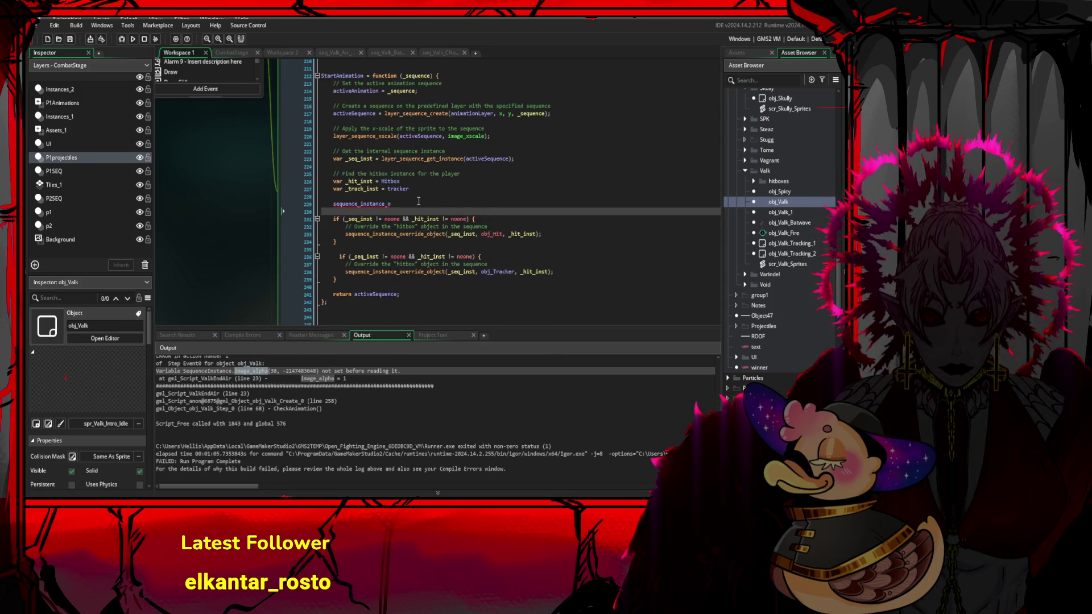
left_click_drag(392, 203, 331, 207)
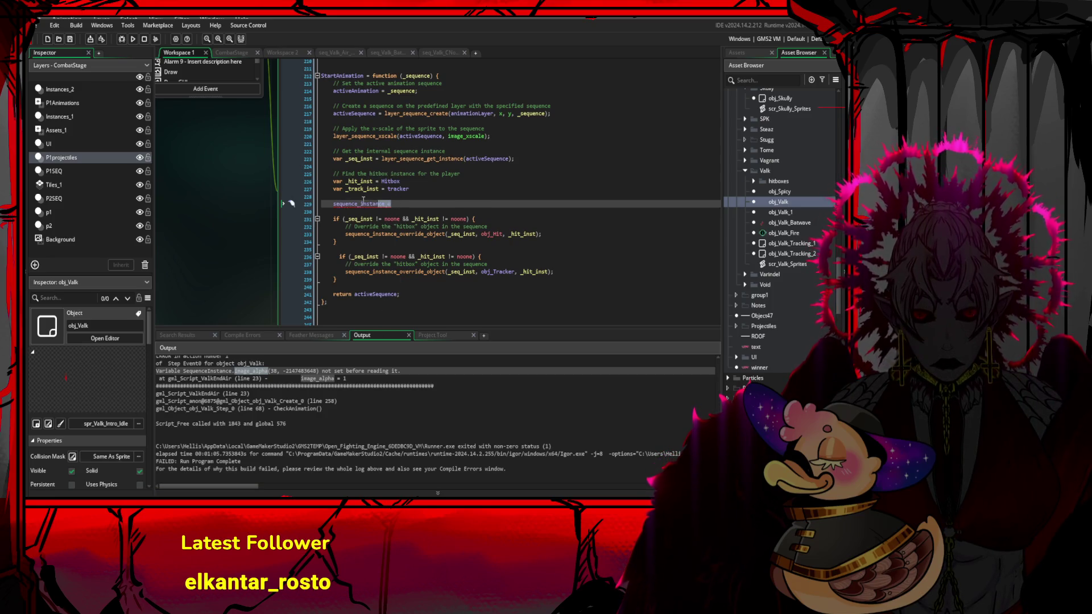
key("BackSpace")
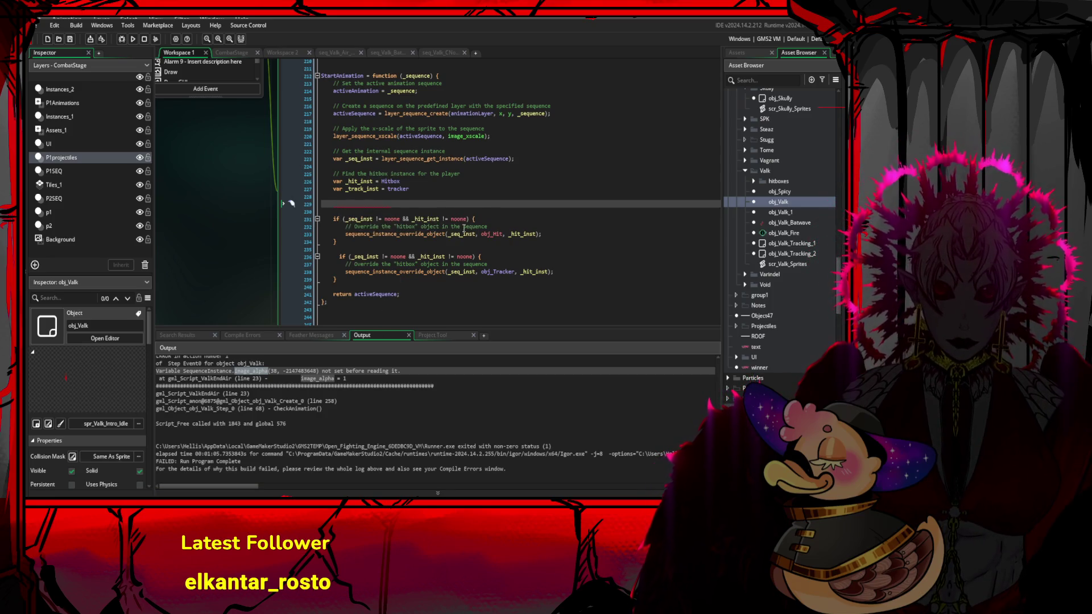
left_click(437, 182)
key("Down")
key("Down")
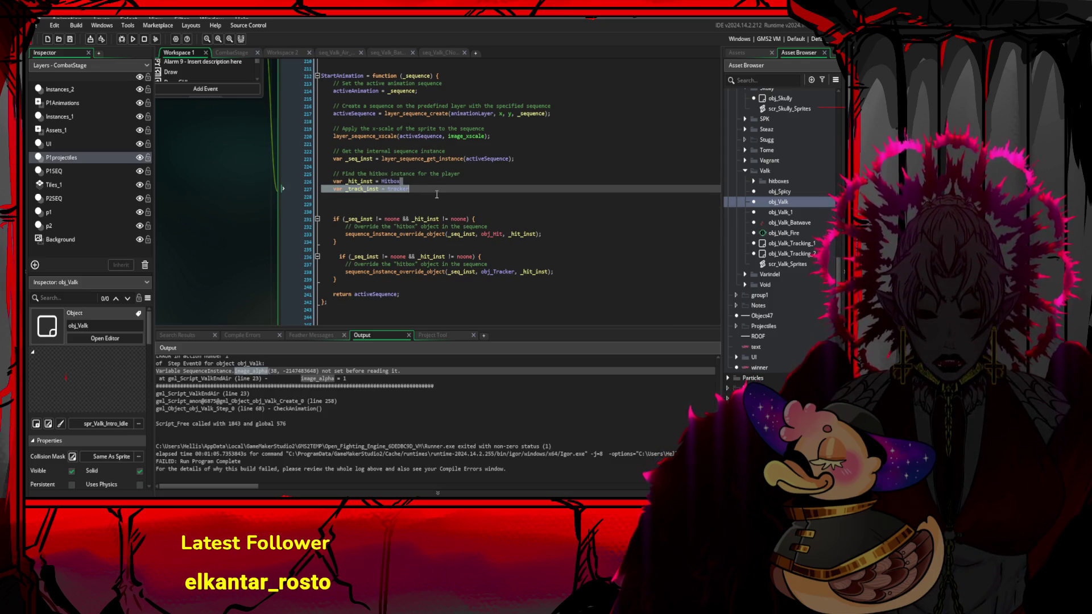
type("racker")
double_click(429, 205)
left_click(429, 204)
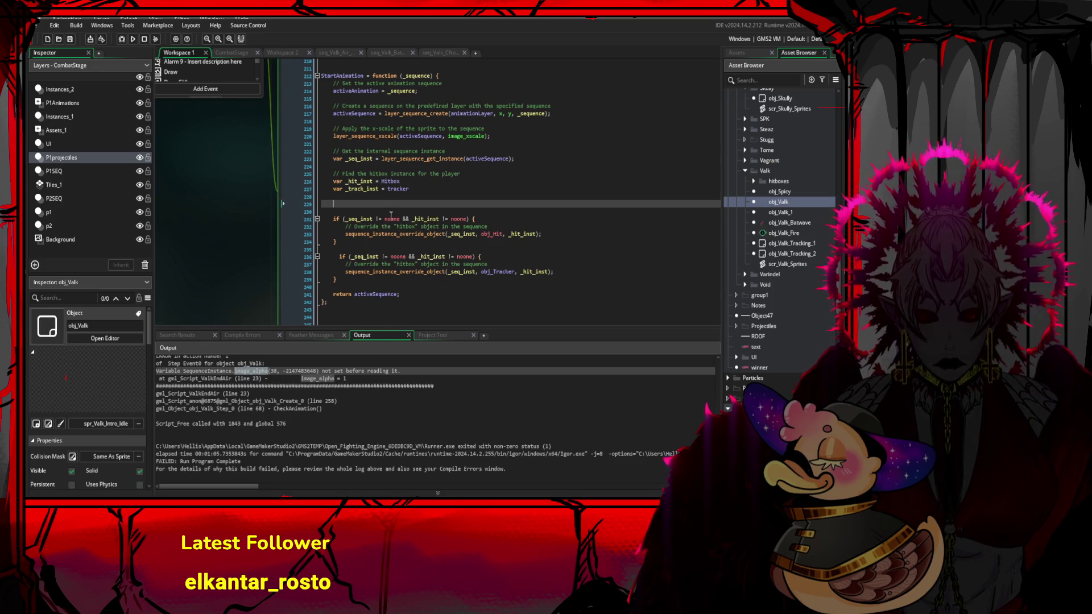
- Switch to scr_ValkAttack from Scripts > ValkScripts in the Asset Browser
left_click(391, 219)
left_click(400, 190)
scroll(819, 307, "down", 5)
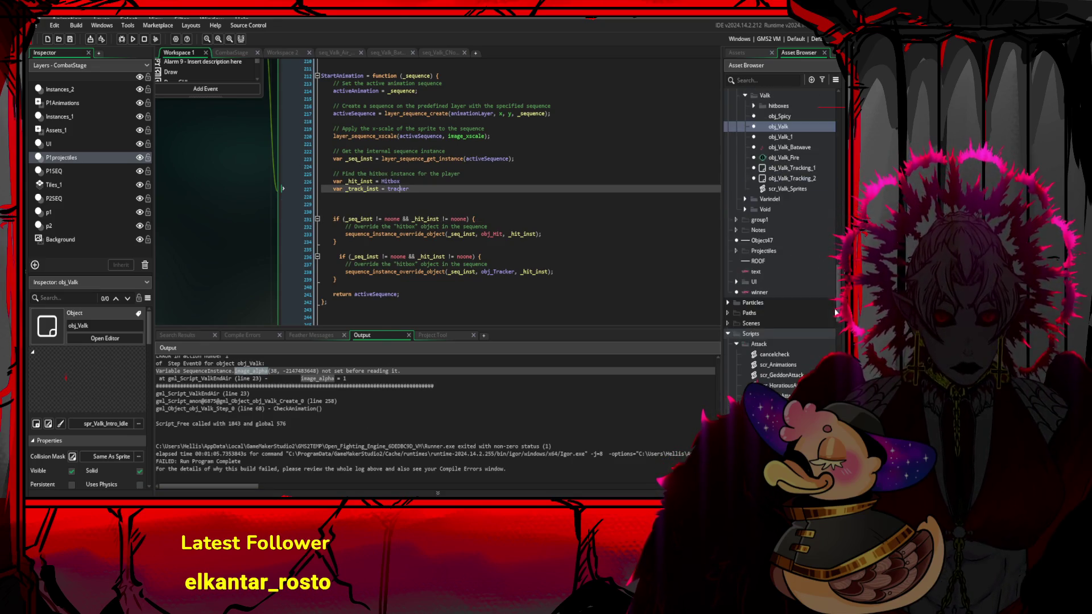
scroll(819, 307, "down", 10)
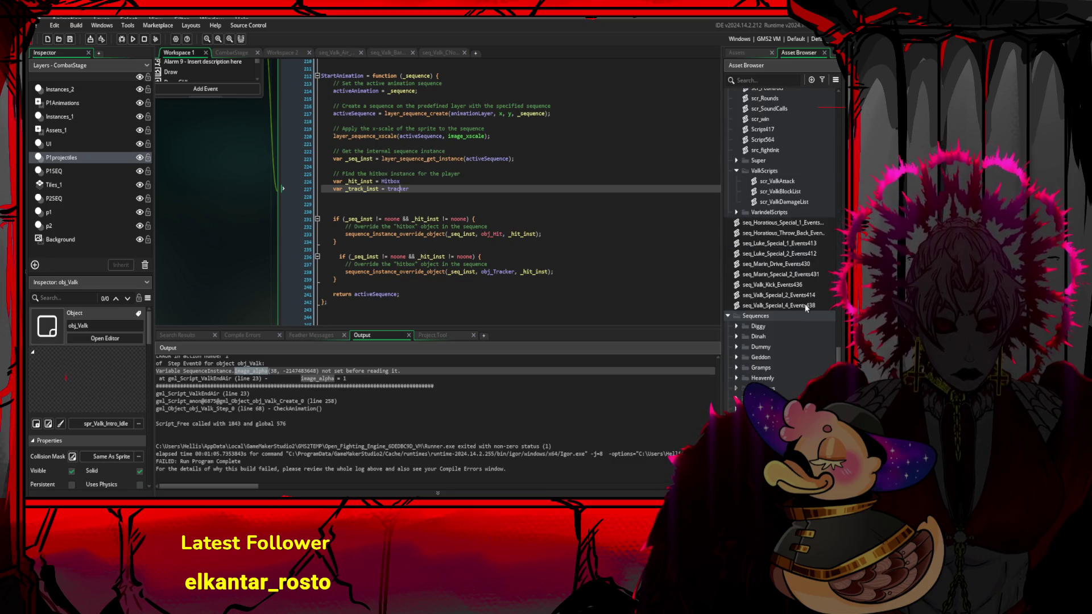
scroll(806, 299, "up", 3)
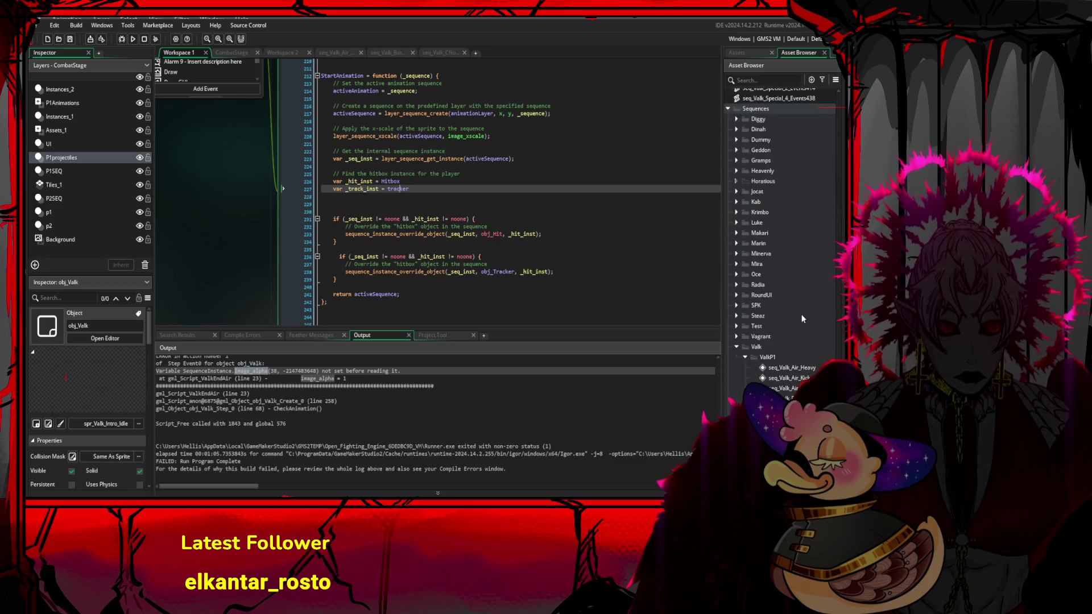
scroll(795, 310, "up", 10)
left_click(797, 275)
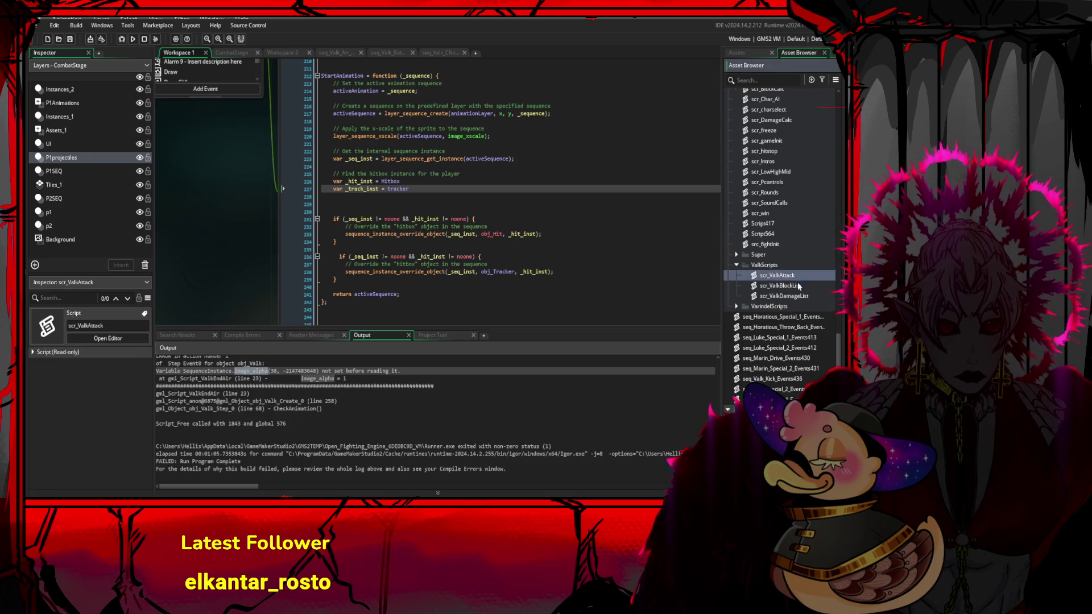
scroll(798, 324, "up", 4)
double_click(797, 332)
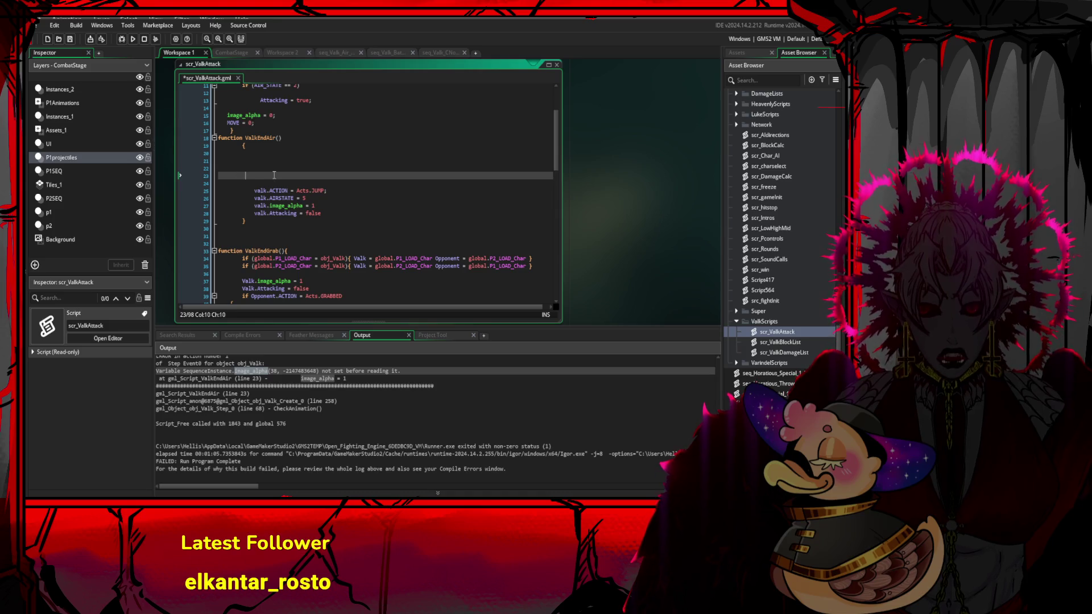
- Write var seq_ = sequence_get() on line 23 of ValkEndAir, then add a new line
type("sequence_get(seq_Logo)")
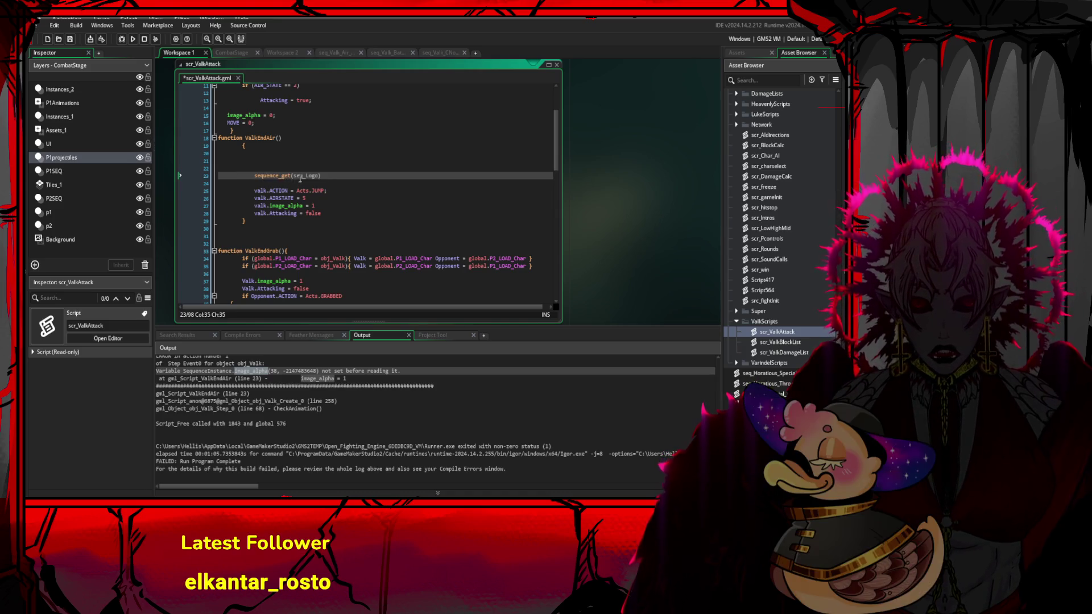
key("BackSpace")
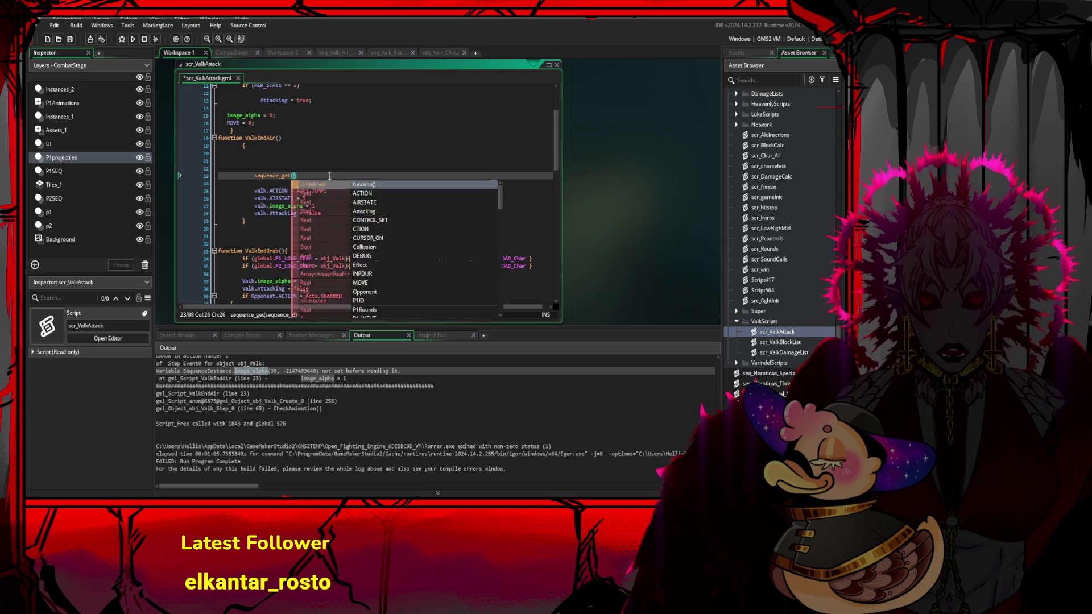
left_click(255, 175)
type("seq")
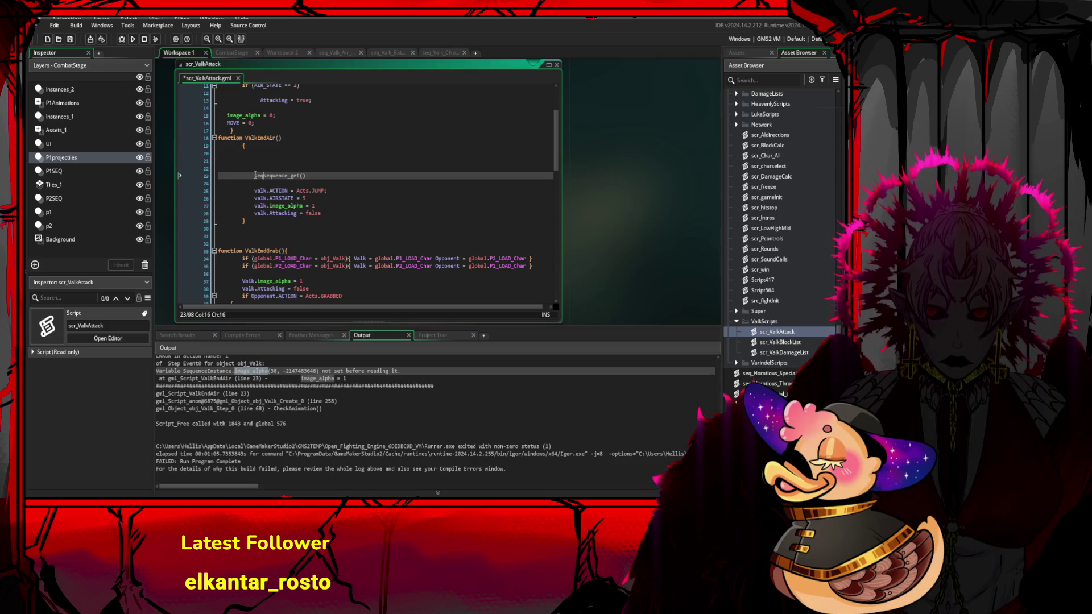
type(" =")
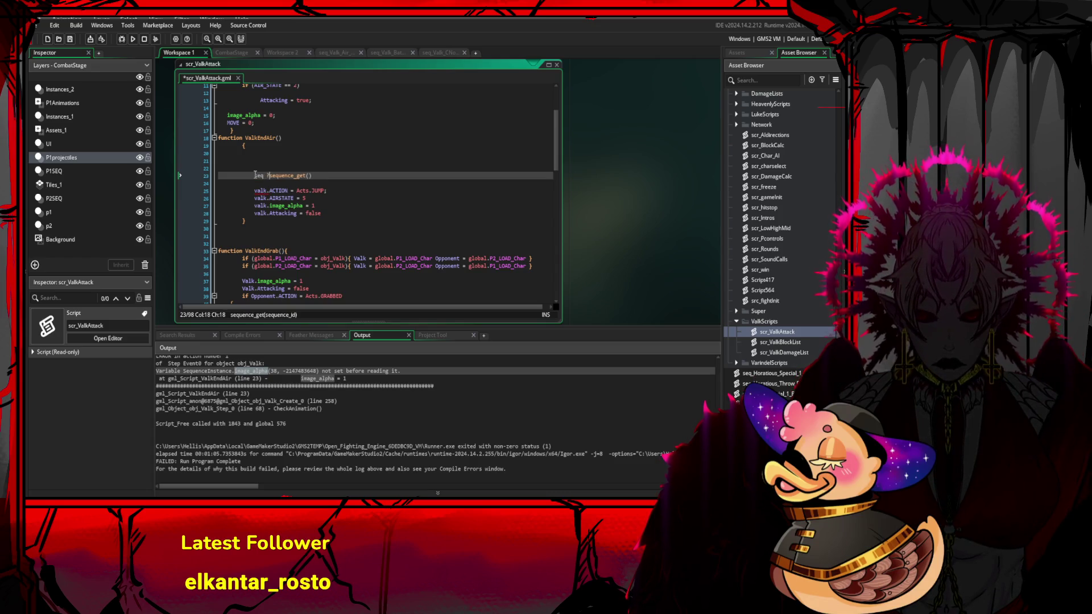
left_click(254, 175)
type("va")
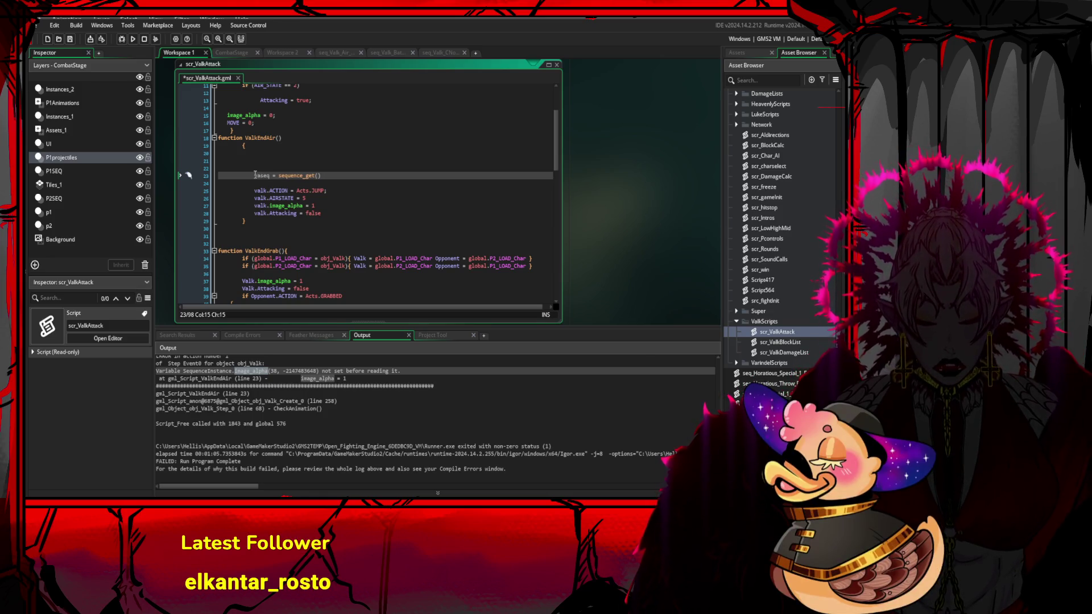
type("r")
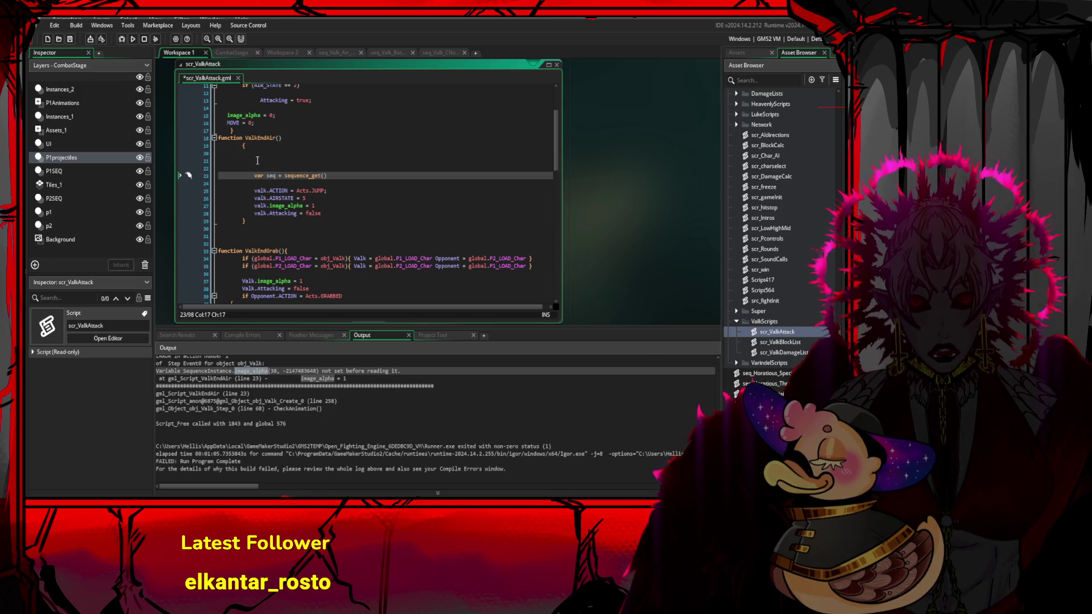
left_click(278, 175)
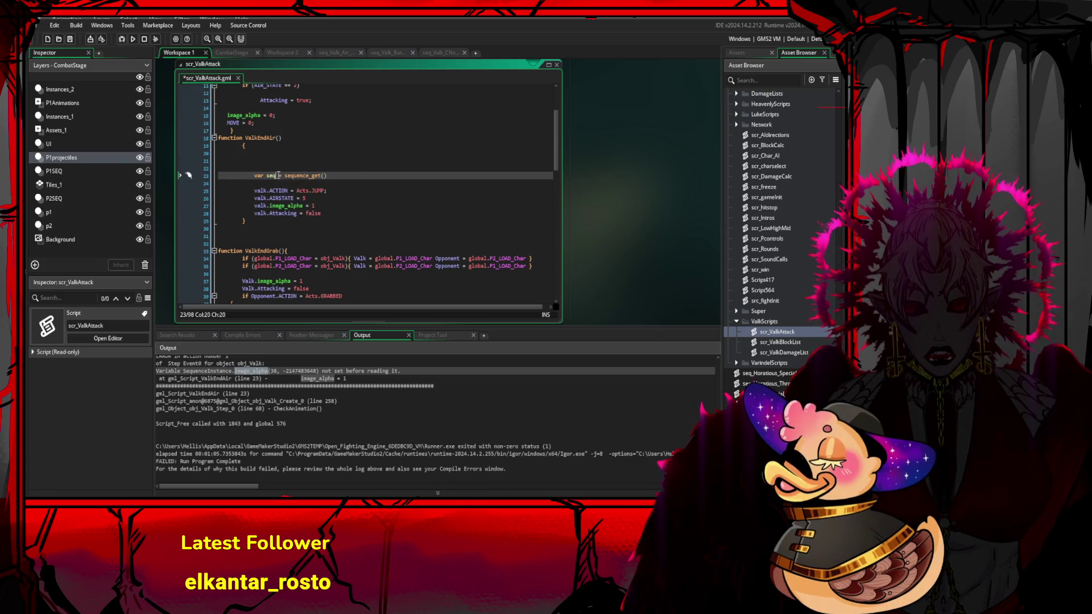
type("_")
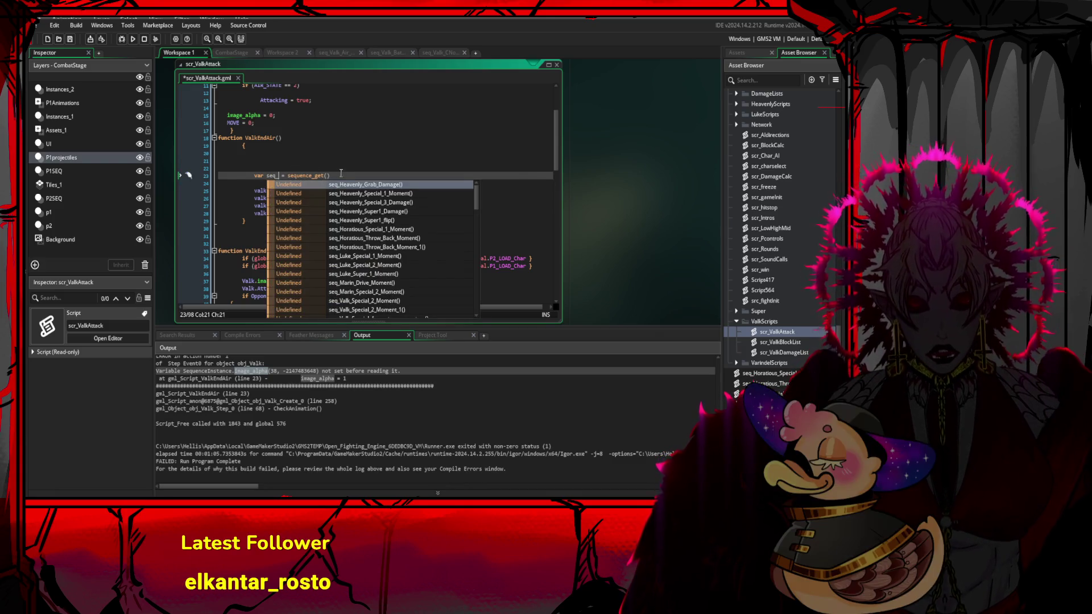
left_click(341, 174)
key("Return")
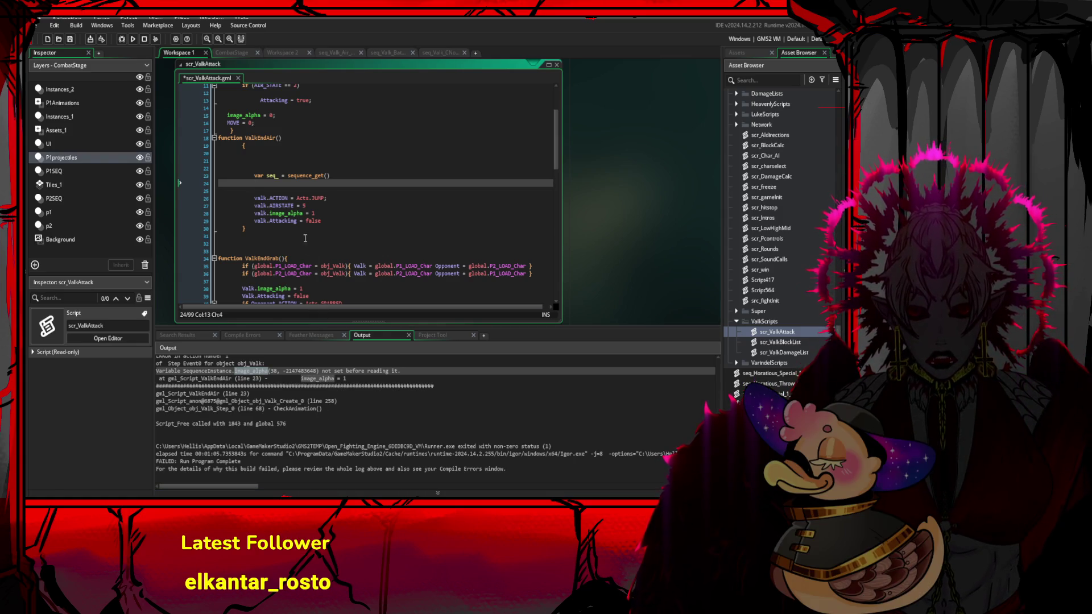
- Paste a sequence_get_objects call on line 24 and rename seq_ to _seq
type("sequence_get_objects(_seq);")
left_click(324, 184)
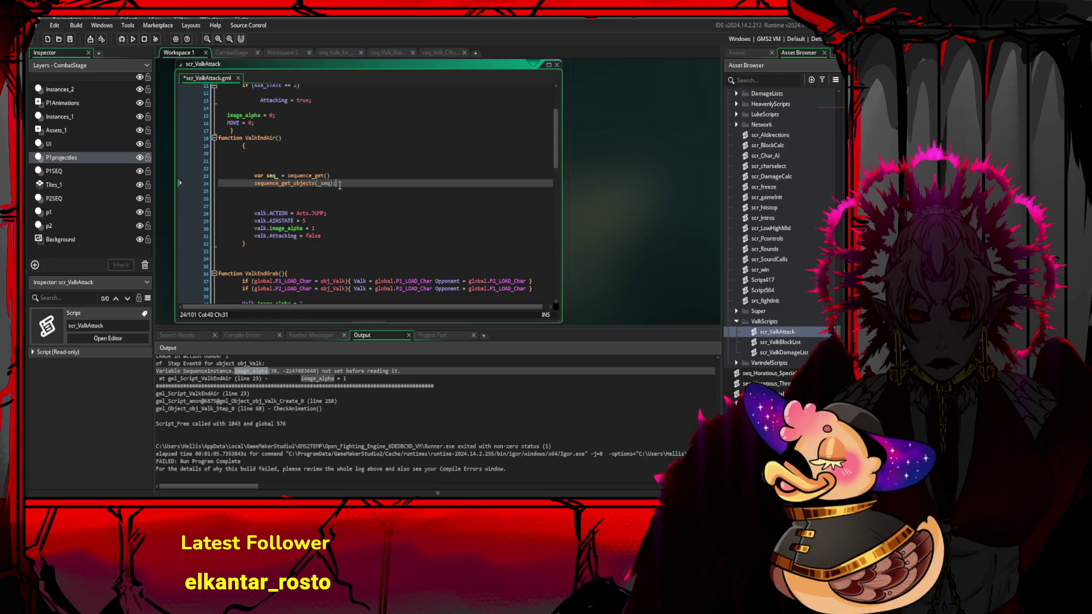
key("Return")
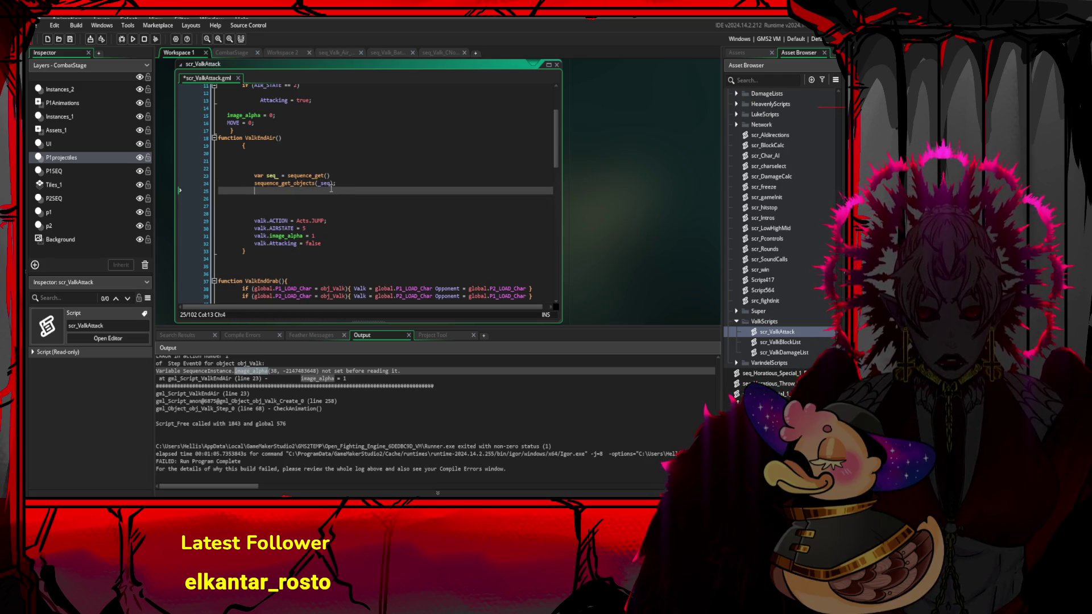
left_click(332, 184)
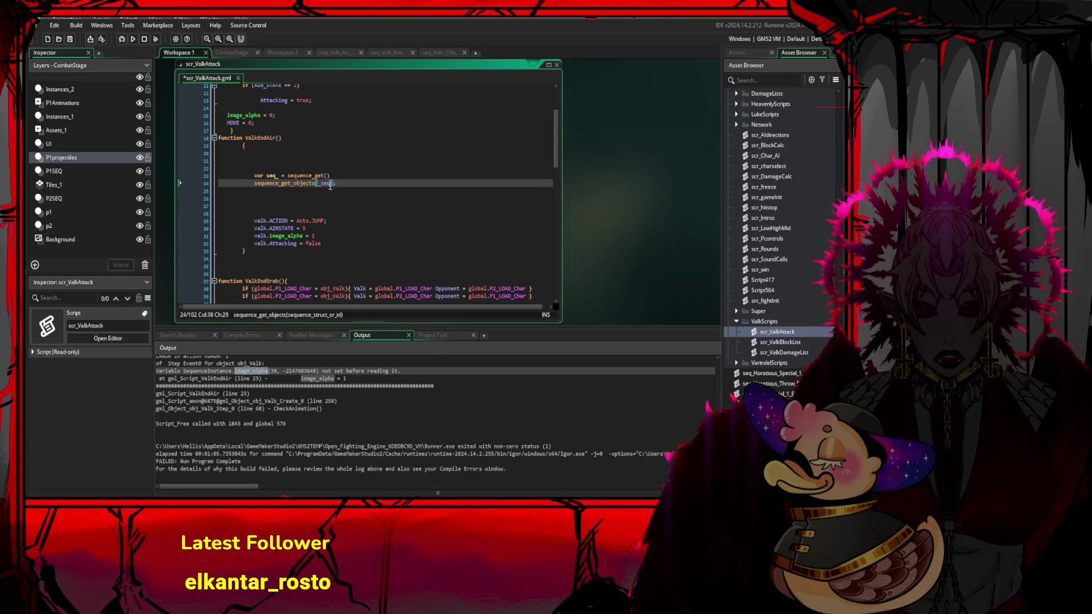
left_click(277, 176)
key("Delete")
left_click(267, 176)
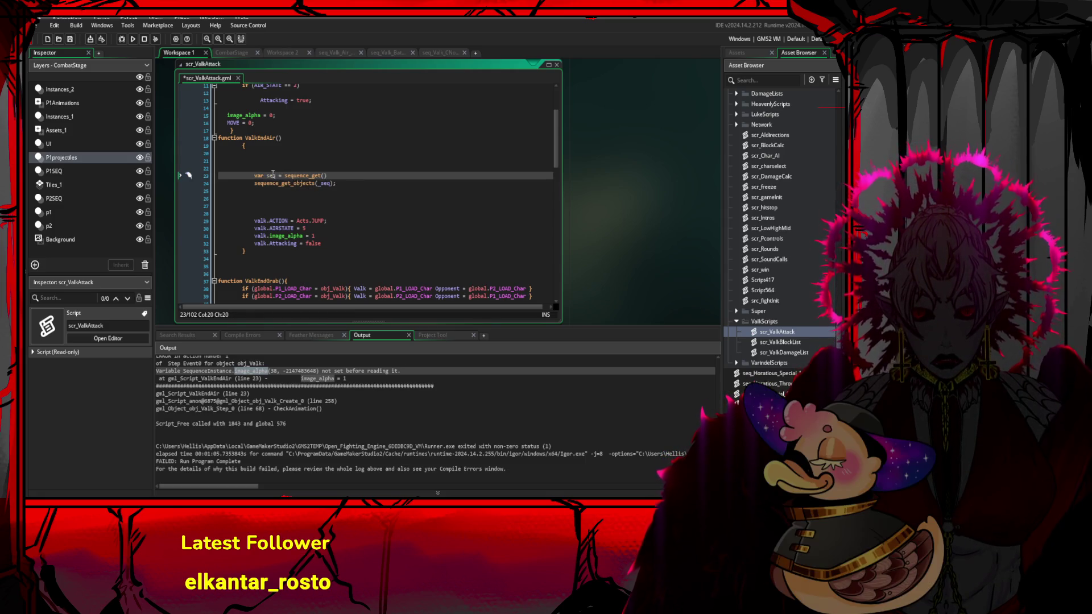
type("_")
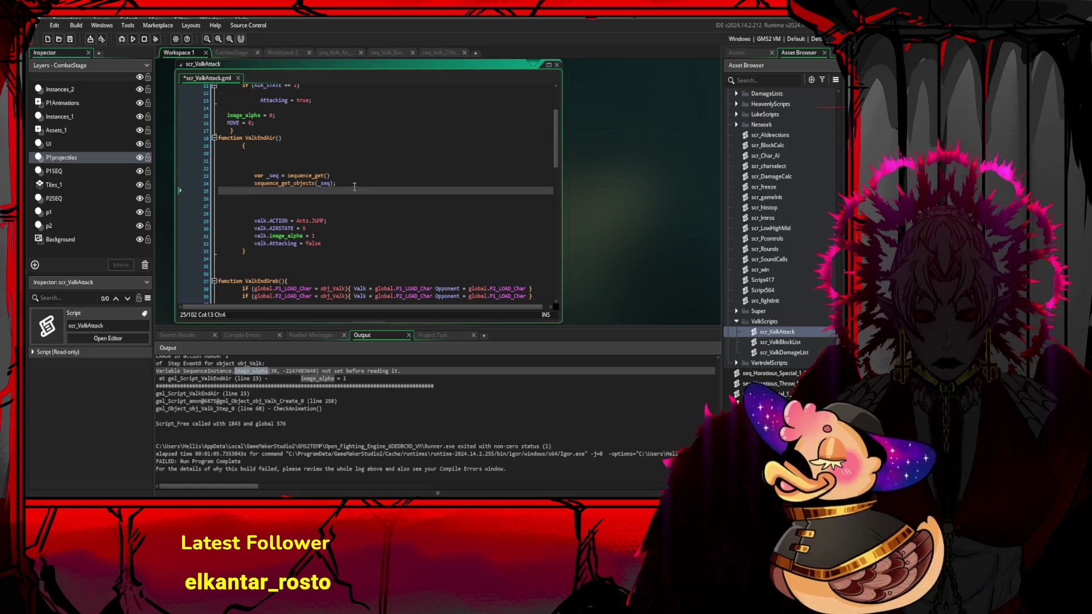
- Add an indented obj_array = sequence_get_objects(_seq); line and save the script
left_click(355, 192)
key("Down")
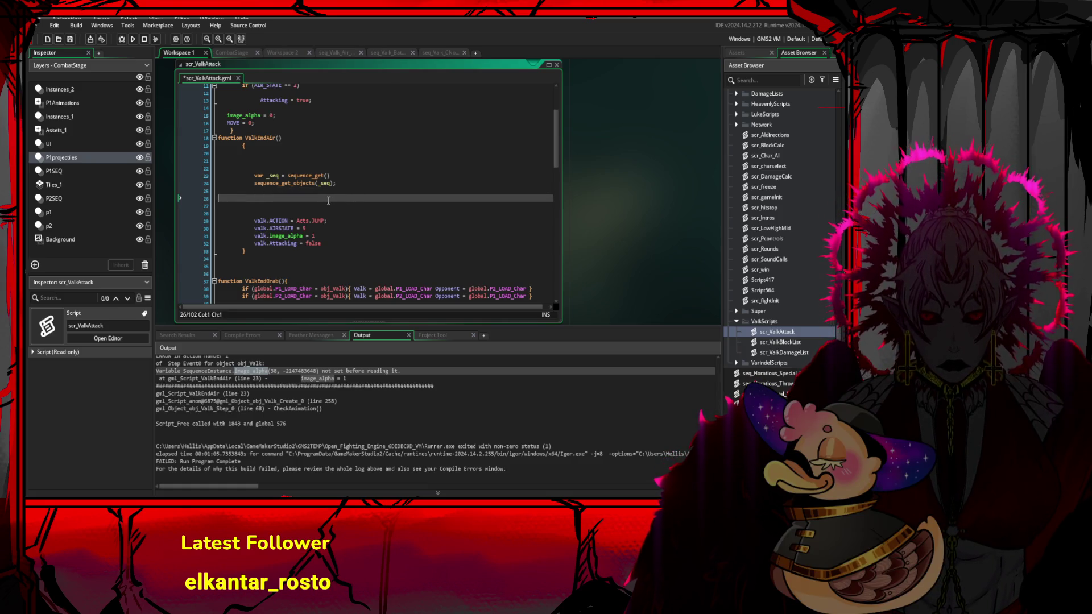
key("End")
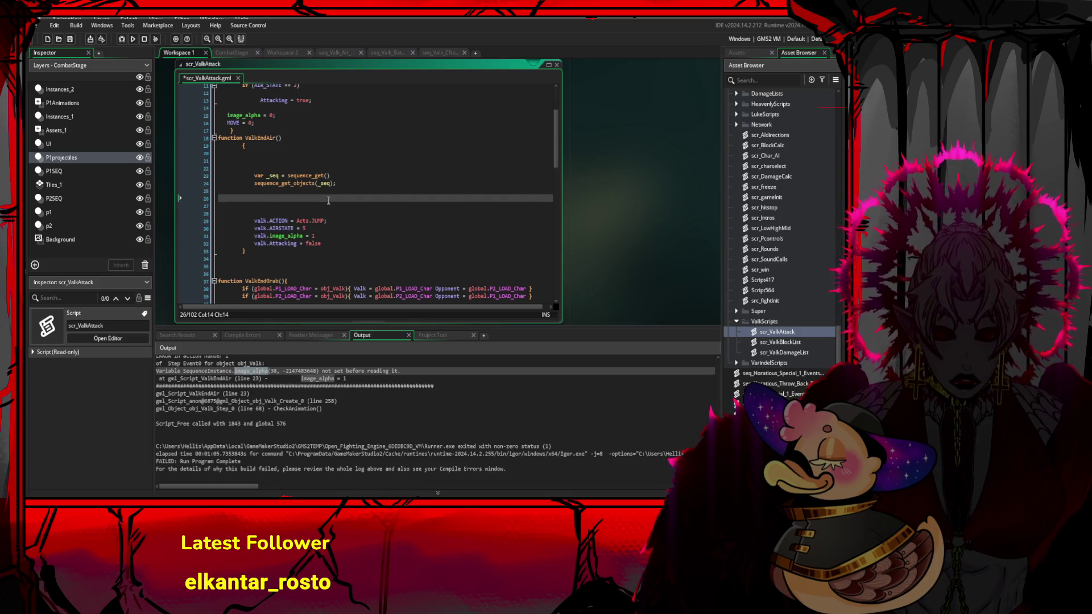
key("Home")
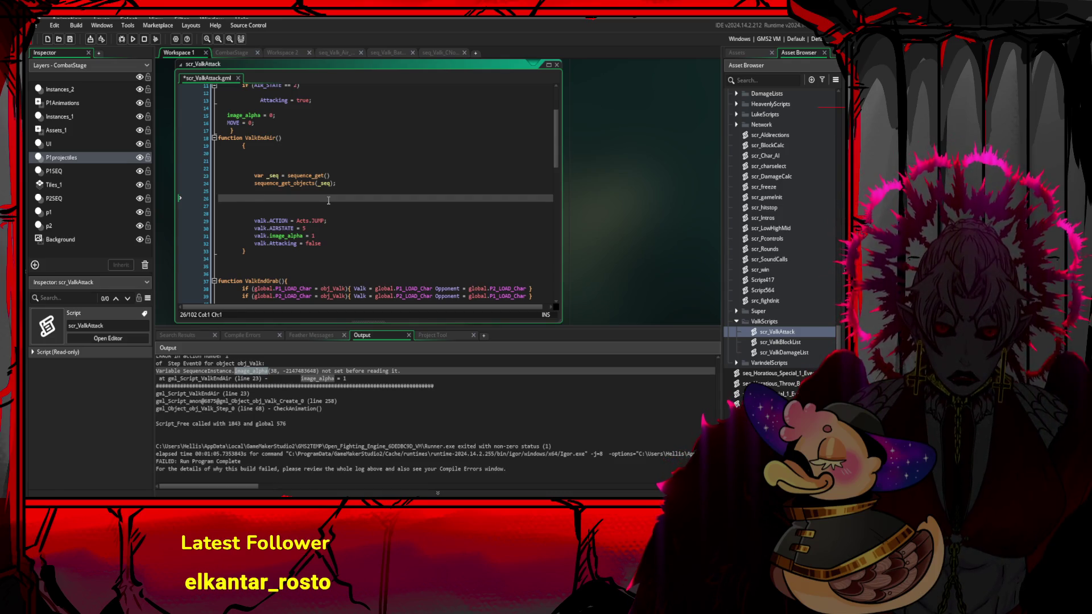
key("Tab")
key("Tab")
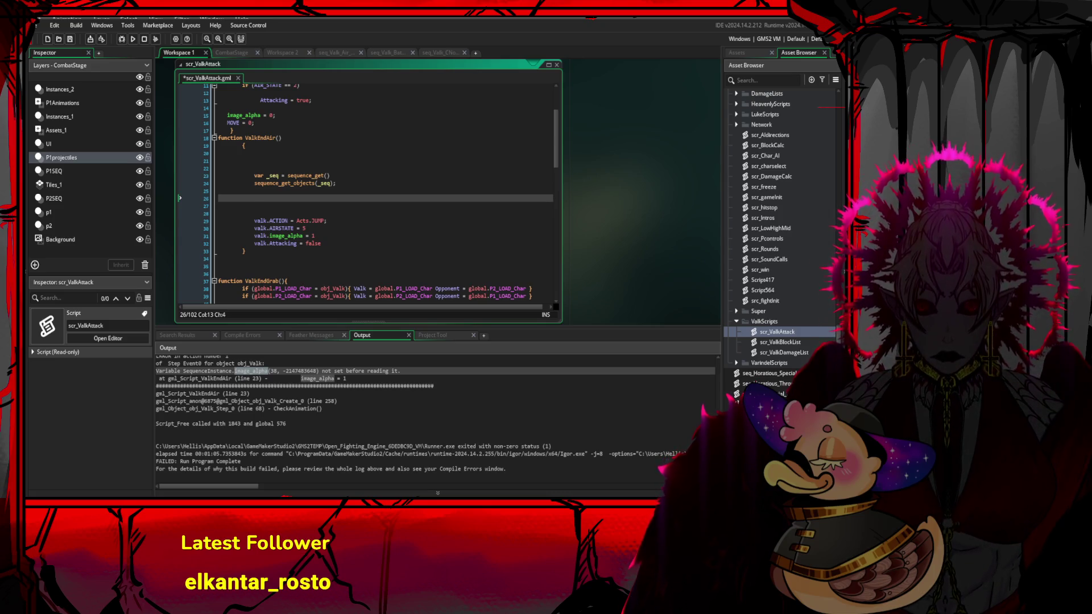
type("obj_array = sequence_get_objects(_seq);")
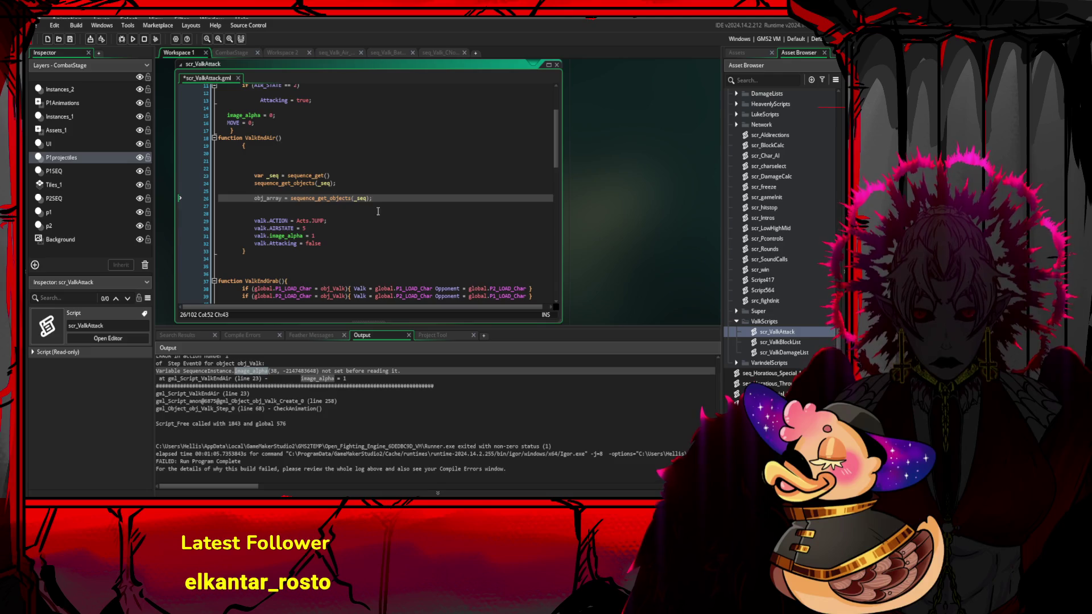
key("ctrl+s")
left_click(362, 198)
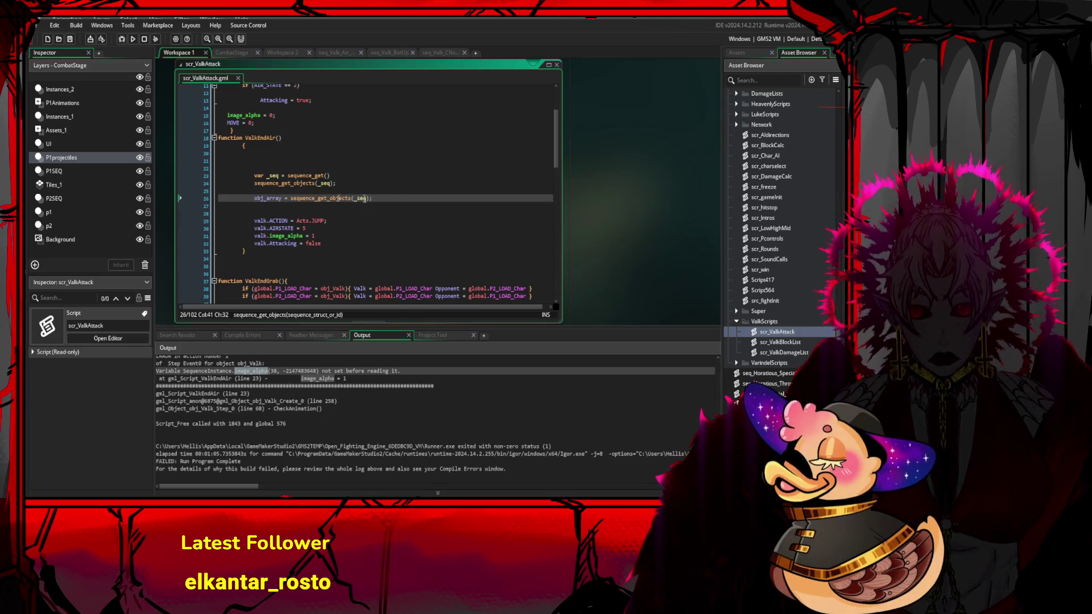
left_click(374, 198)
key("Return")
key("Return")
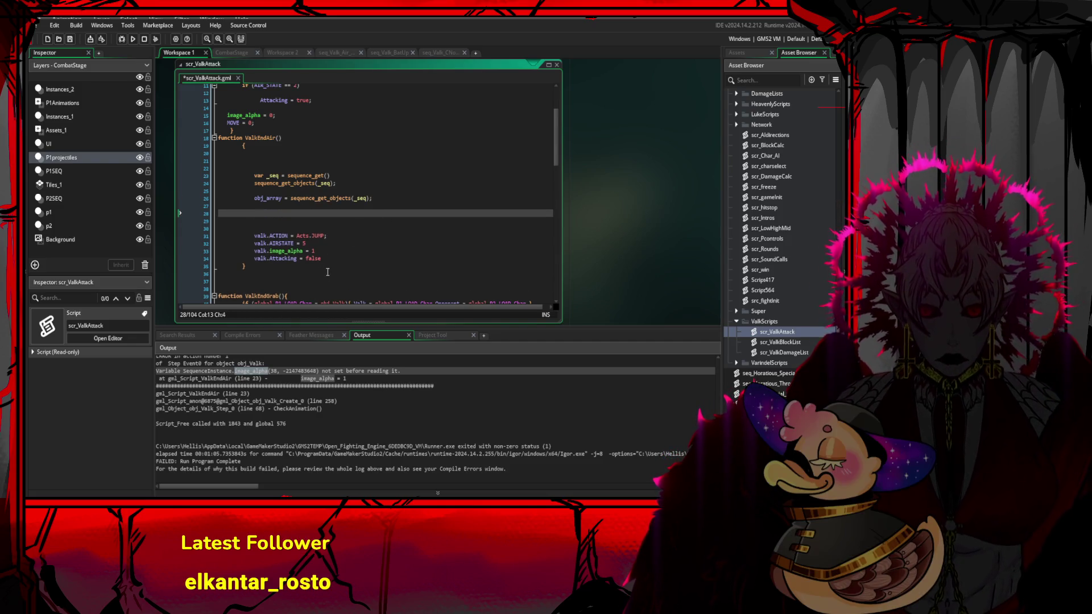
- Paste the array-search for loop into ValkEndAir and delete the arrayHasValue declaration
type("if")
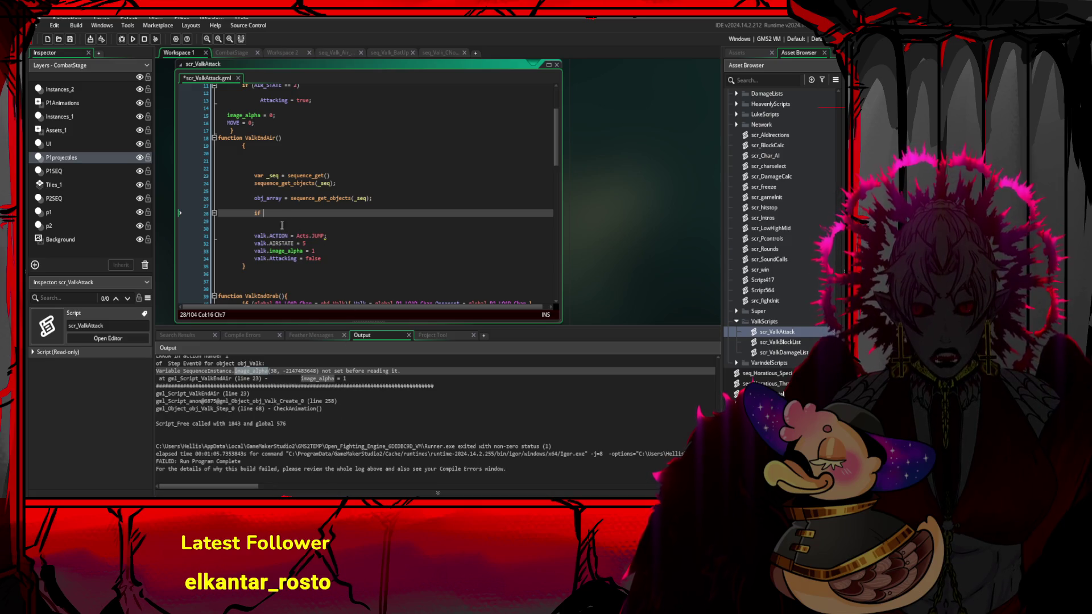
key("BackSpace")
key("BackSpace")
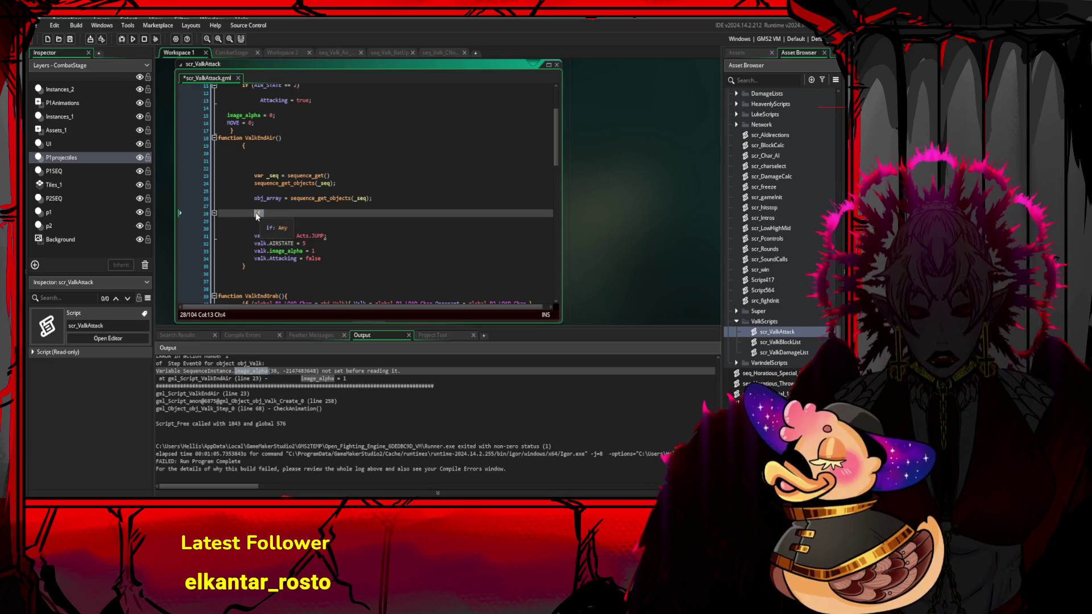
key("ctrl+v")
left_click_drag(338, 213, 255, 213)
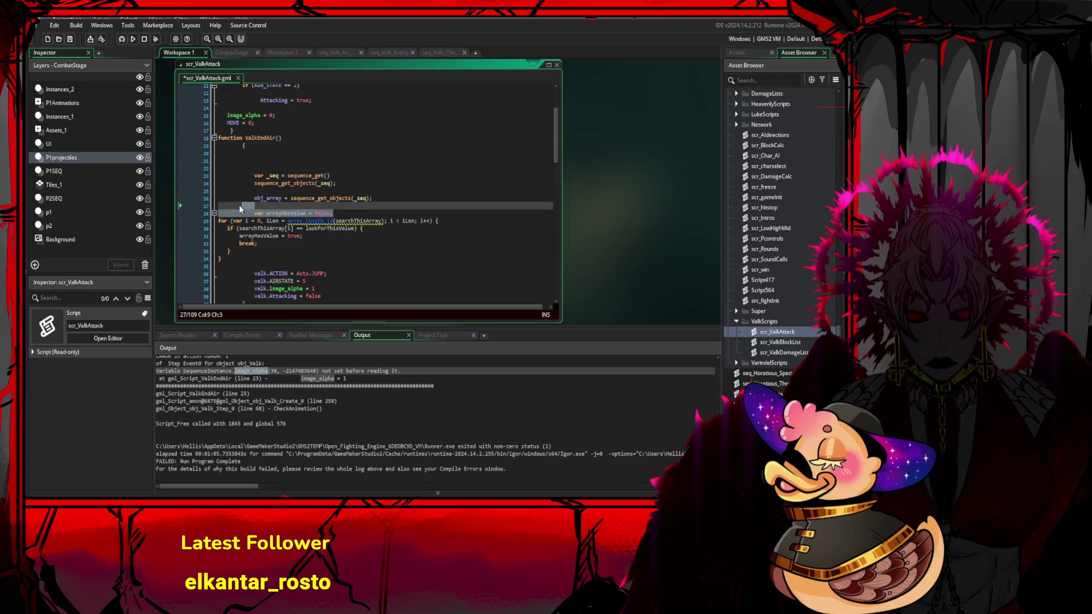
key("BackSpace")
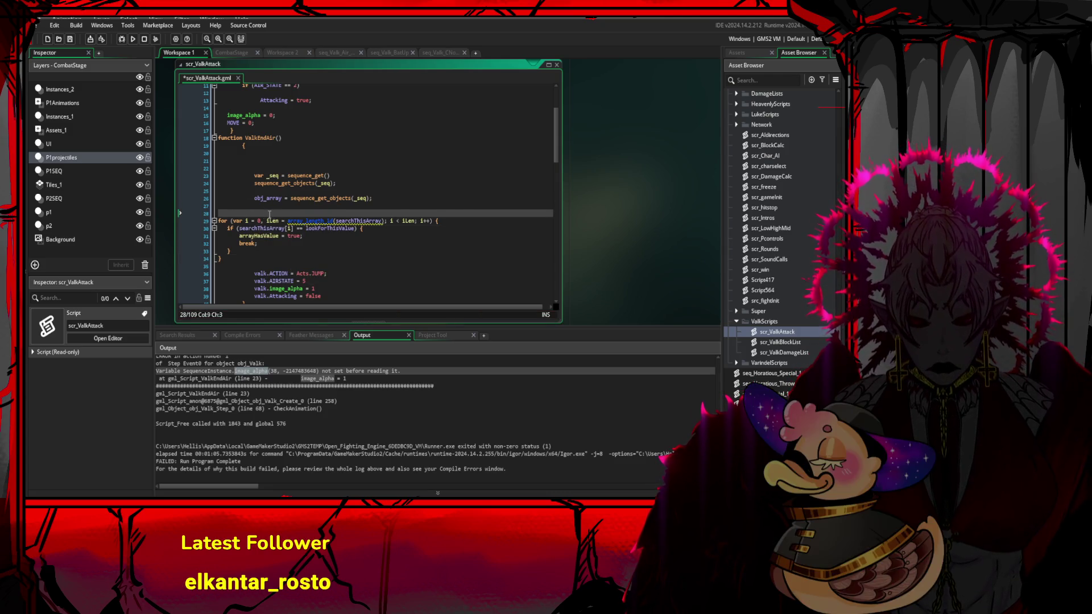
key("Delete")
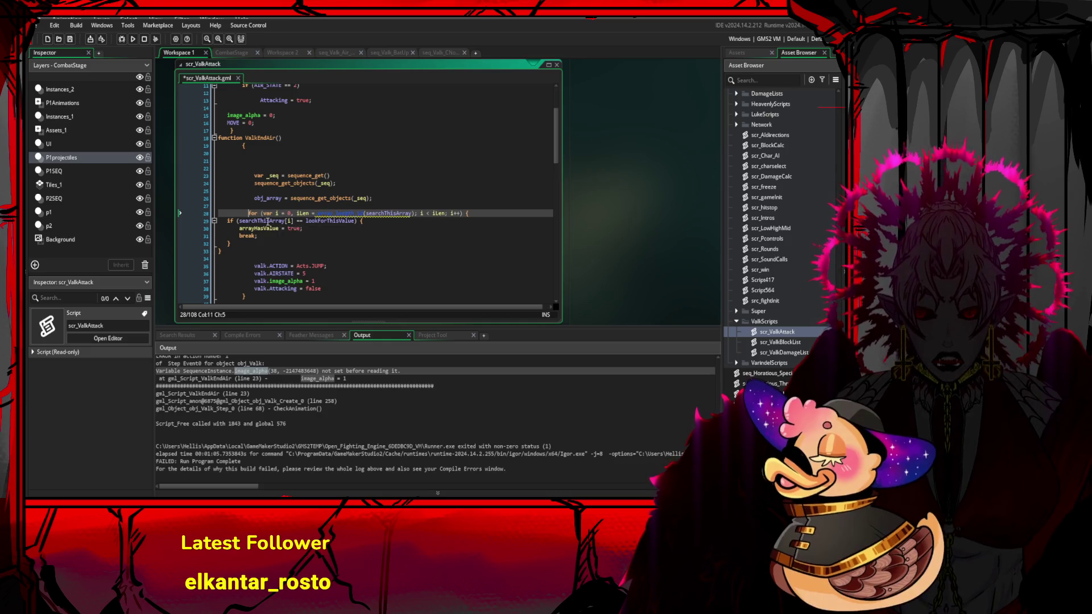
- Move the for loop's opening brace onto its own line
left_click(224, 221)
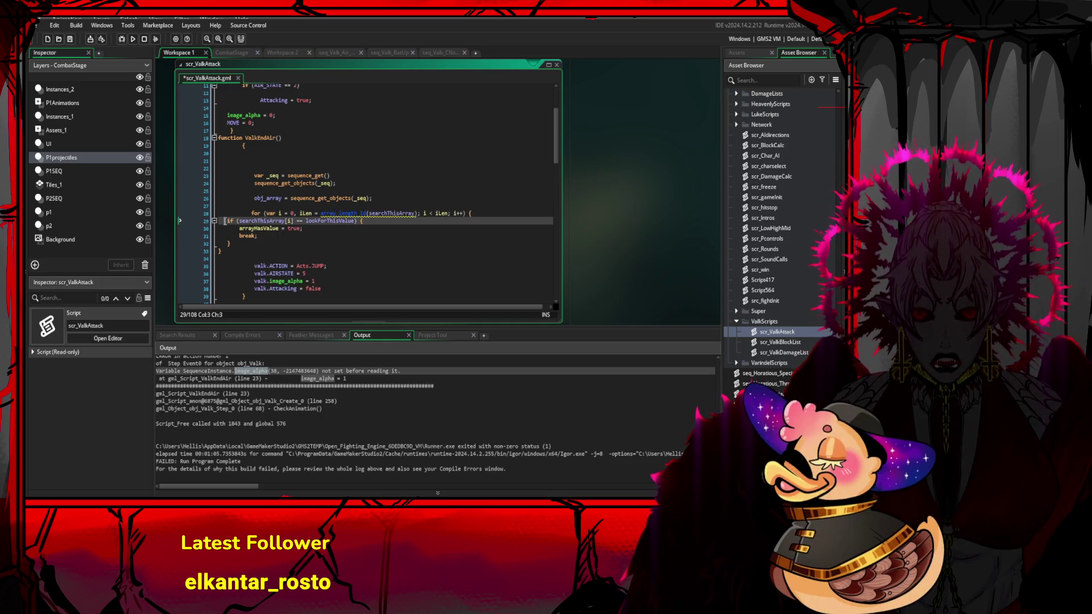
left_click(489, 214)
key("BackSpace")
key("Return")
type("{")
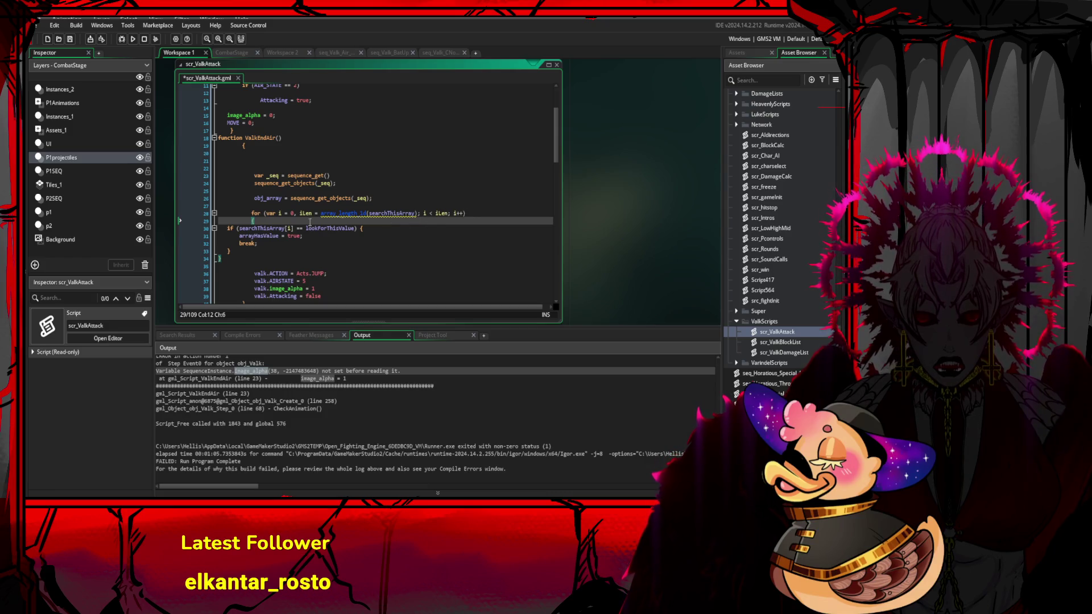
- Indent the if statement inside the loop and cut the arrayHasValue = true line
left_click(220, 228)
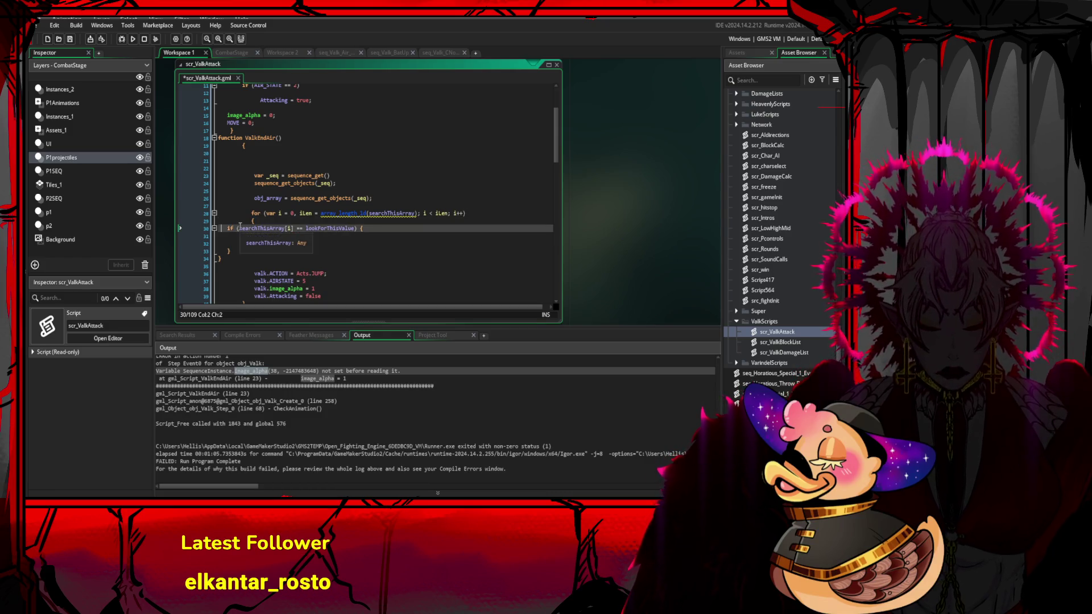
key("Down")
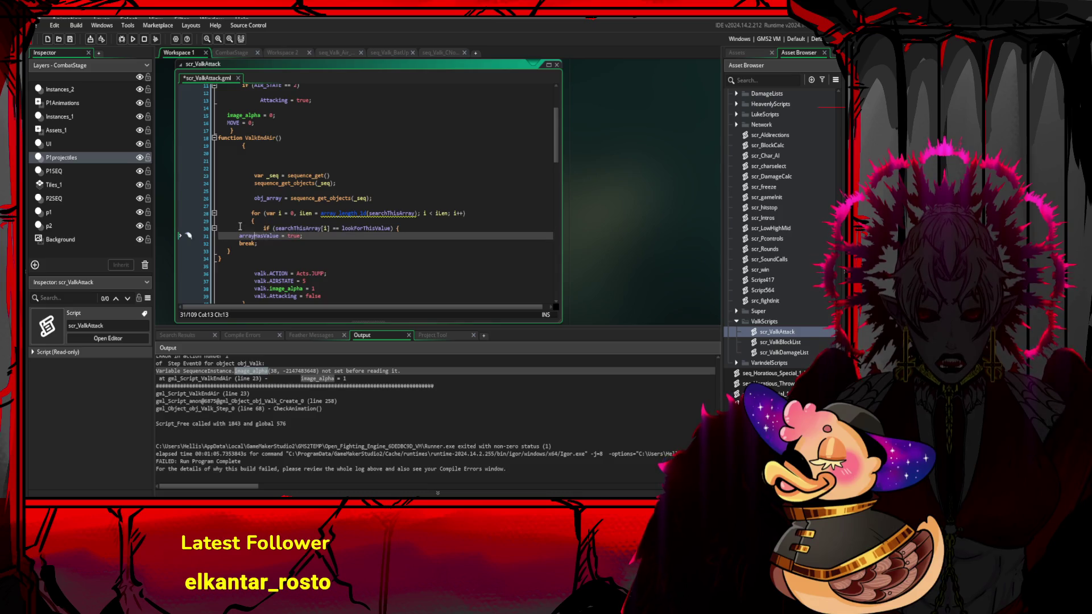
key("Home")
key("Tab")
key("Tab")
key("Tab")
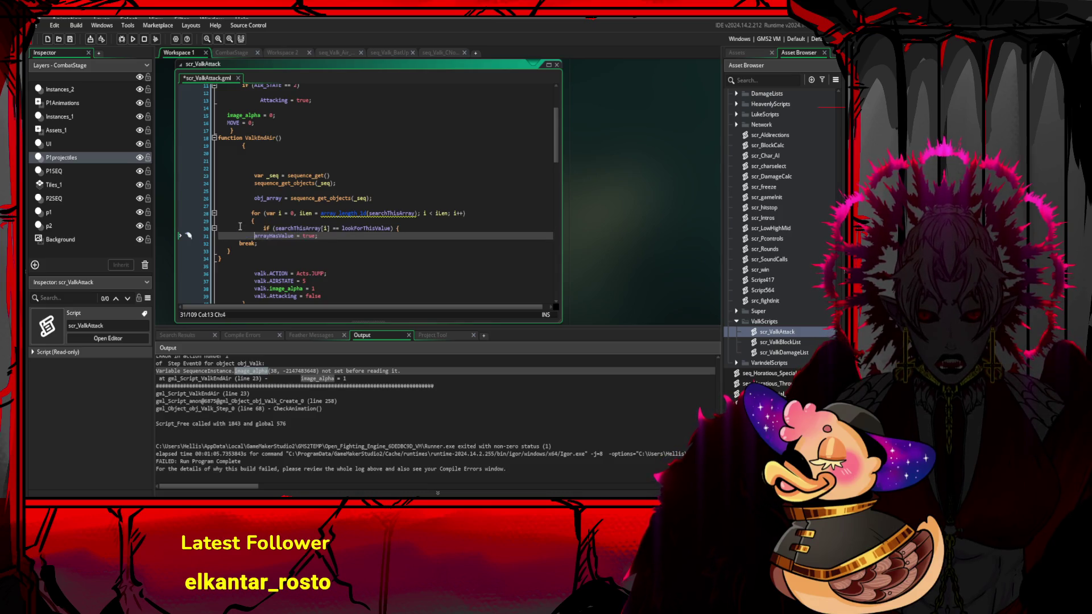
key("BackSpace")
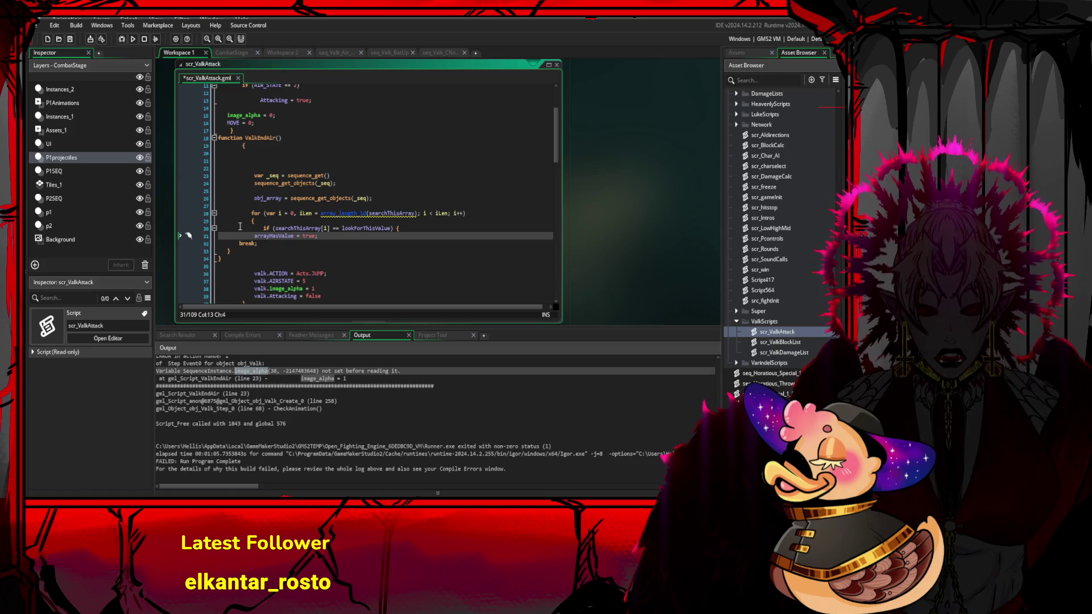
left_click_drag(318, 236, 254, 236)
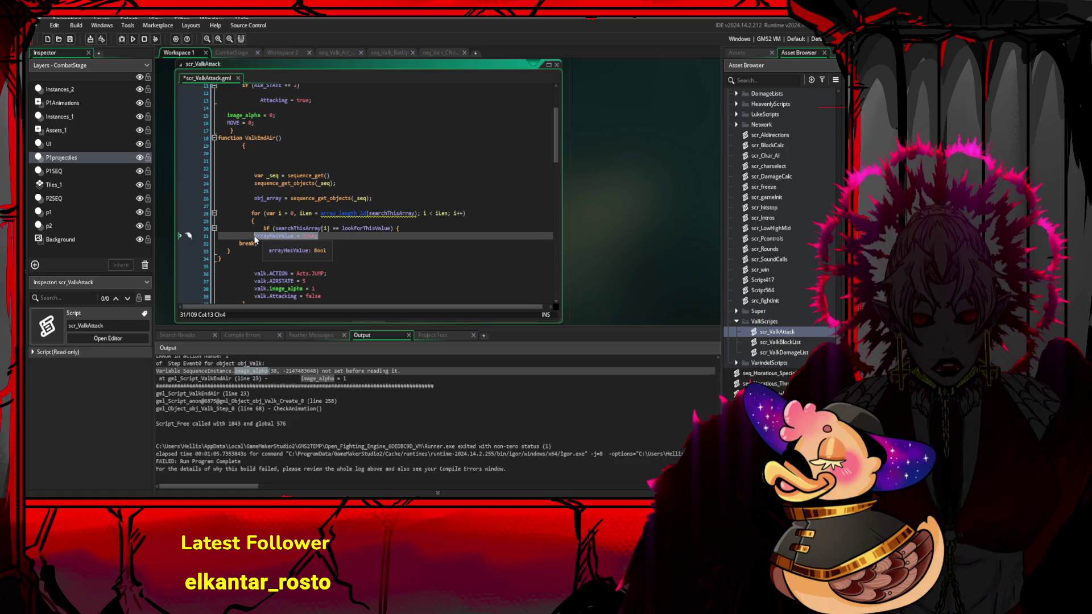
key("ctrl+x")
left_click(335, 228)
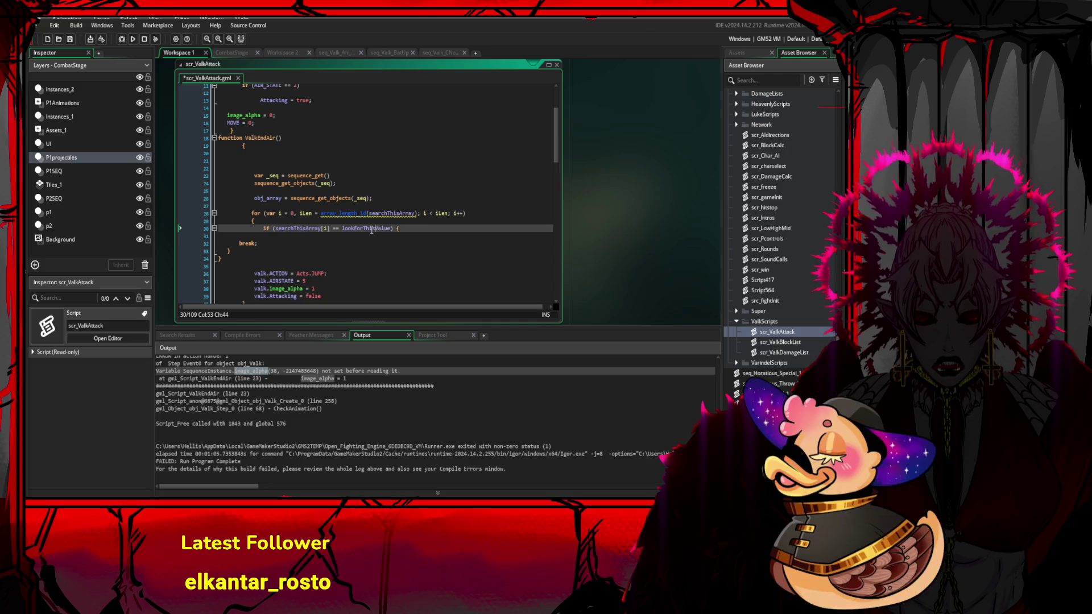
- Make the loop's length call array_length over obj_array
left_click(312, 214)
double_click(326, 214)
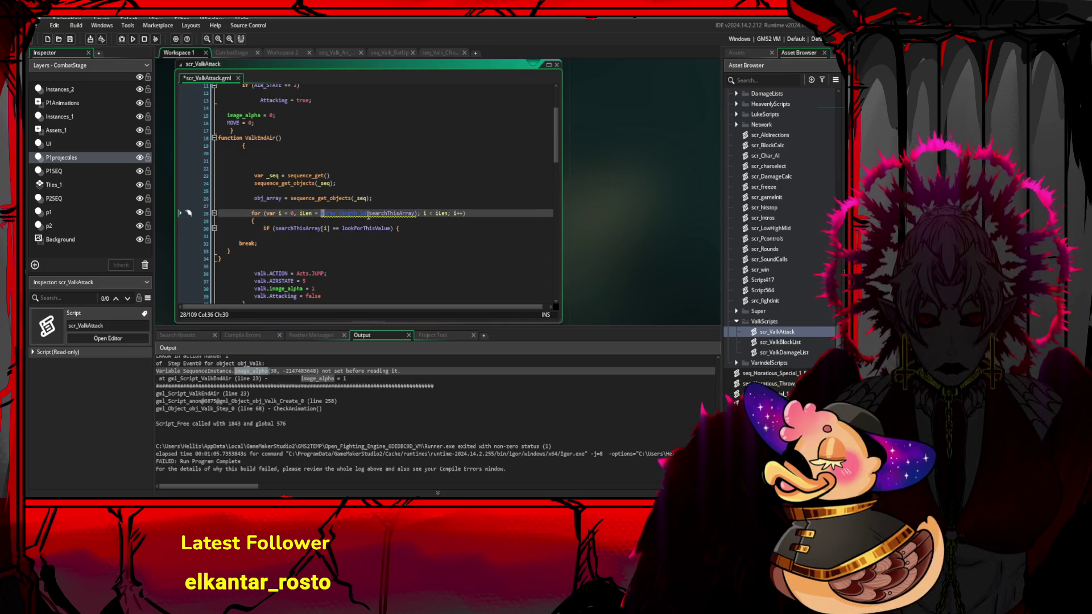
type("array_length")
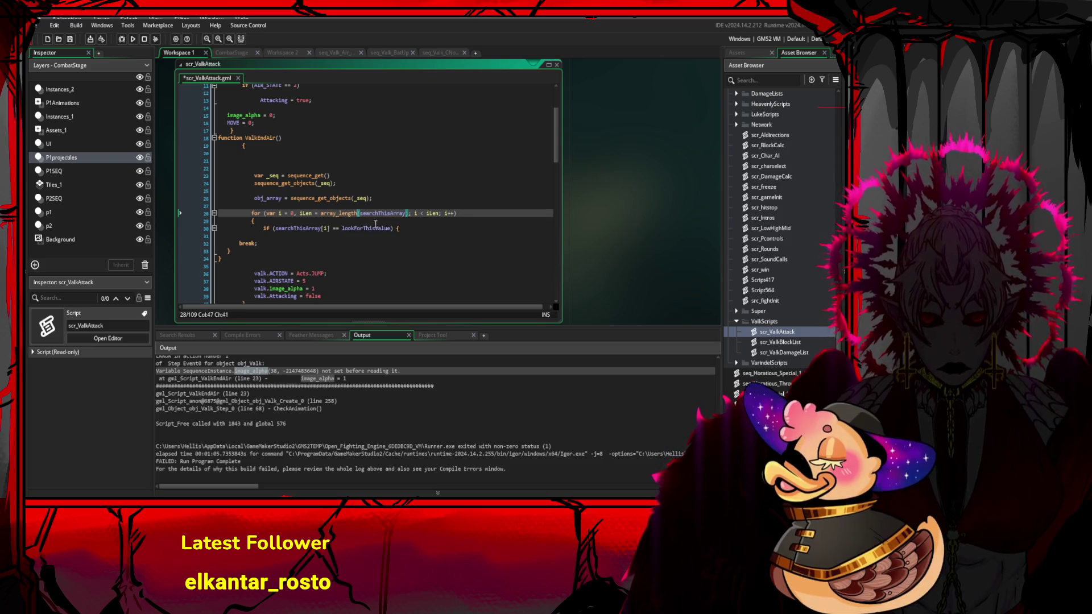
key("Down")
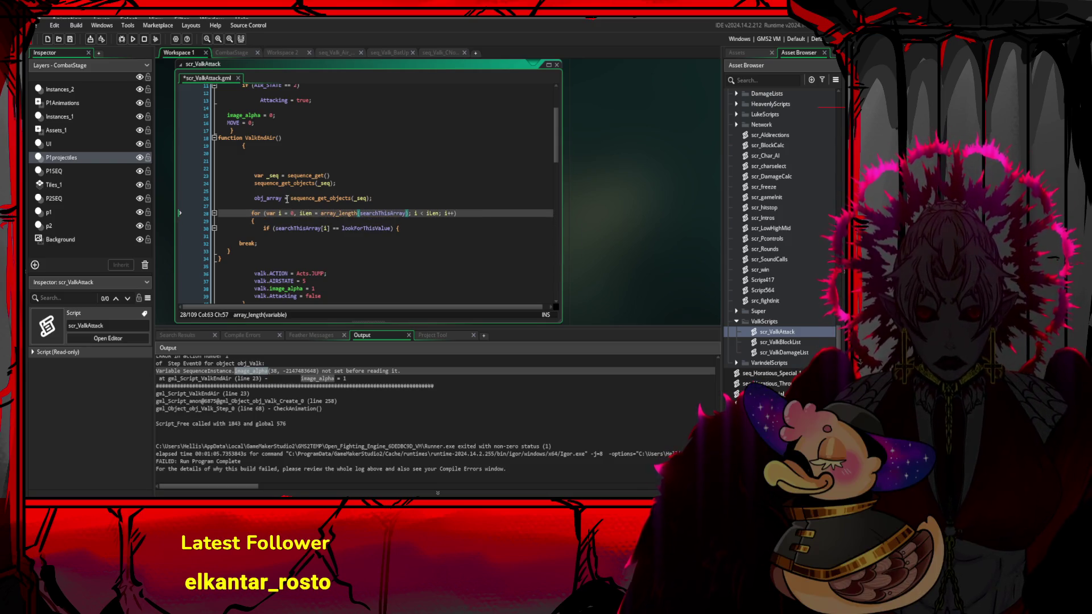
left_click(254, 199)
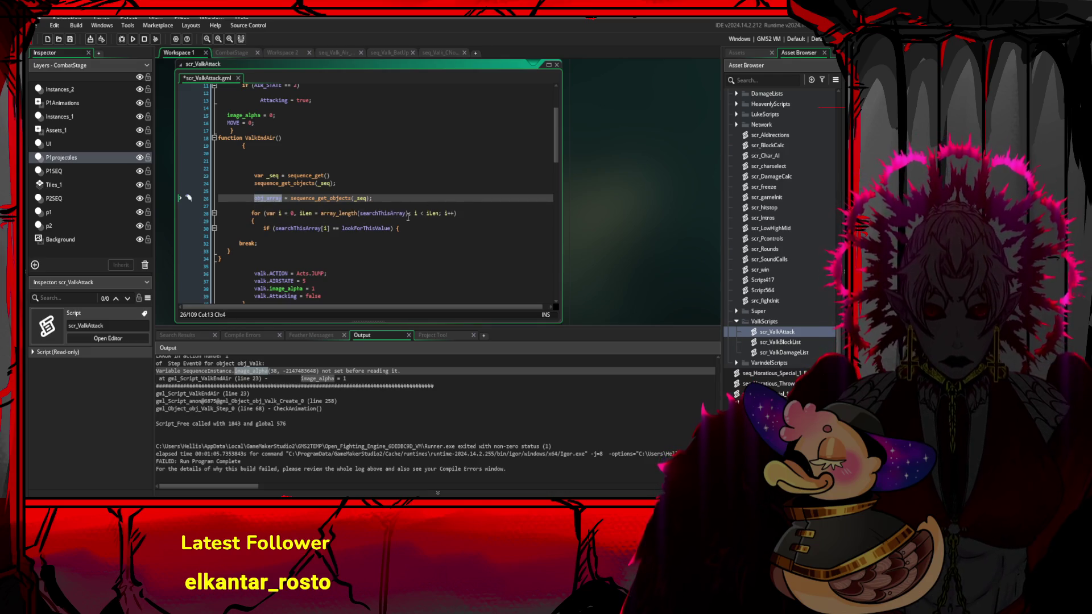
left_click(363, 214)
type("obj_array")
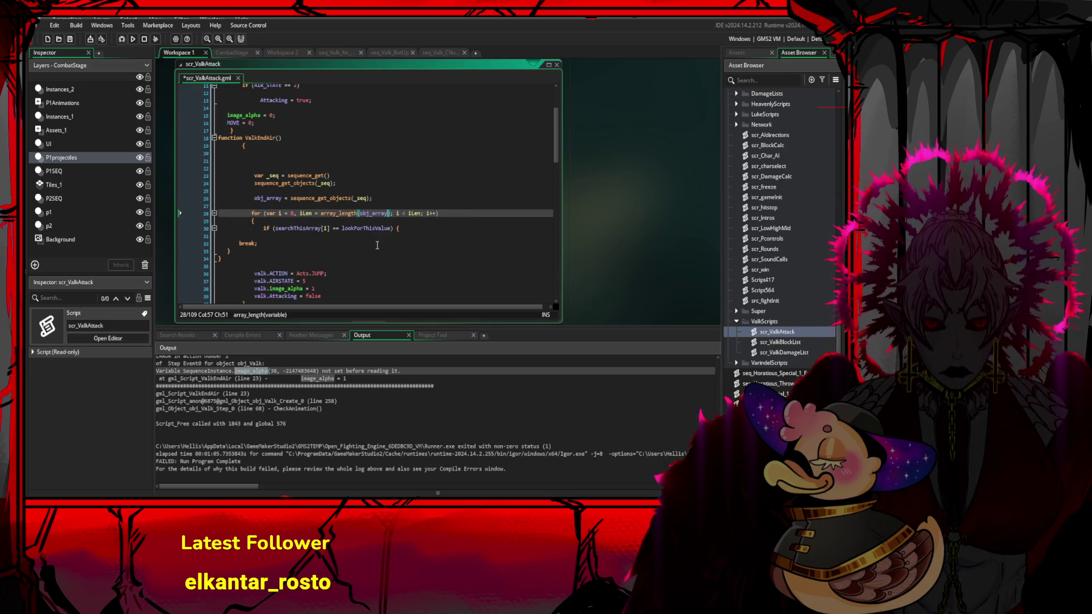
- Replace lookForThisValue in the if condition with obj_Hit_P1 via autocomplete
left_click(407, 227)
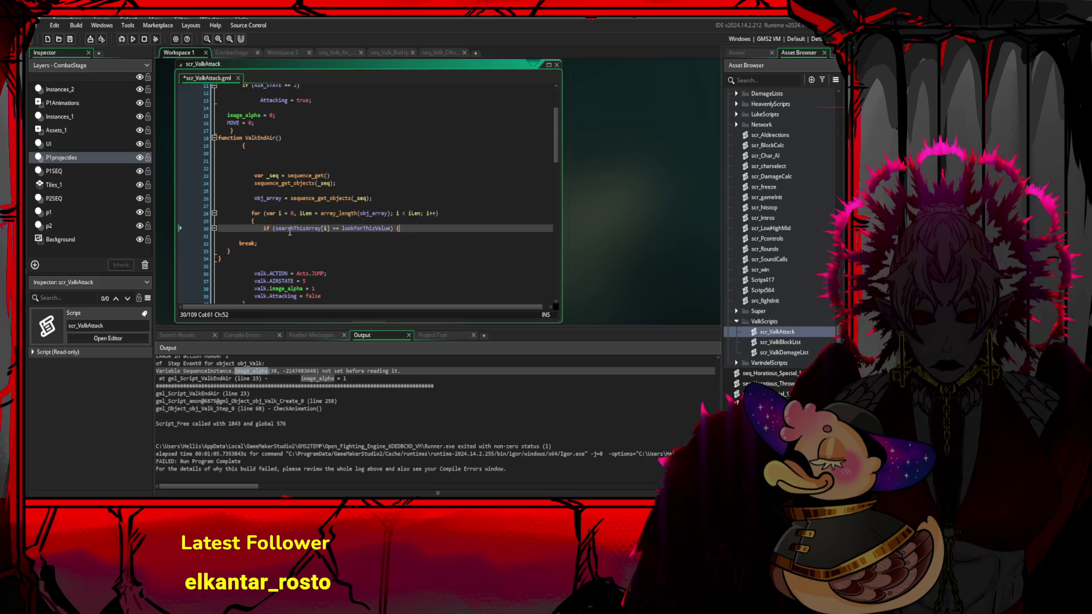
left_click(283, 205)
left_click(291, 228)
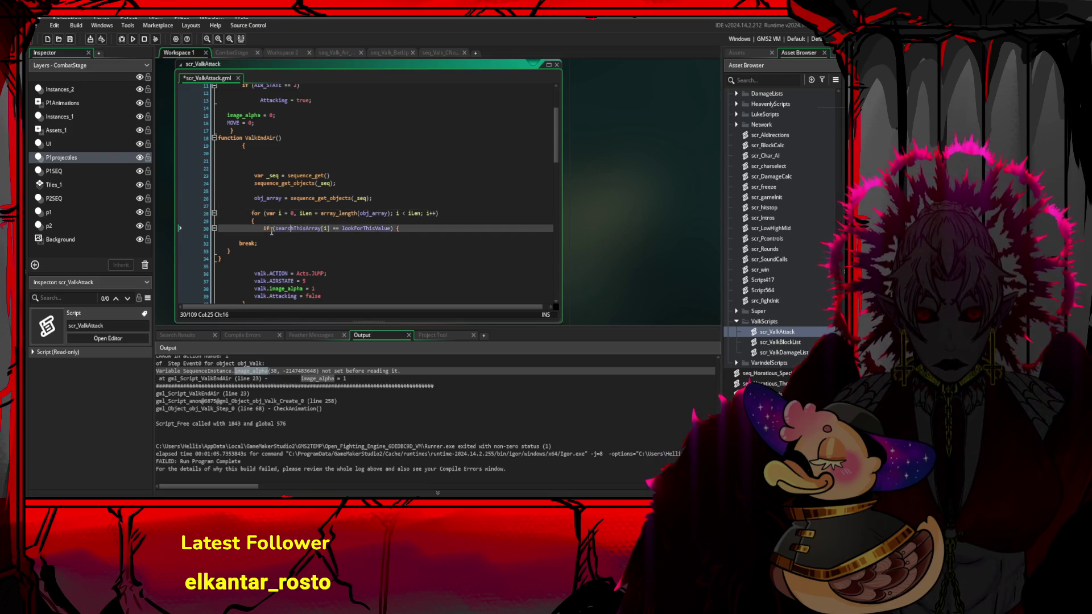
left_click(343, 228)
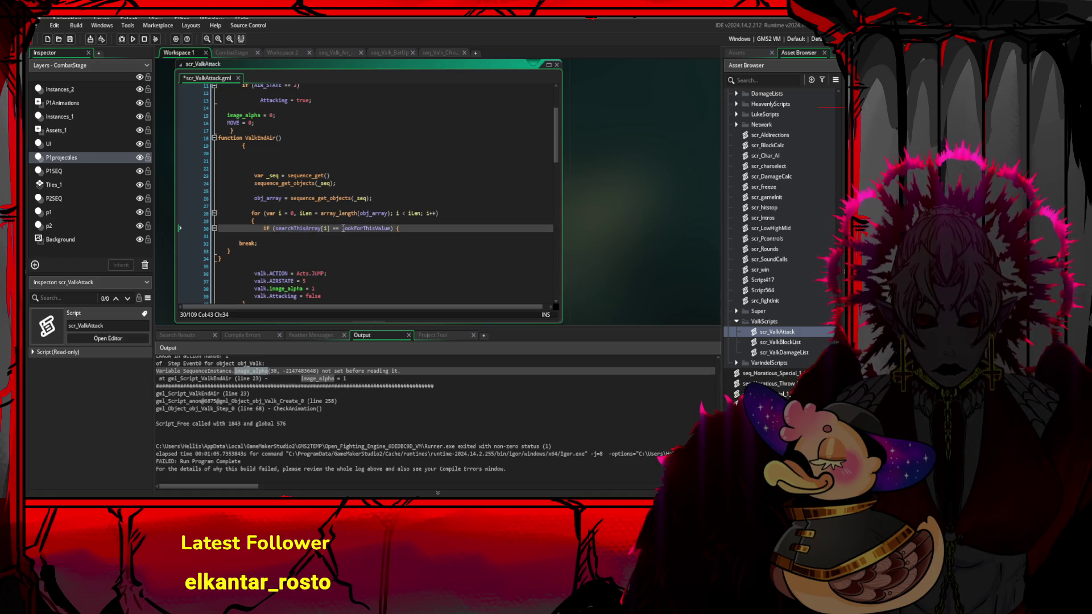
double_click(343, 228)
key("BackSpace")
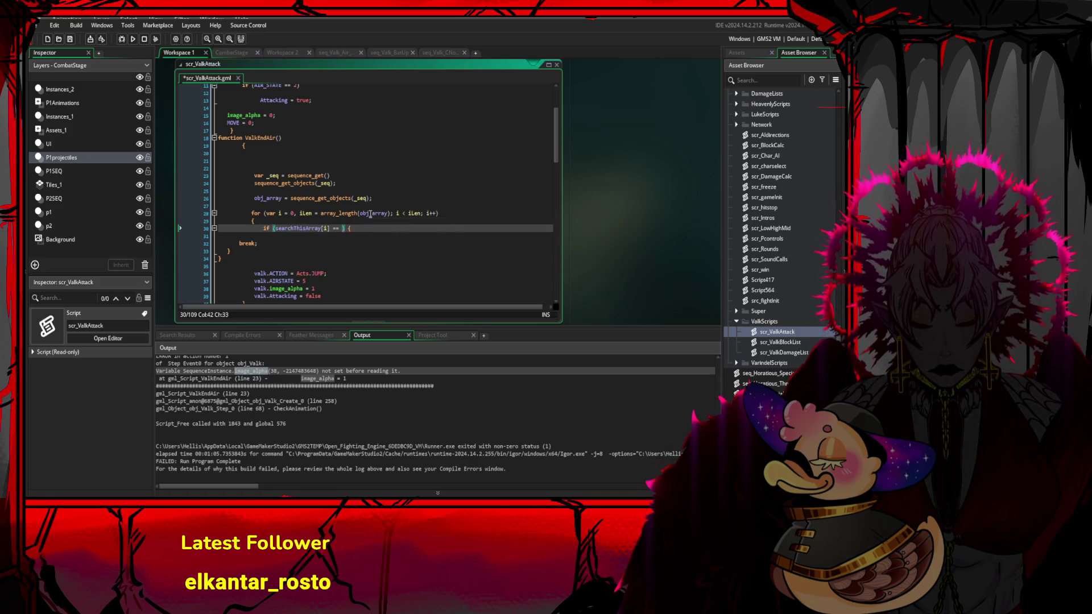
type("obj")
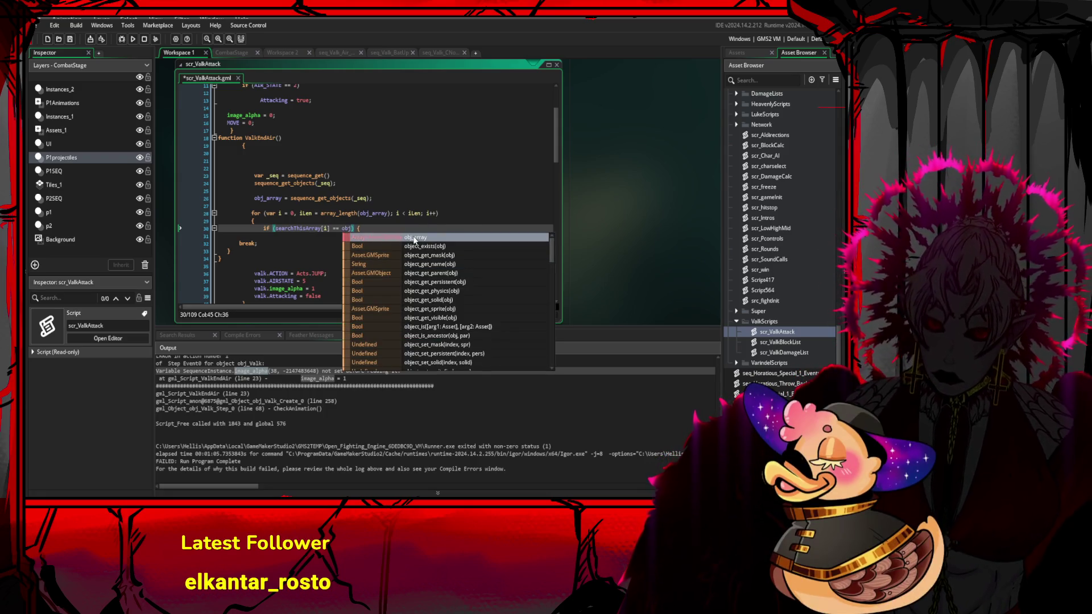
type("_")
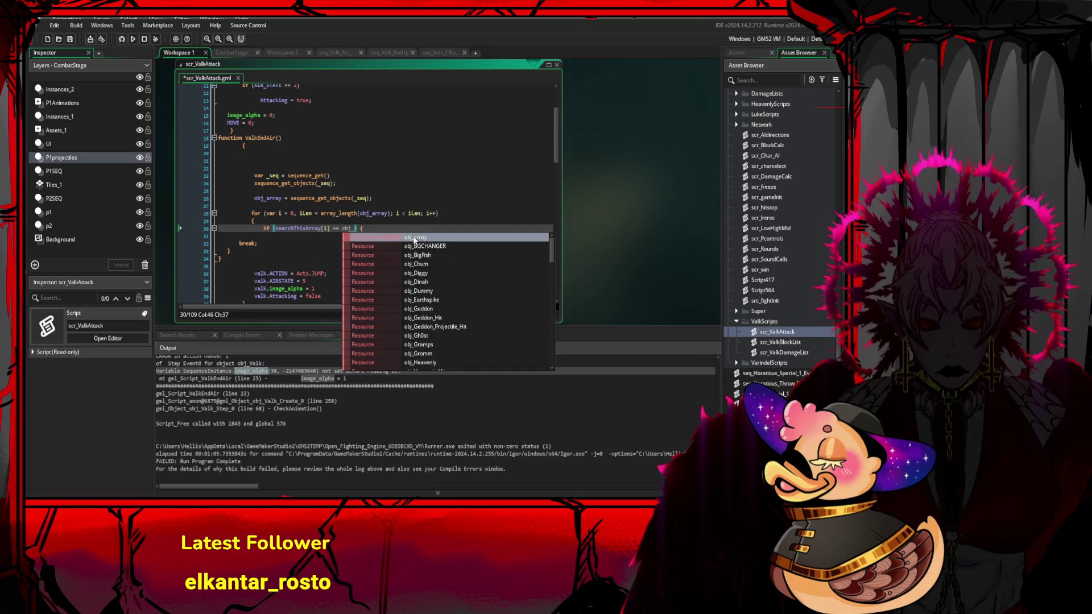
type("hit")
key("Down")
key("Down")
key("Down")
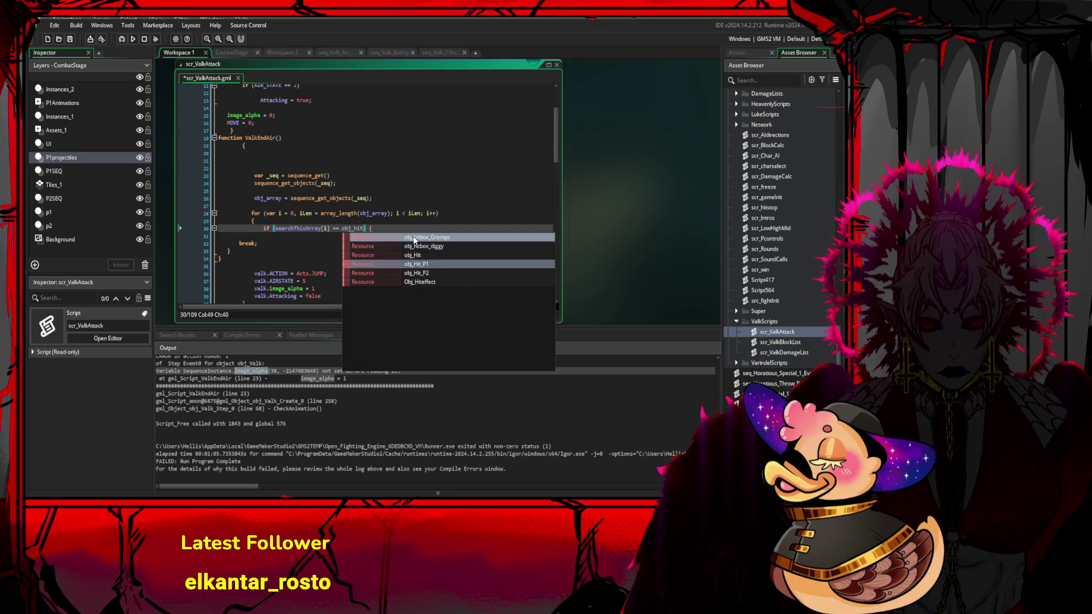
key("Return")
key("End")
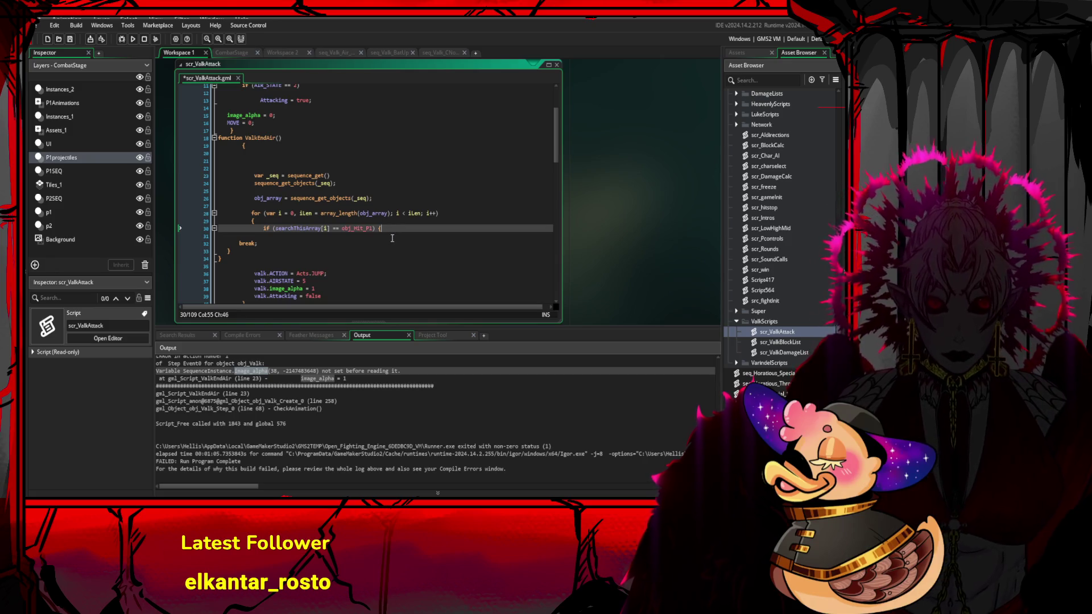
scroll(327, 256, "down", 2)
- Start a 'valk = gloval' assignment at the end of the if line
left_click_drag(327, 256, 254, 235)
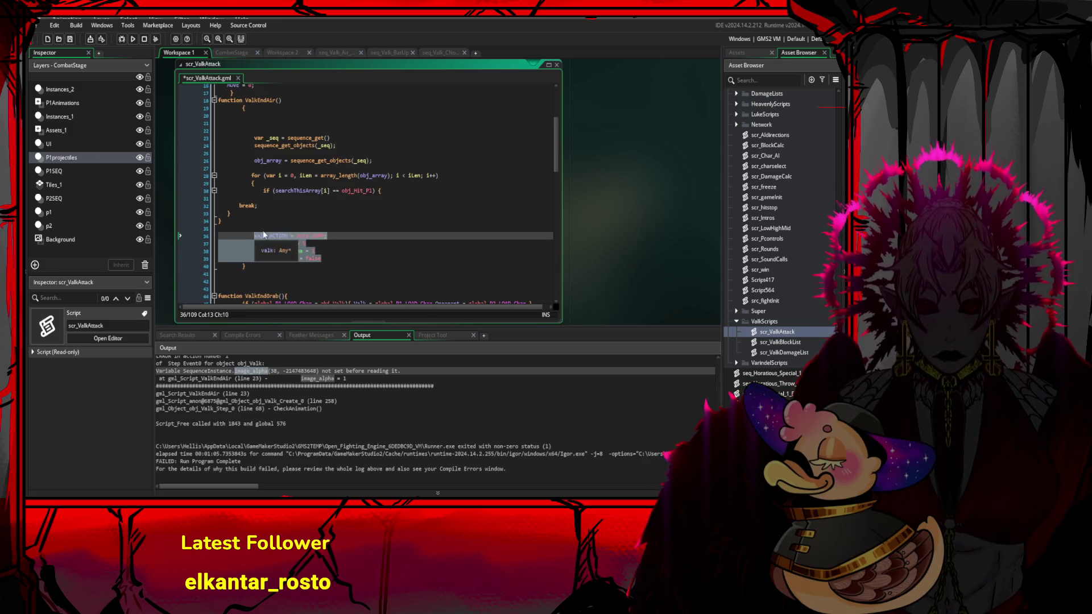
left_click(393, 190)
type("val")
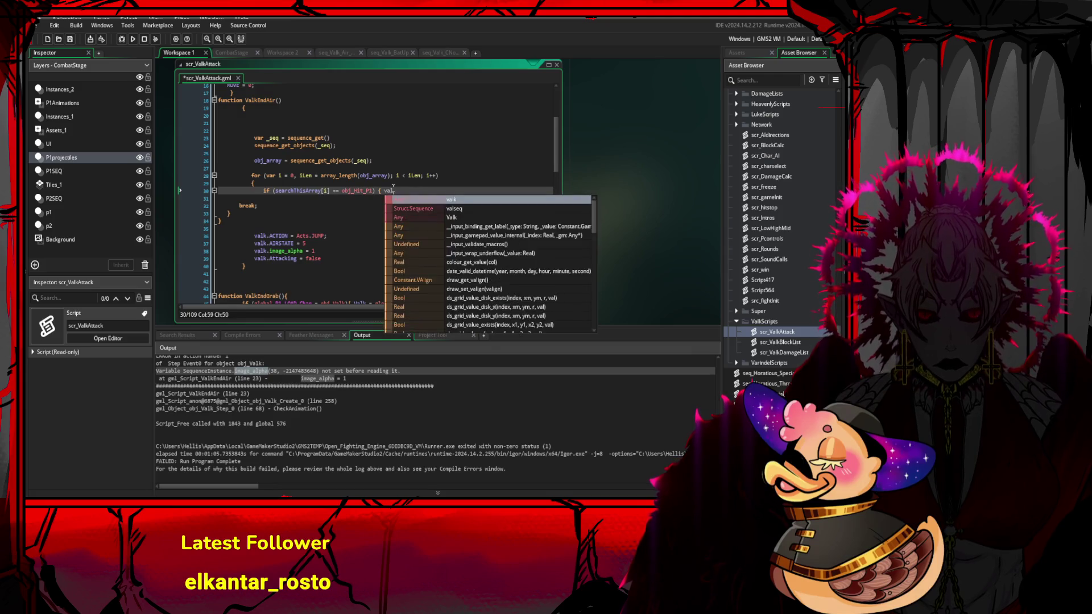
type("k = t")
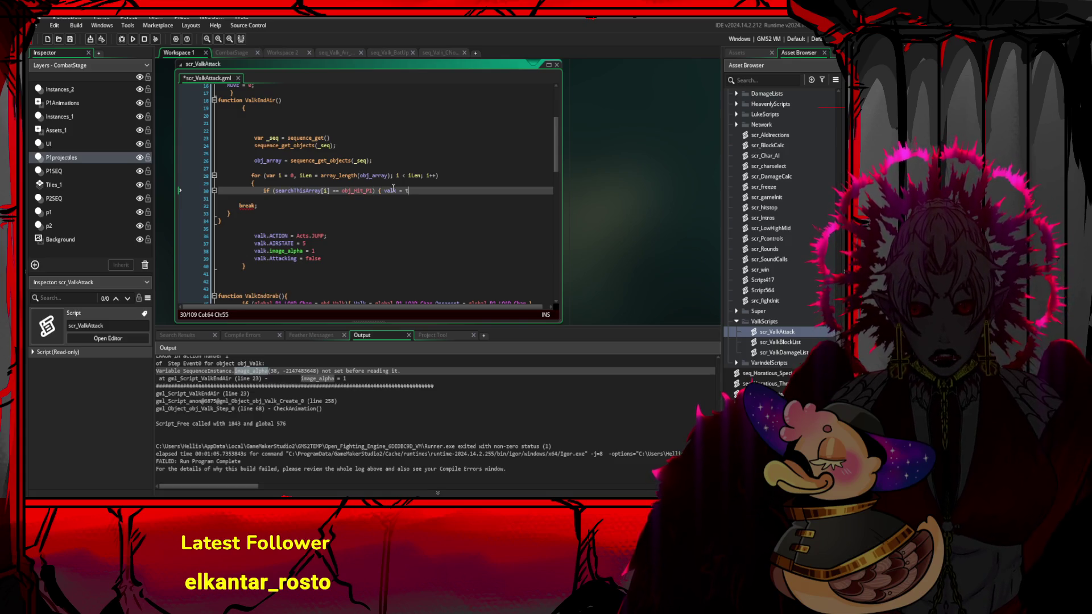
key("BackSpace")
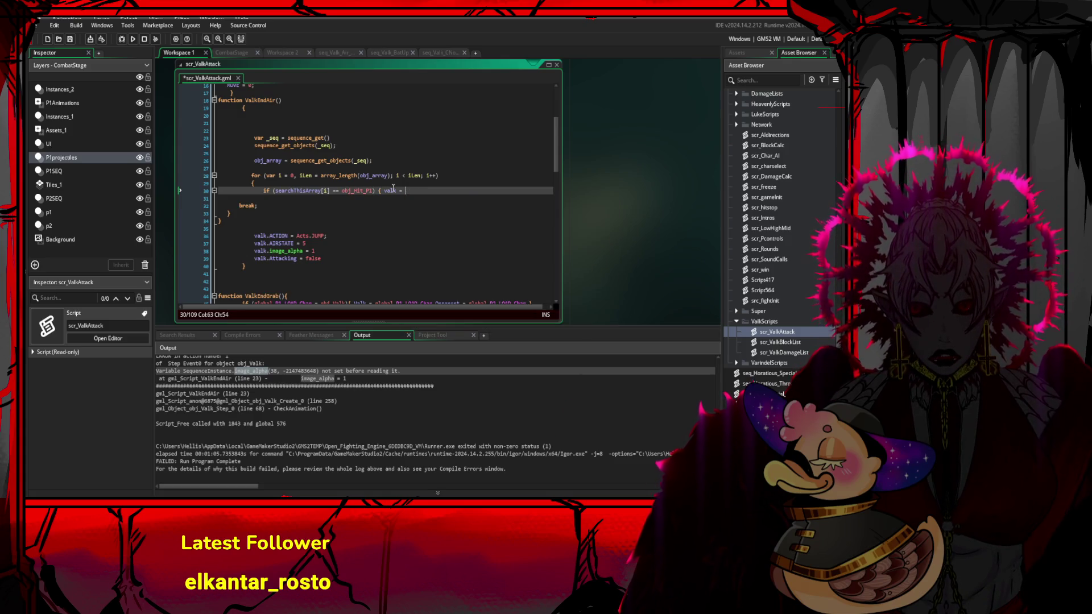
type("o")
key("BackSpace")
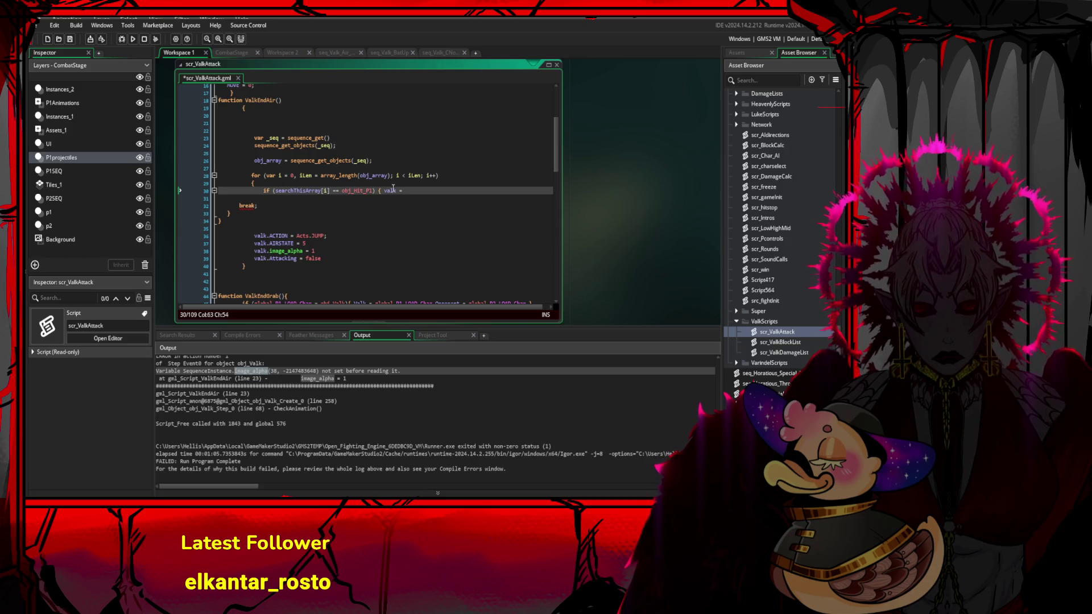
type("gloval")
- Replace 'gloval' with global.P1_LOAD_Char copied from ValkEndGrab, leaving it on its own line
scroll(401, 193, "down", 2)
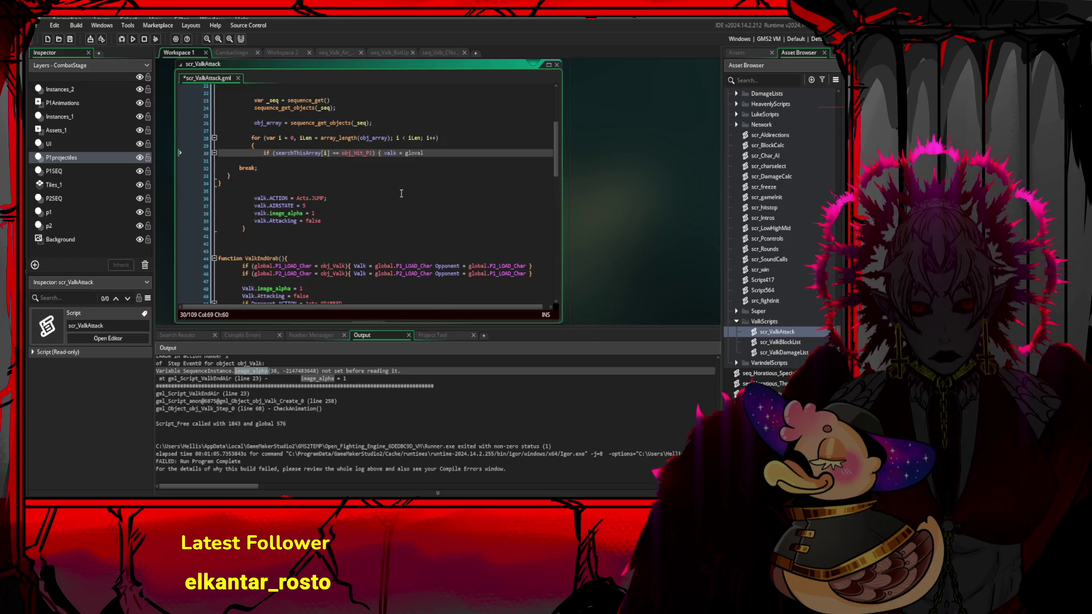
left_click_drag(375, 266, 432, 263)
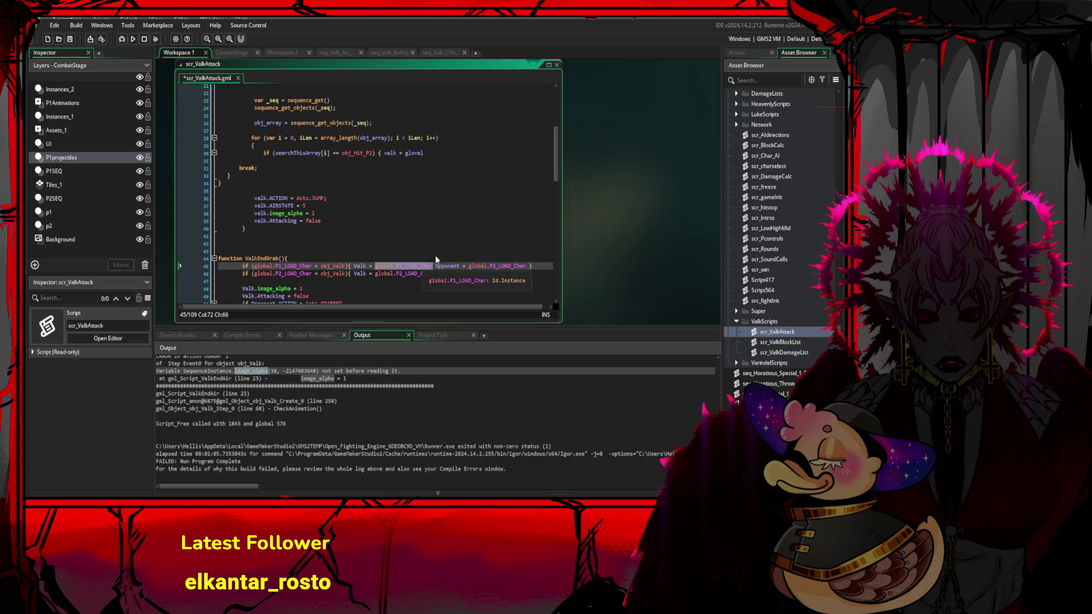
key("ctrl+c")
double_click(414, 153)
key("ctrl+v")
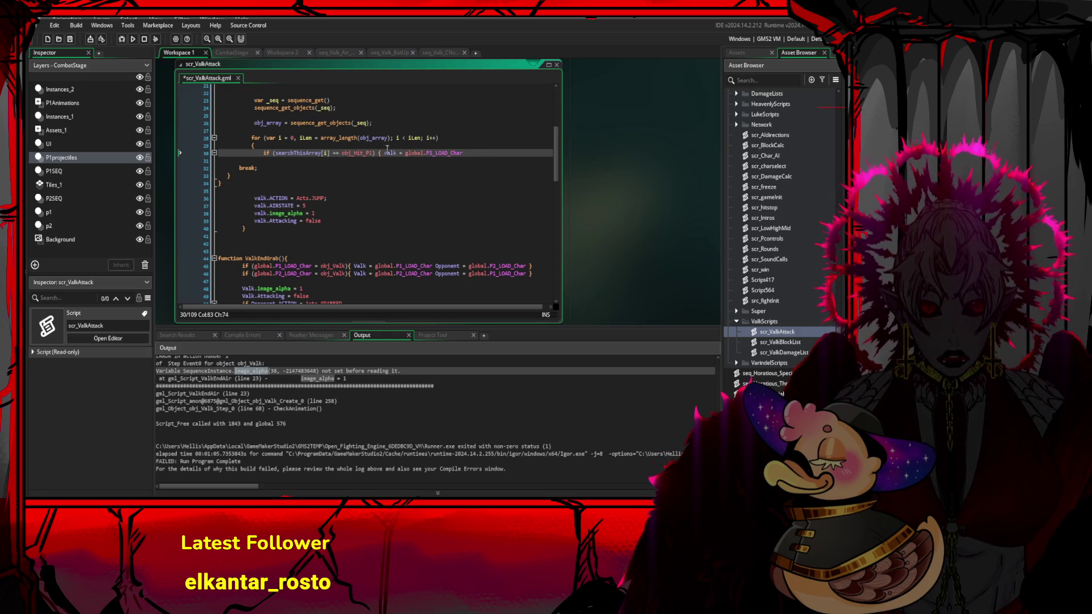
key("Return")
scroll(283, 175, "up", 3)
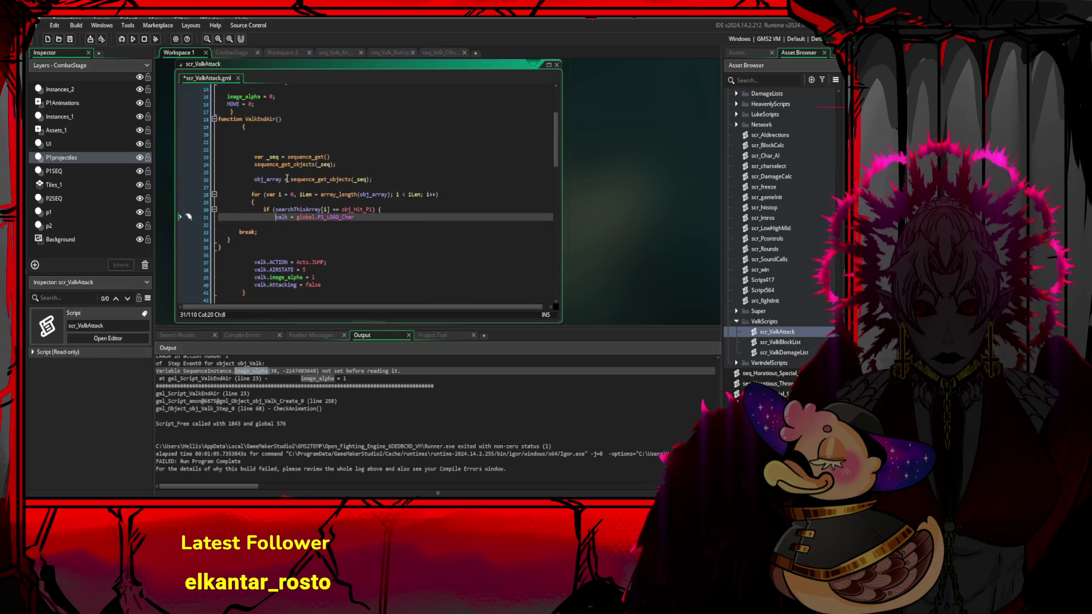
left_click(259, 254)
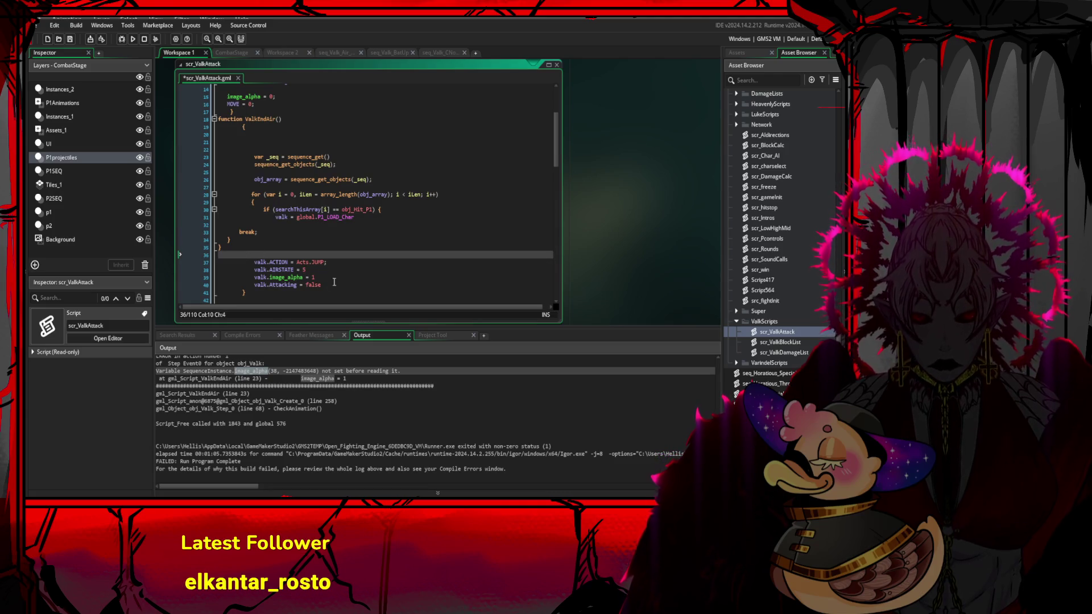
- Paste the four valk reset lines inside the if block and delete the originals after the loop
left_click_drag(334, 282, 251, 261)
key("BackSpace")
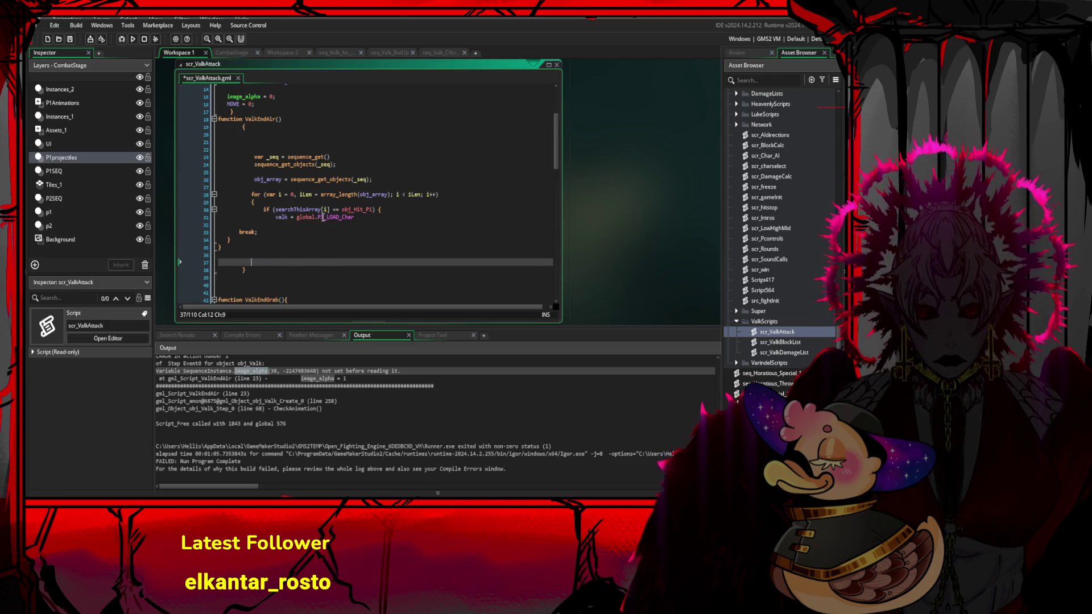
key("ctrl+z")
left_click(318, 225)
key("ctrl+v")
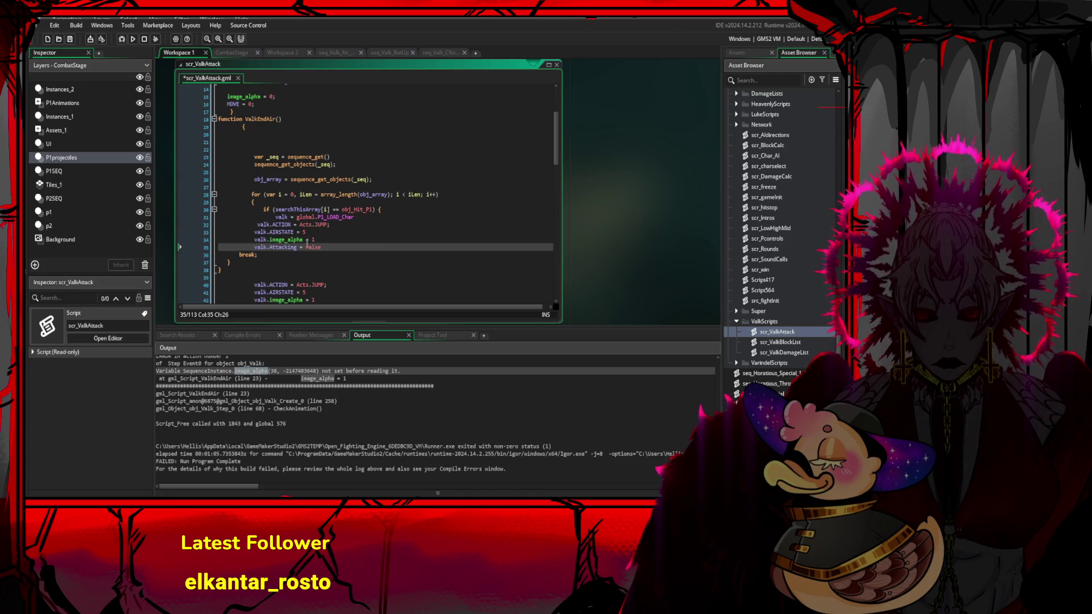
scroll(308, 243, "down", 2)
mouse_move(322, 269)
left_mouse_down()
mouse_move(257, 267)
mouse_move(256, 251)
left_mouse_up()
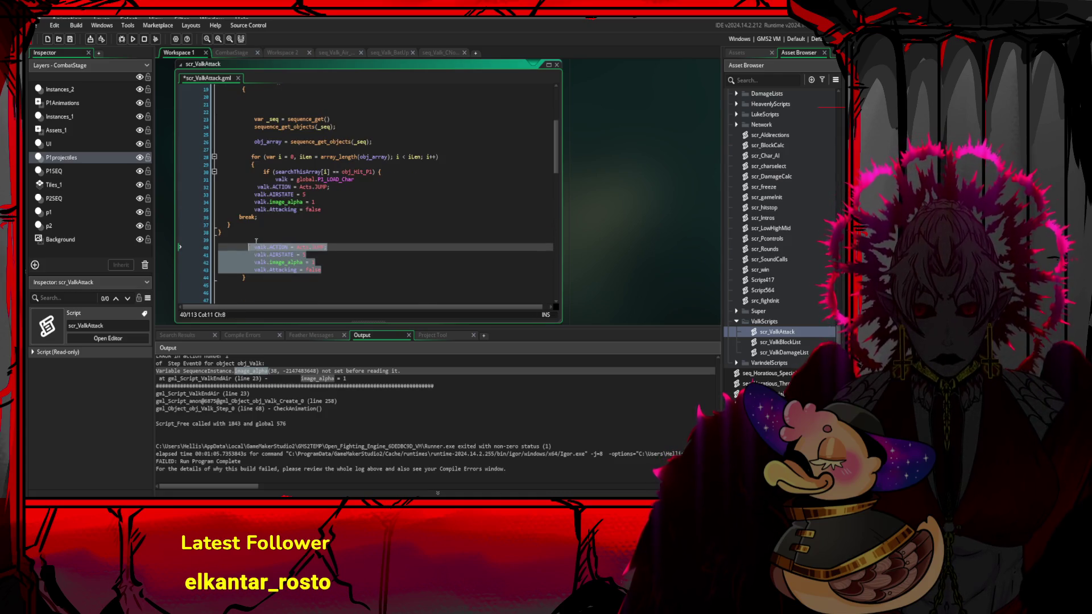
key("BackSpace")
- Check the if block's braces and add blank lines after its closing brace
left_click(353, 218)
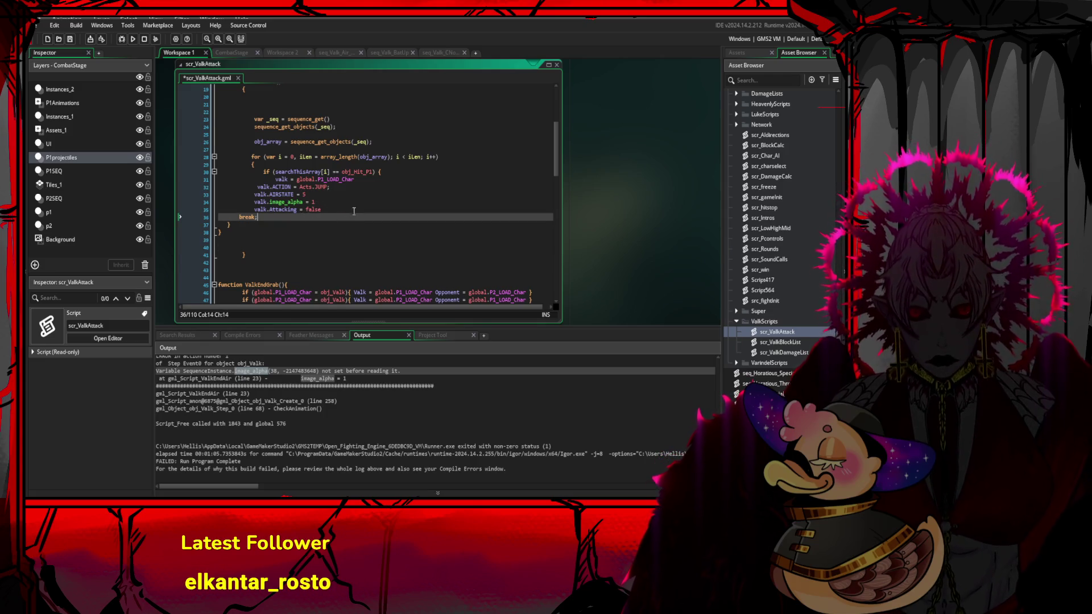
left_click(347, 210)
left_click(380, 172)
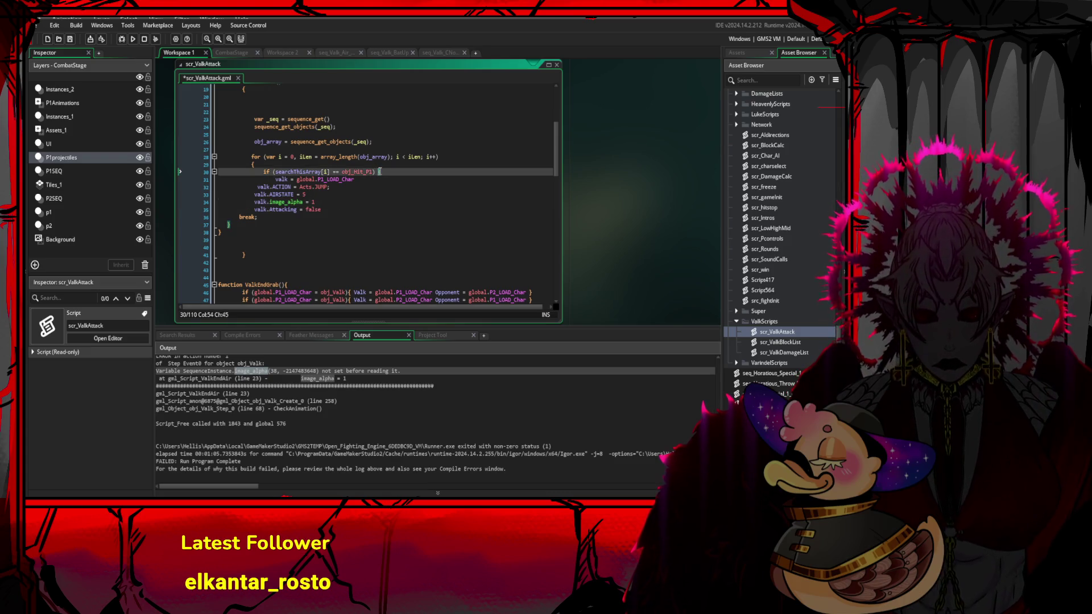
key("Left")
left_click(300, 210)
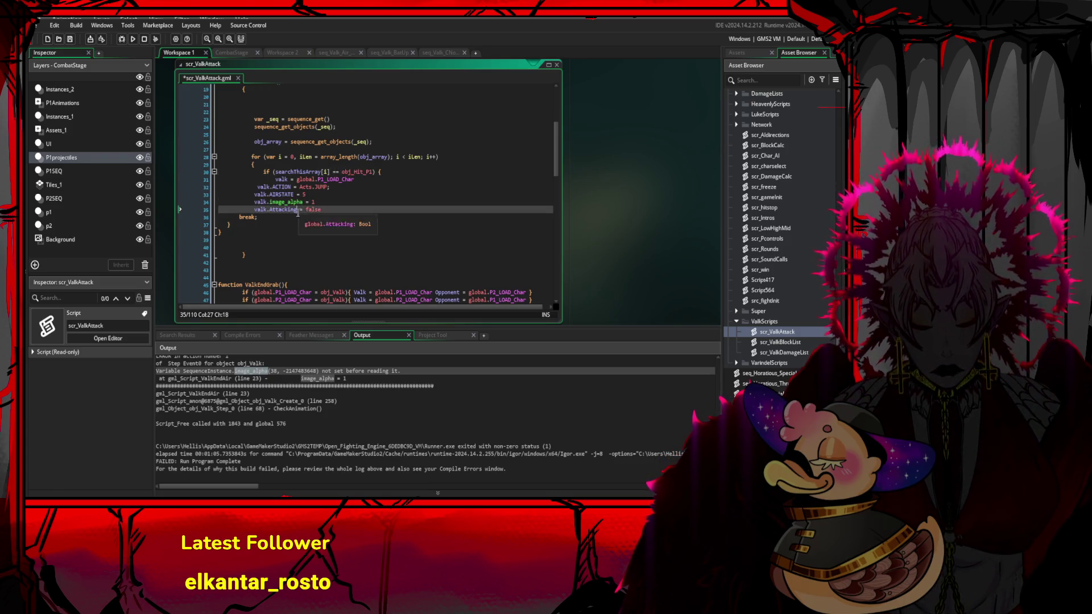
left_click(263, 223)
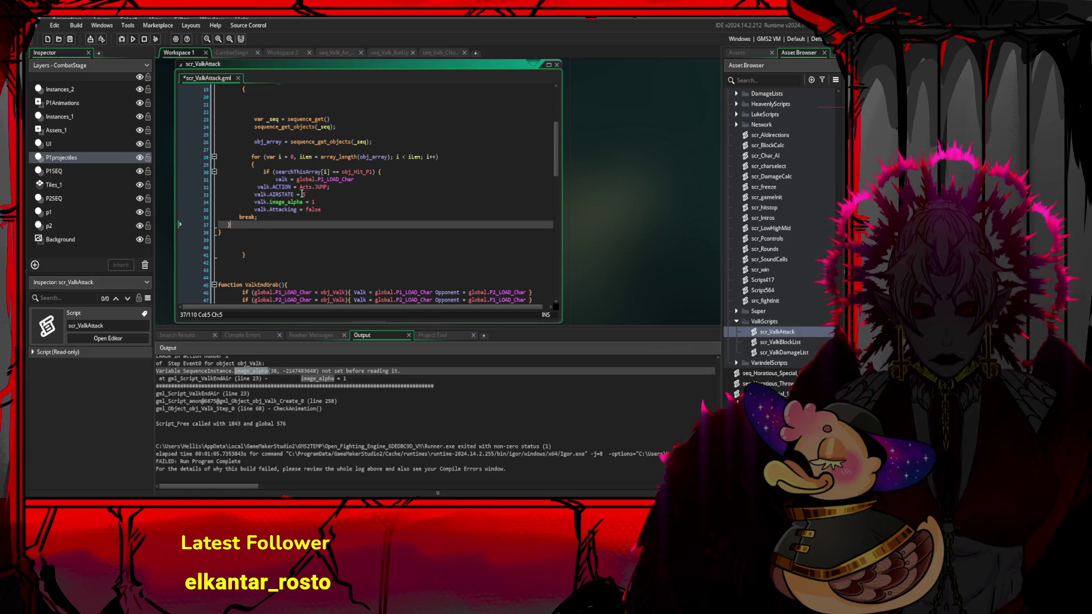
key("Return")
key("Return")
mouse_move(259, 172)
left_mouse_down()
mouse_move(318, 196)
mouse_move(322, 210)
left_mouse_up()
left_click(289, 224)
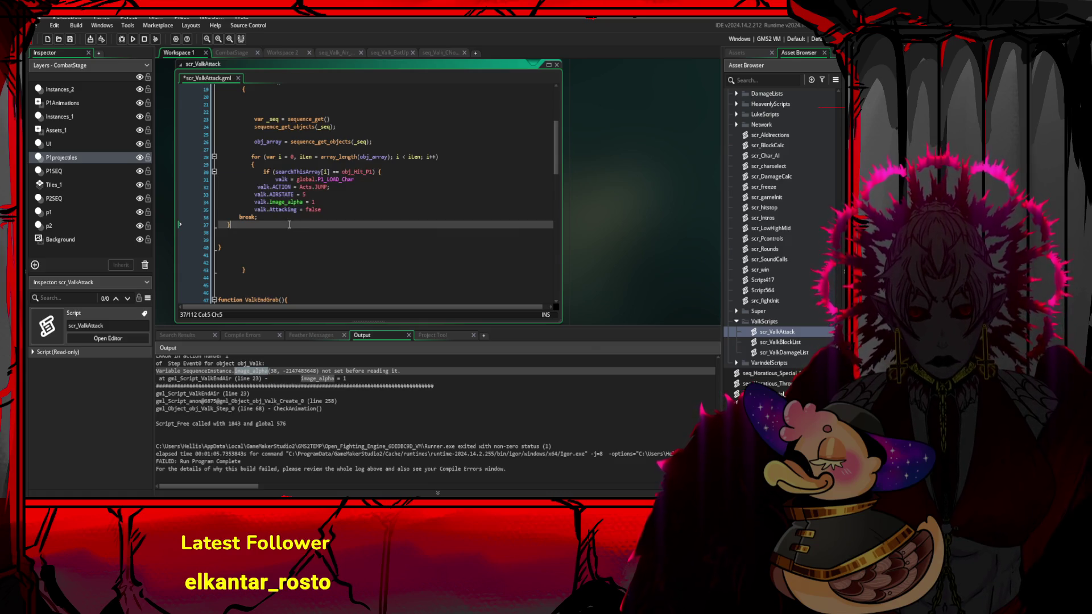
left_click(317, 172)
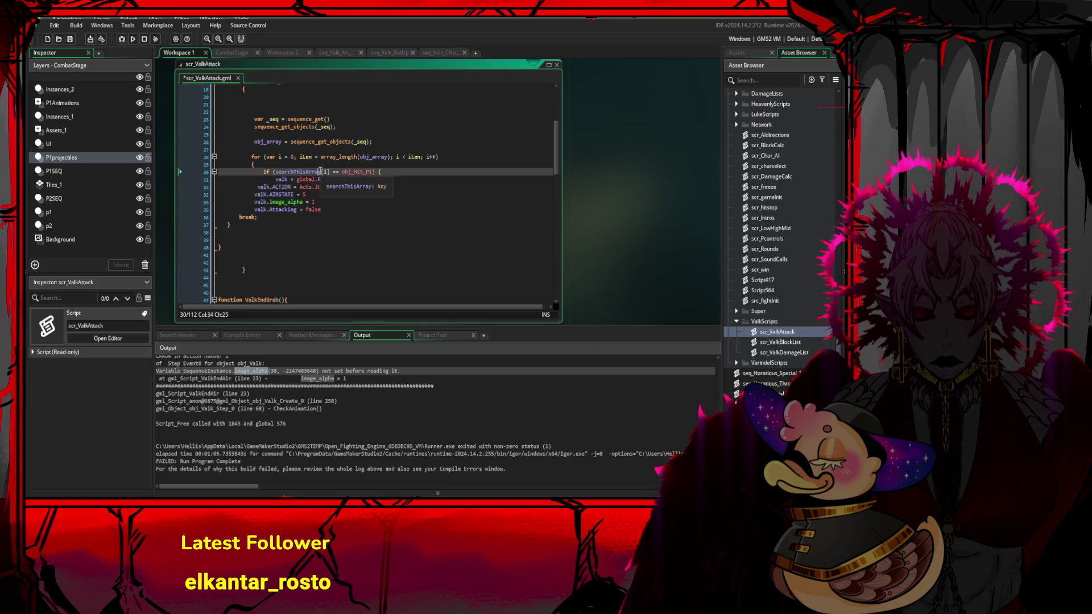
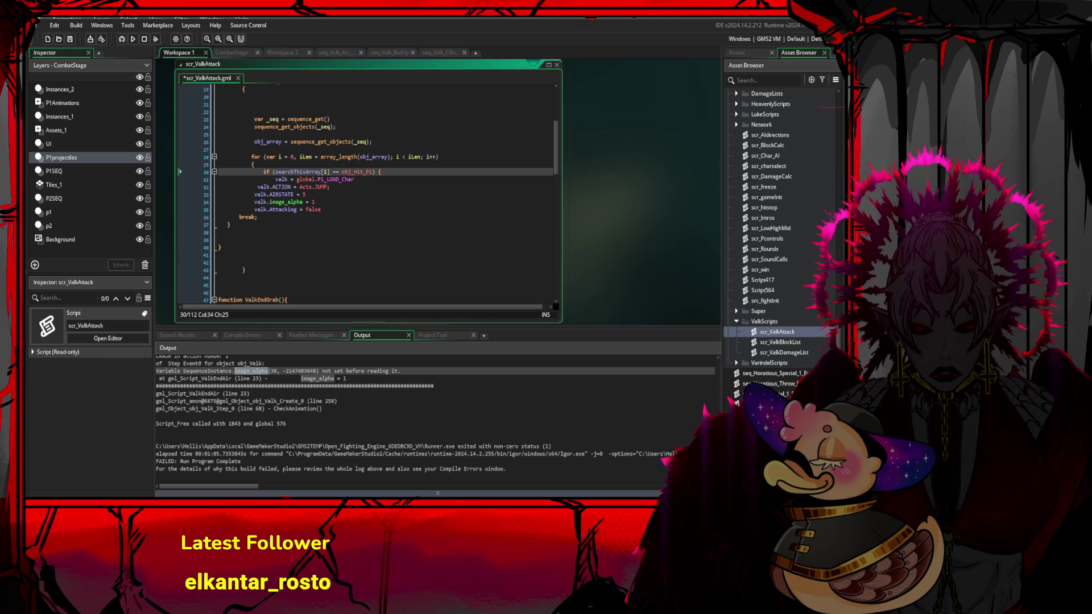
- Replace searchThisArray with obj_array in the loop's if condition on line 30
left_click(301, 202)
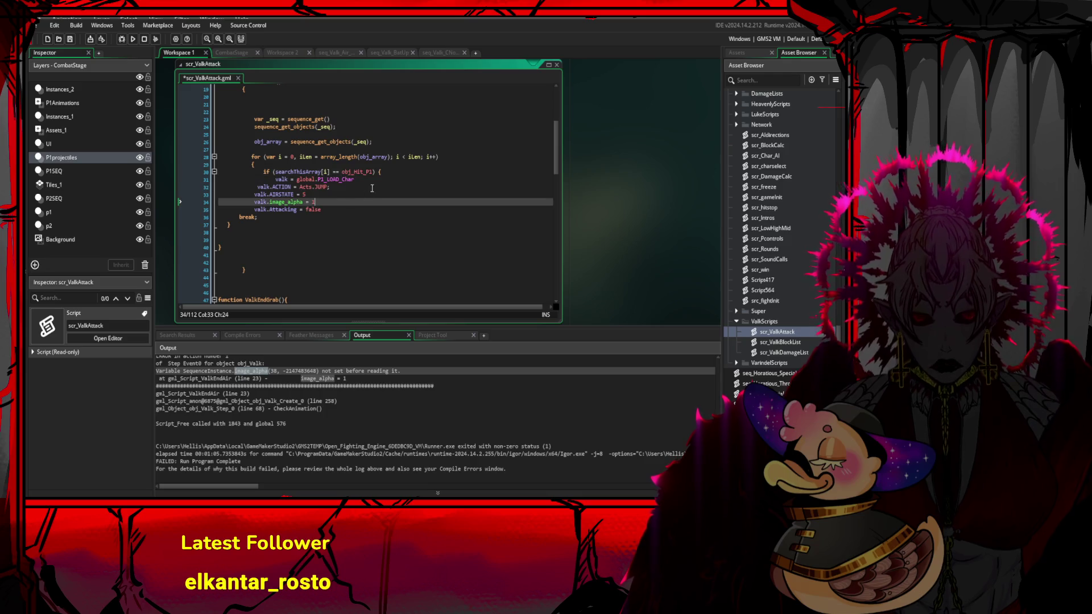
scroll(301, 202, "up", 1)
left_click(294, 197)
double_click(293, 191)
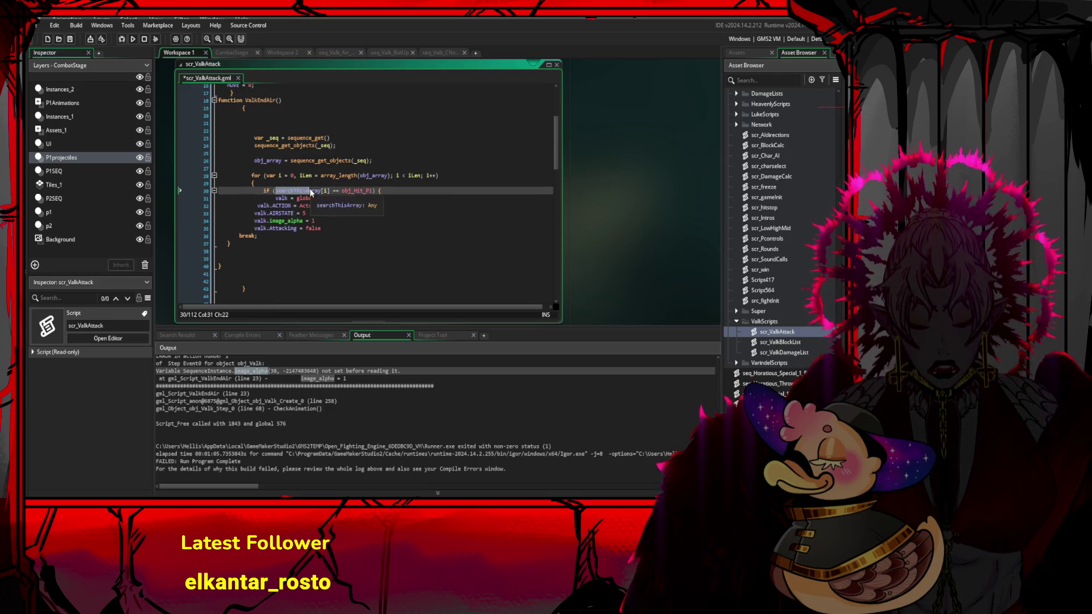
double_click(369, 176)
key("ctrl+c")
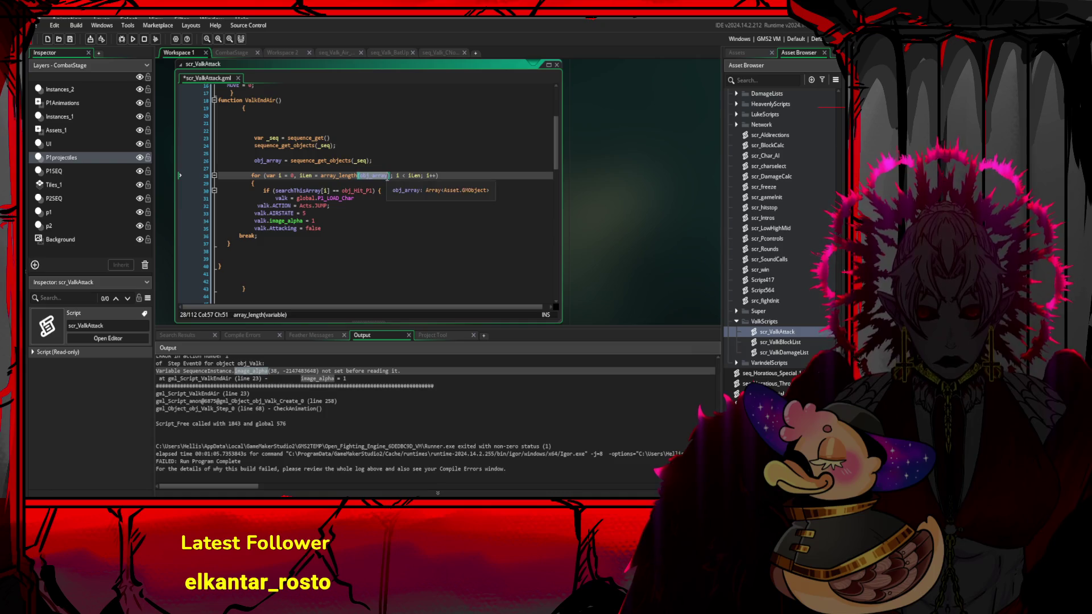
double_click(290, 192)
key("ctrl+v")
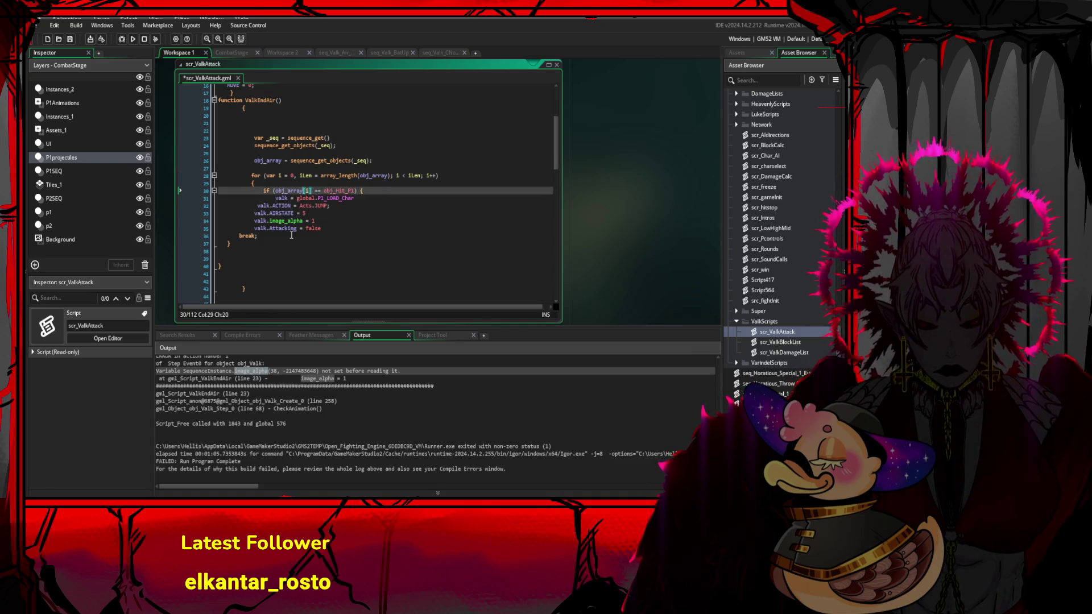
- Add a blank line after the loop and indent the break and closing brace one level
left_click(295, 236)
left_click(296, 244)
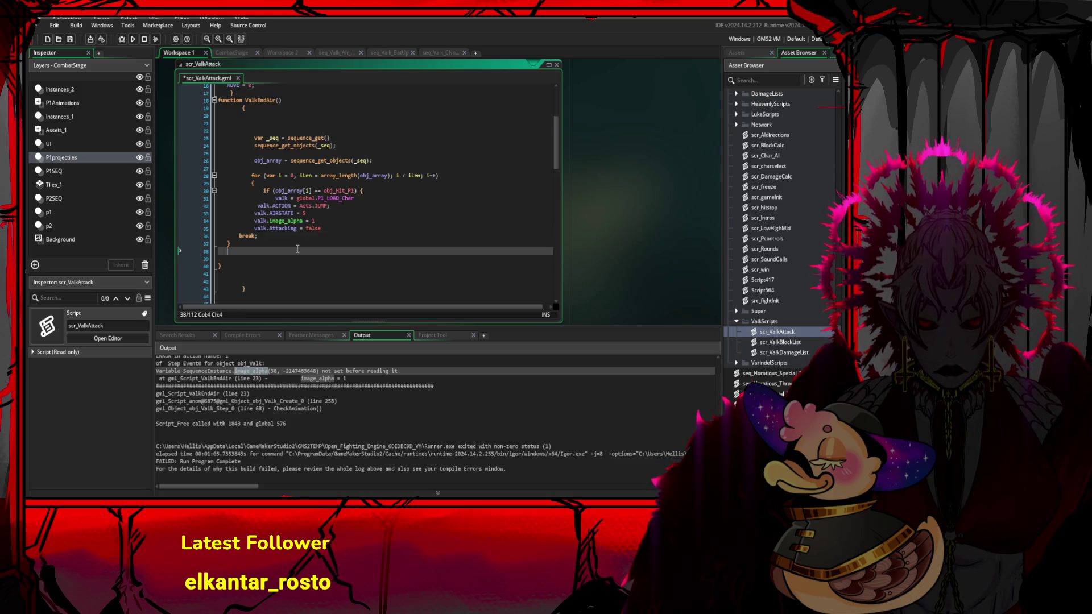
key("Return")
key("Return")
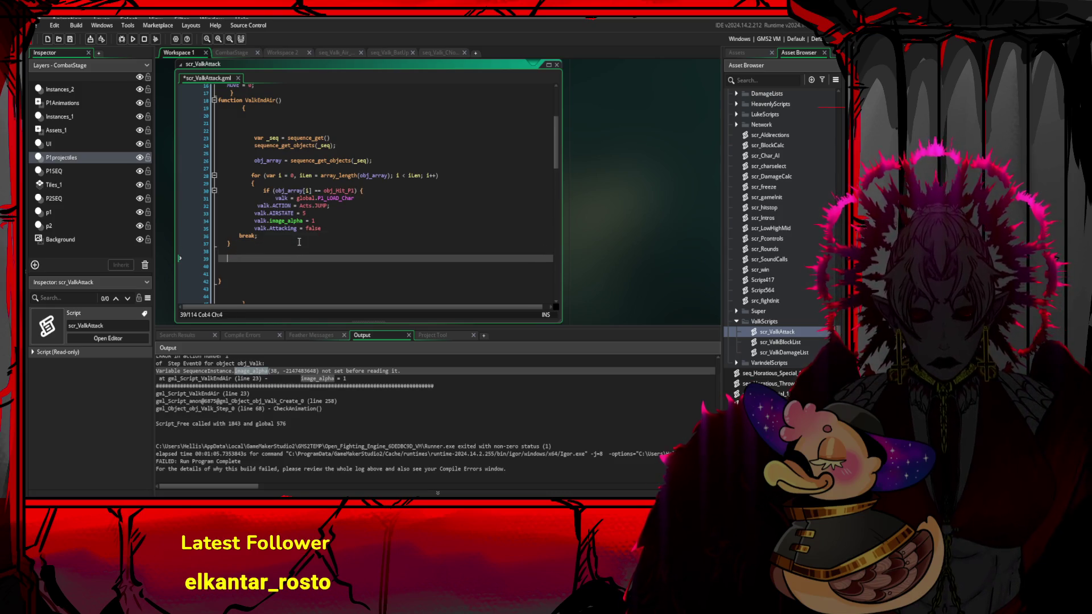
left_click_drag(296, 244, 255, 186)
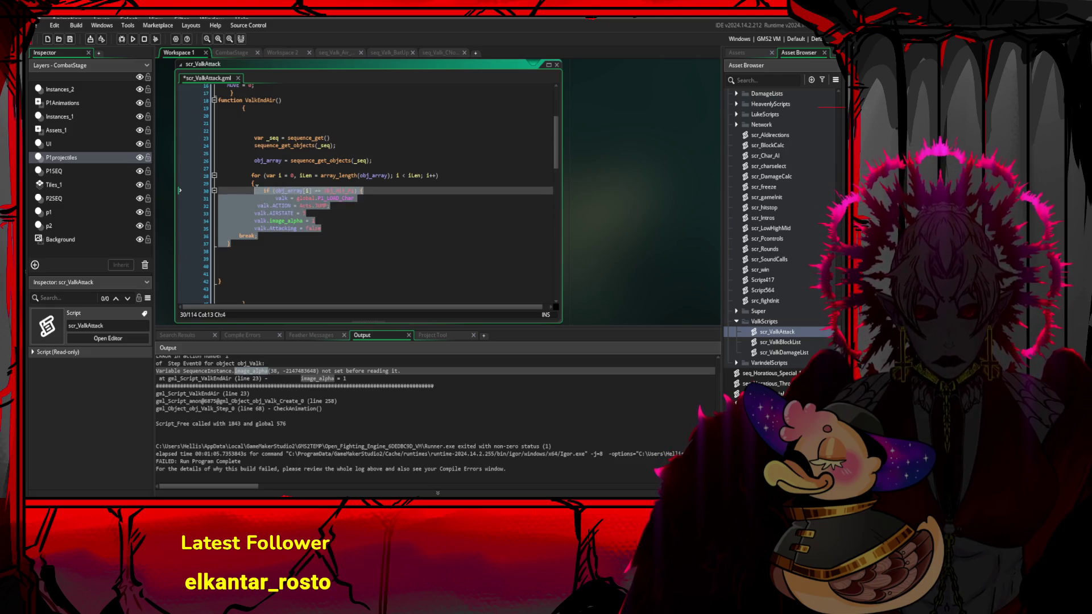
left_click(239, 236)
key("Tab")
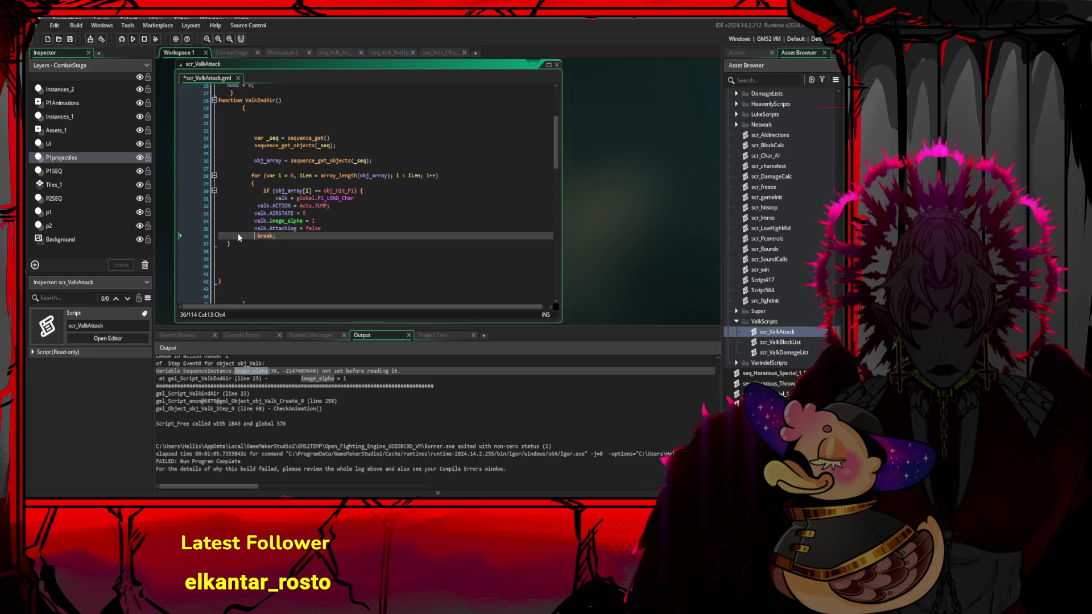
left_click(227, 244)
key("Tab")
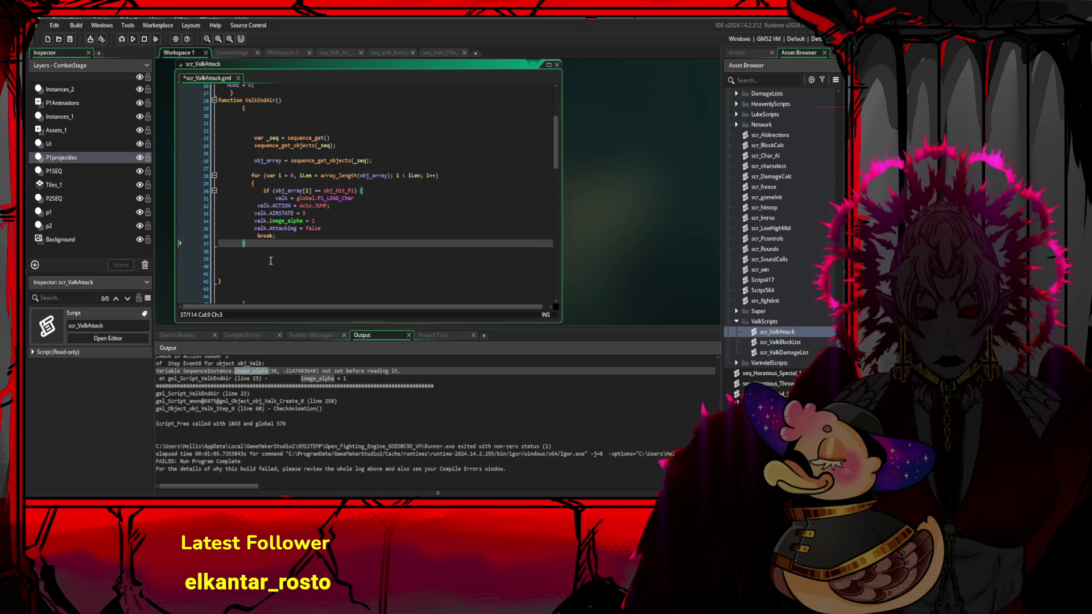
- Remove stray spaces before the for line and its brace, and add a closing brace after the loop
left_click(254, 184)
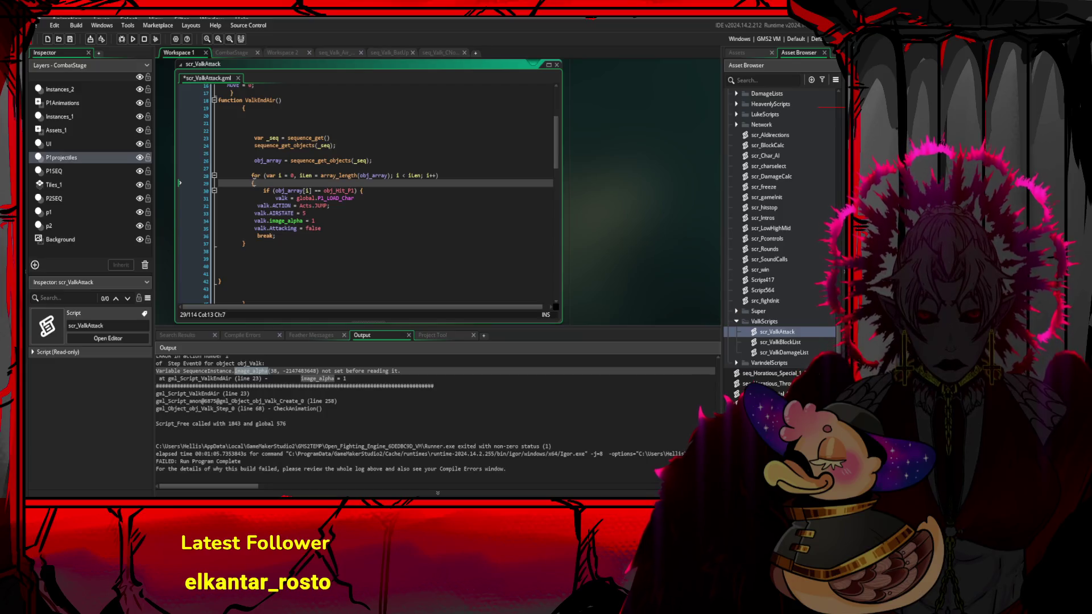
key("BackSpace")
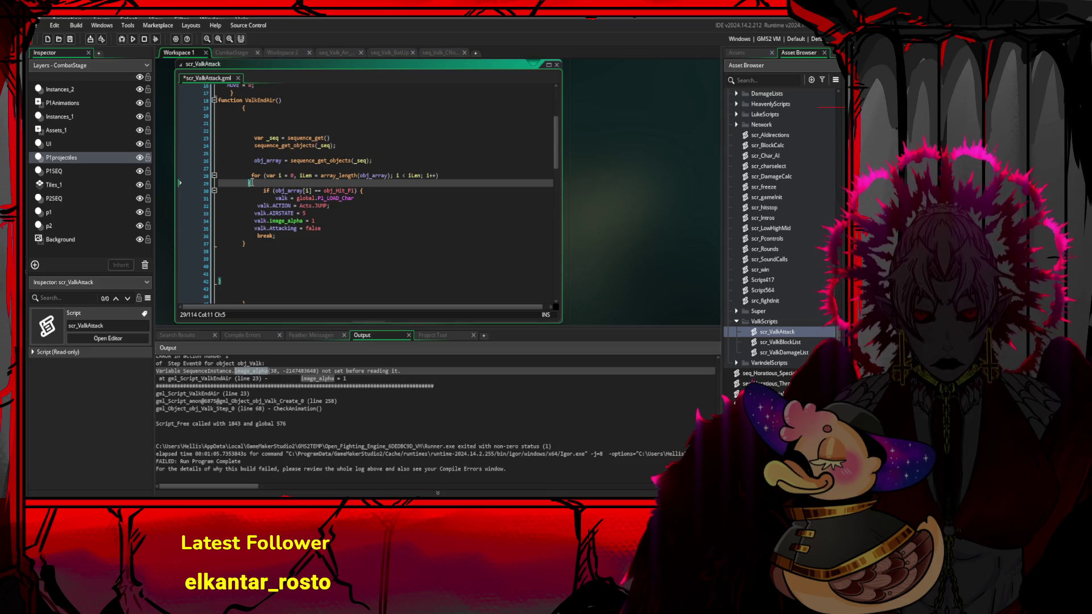
left_click(252, 177)
key("BackSpace")
left_click(243, 243)
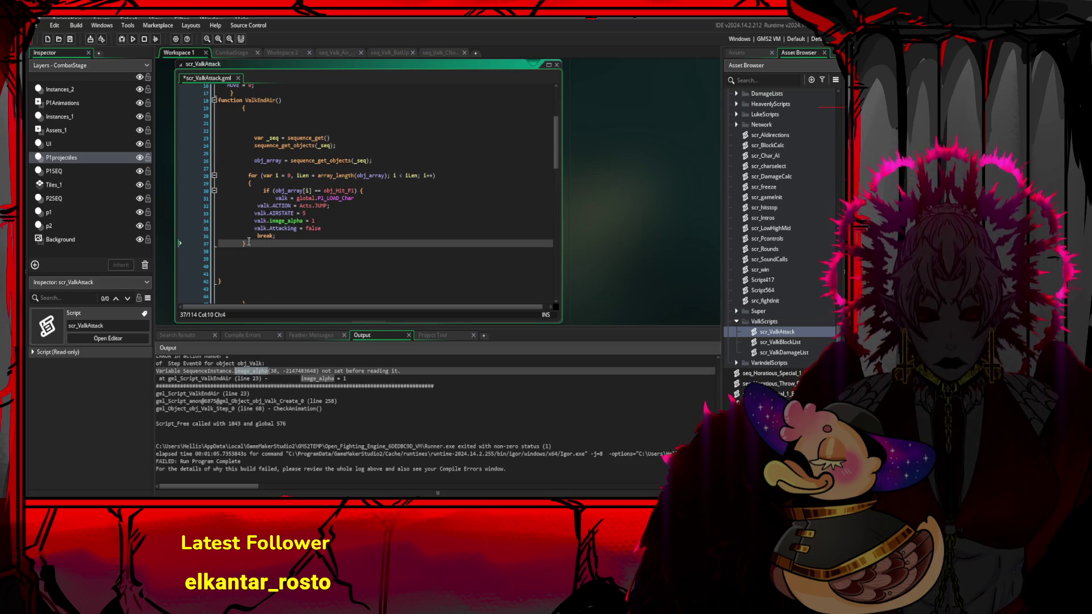
type("}")
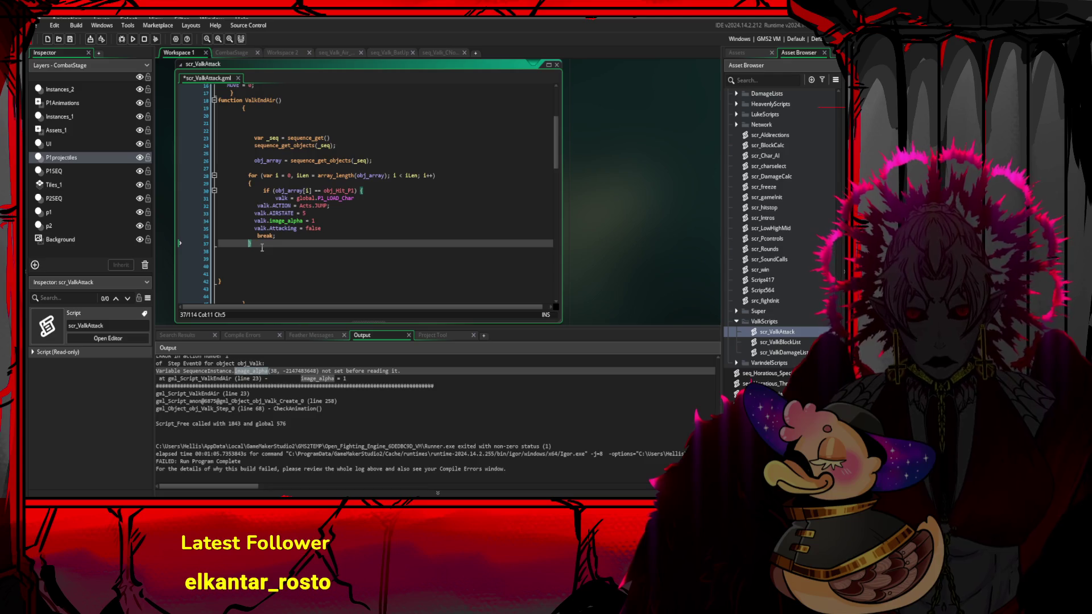
key("Return")
key("Return")
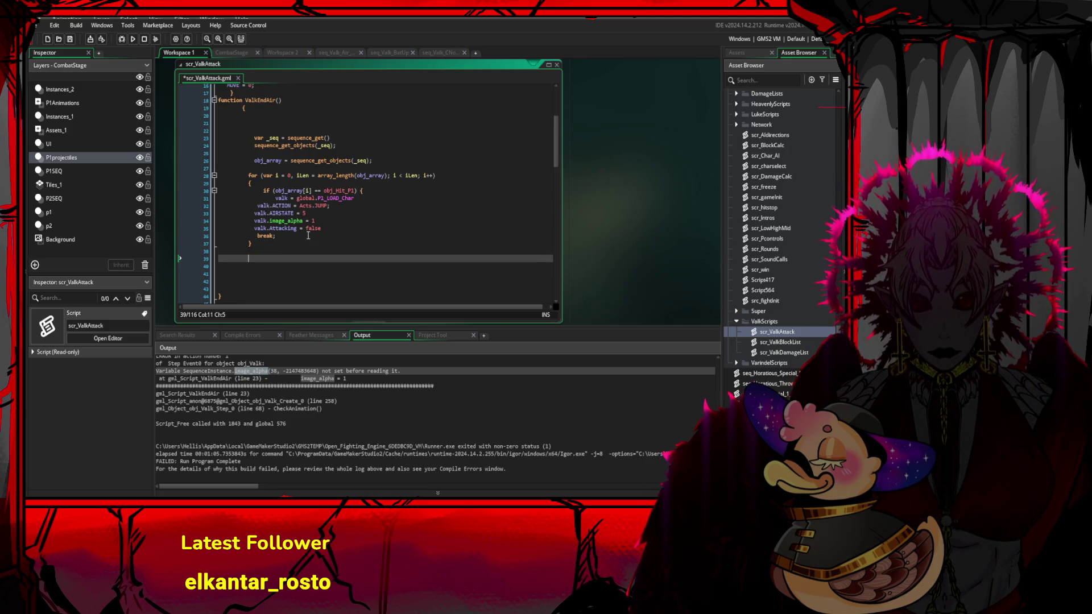
- Copy the whole for loop on lines 28–37 and open a new line below it
mouse_move(312, 244)
left_mouse_down()
mouse_move(254, 179)
mouse_move(161, 175)
left_mouse_up()
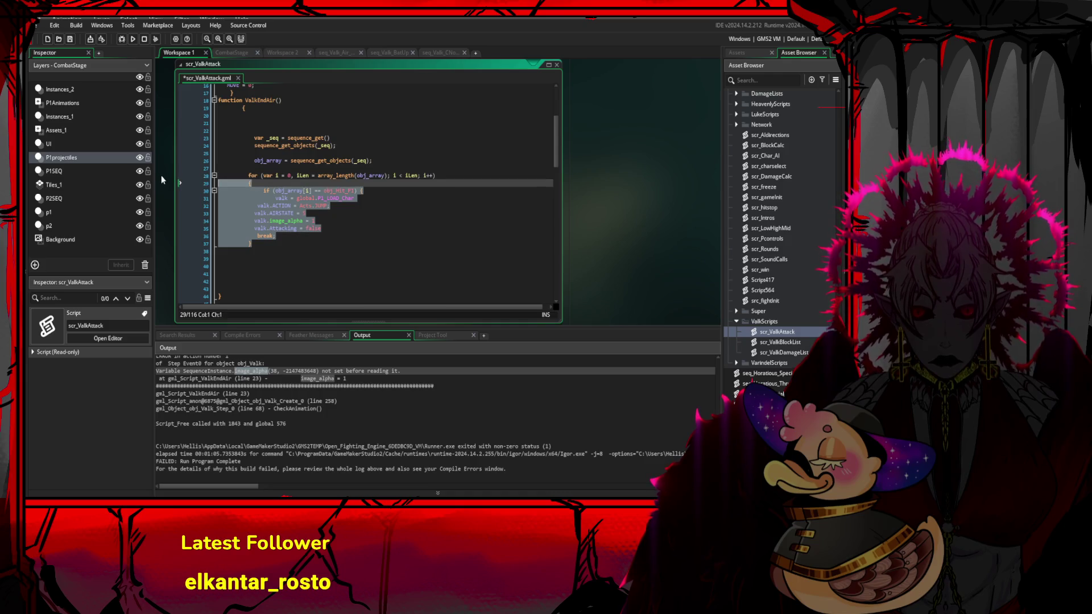
key("ctrl+c")
left_click(261, 244)
key("Return")
- Paste the duplicate loop below the original and delete its for line, keeping the body
key("ctrl+v")
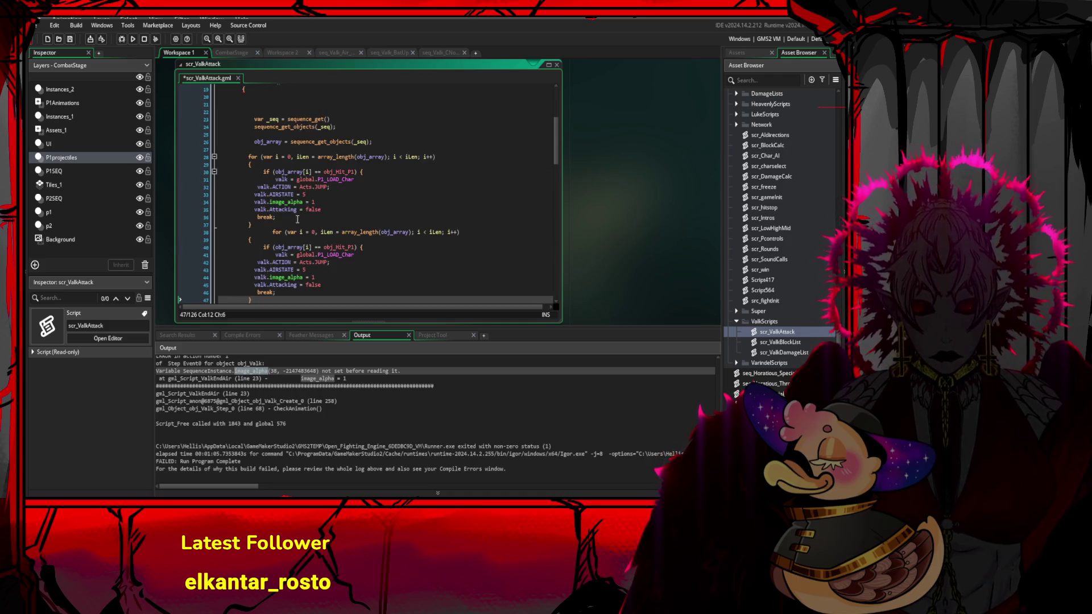
left_click(273, 233)
key("BackSpace")
key("BackSpace")
key("BackSpace")
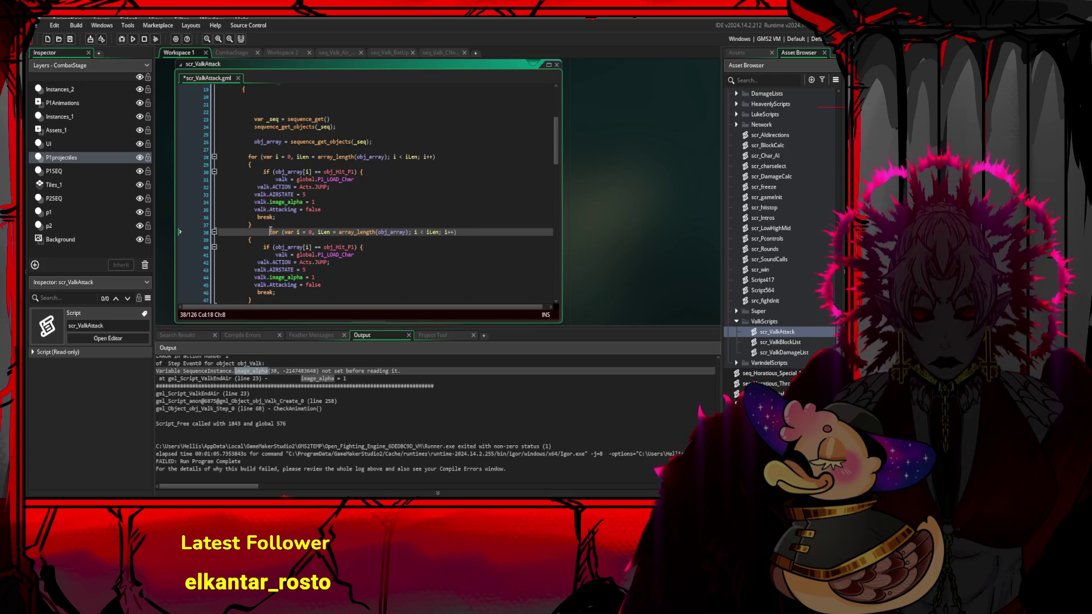
scroll(320, 258, "down", 2)
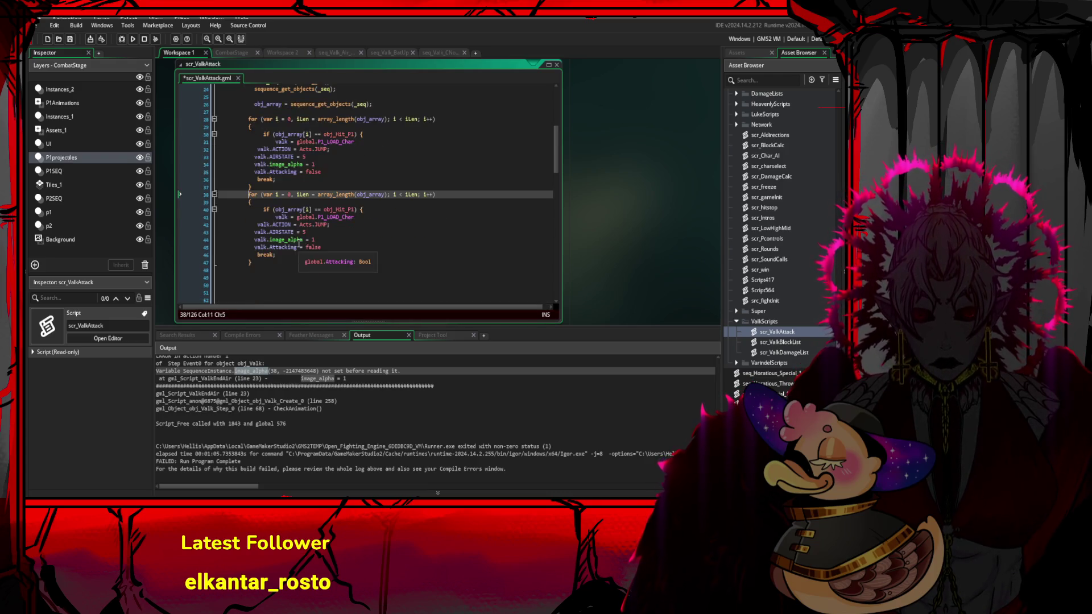
left_click_drag(462, 194, 230, 195)
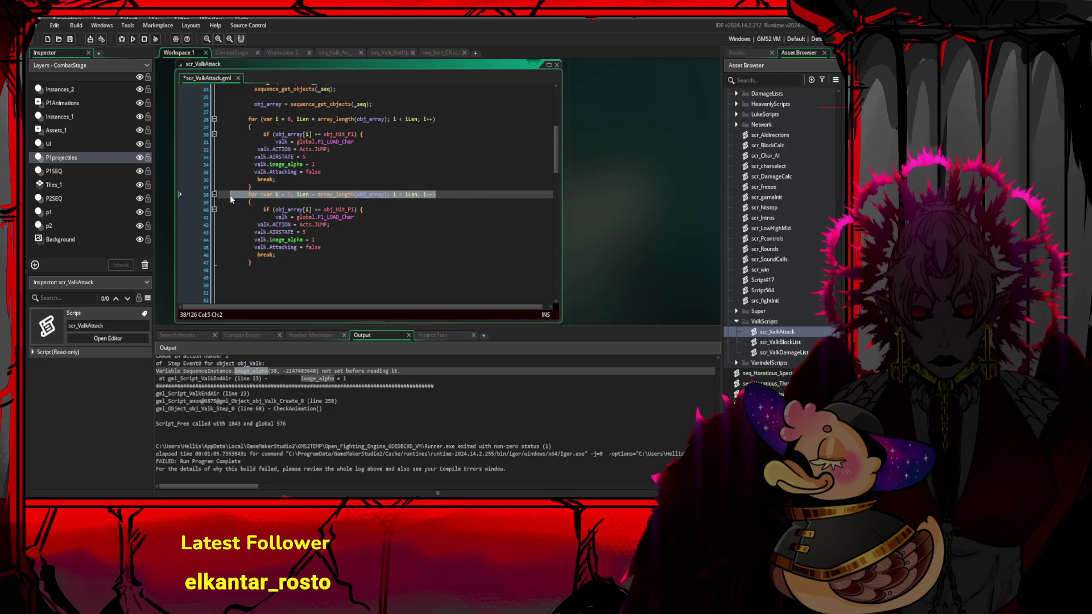
key("BackSpace")
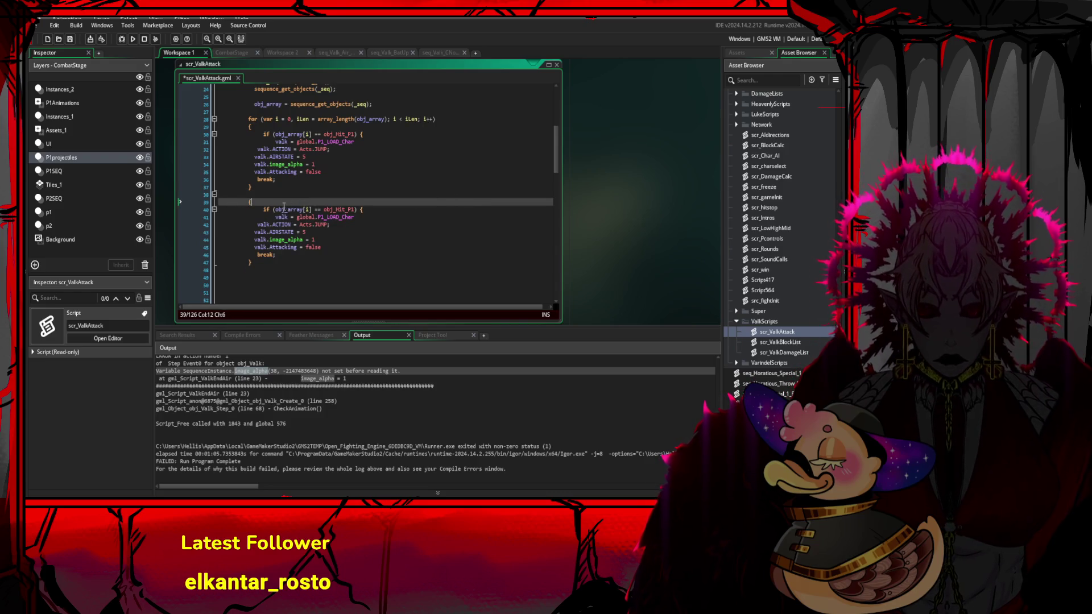
- Change the copied check to obj_Hit_P2 and the valk assignment to global.P2_LOAD_Char
left_click_drag(261, 209, 343, 210)
left_click(338, 209)
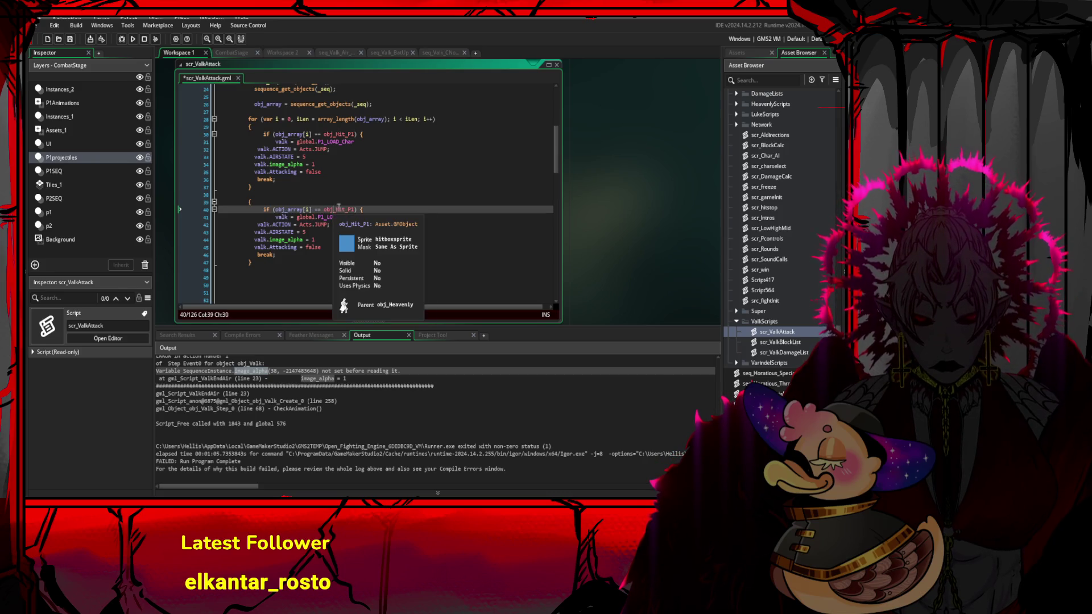
left_click(352, 209)
key("BackSpace")
type("2")
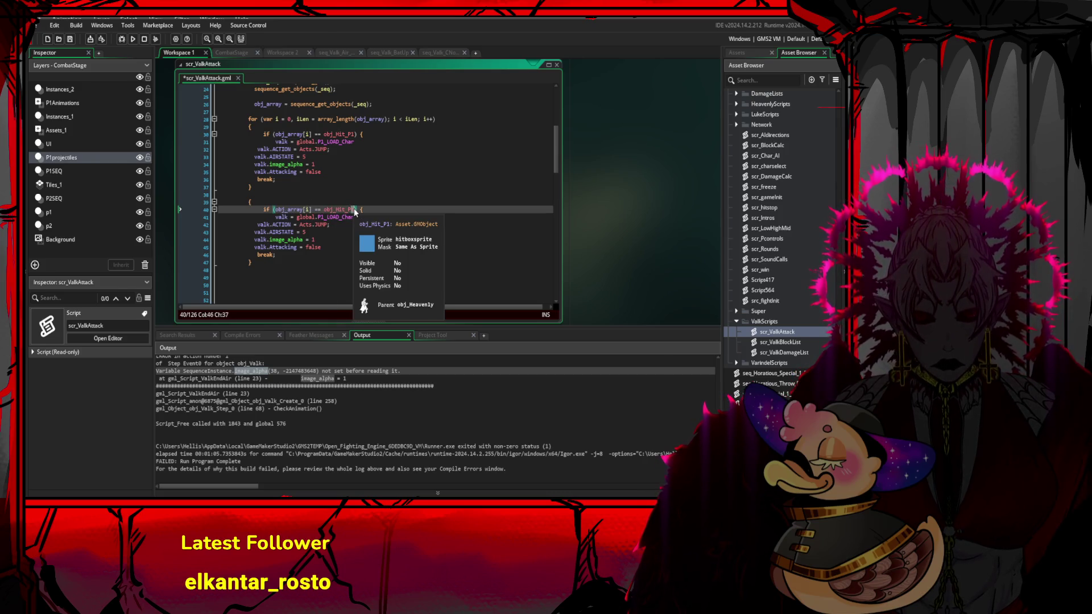
key("Down")
key("Down")
left_click(323, 217)
key("BackSpace")
type("2")
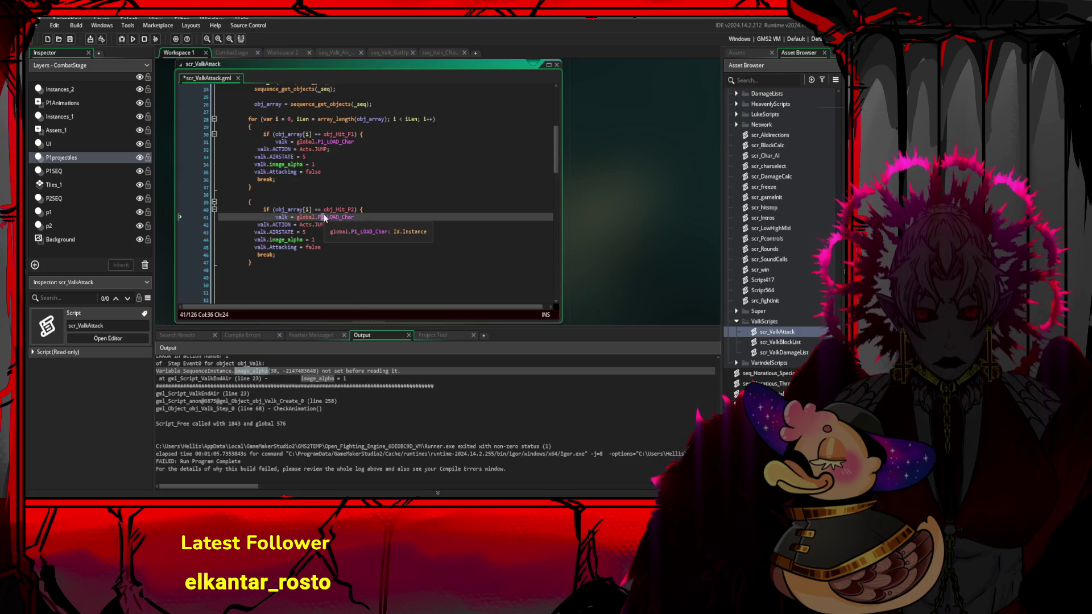
- Fix the indentation of the valk assignment, valk.ACTION and if lines in the P2 block
key("BackSpace")
key("BackSpace")
key("BackSpace")
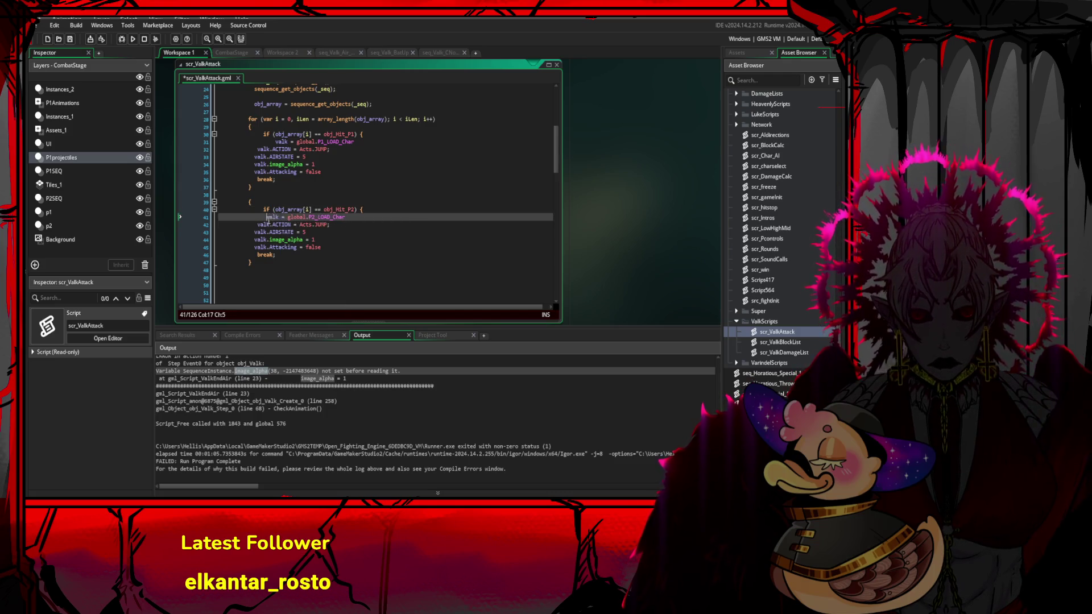
key("Tab")
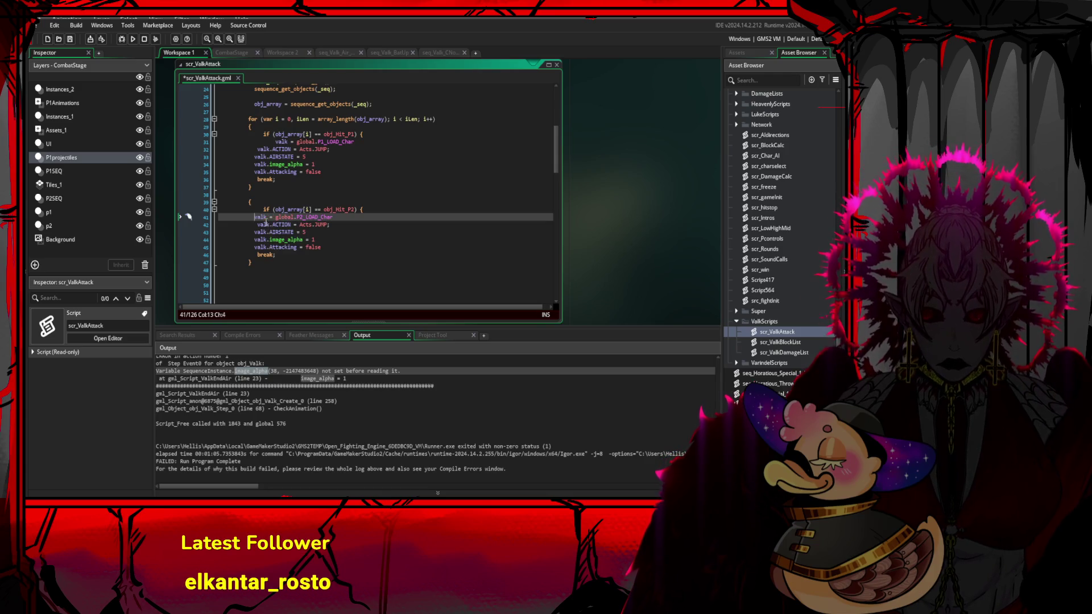
left_click(258, 224)
key("BackSpace")
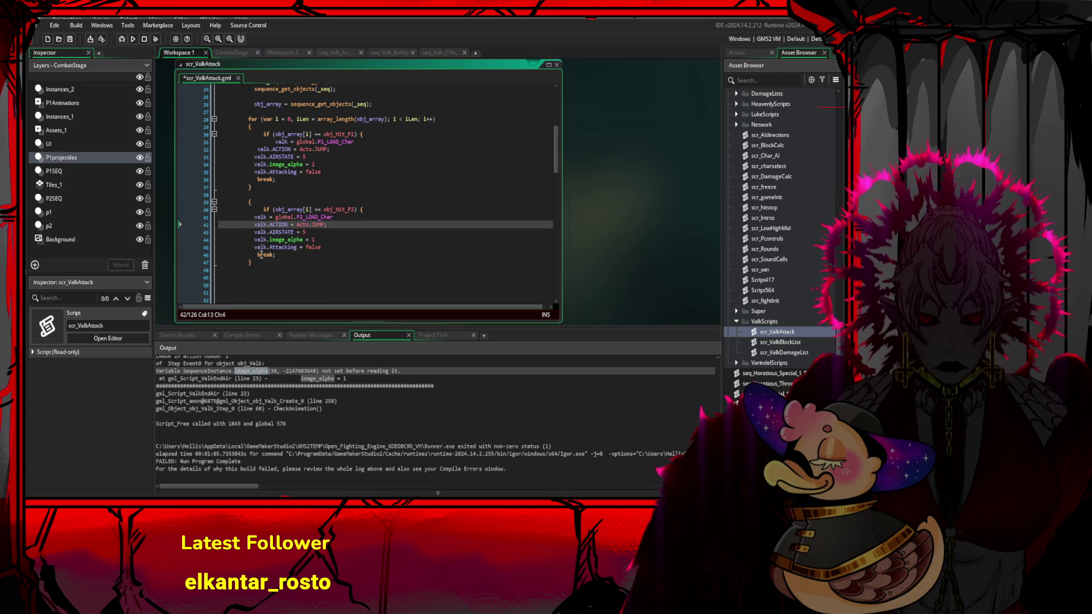
left_click(263, 209)
key("BackSpace")
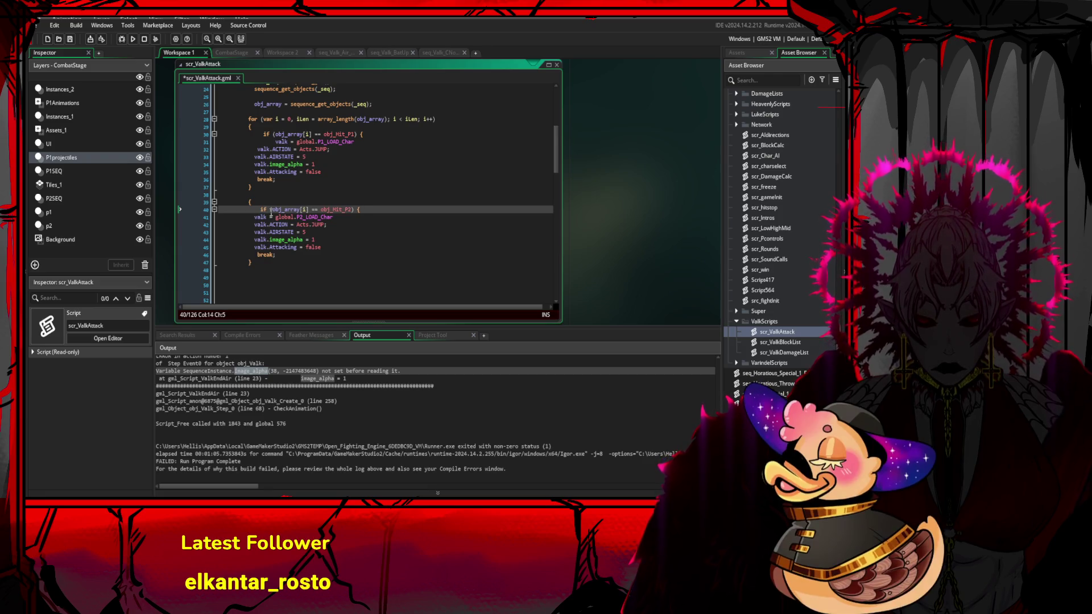
key("BackSpace")
- Save scr_ValkAttack and review the P2 jump block's lines 39–43
left_click(311, 224)
key("ctrl+s")
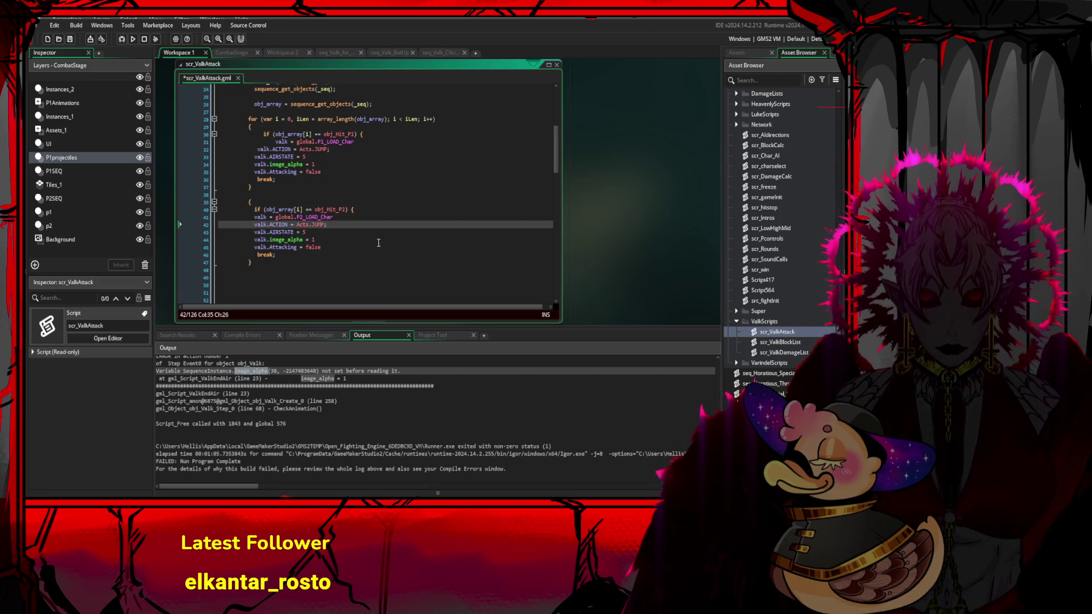
left_click(355, 240)
left_click_drag(350, 244, 319, 223)
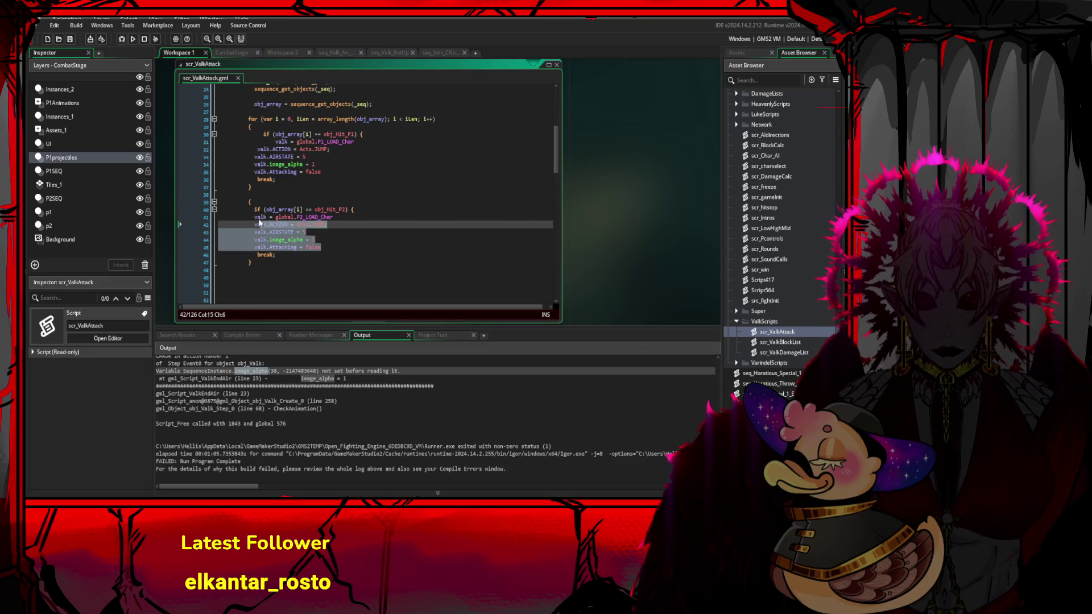
left_click(294, 232)
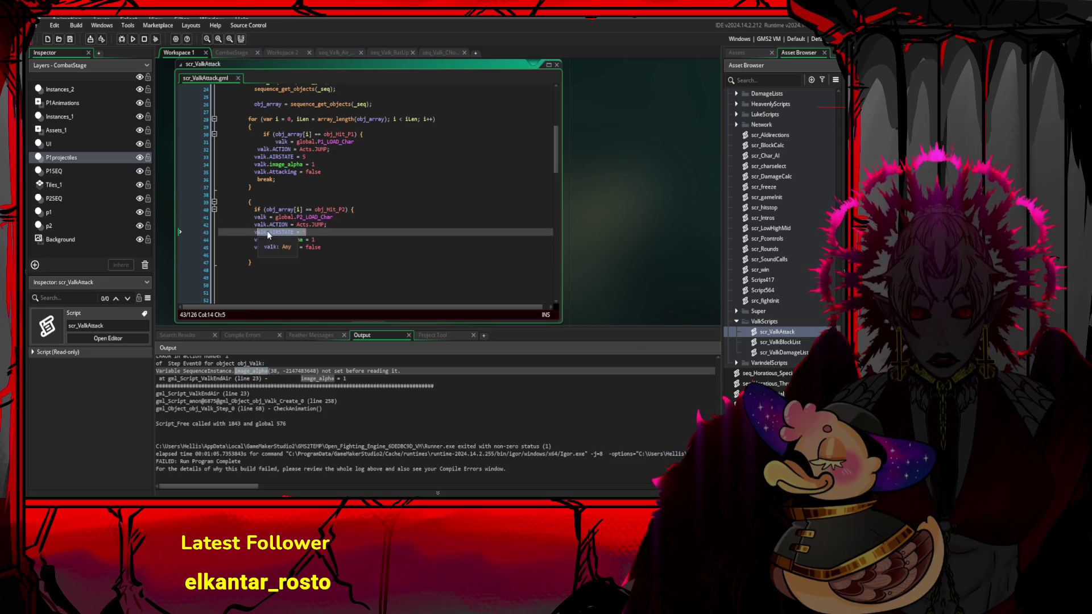
key("Up")
key("Up")
key("Up")
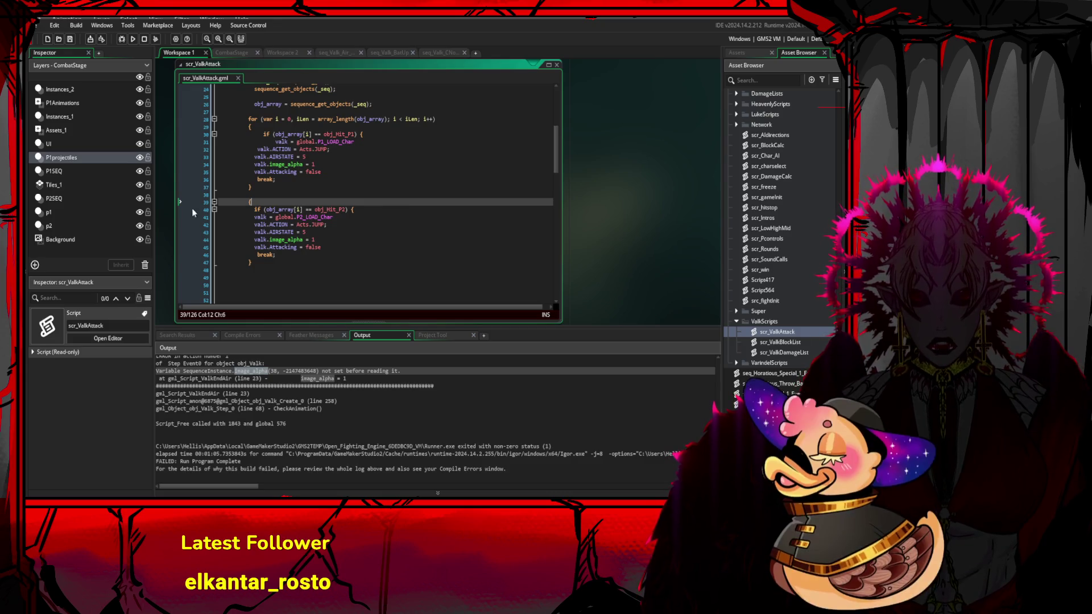
- Select the P1/P2 hit loop block and delete it
scroll(278, 202, "down", 4)
left_click_drag(246, 229, 277, 200)
left_click(277, 199)
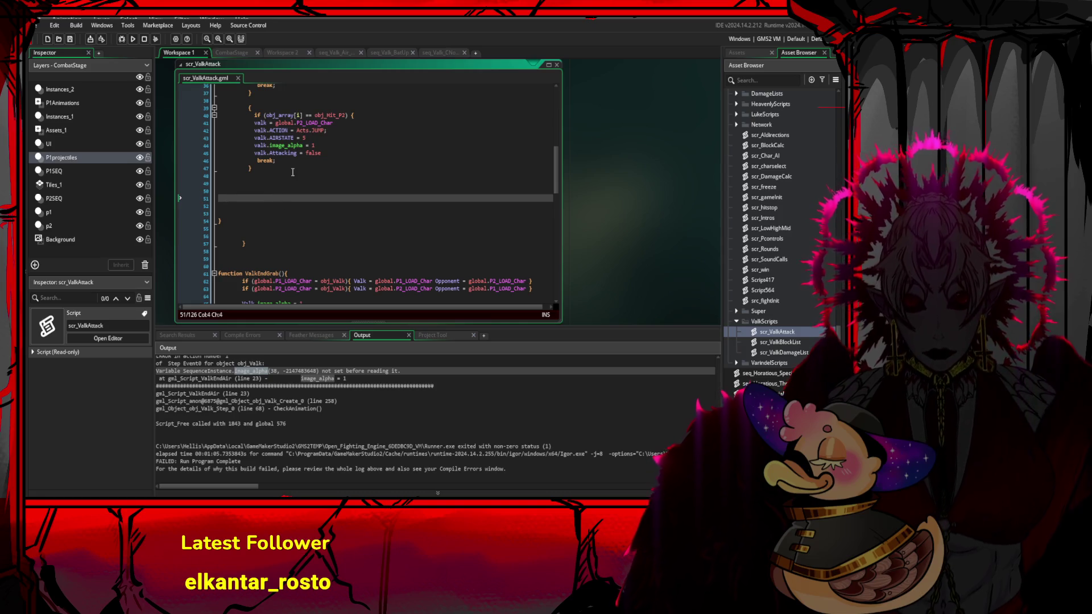
scroll(277, 188, "up", 3)
left_click(238, 281)
left_click_drag(239, 282, 240, 161)
key("Delete")
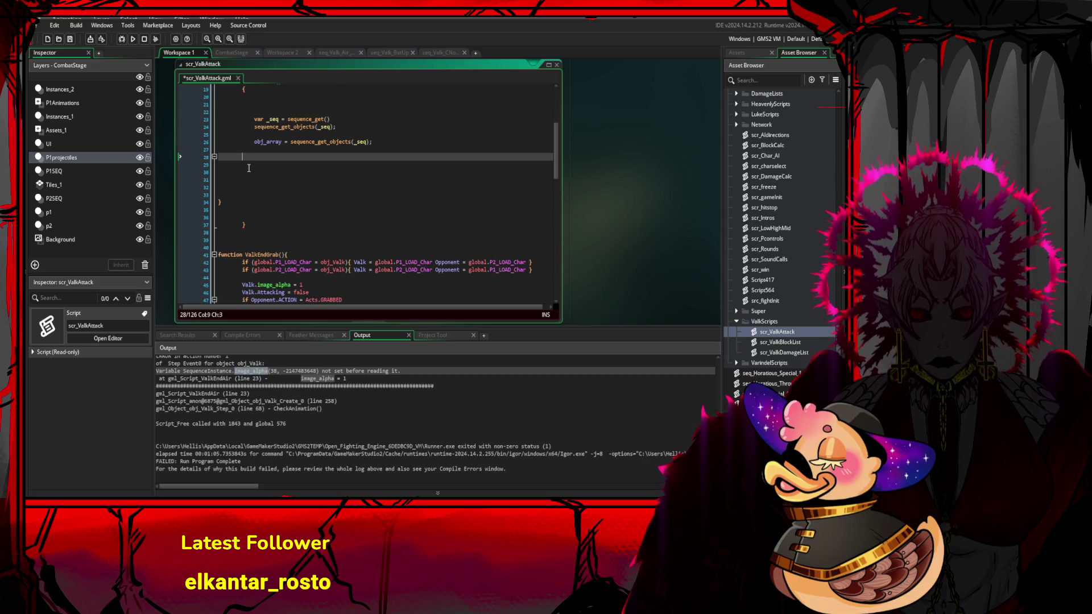
- Paste the cut hit loop block back just below ValkEndAir's opening brace
left_click(285, 177)
scroll(285, 177, "up", 3)
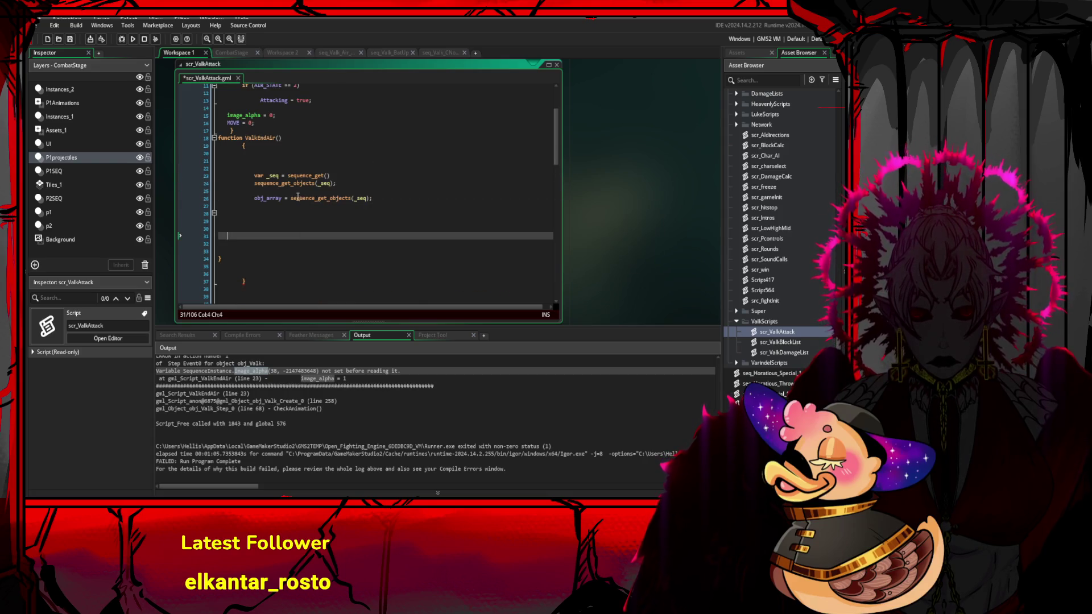
left_click(276, 161)
left_click(244, 146)
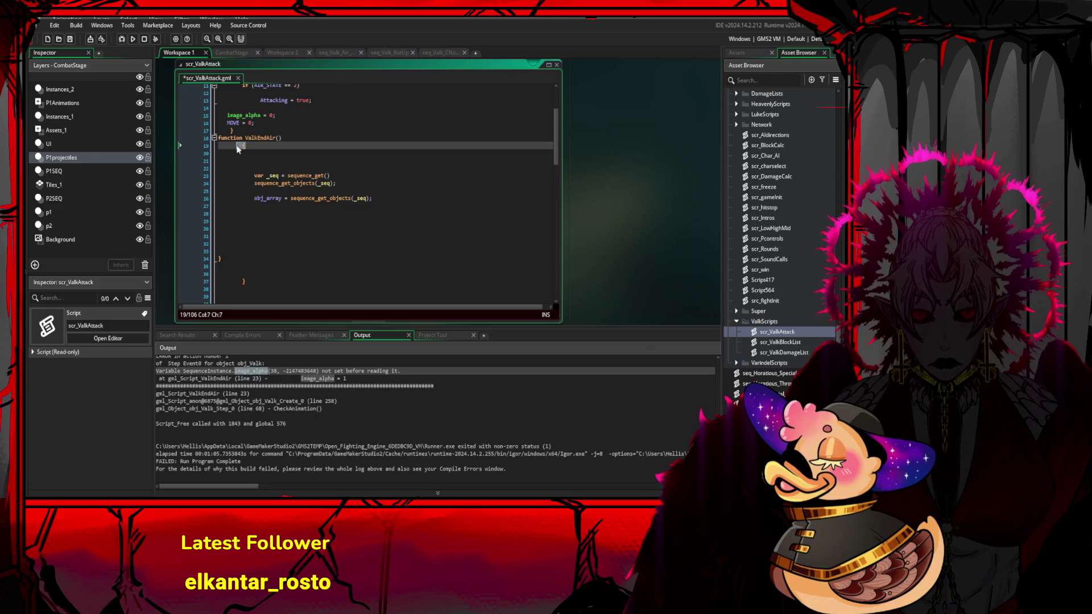
key("Down")
key("Down")
key("Down")
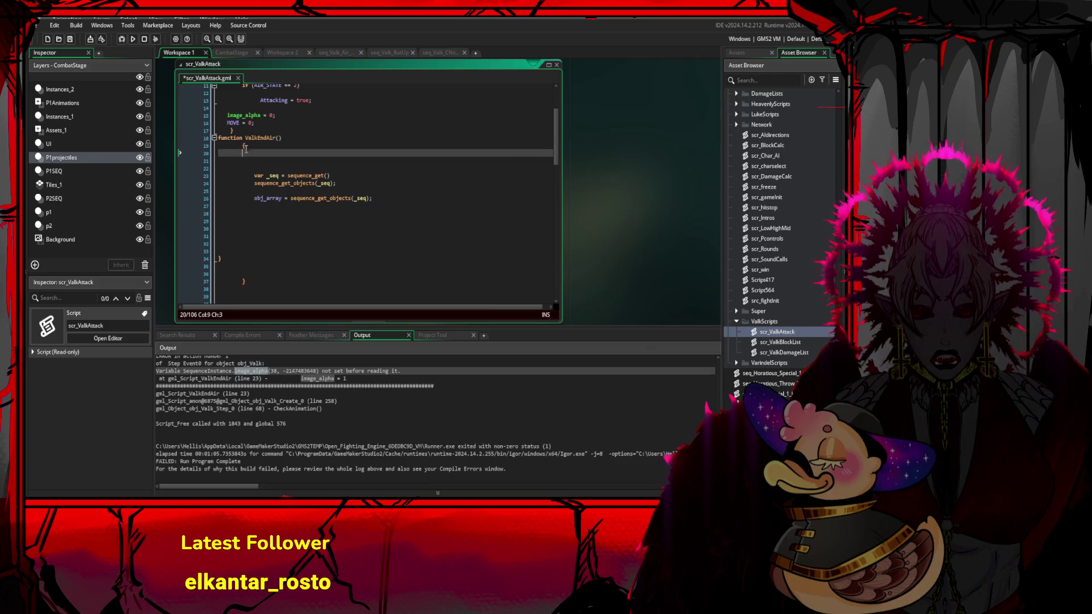
key("ctrl+v")
- Select and delete the remaining code lines in ValkEndAir's body
scroll(266, 193, "down", 2)
key("Up")
key("Up")
key("Up")
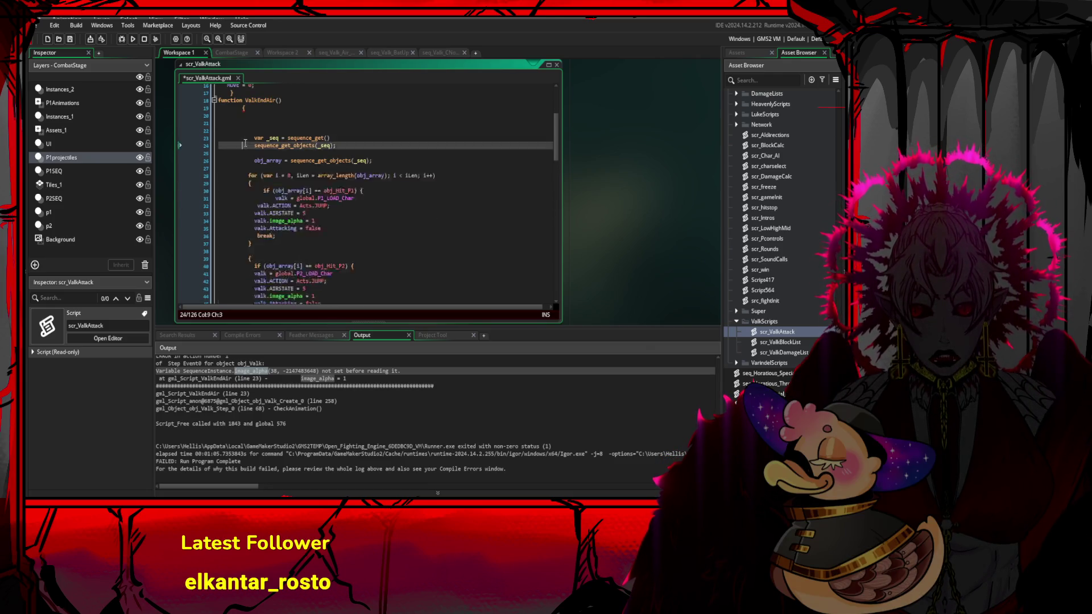
scroll(249, 175, "up", 2)
key("shift+Down")
key("shift+Down")
key("shift+Down")
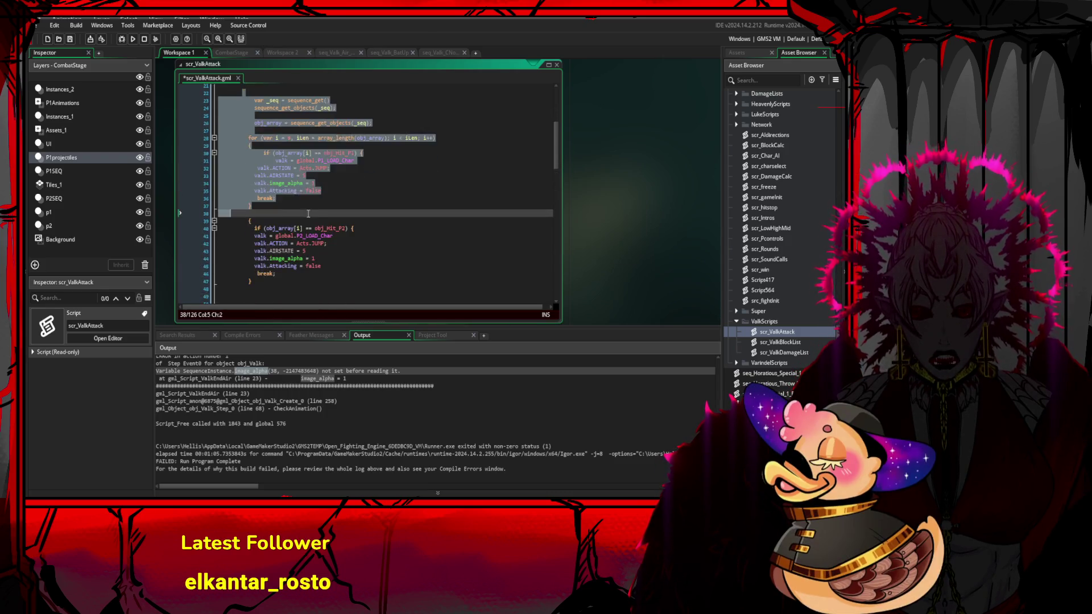
key("Delete")
scroll(306, 228, "up", 3)
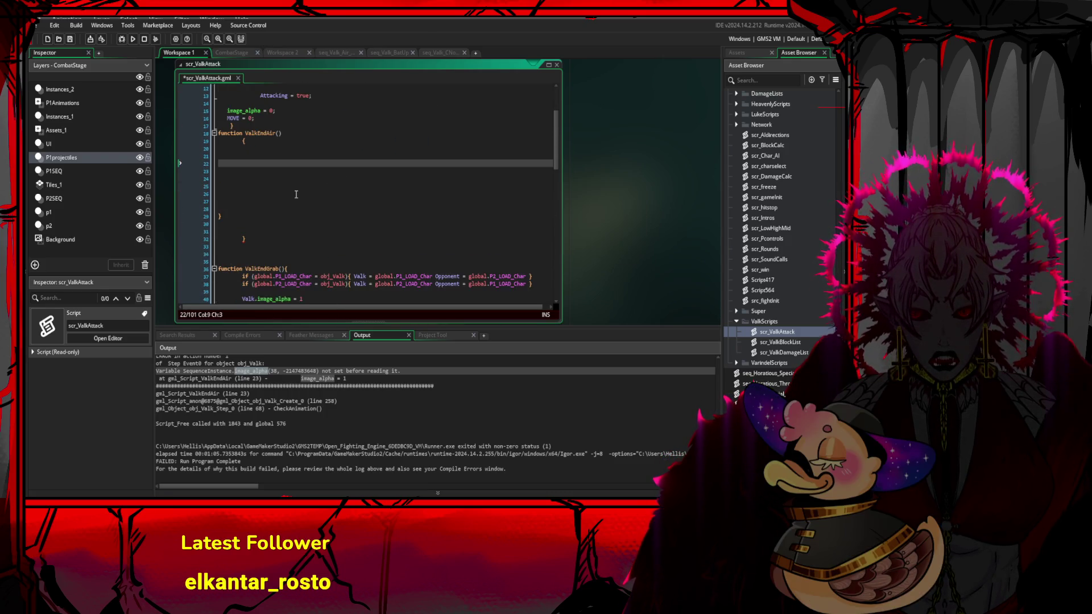
left_click_drag(273, 218, 271, 159)
key("Delete")
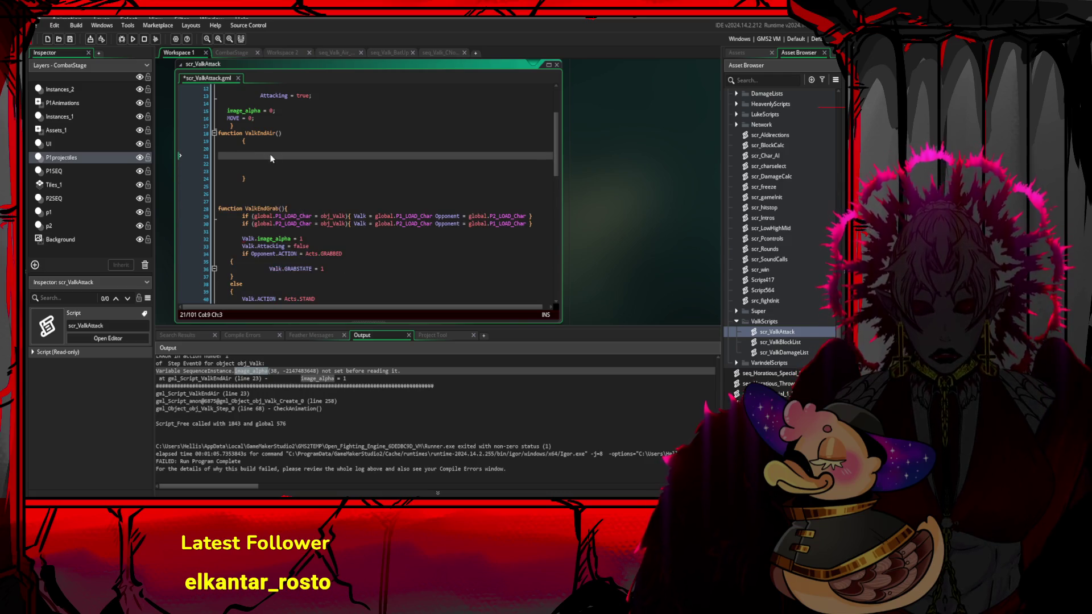
- Clear leftover lines and paste the sequence lookup and hit loop block inside ValkEndAir's braces
key("BackSpace")
key("BackSpace")
key("BackSpace")
left_click(278, 169)
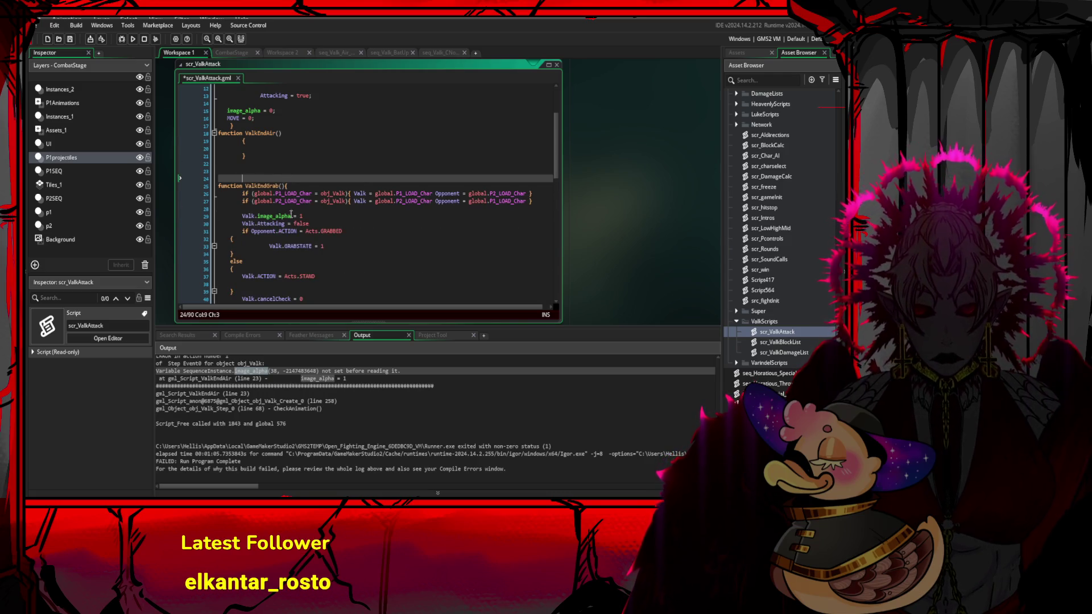
scroll(319, 235, "up", 1)
left_click(323, 236)
left_click(269, 183)
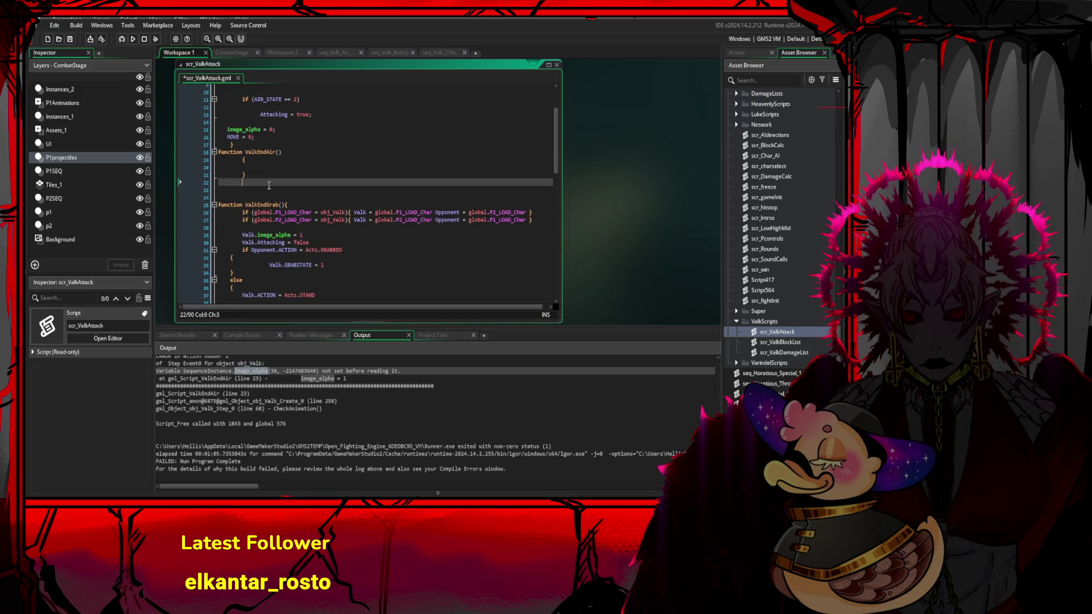
left_click(271, 165)
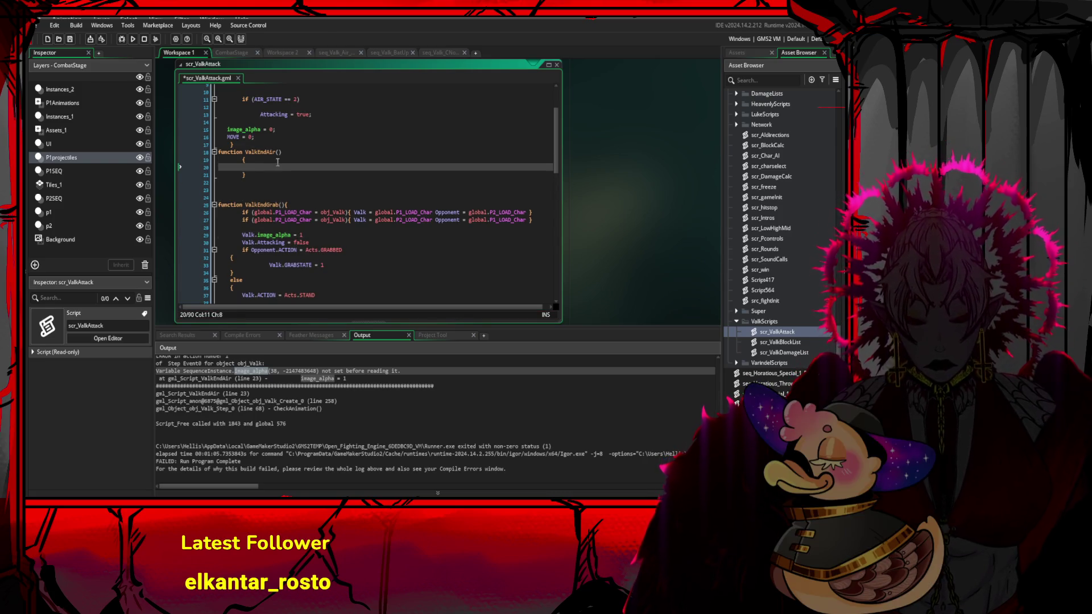
key("Return")
key("Return")
key("ctrl+v")
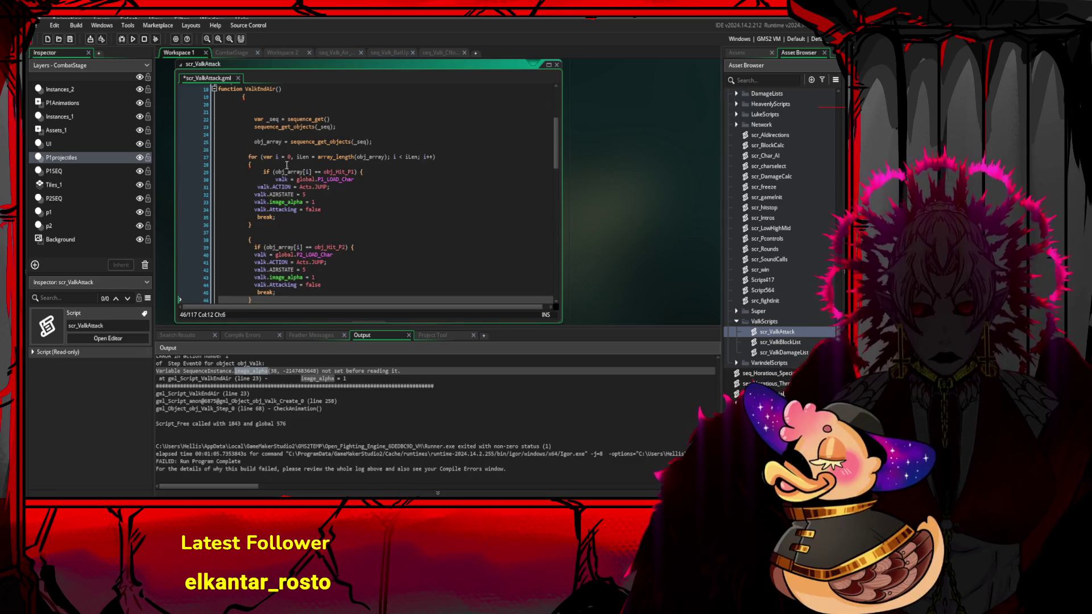
- Add two closing braces after the pasted block on line 48
left_click(294, 149)
scroll(299, 159, "down", 3)
scroll(303, 160, "up", 1)
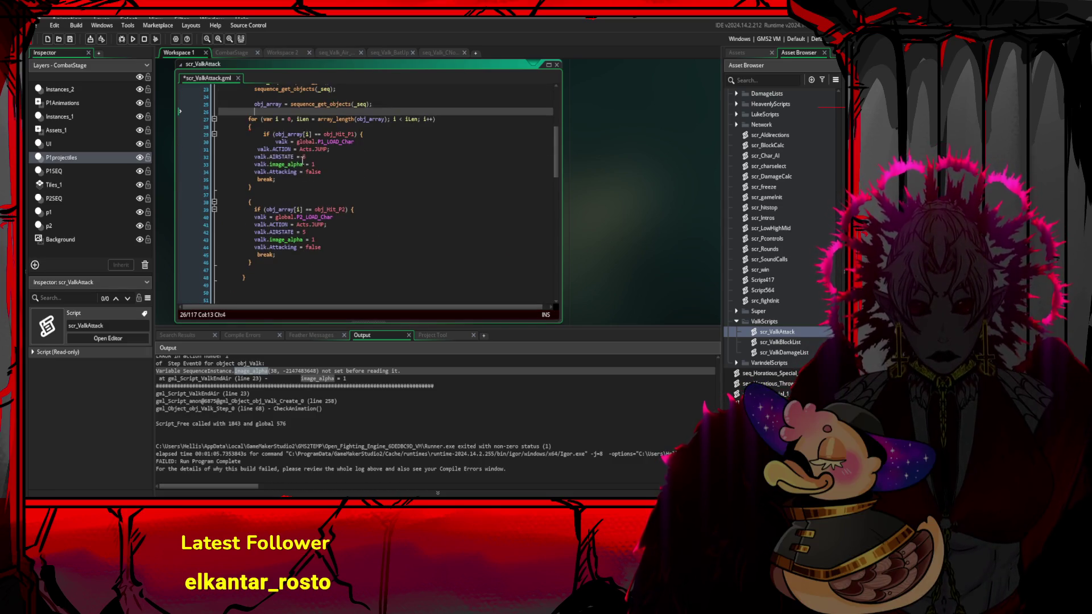
left_click(276, 127)
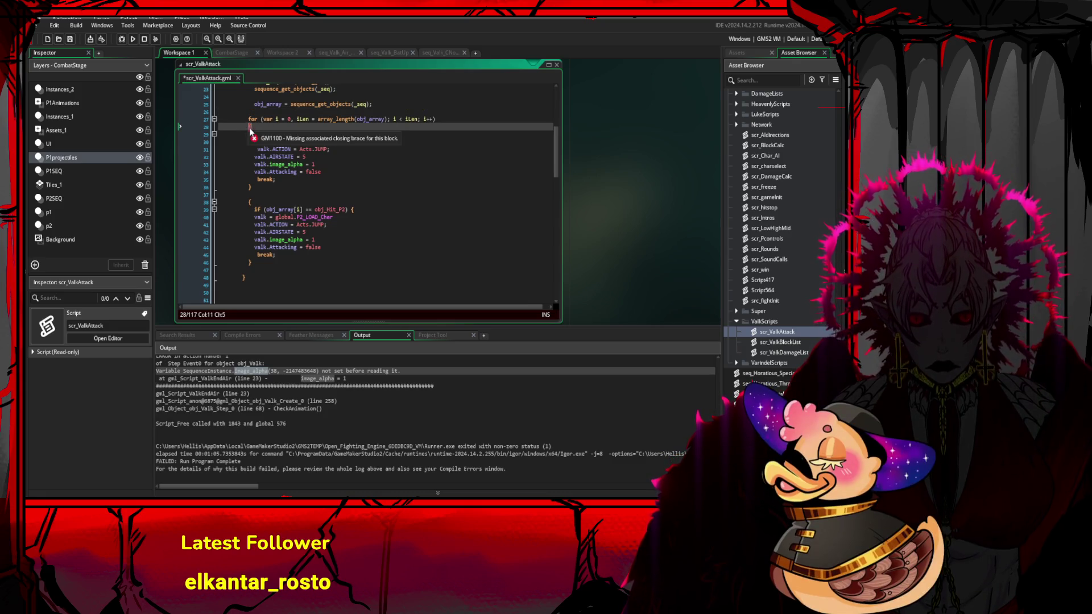
left_click(249, 270)
left_click(245, 278)
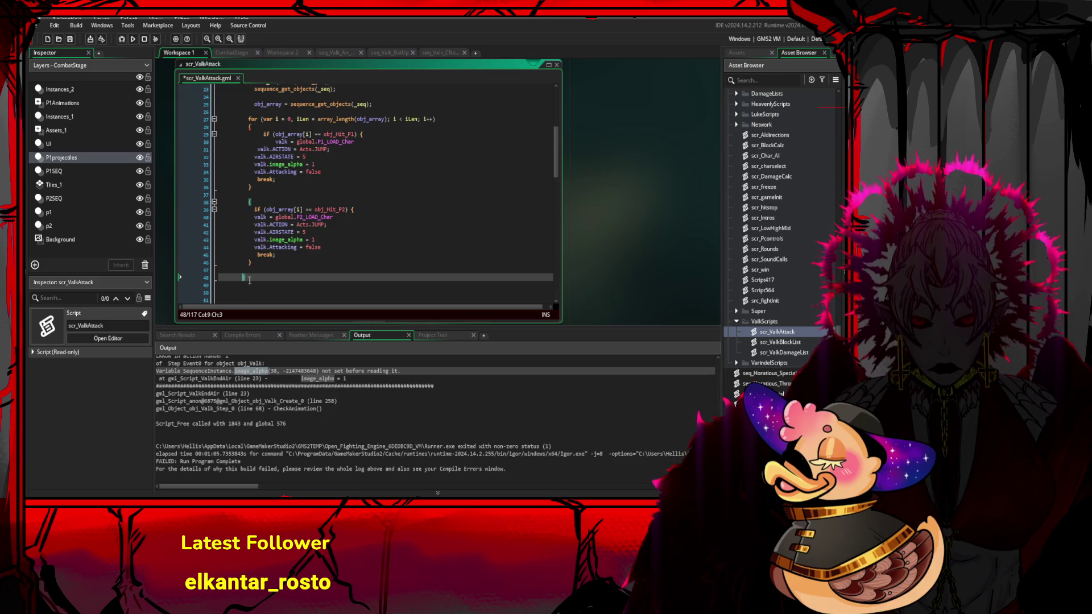
type("}")
key("Return")
key("Return")
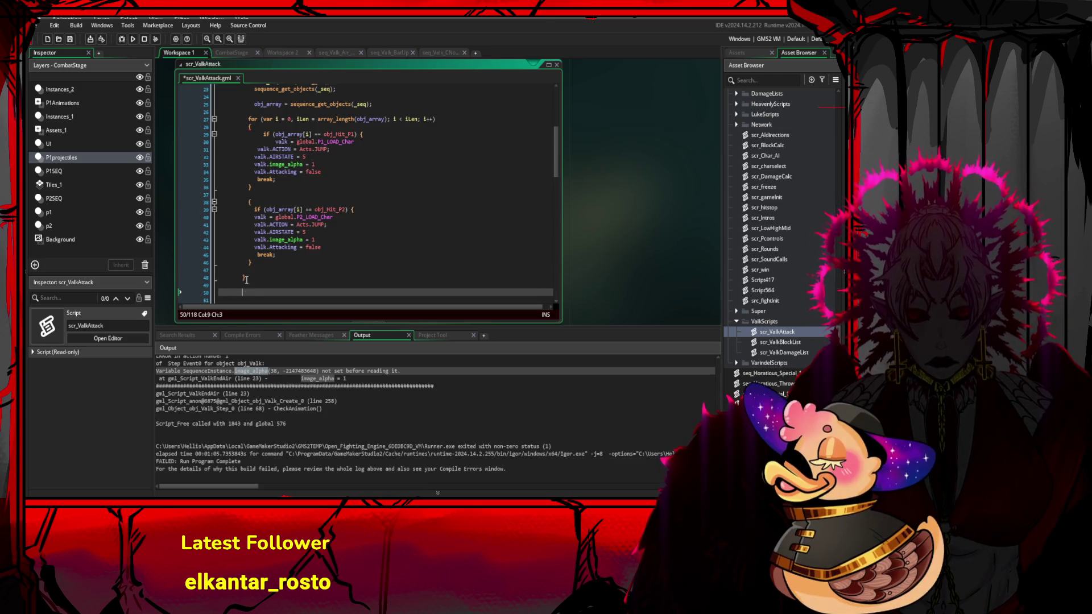
type("}")
key("Return")
- Outdent the closing brace on line 50 to match the function level
left_click(266, 291)
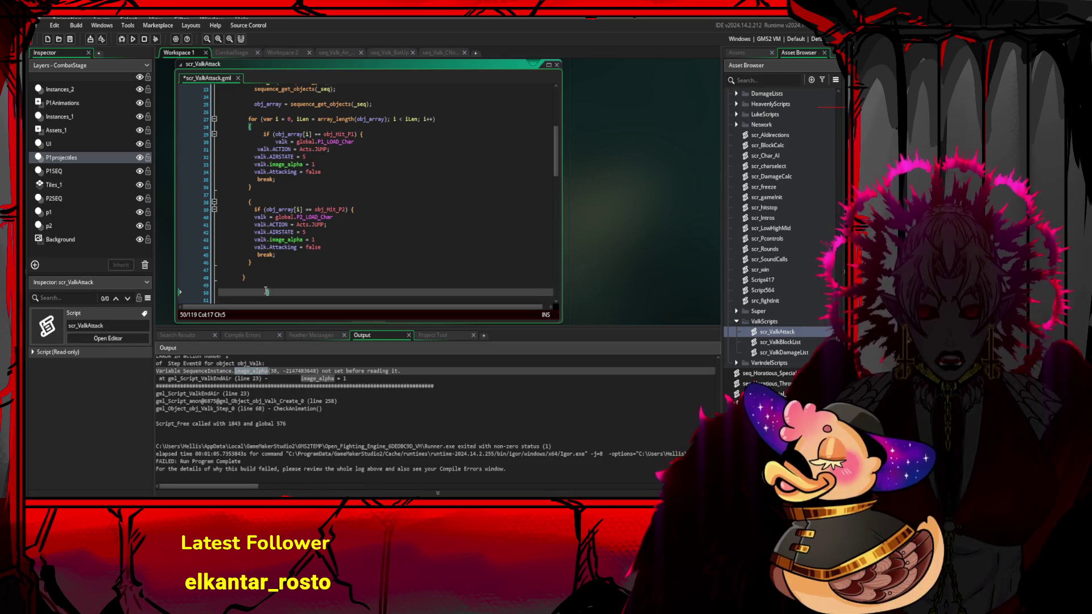
key("BackSpace")
key("BackSpace")
left_click(277, 255)
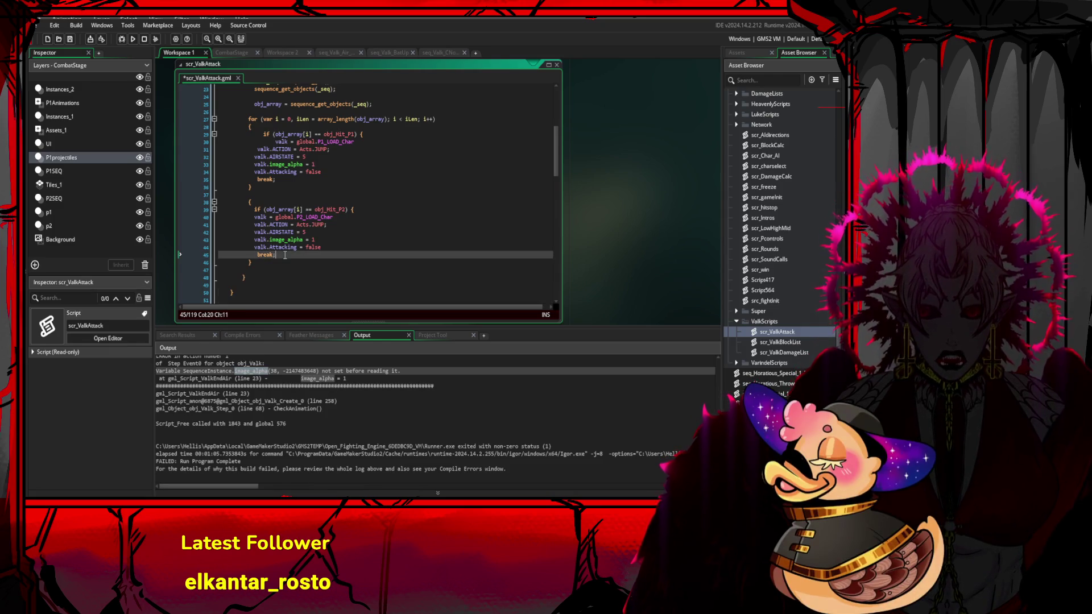
scroll(283, 240, "down", 3)
scroll(267, 239, "up", 1)
left_click(240, 237)
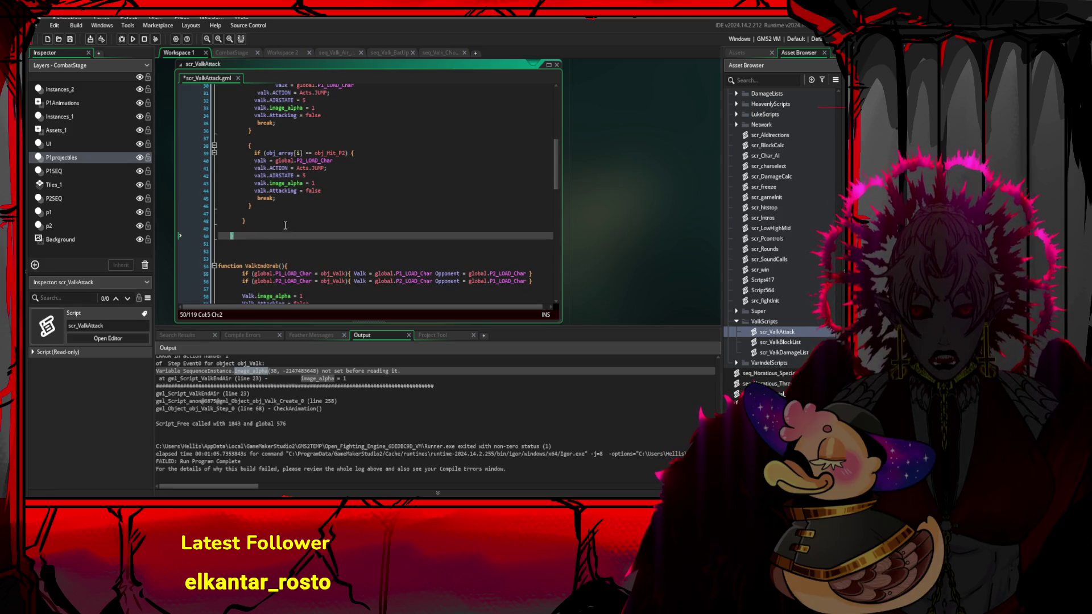
- Add a new line after line 50's brace, removing an extra closing brace
scroll(285, 225, "up", 3)
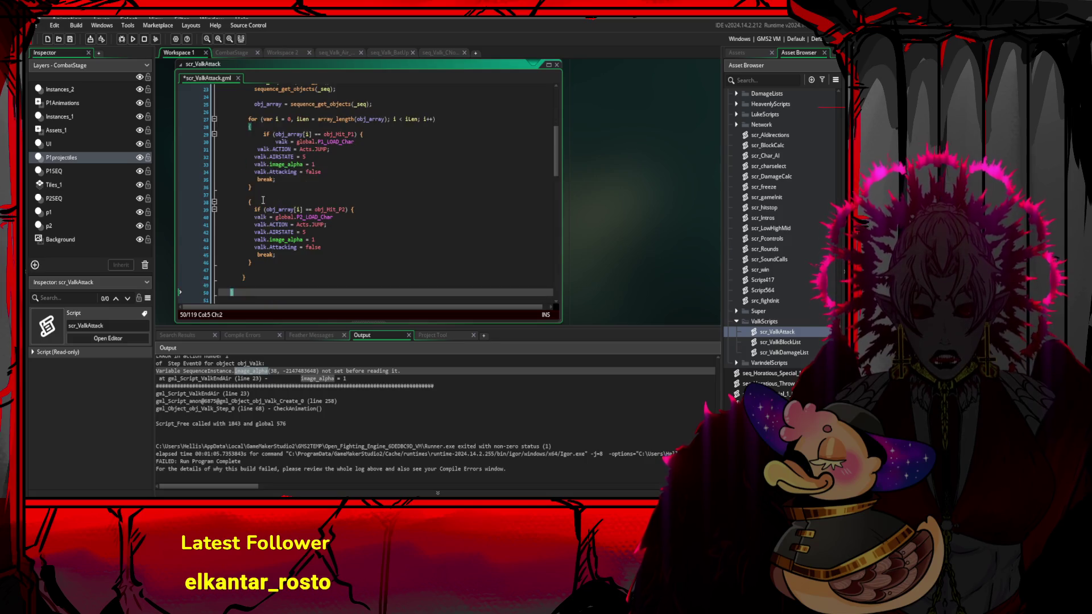
key("Return")
scroll(261, 222, "down", 3)
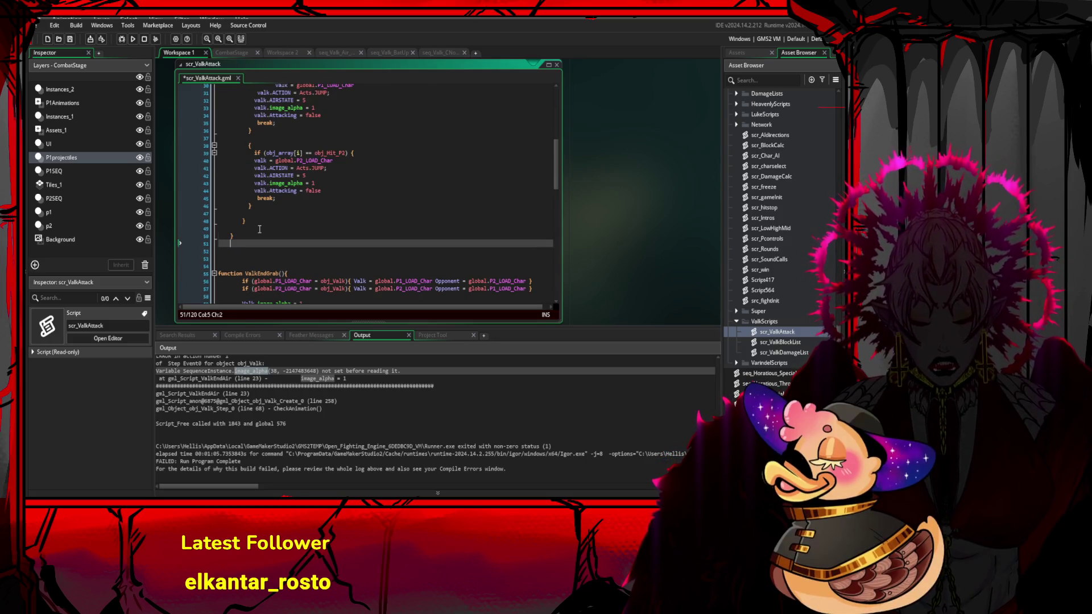
key("Tab")
key("Tab")
type("}")
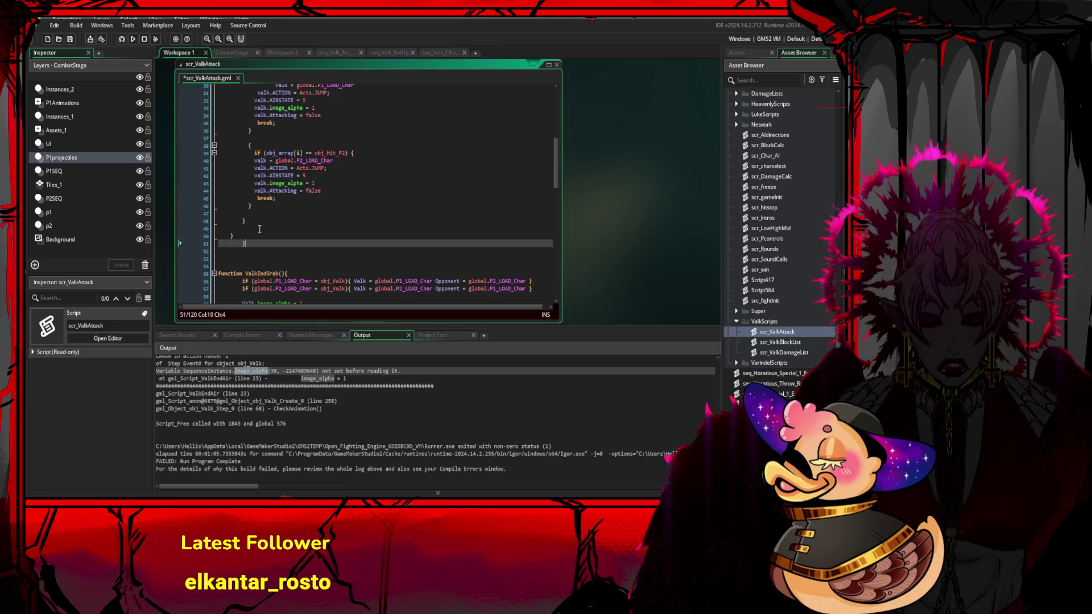
key("BackSpace")
key("BackSpace")
key("BackSpace")
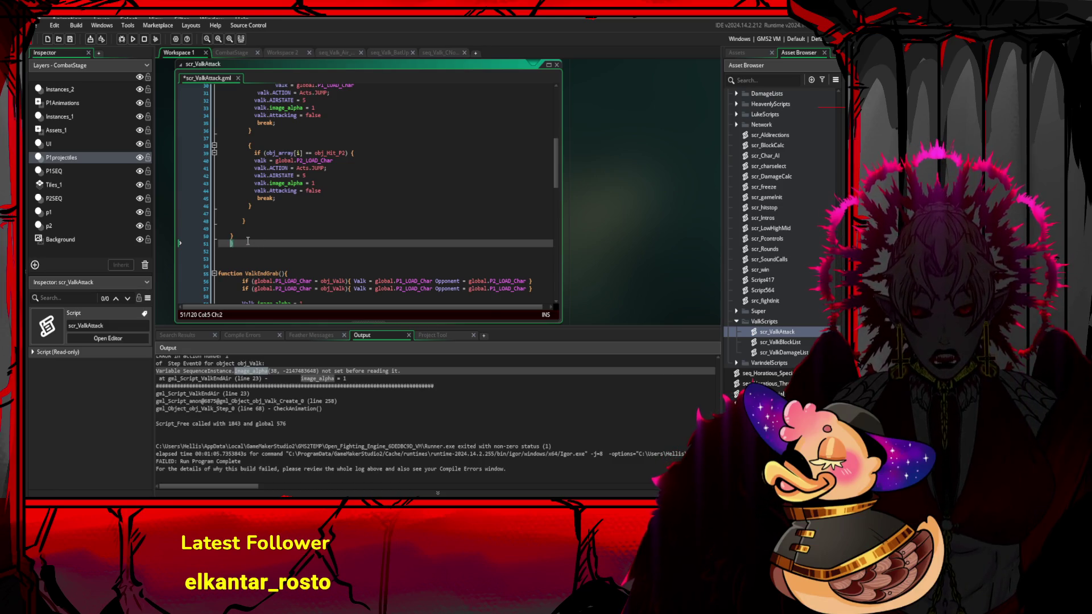
- Move ValkEndAir's opening brace on line 19 to the left margin
scroll(254, 242, "up", 5)
scroll(255, 242, "up", 2)
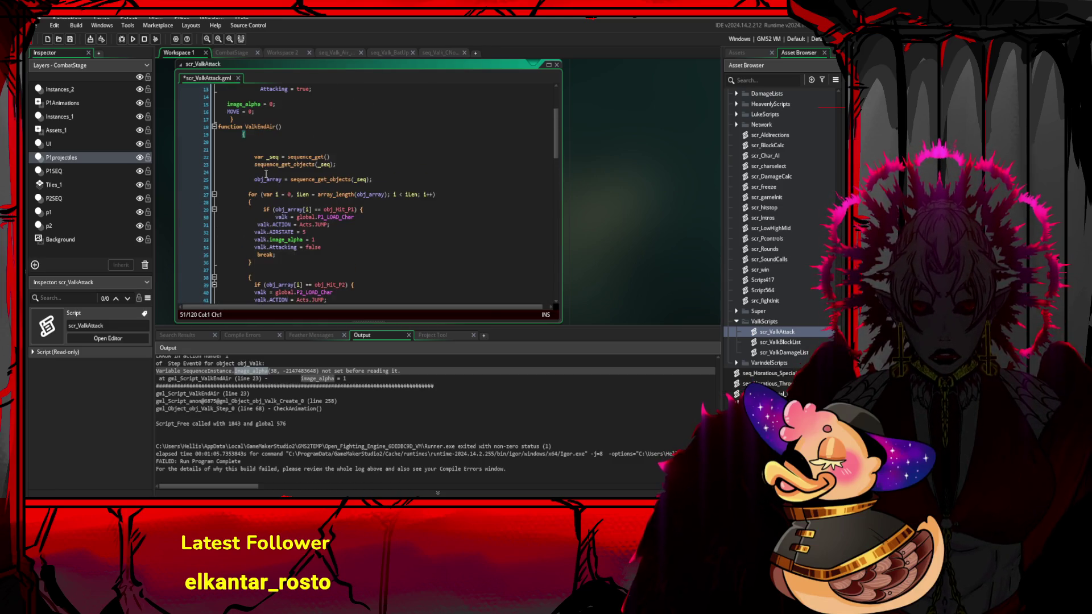
left_click(240, 134)
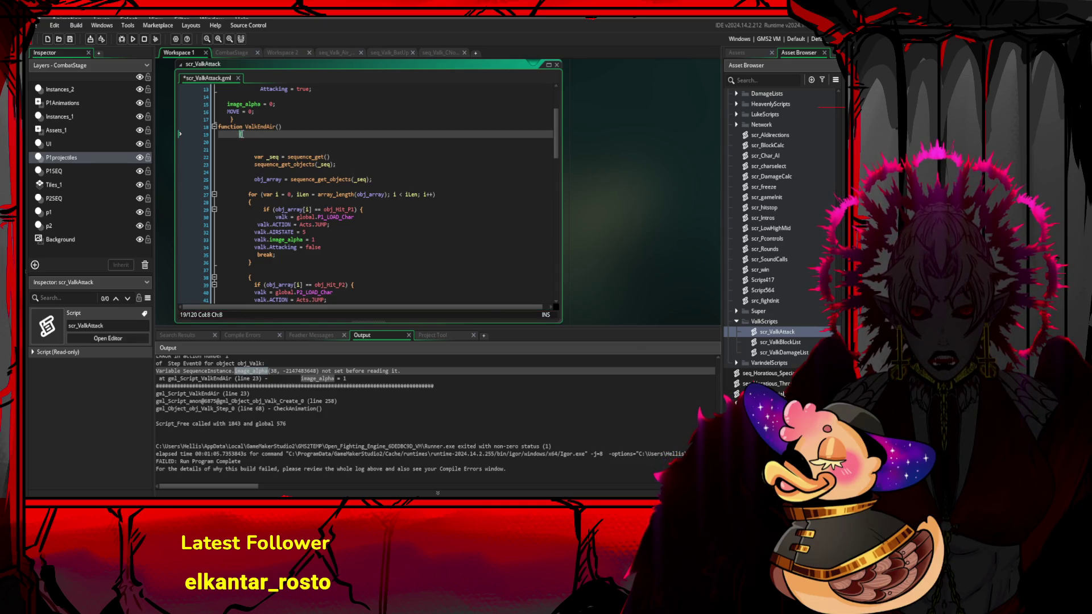
key("BackSpace")
key("BackSpace")
key("BackSpace")
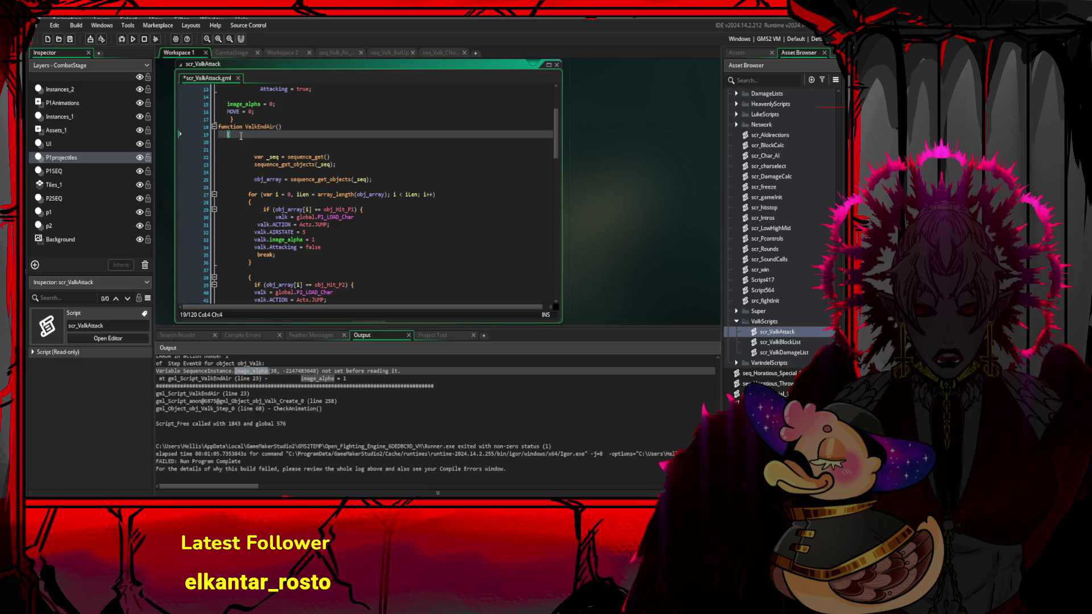
key("BackSpace")
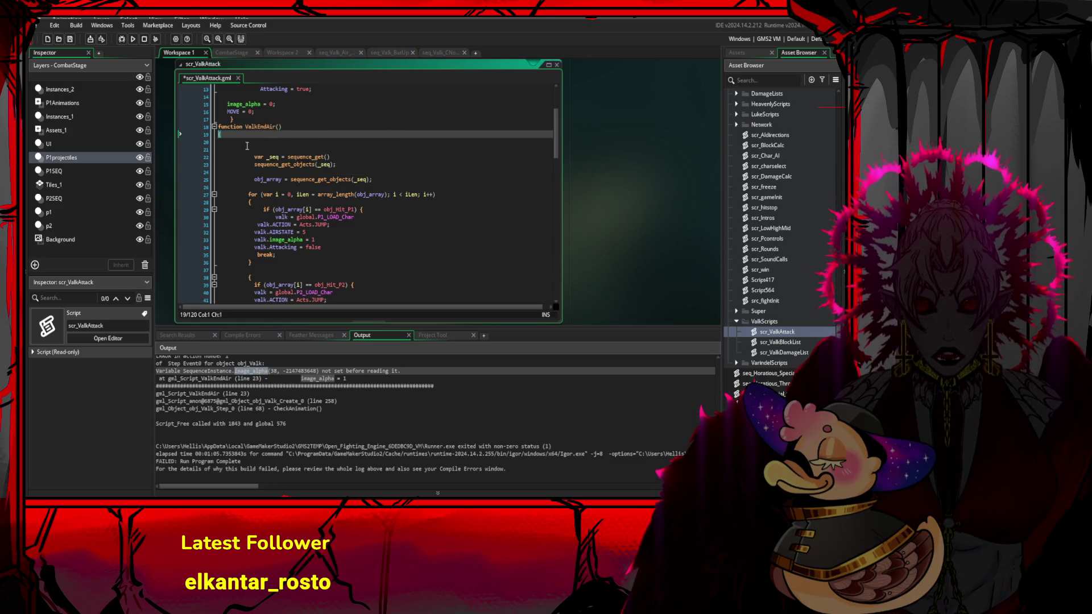
- Review lines 24–40 of the function body, then save and run the build
left_click(271, 147)
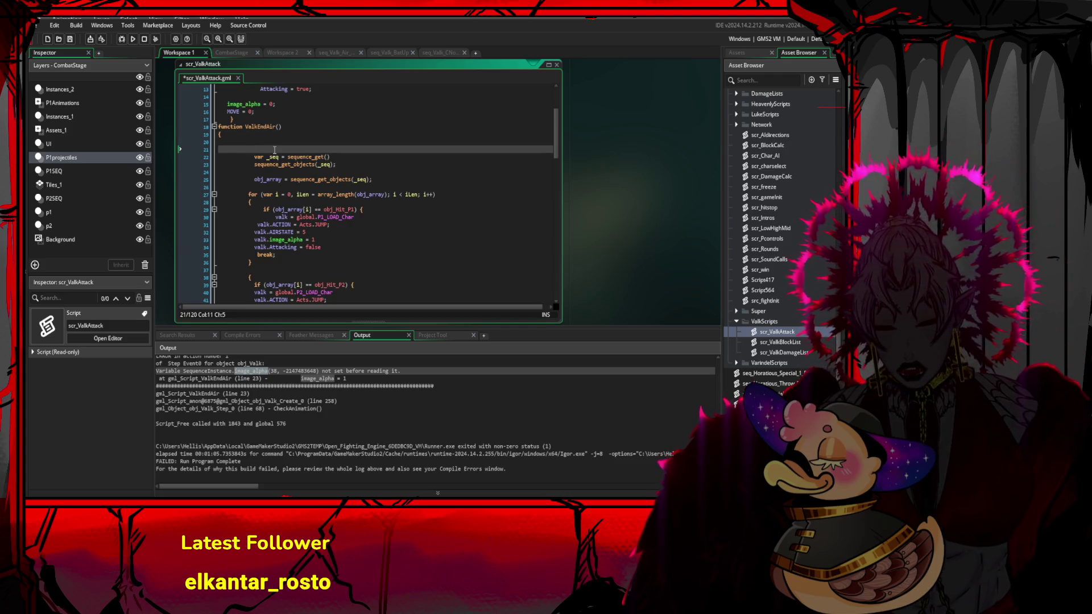
scroll(274, 150, "down", 5)
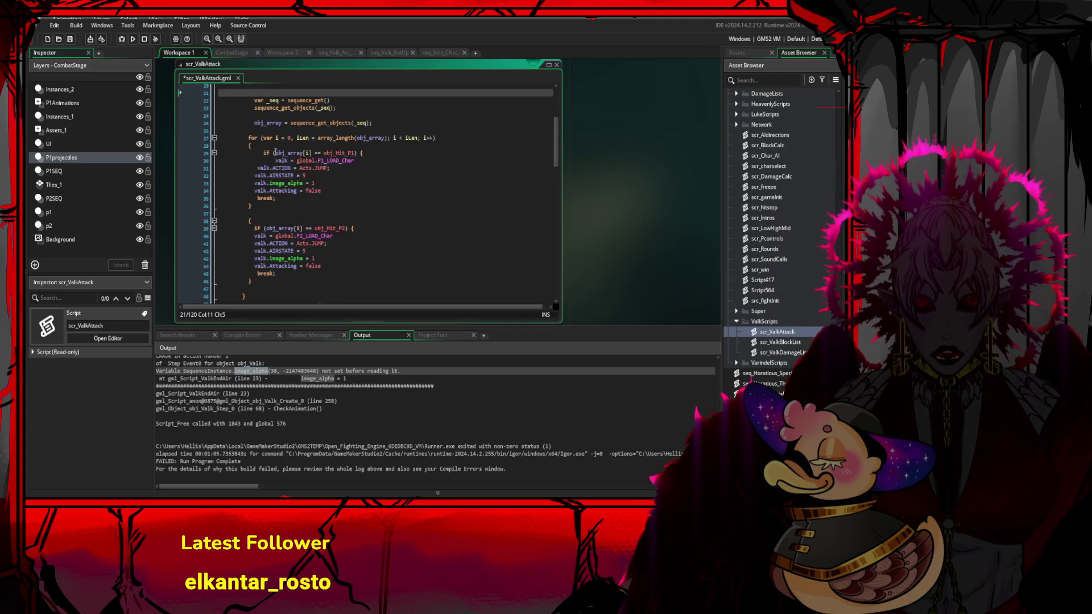
left_click(336, 179)
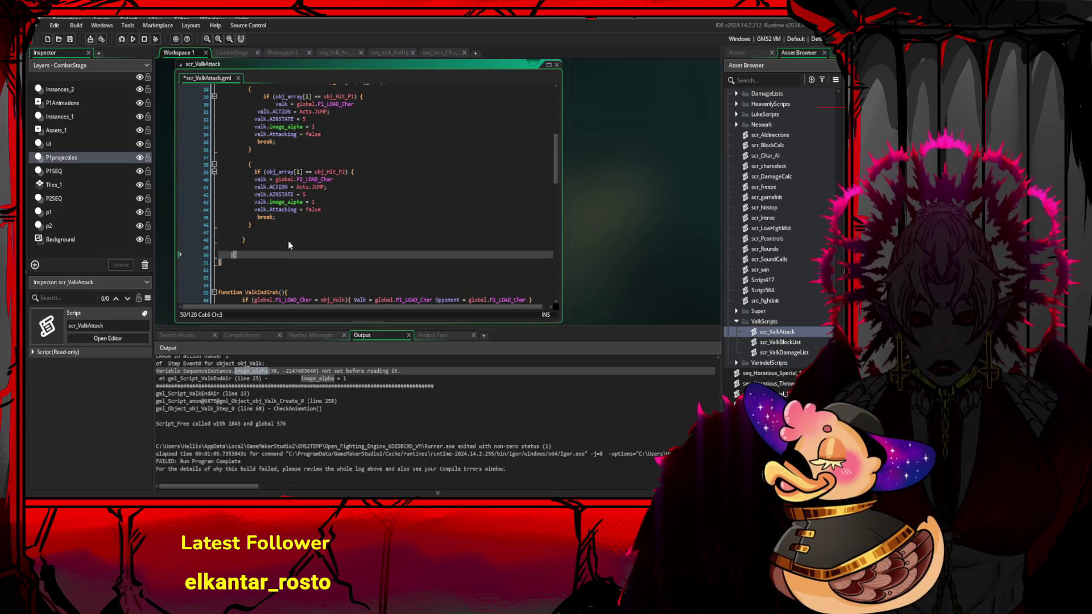
scroll(288, 240, "up", 5)
left_click(394, 173)
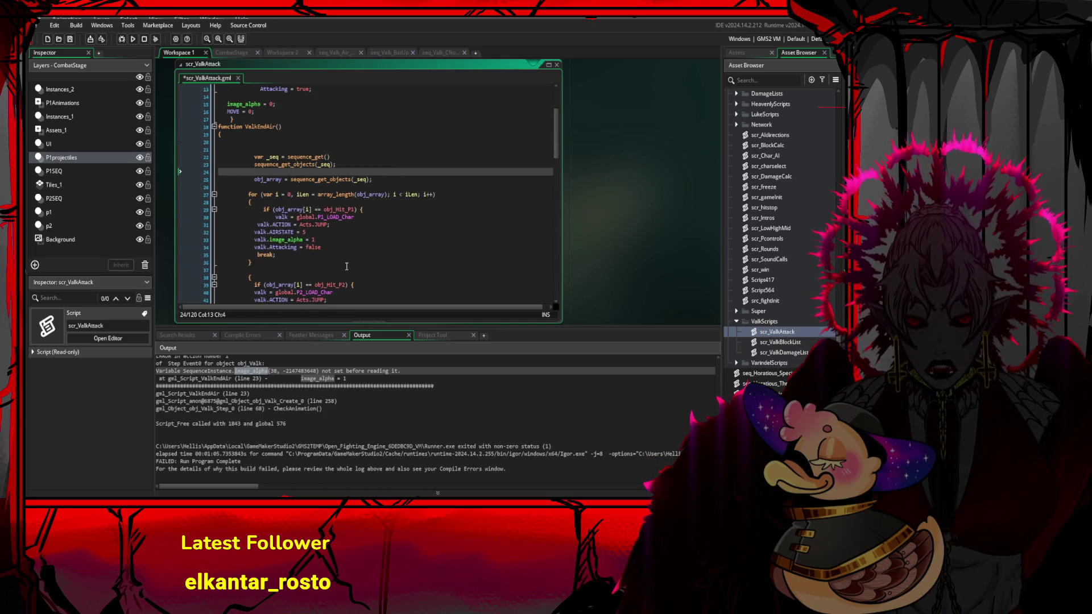
left_click(411, 224)
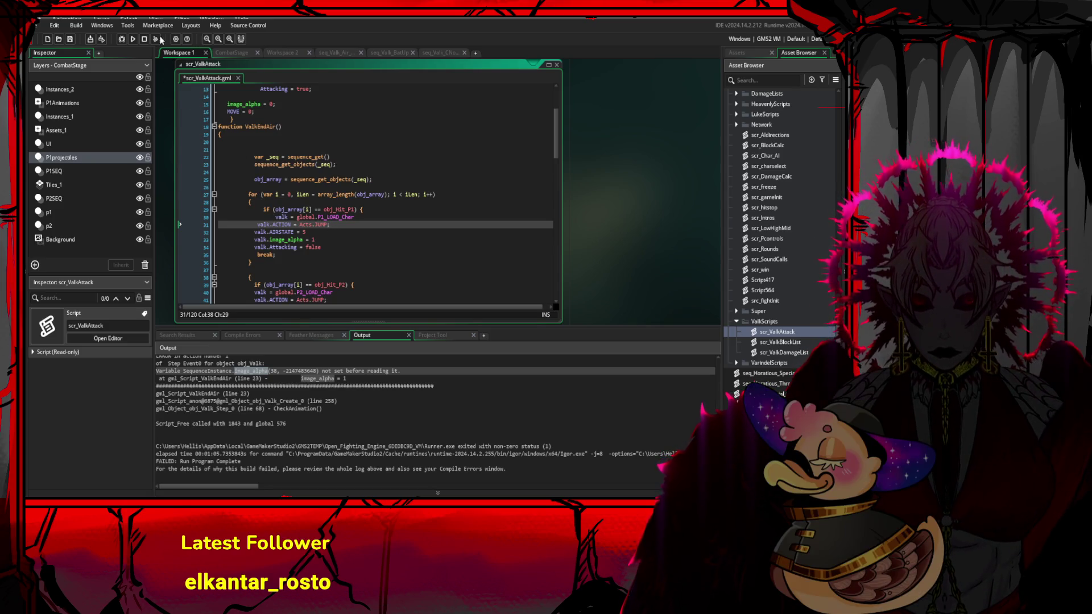
left_click(133, 39)
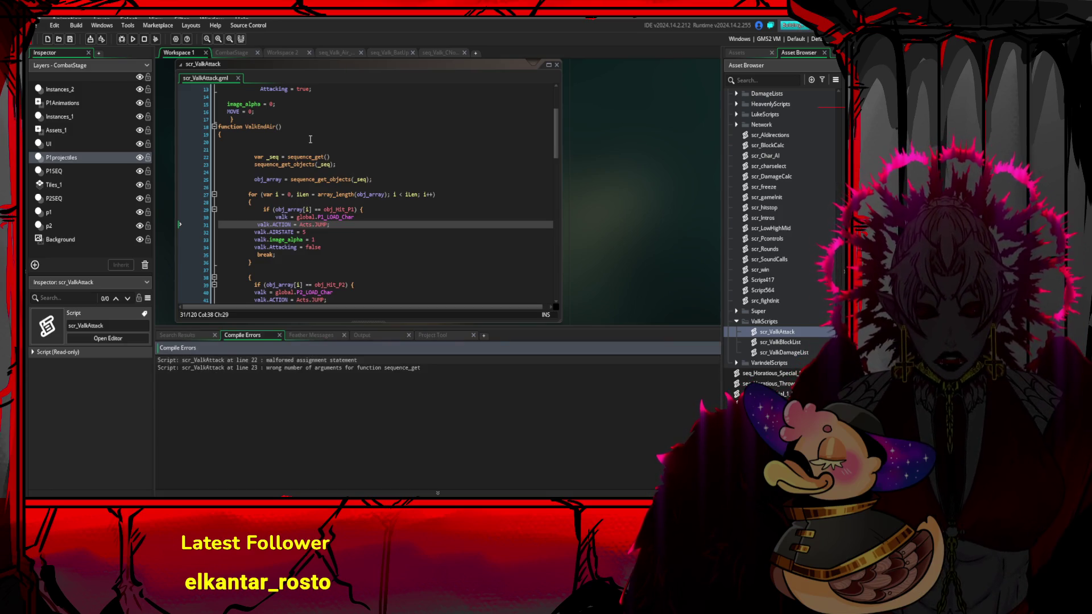
- Jump to the line 23 compile error, inspect sequence_get(), and delete the _seq argument on line 23
double_click(339, 367)
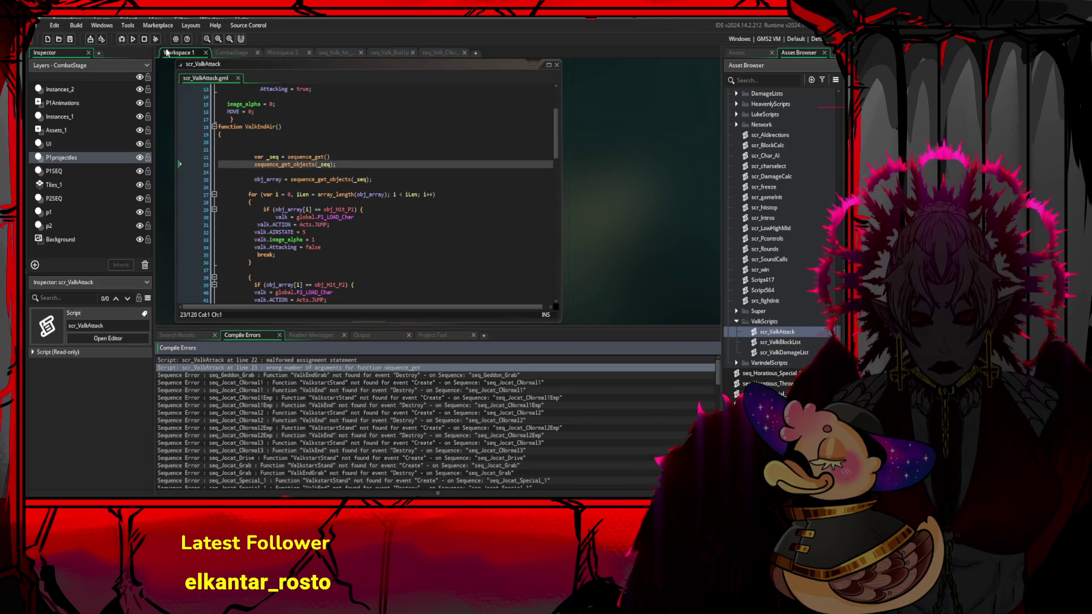
double_click(309, 368)
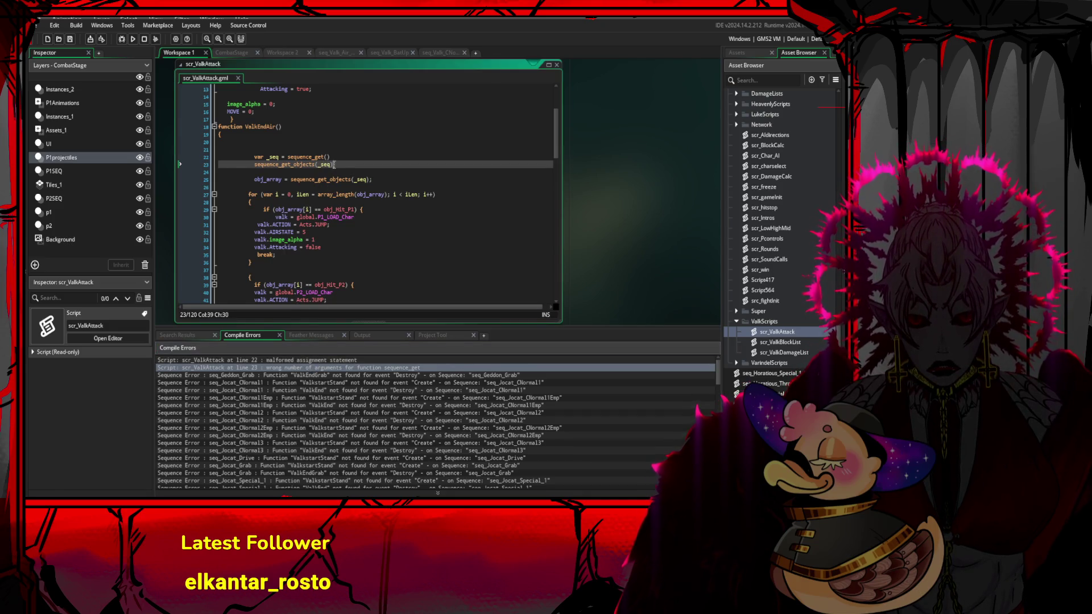
left_click(327, 157)
left_click_drag(327, 157, 331, 157)
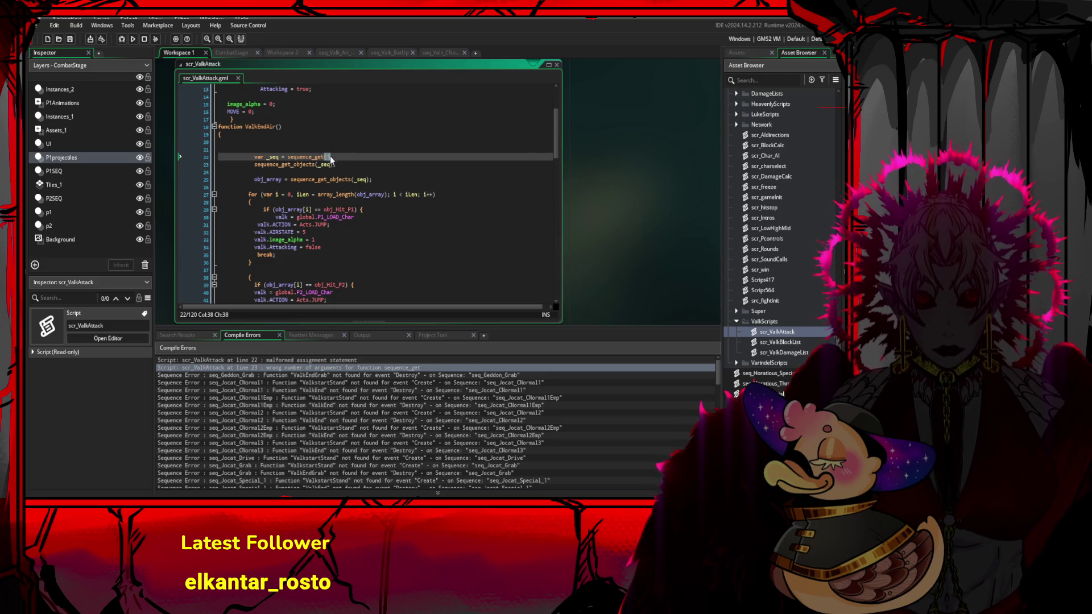
left_click(327, 157)
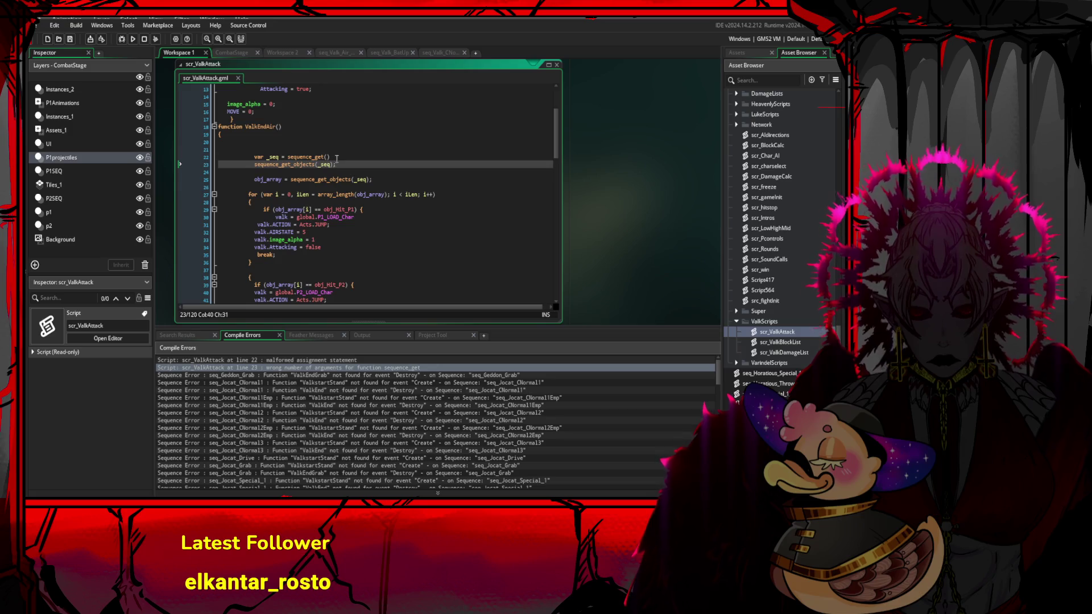
left_click(336, 158)
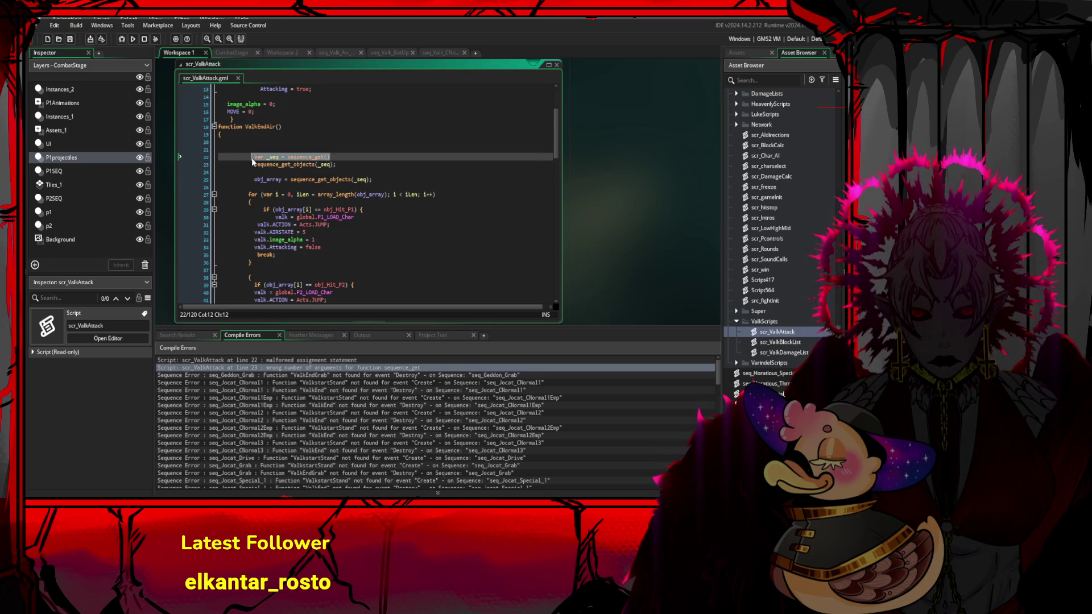
left_click(318, 164)
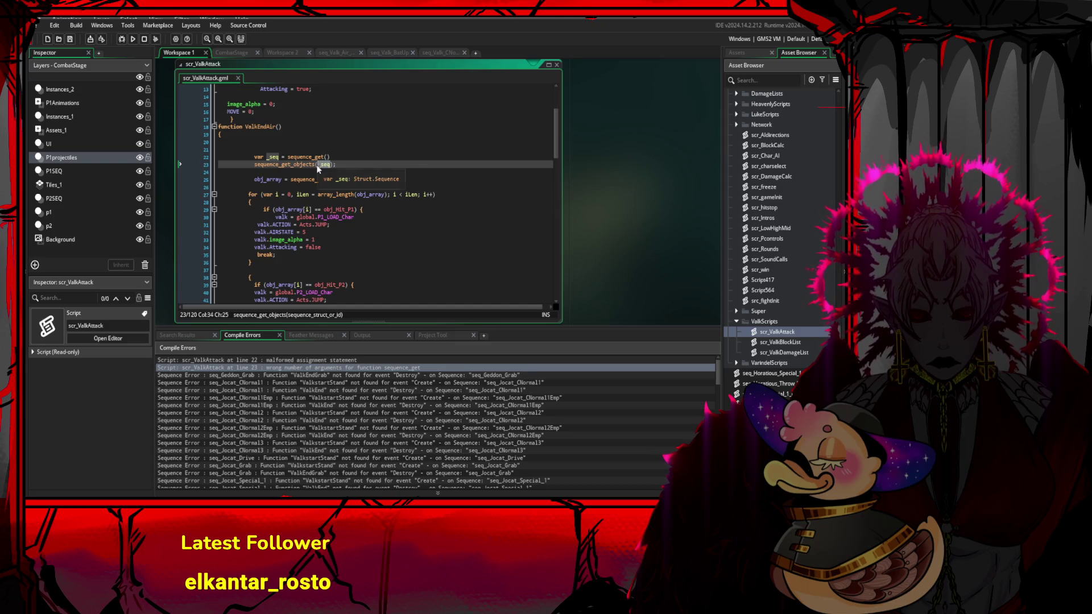
key("ctrl+Delete")
- Delete the var _seq line from ValkEndAir and save the script
key("Up")
key("End")
key("shift+Home")
key("BackSpace")
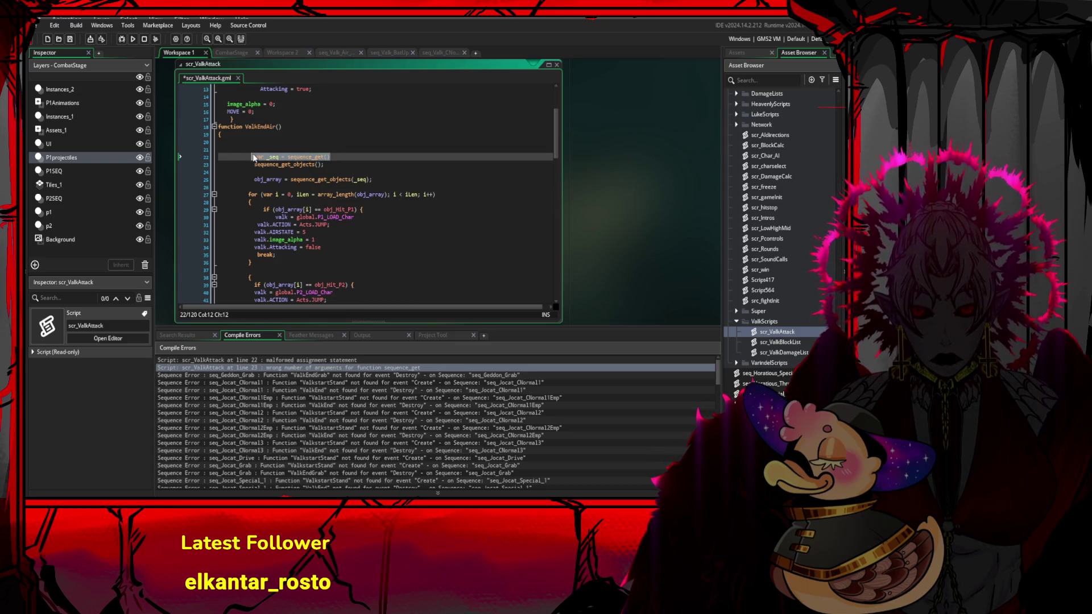
left_click(319, 139)
key("ctrl+s")
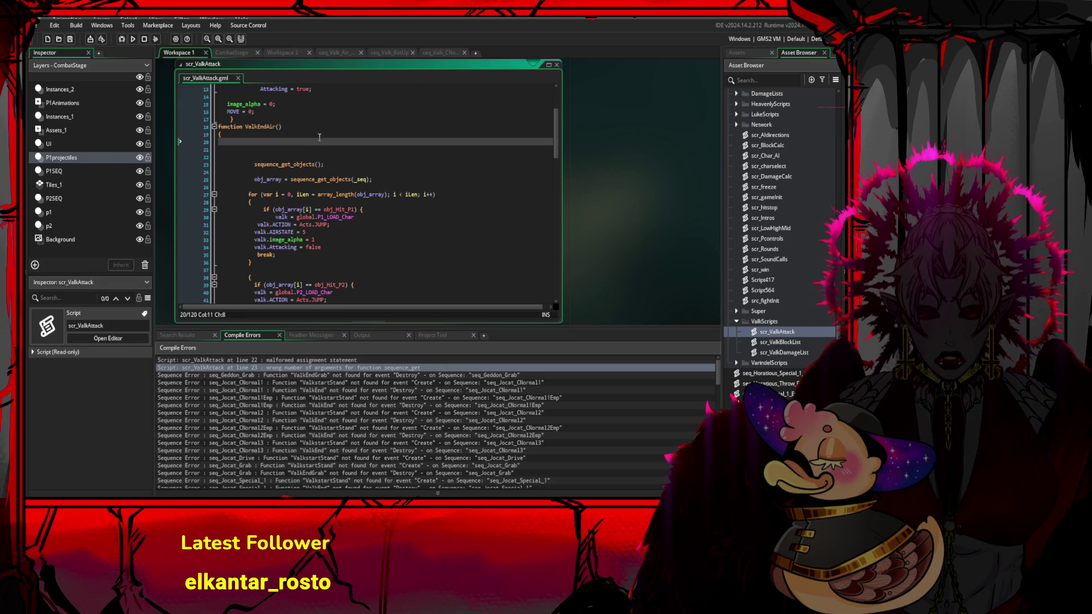
- Remove _seq so obj_array calls sequence_get_objects() with no argument, then save
left_click(372, 181)
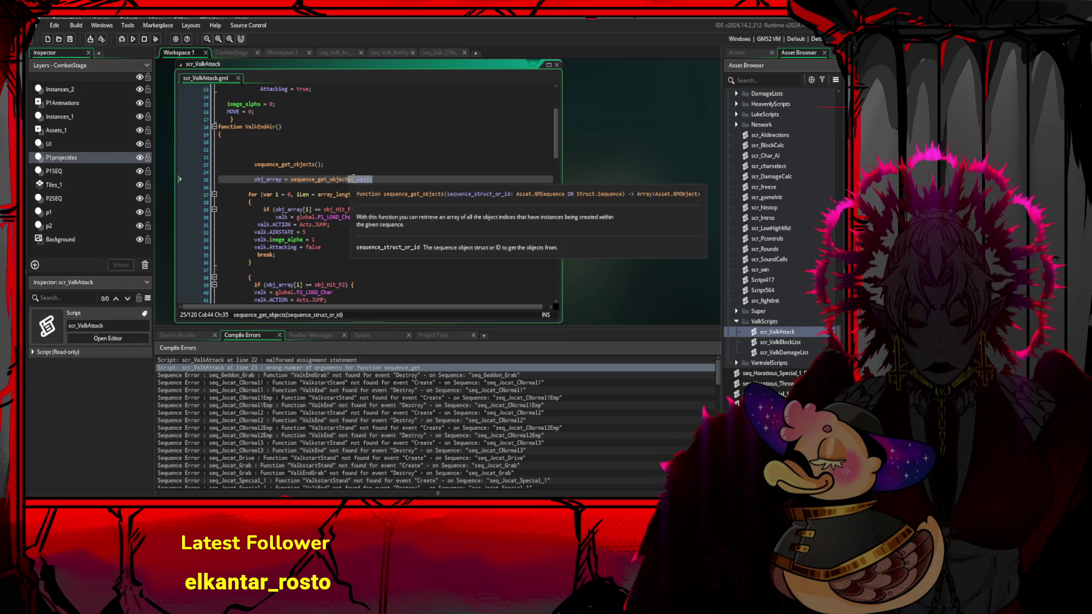
key("Left")
left_click_drag(367, 180, 358, 180)
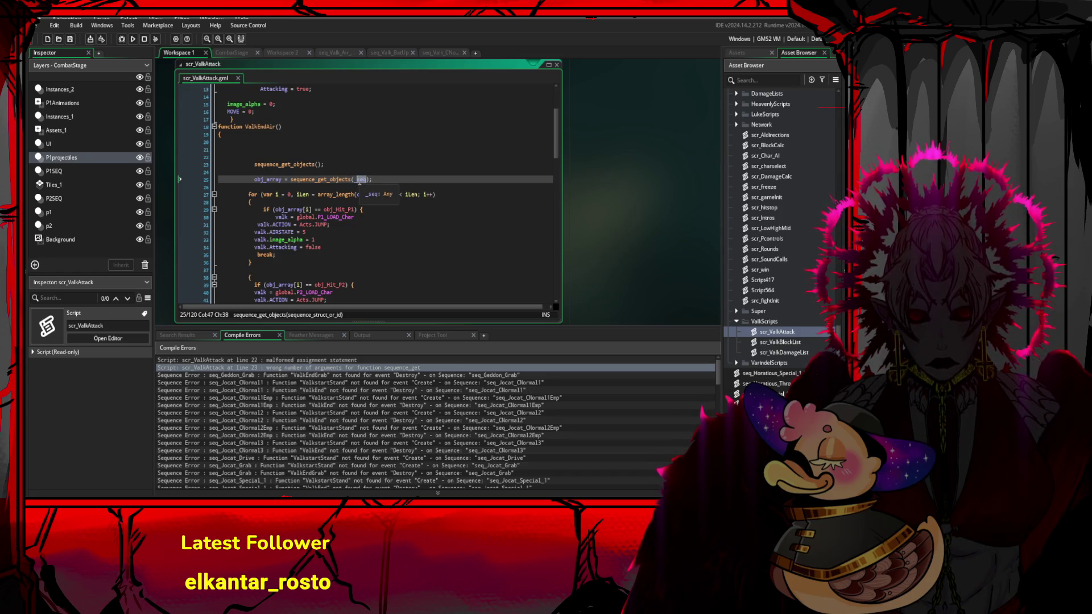
key("ctrl+z")
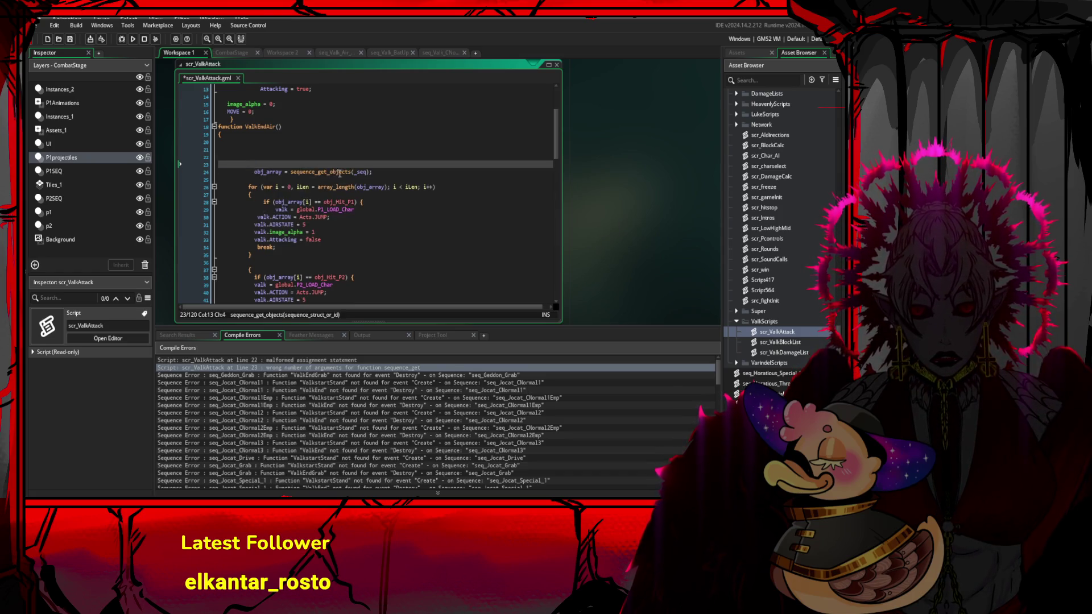
left_click(355, 172)
double_click(356, 171)
key("Delete")
left_click(371, 154)
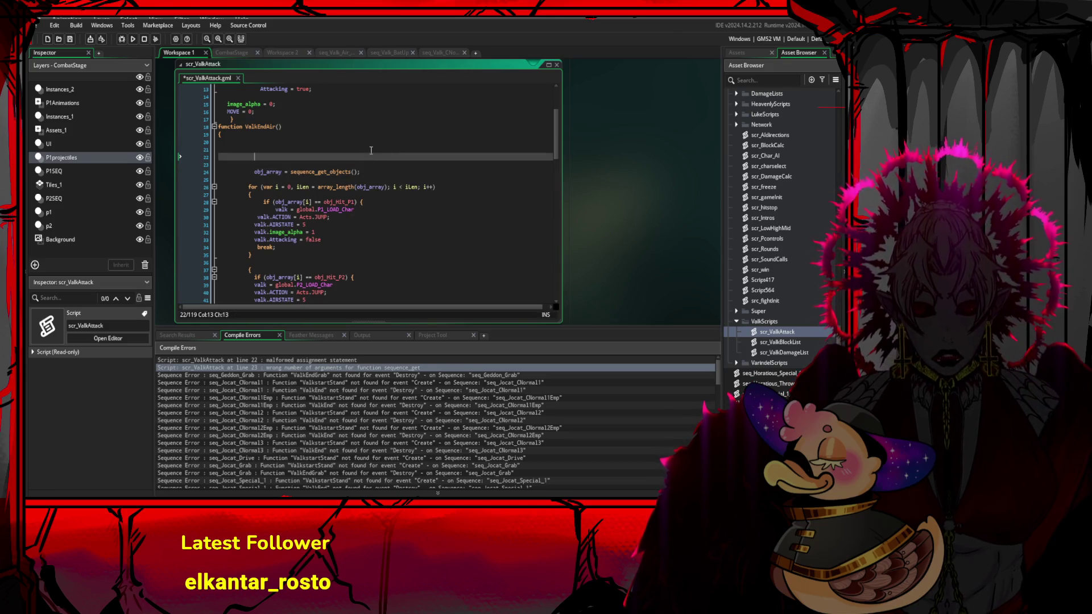
key("ctrl+s")
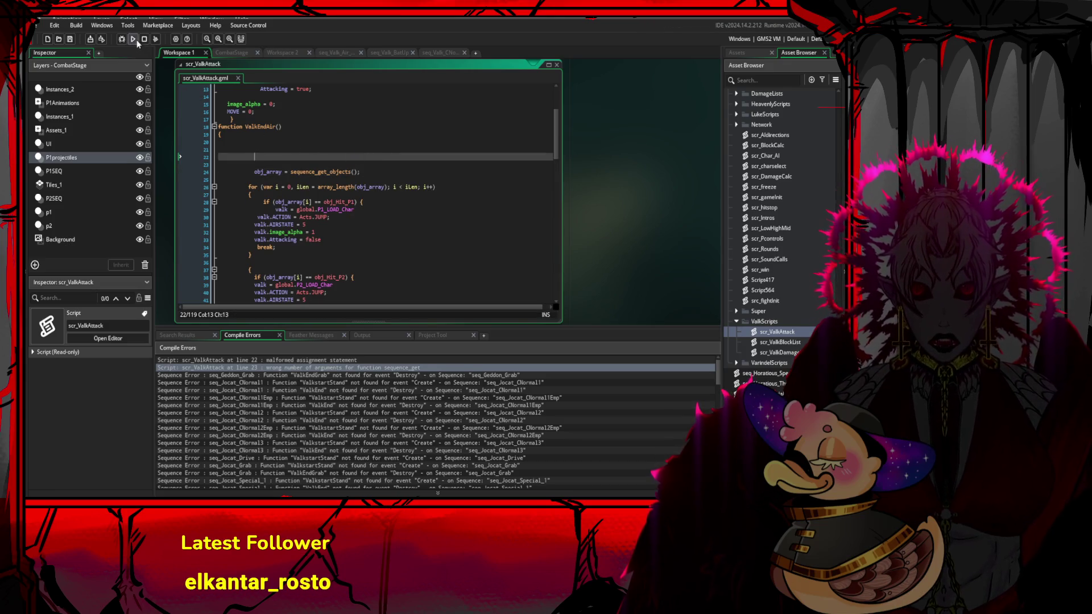
- Pass self to sequence_get_objects in ValkEndAir, save the script, and rerun the game
left_click(133, 38)
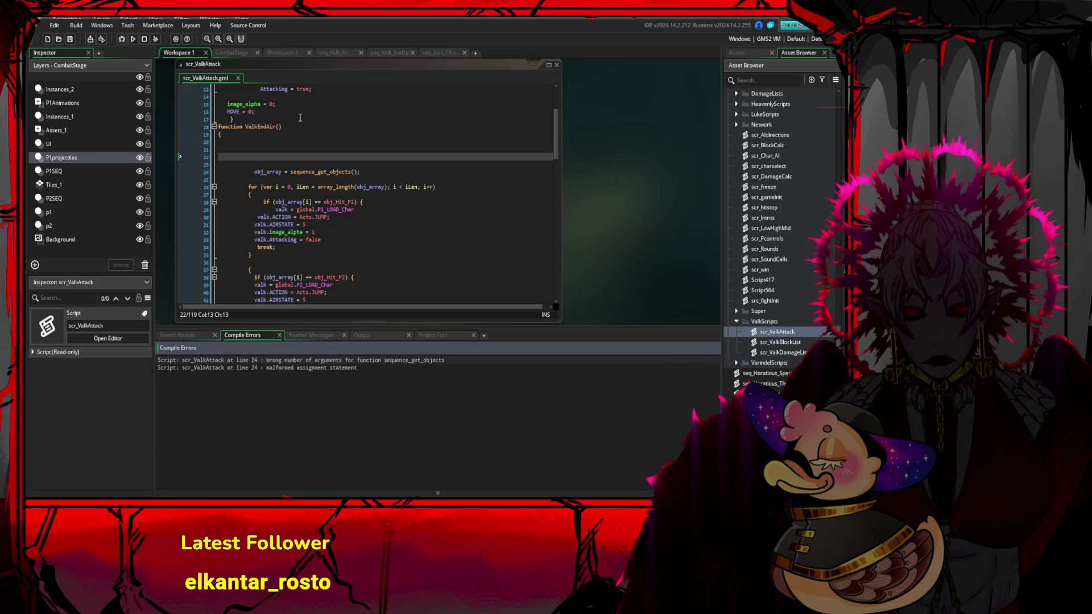
left_click(354, 172)
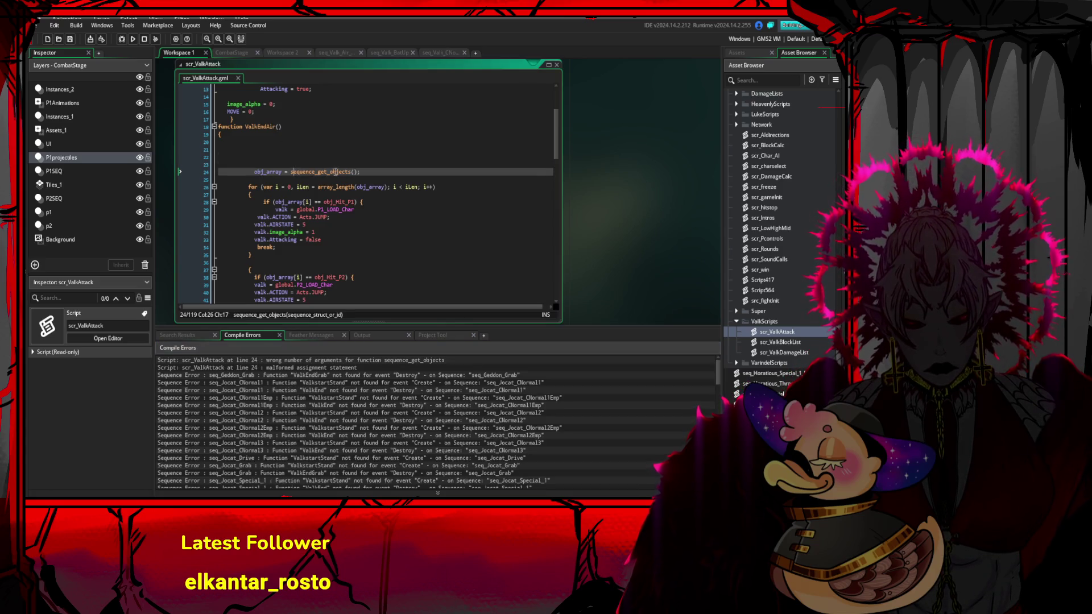
type("self")
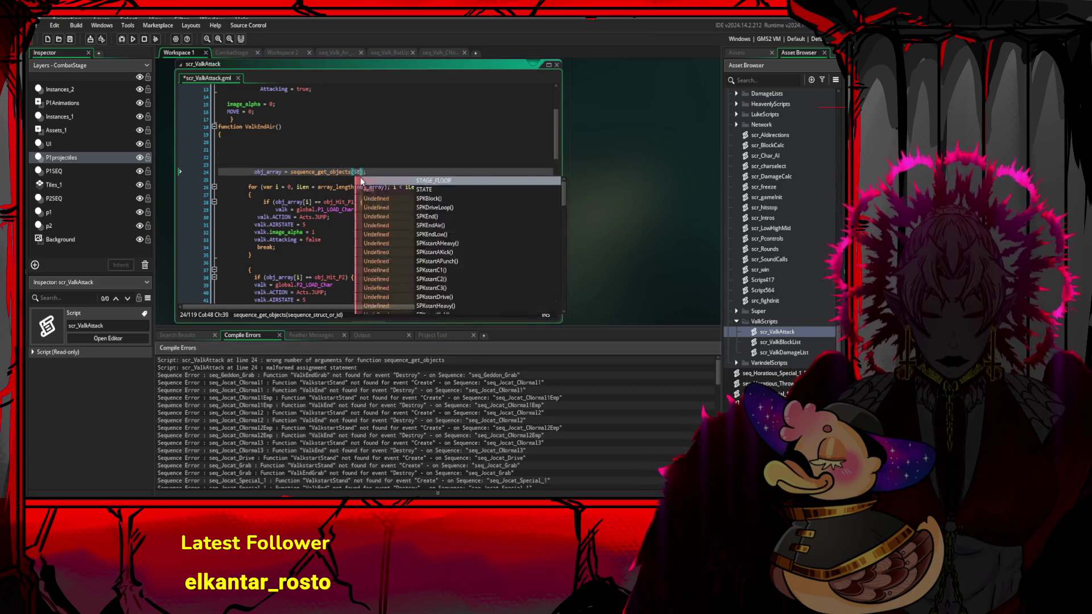
key("Up")
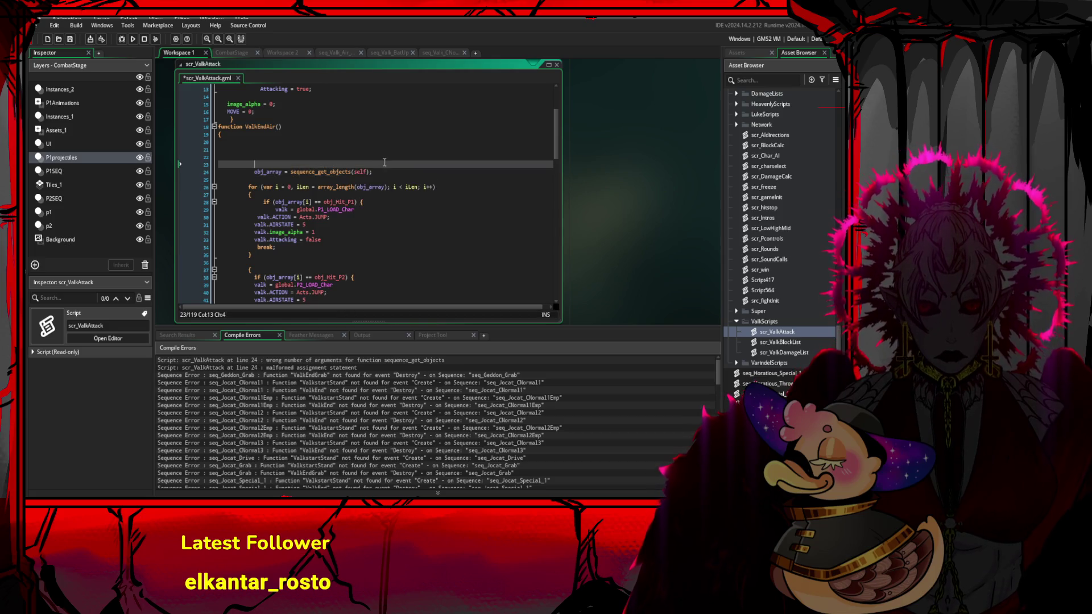
key("ctrl+s")
left_click(133, 39)
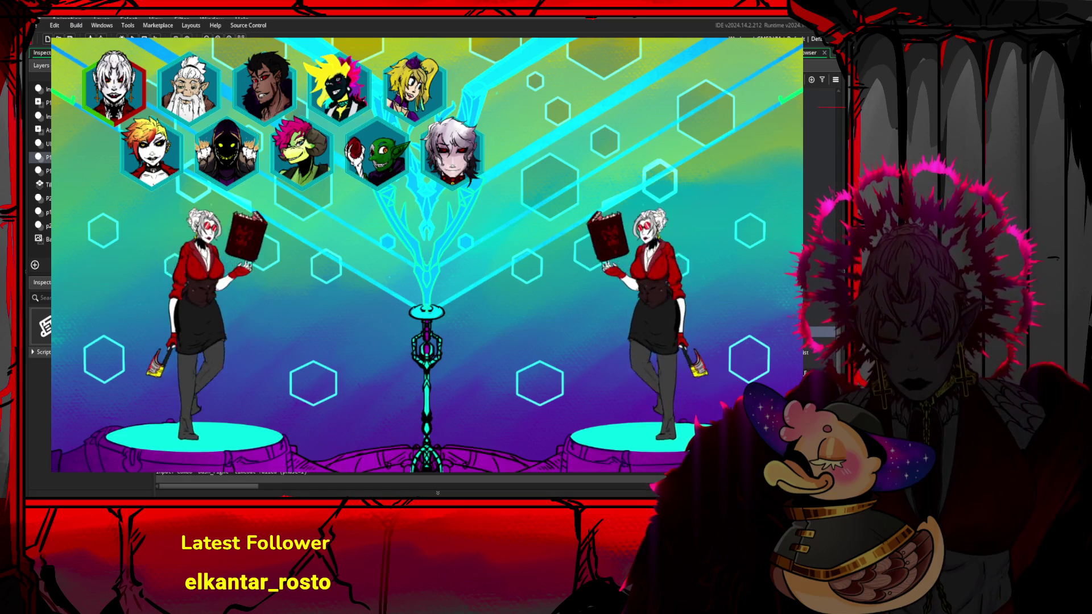
- Join the running game as player 1 to reach the character-select screen
key("Return")
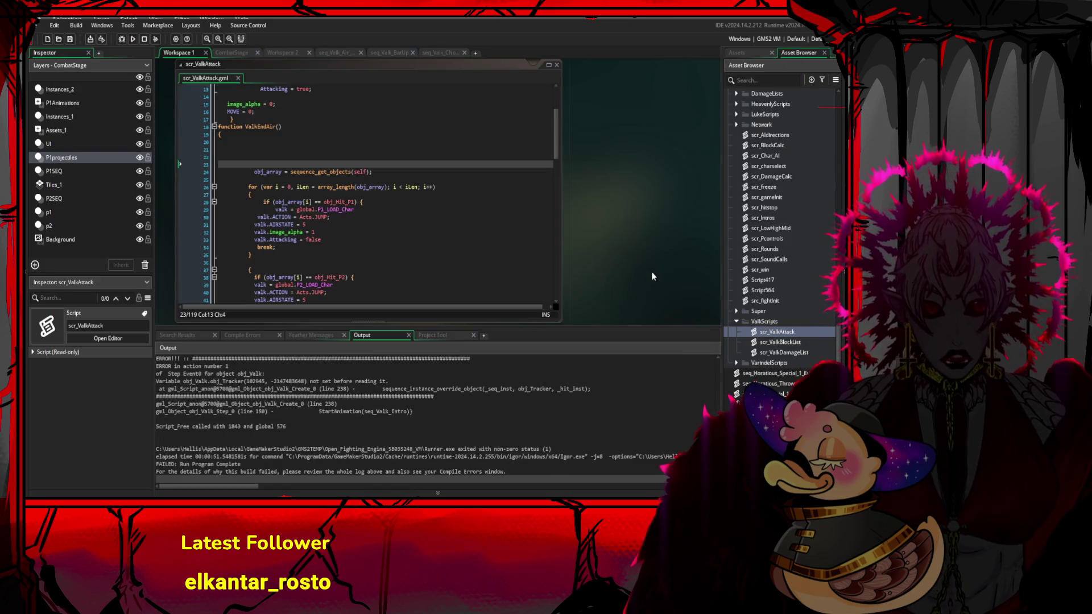
- Duplicate obj_p1_Tracking, name the copy obj_Tracker, and launch a test run
scroll(810, 256, "down", 10)
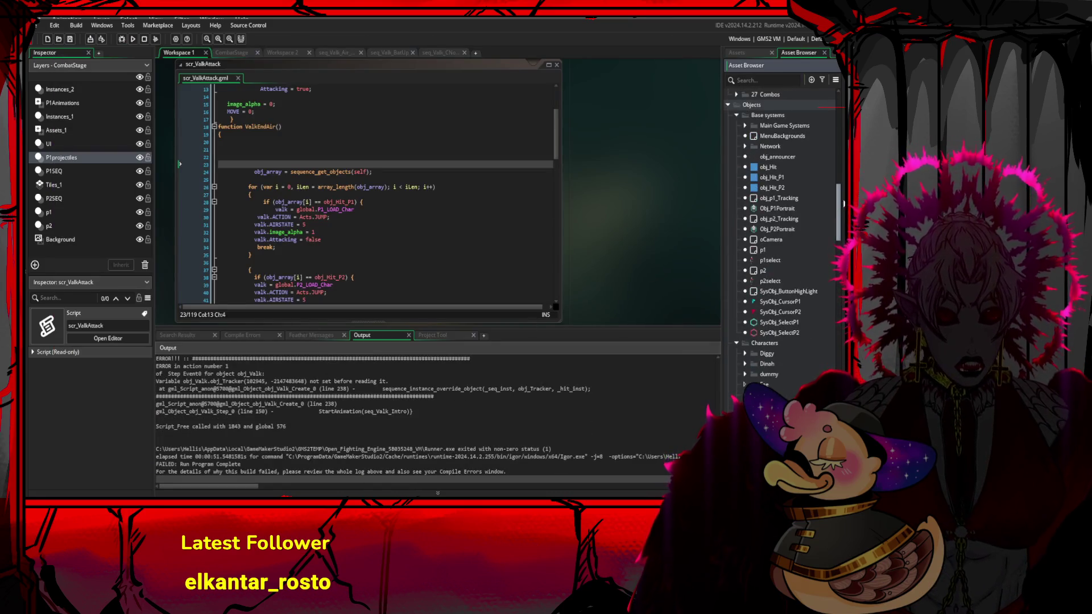
left_click(797, 201)
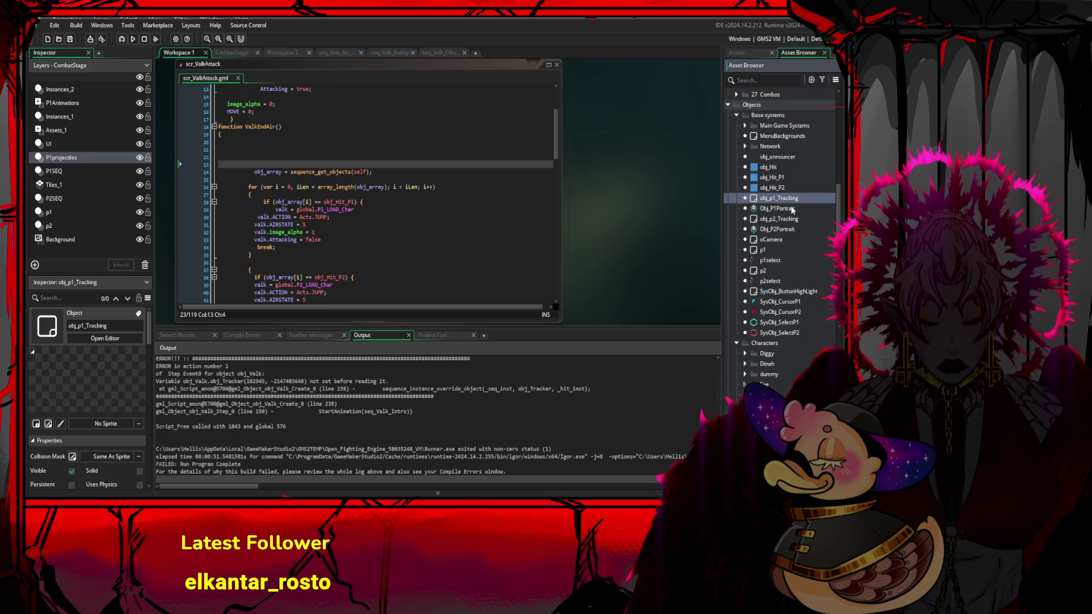
key("ctrl+d")
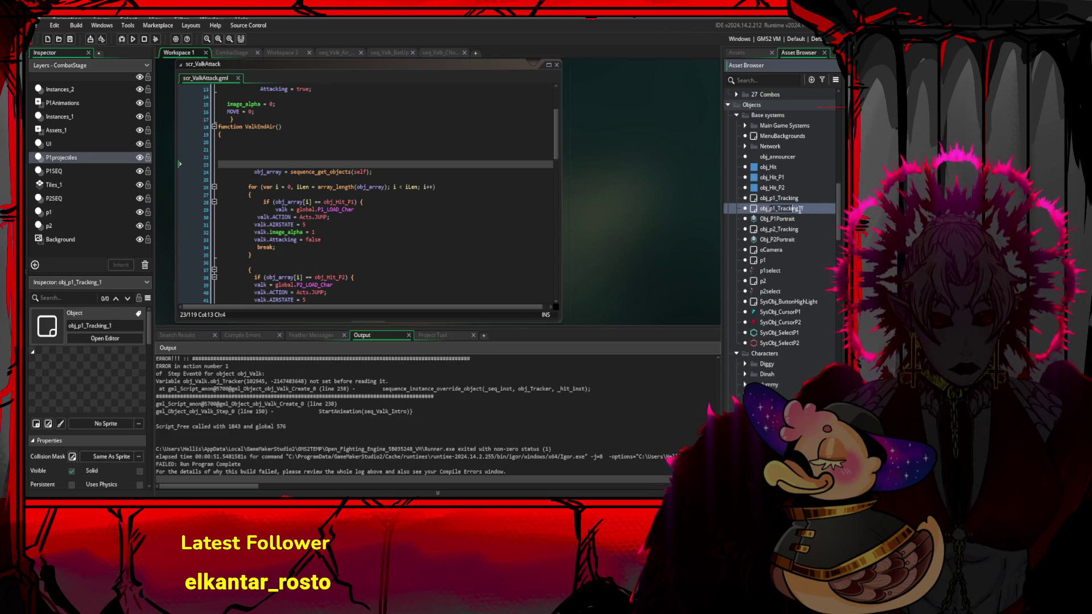
type("obj_P")
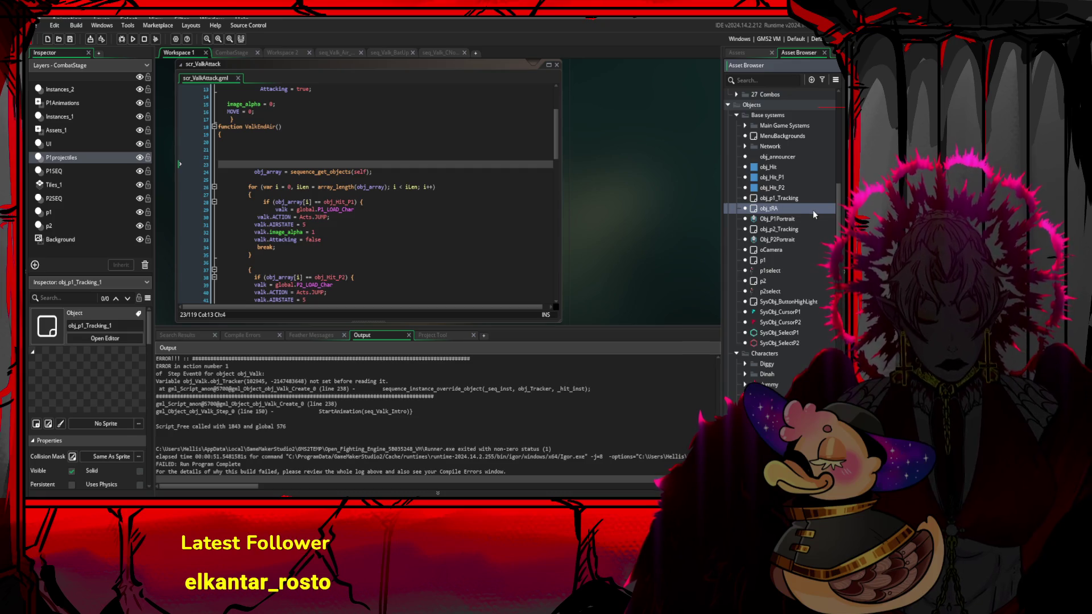
key("BackSpace")
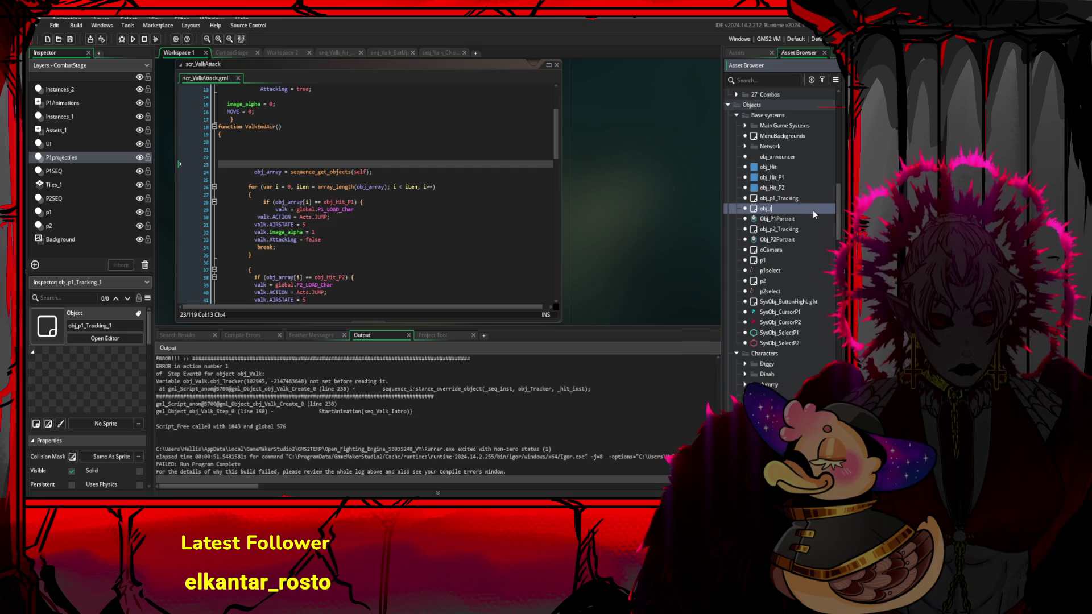
type("d")
key("BackSpace")
type("T")
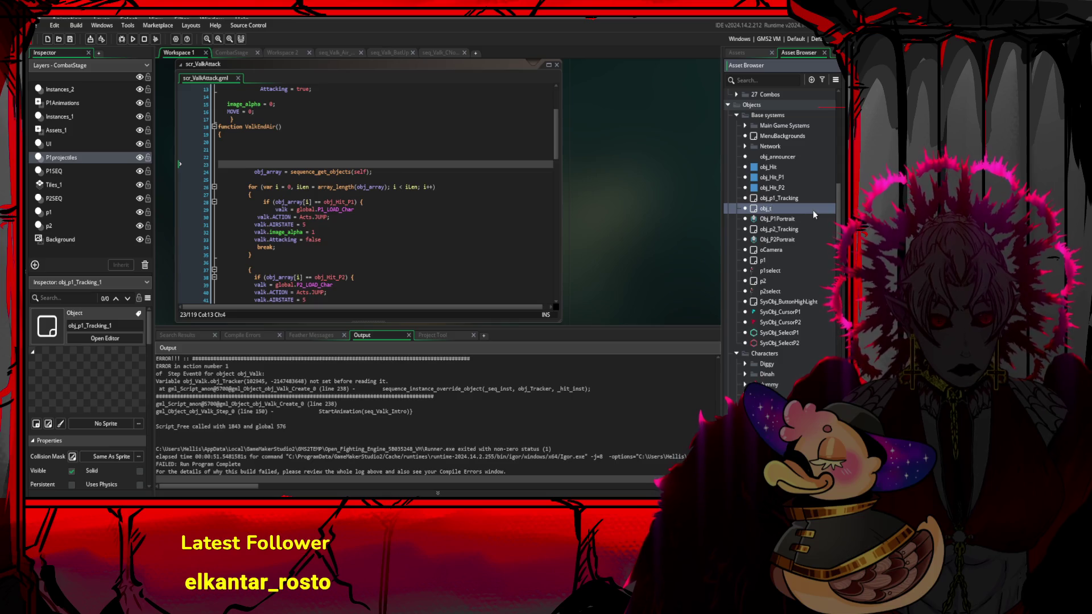
type("racker")
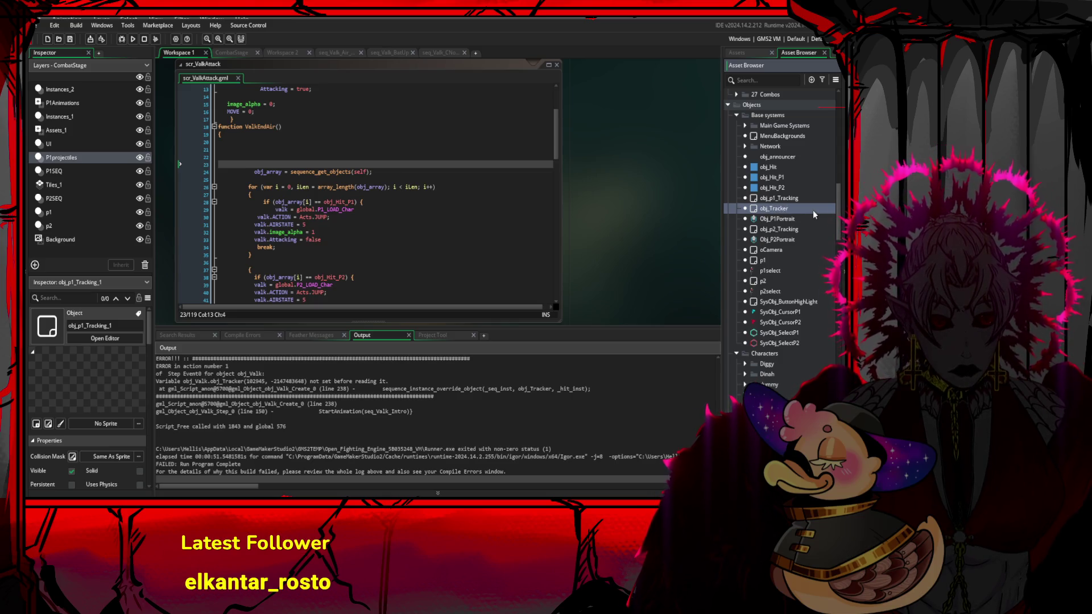
key("Return")
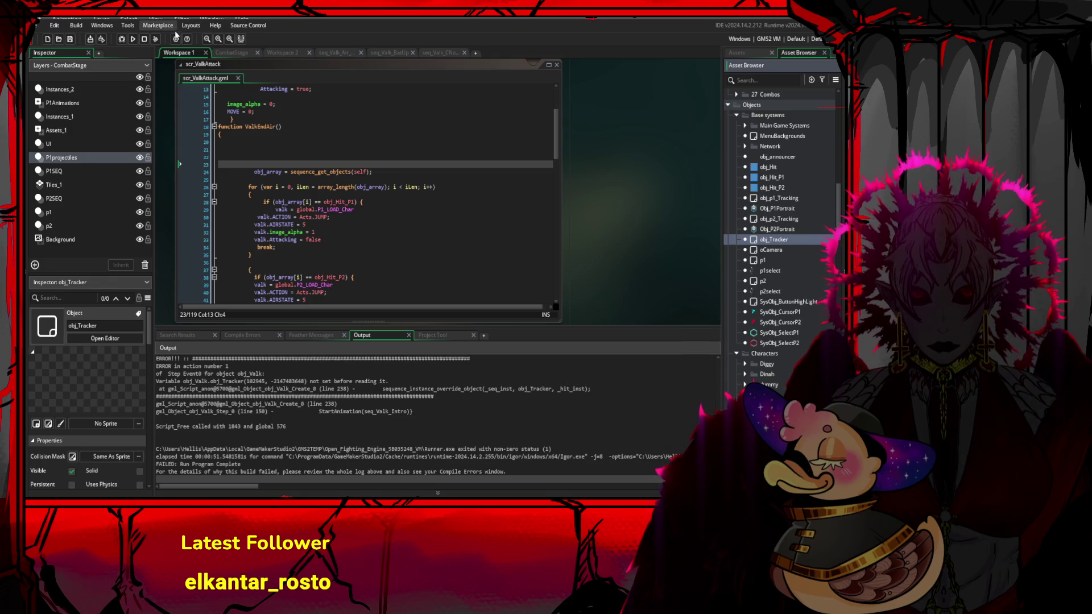
left_click(133, 39)
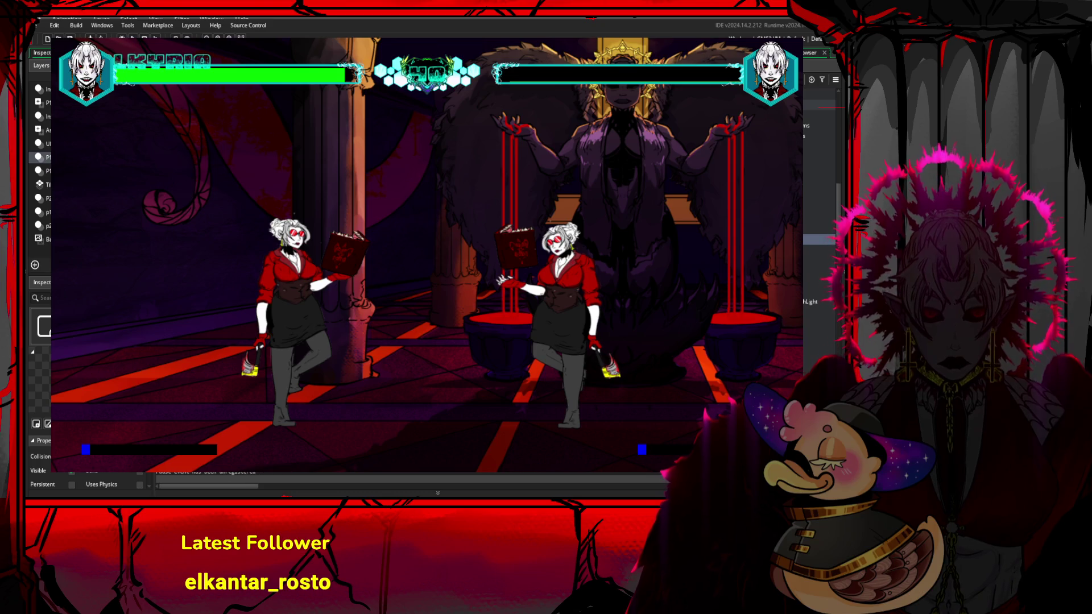
- Close the running game window to end the air kick test
left_click(144, 38)
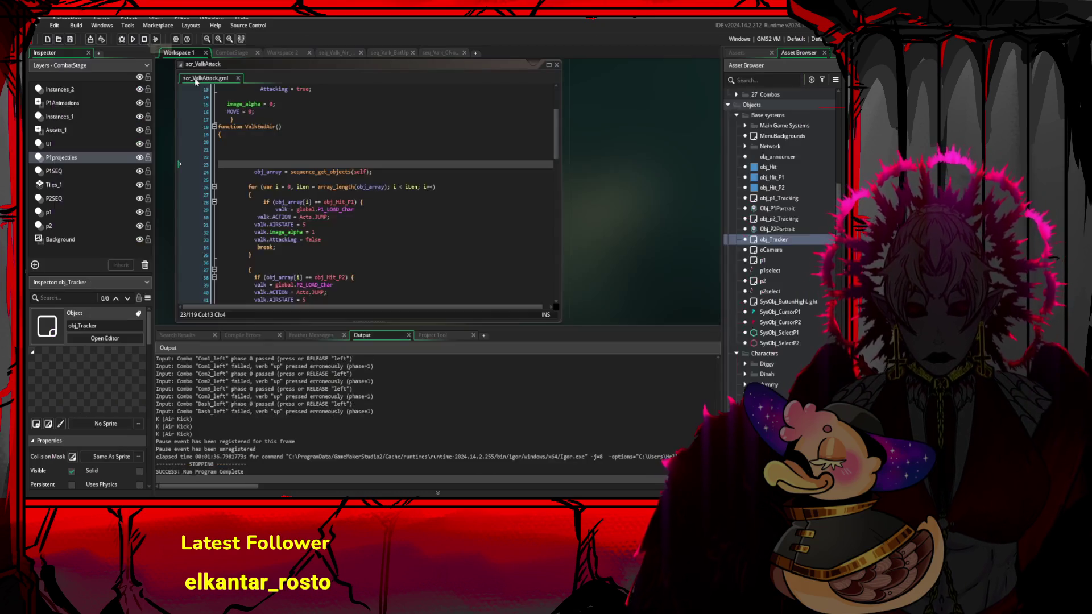
scroll(375, 188, "down", 10)
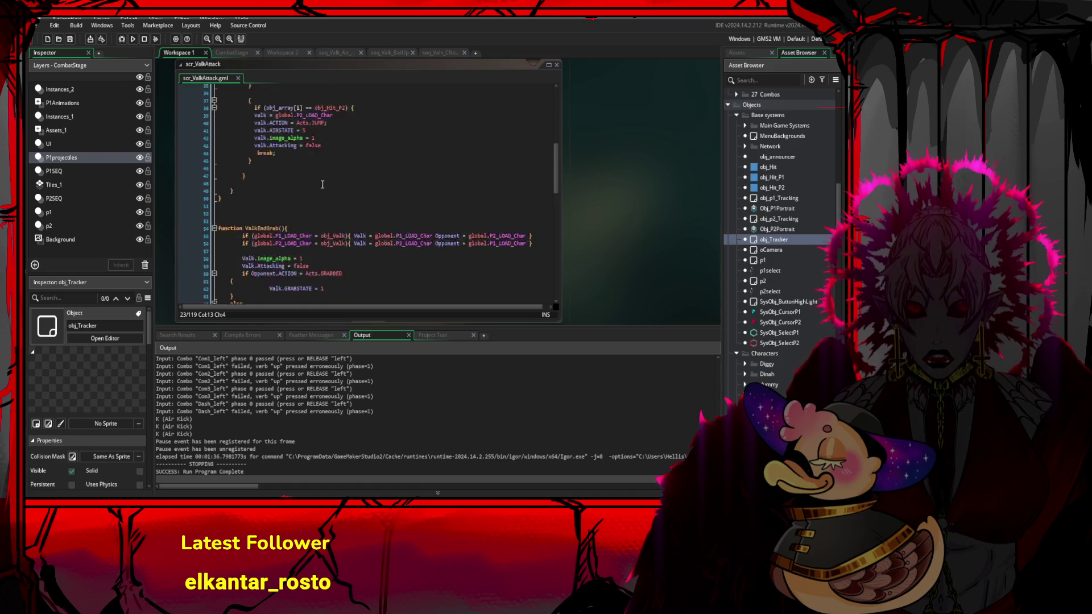
mouse_move(555, 185)
left_mouse_down()
mouse_move(553, 243)
mouse_move(535, 209)
mouse_move(530, 245)
mouse_move(525, 127)
mouse_move(532, 241)
mouse_move(510, 172)
left_mouse_up()
scroll(506, 154, "up", 5)
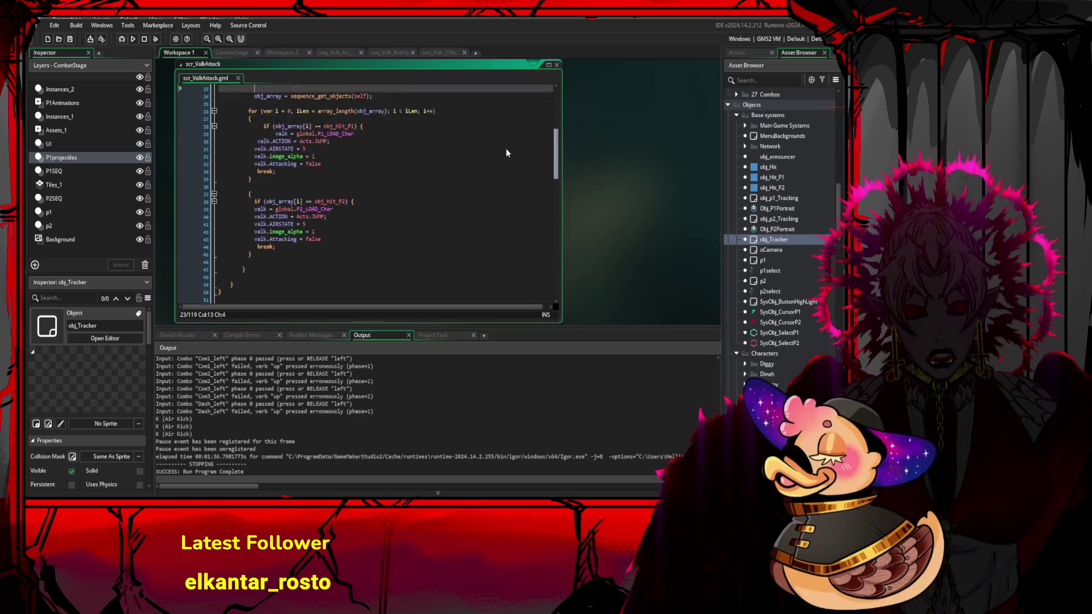
scroll(492, 142, "down", 2)
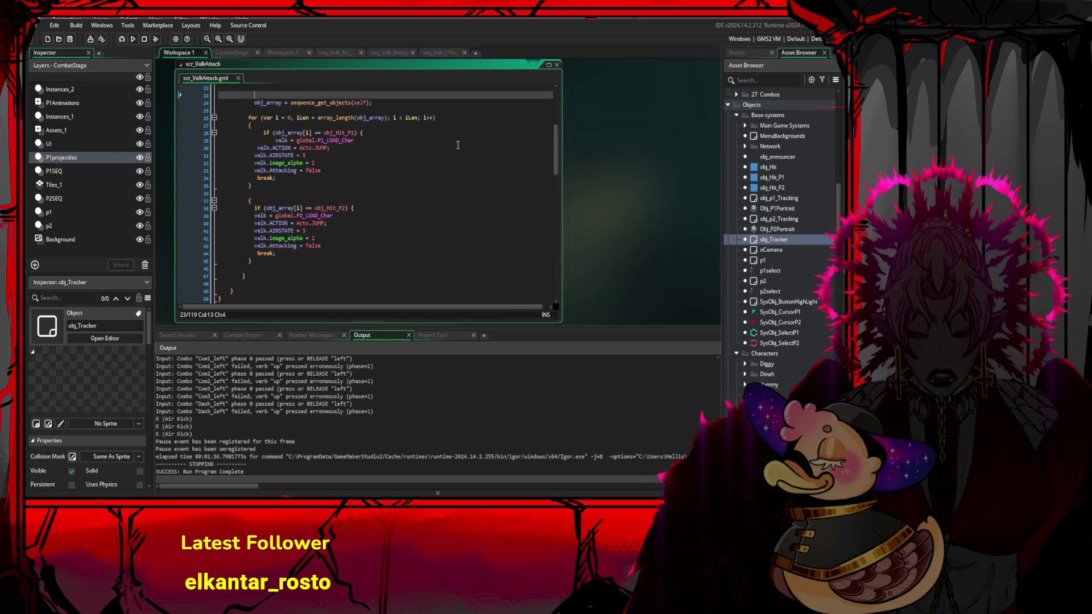
mouse_move(341, 261)
left_mouse_down()
mouse_move(353, 182)
mouse_move(398, 119)
mouse_move(489, 111)
left_mouse_up()
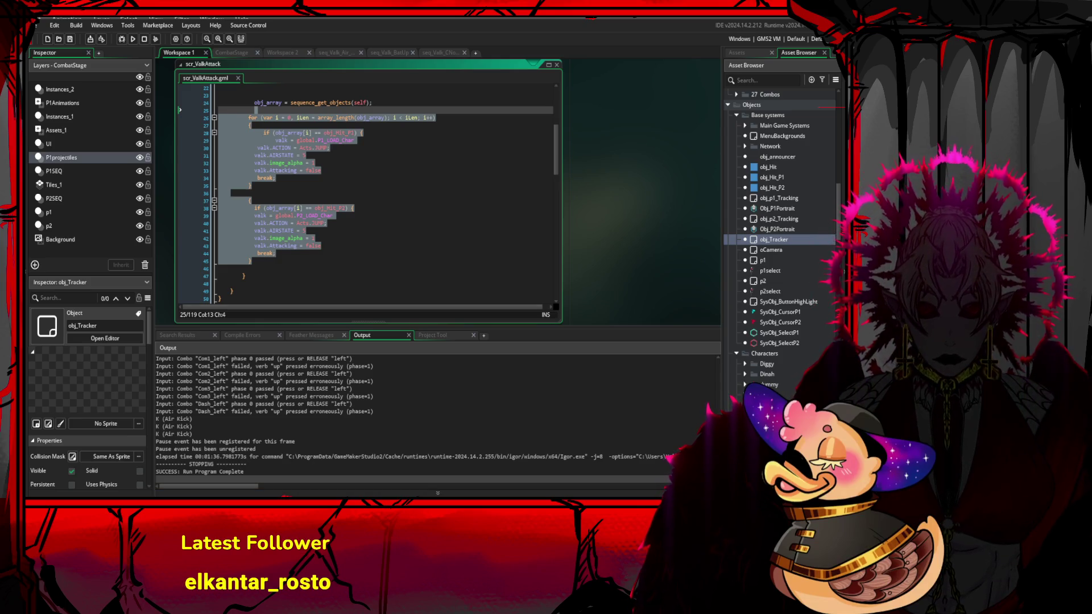
- Look over the game's output log beneath the ValkEndAir hit-checking loop
left_click(228, 441)
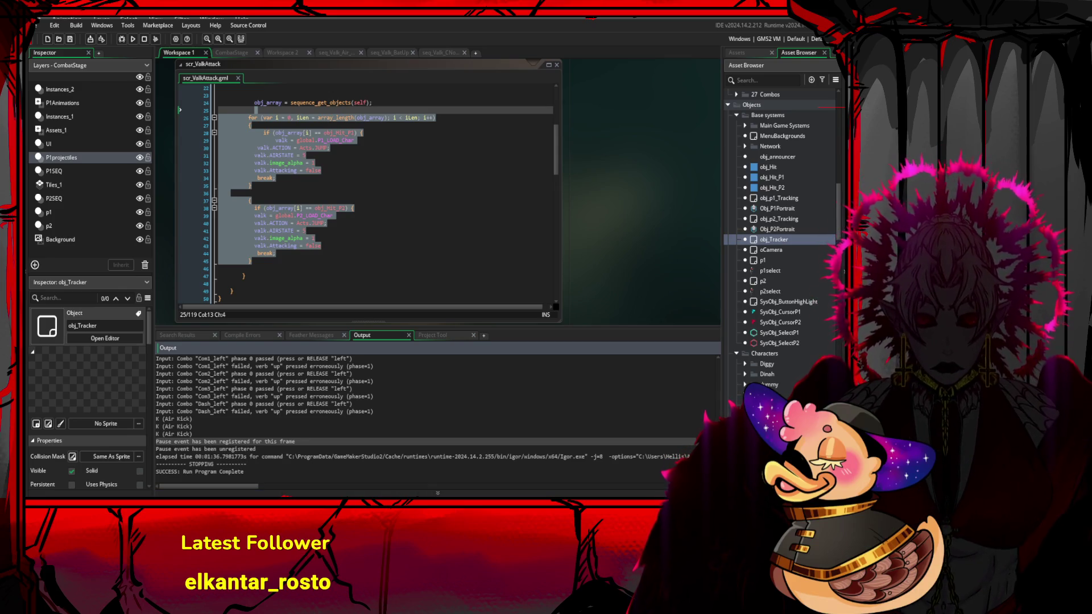
- Check the Air Kick log line and the valk.AIRSTATE = 5 code, then scroll assets to the Valk folder
left_click(483, 421)
mouse_move(398, 255)
left_mouse_down()
mouse_move(296, 197)
mouse_move(302, 212)
mouse_move(244, 209)
mouse_move(395, 256)
left_mouse_up()
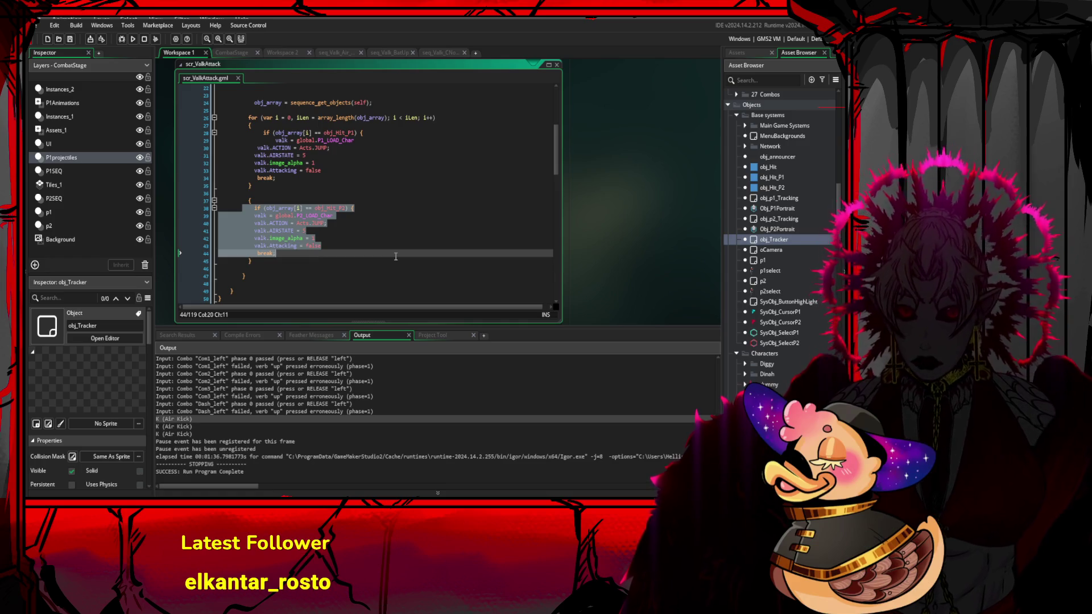
left_click_drag(419, 187, 424, 127)
scroll(448, 176, "up", 3)
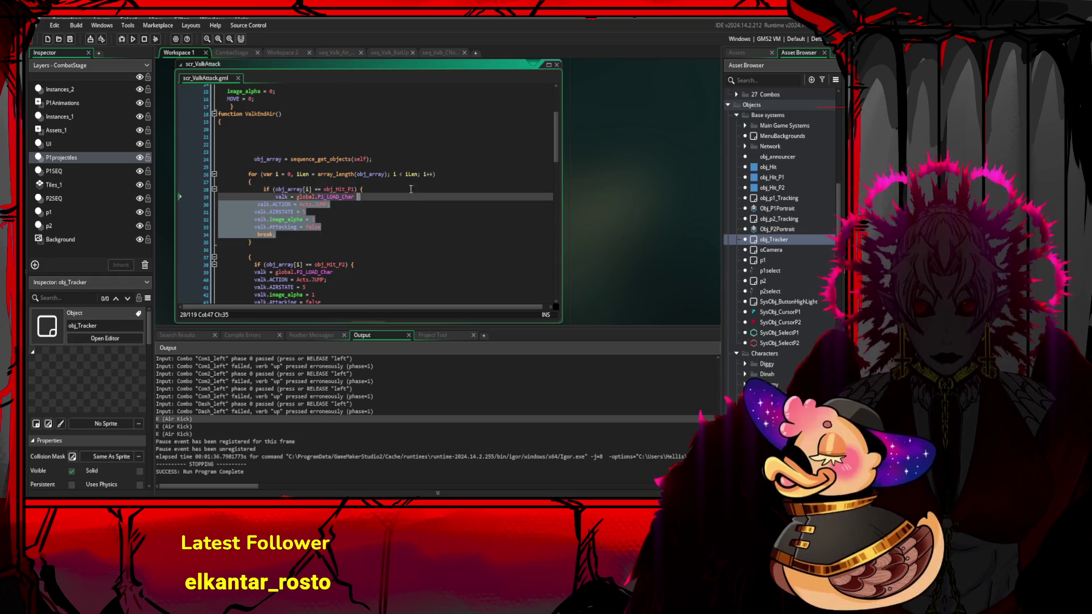
left_click(391, 212)
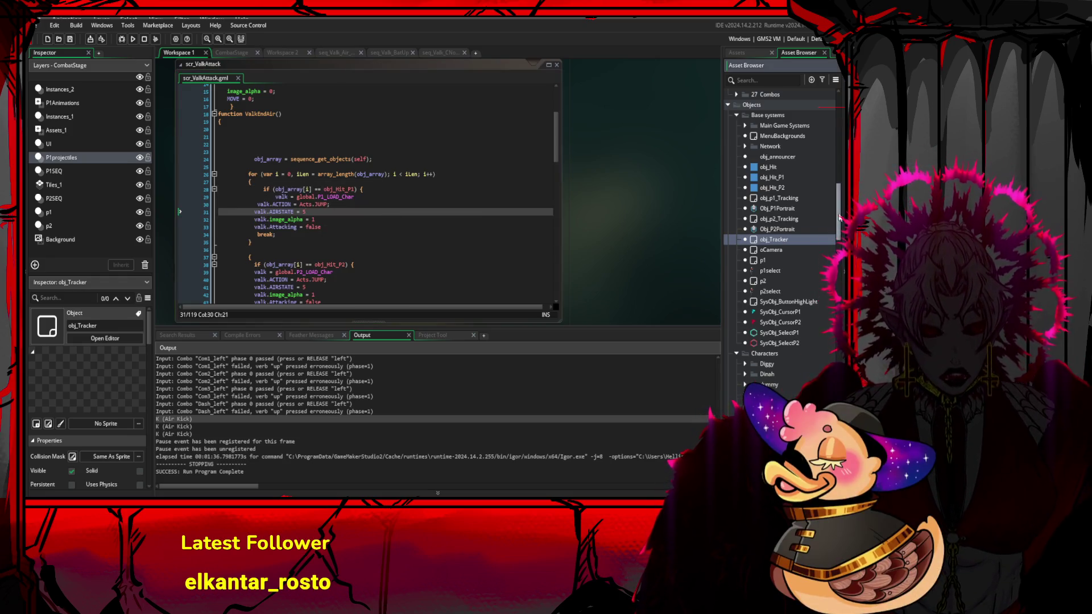
left_click_drag(838, 216, 840, 259)
scroll(809, 196, "down", 8)
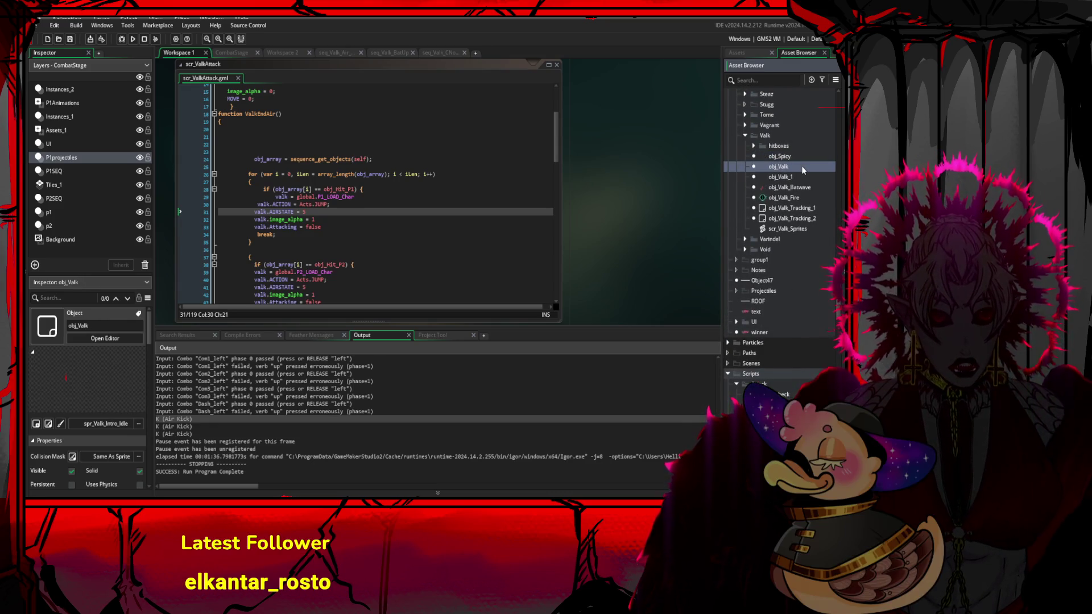
- Open obj_Valk and browse its Step, End Step, Alarm 1 and Alarm 2 events, ending on Step
double_click(801, 166)
left_click(579, 195)
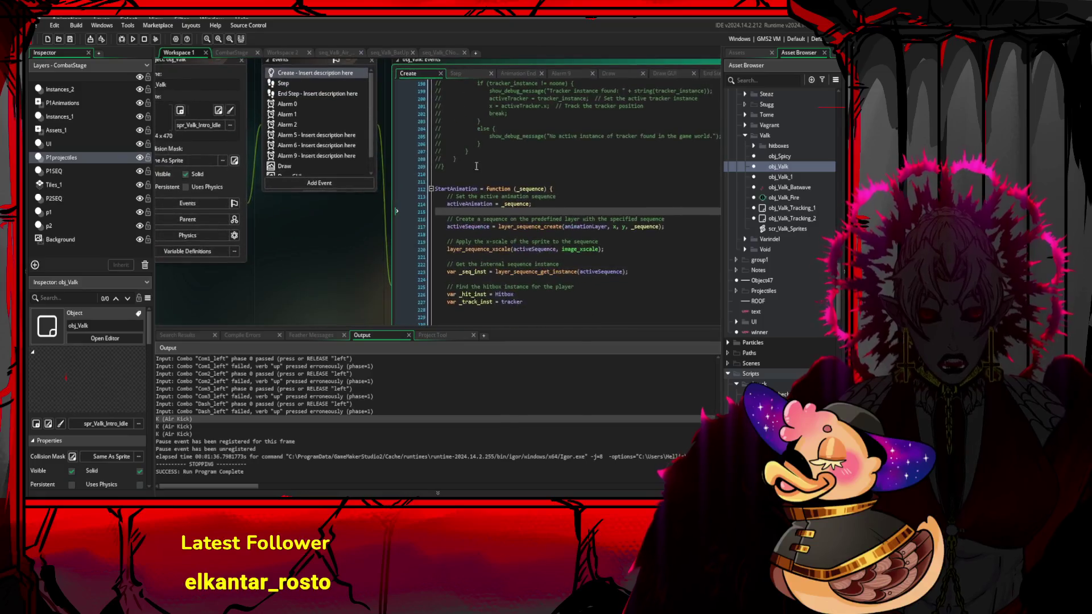
left_click(309, 83)
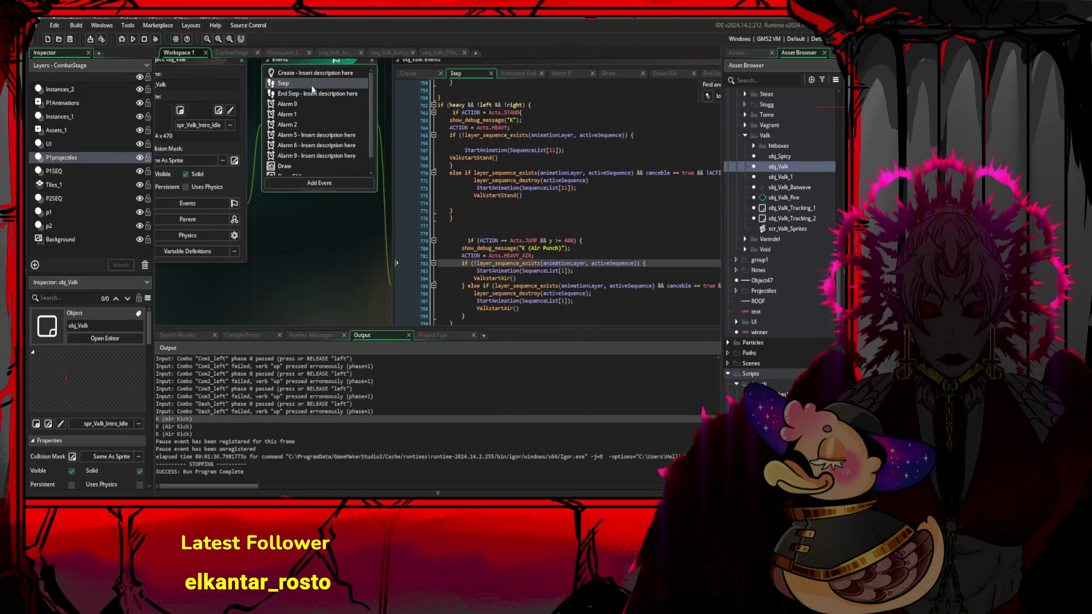
left_click(316, 95)
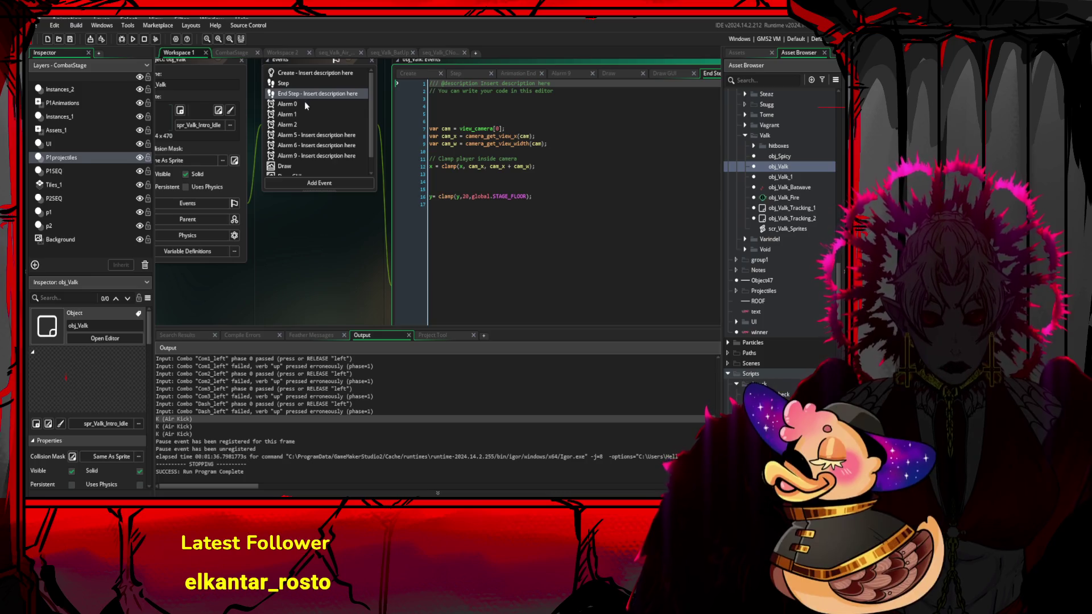
left_click(305, 102)
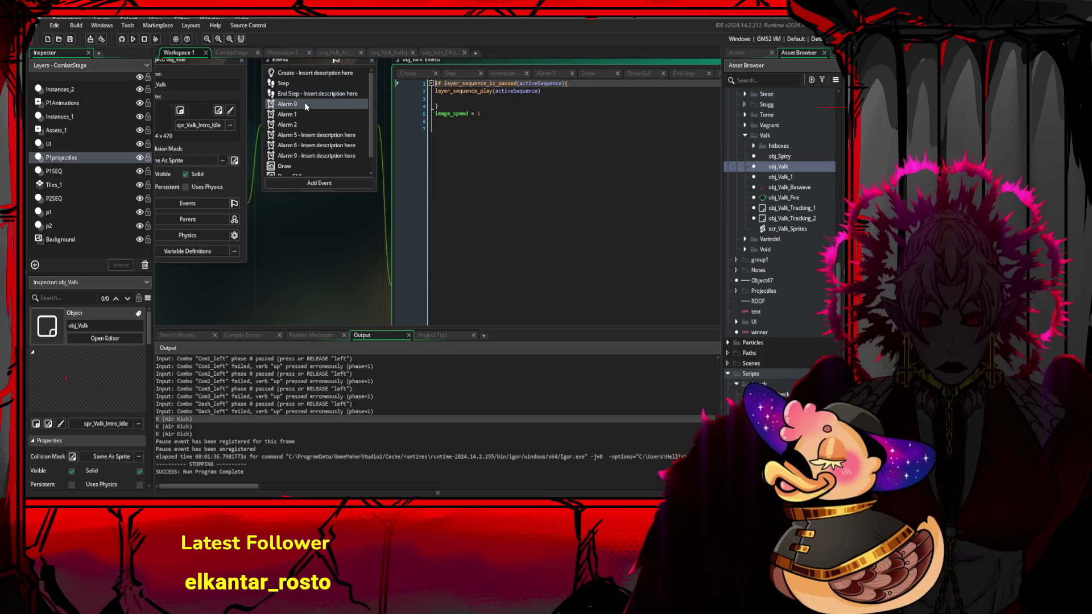
left_click(329, 124)
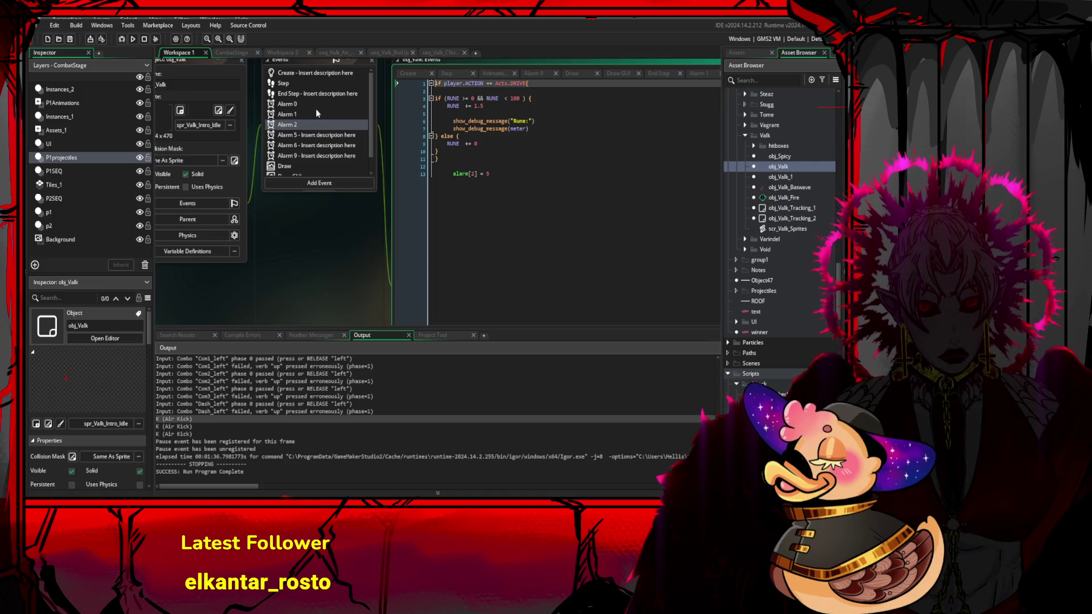
left_click(323, 84)
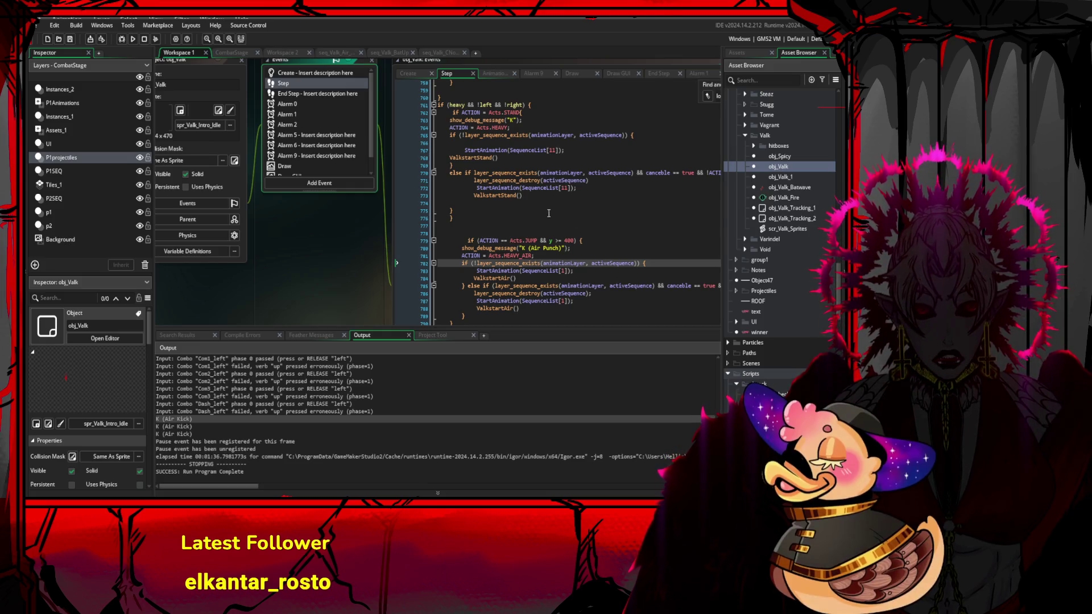
left_click_drag(453, 219, 440, 105)
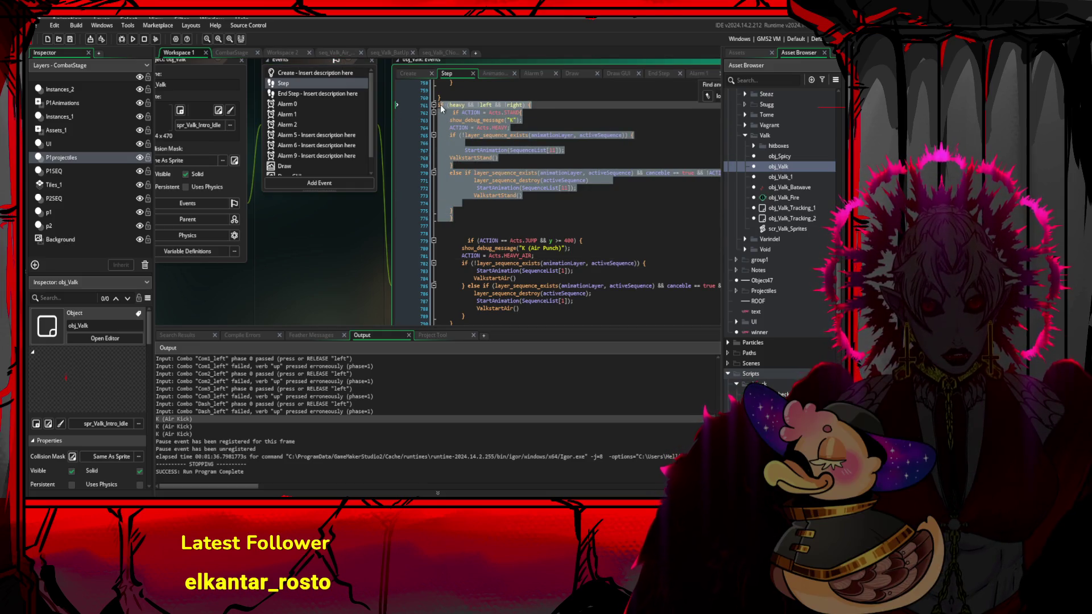
left_click(530, 151)
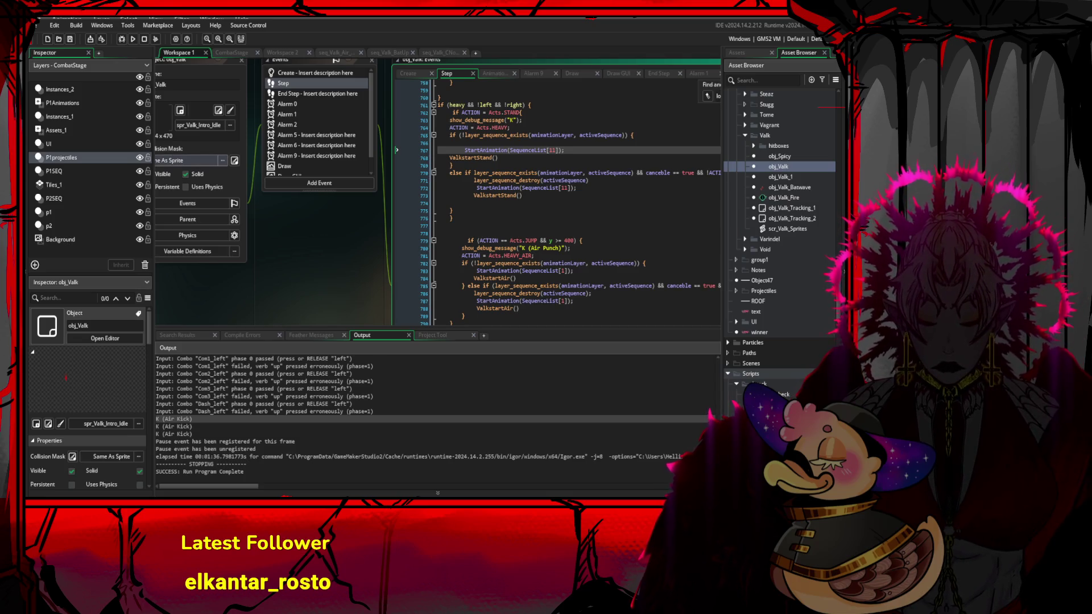
scroll(438, 192, "up", 2)
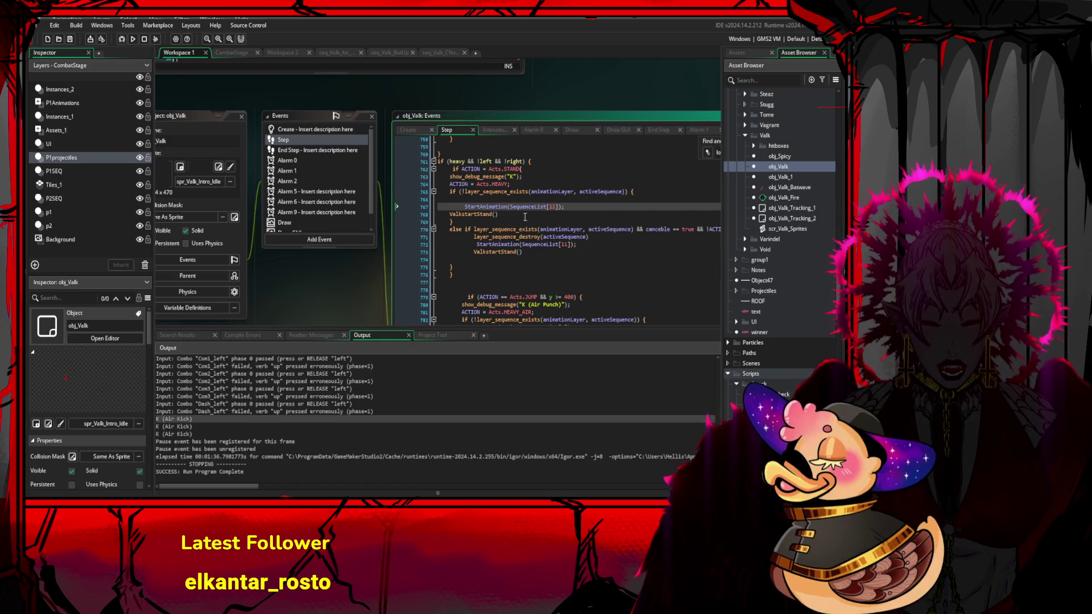
- Review the grab-sequence restart and standing heavy attack branch against the Com3_left log line
scroll(525, 217, "down", 5)
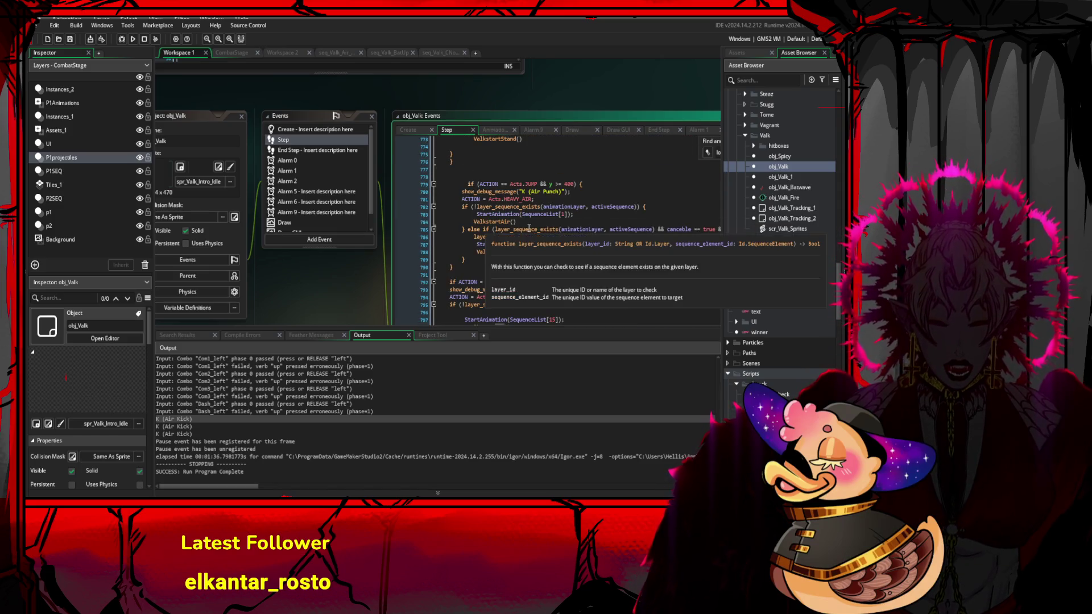
scroll(519, 253, "down", 13)
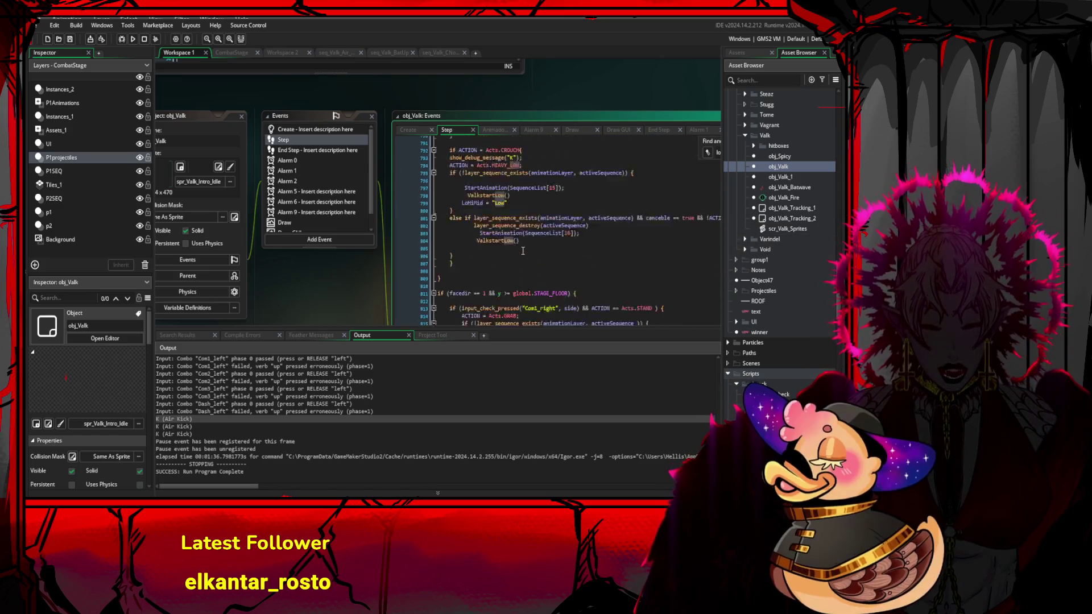
scroll(519, 253, "down", 2)
scroll(512, 252, "up", 4)
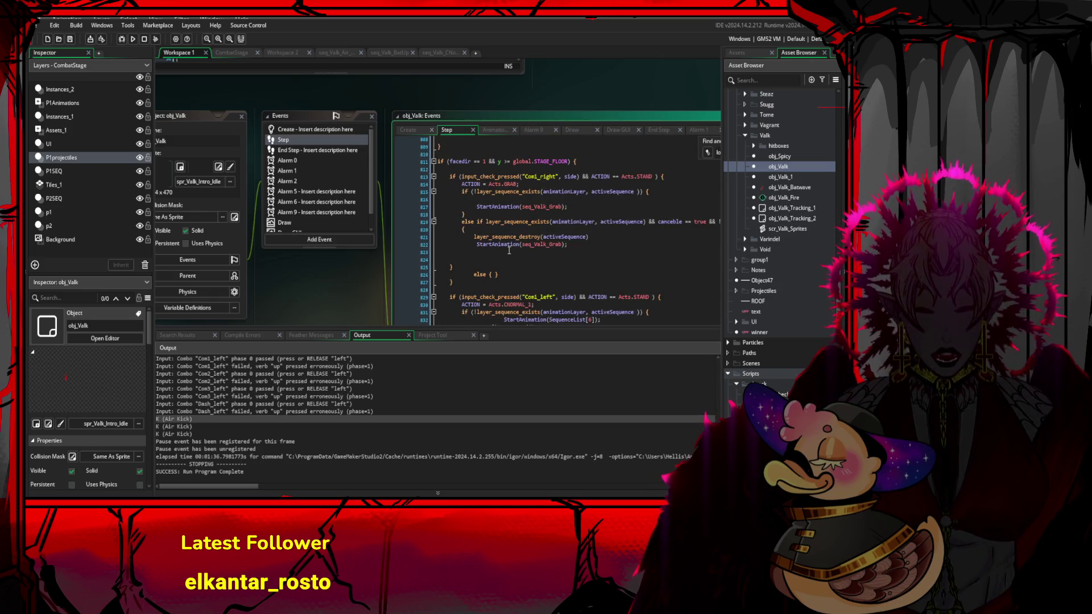
left_click_drag(561, 251, 479, 232)
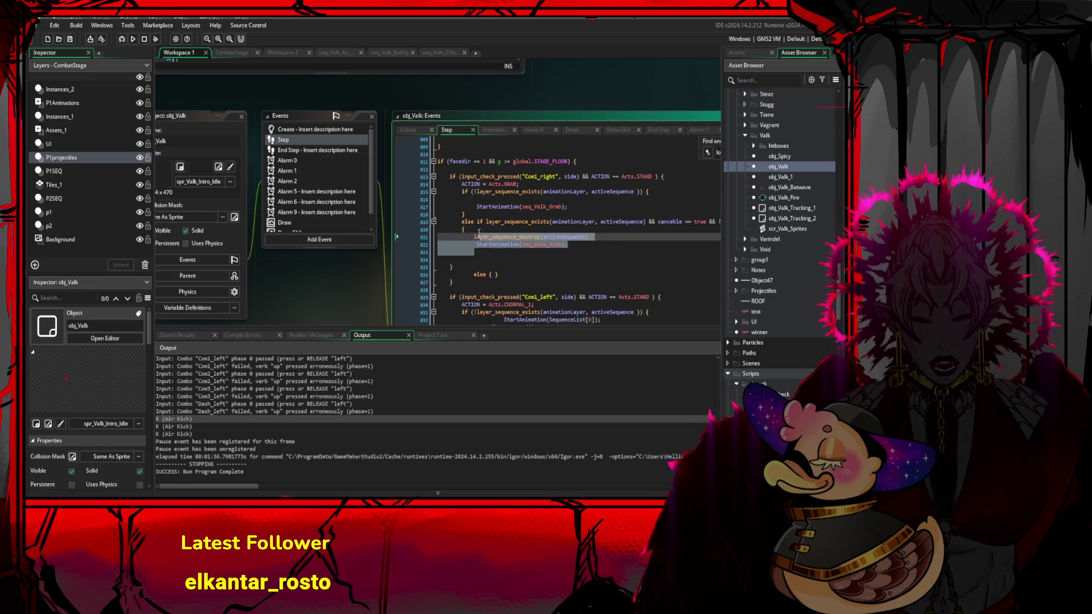
left_click(470, 238)
scroll(474, 239, "up", 12)
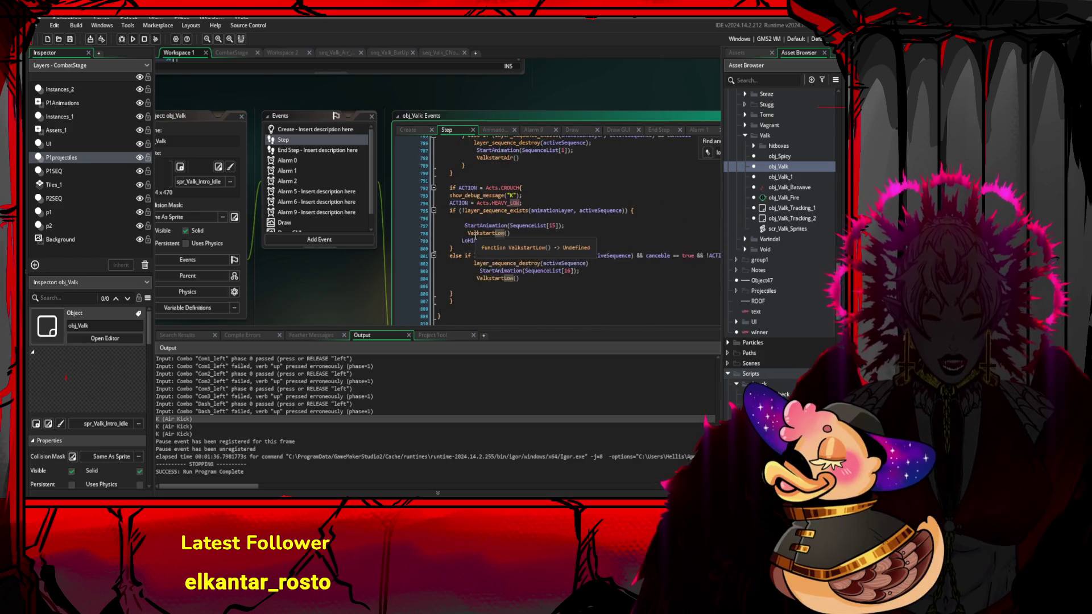
scroll(474, 239, "up", 6)
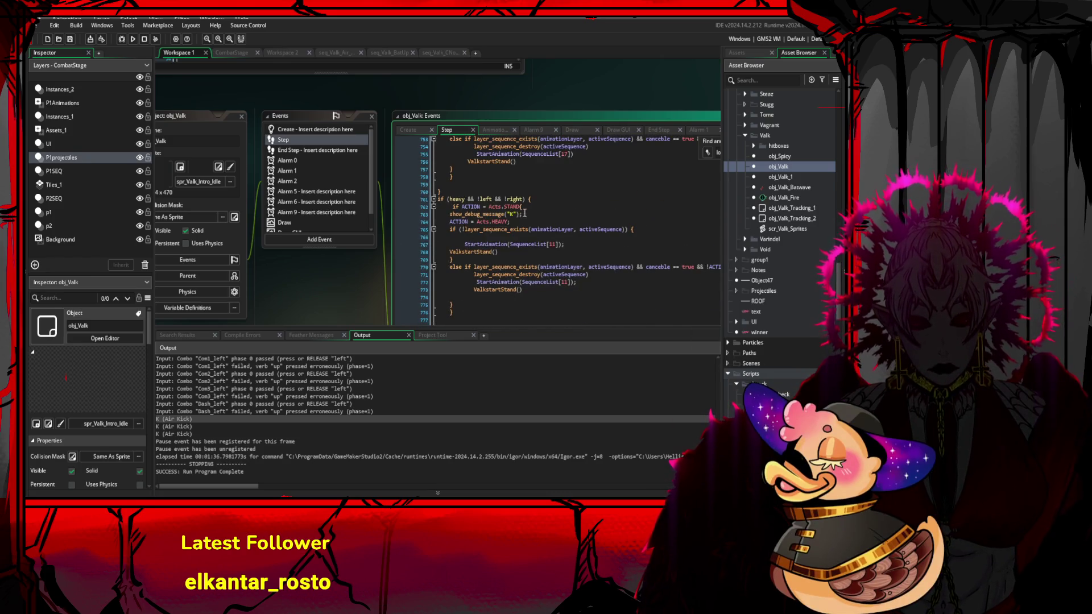
left_click(529, 200)
left_click_drag(529, 200, 453, 260)
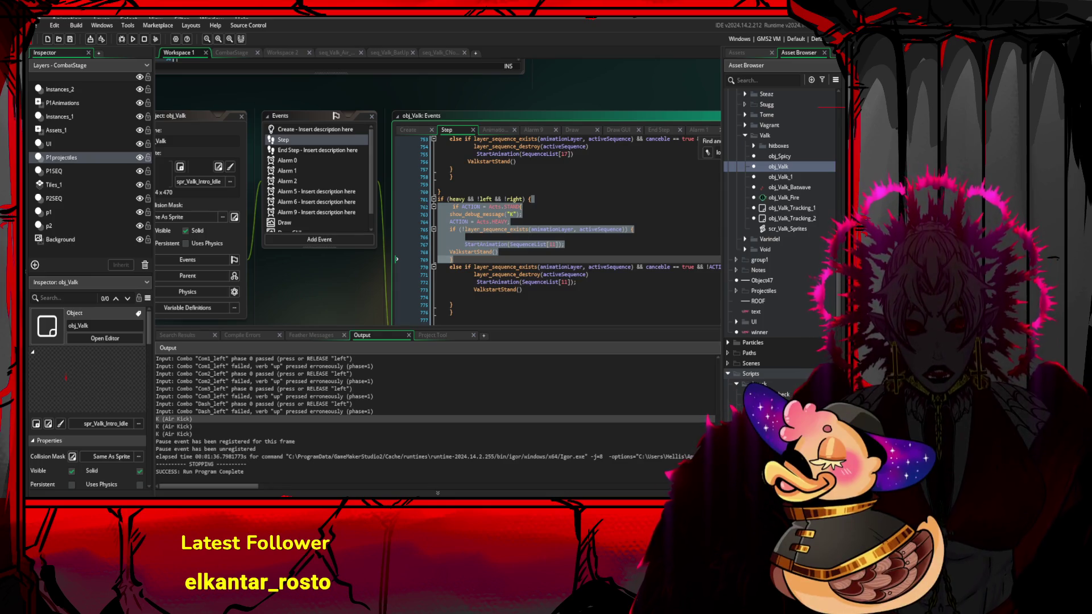
left_click(491, 392)
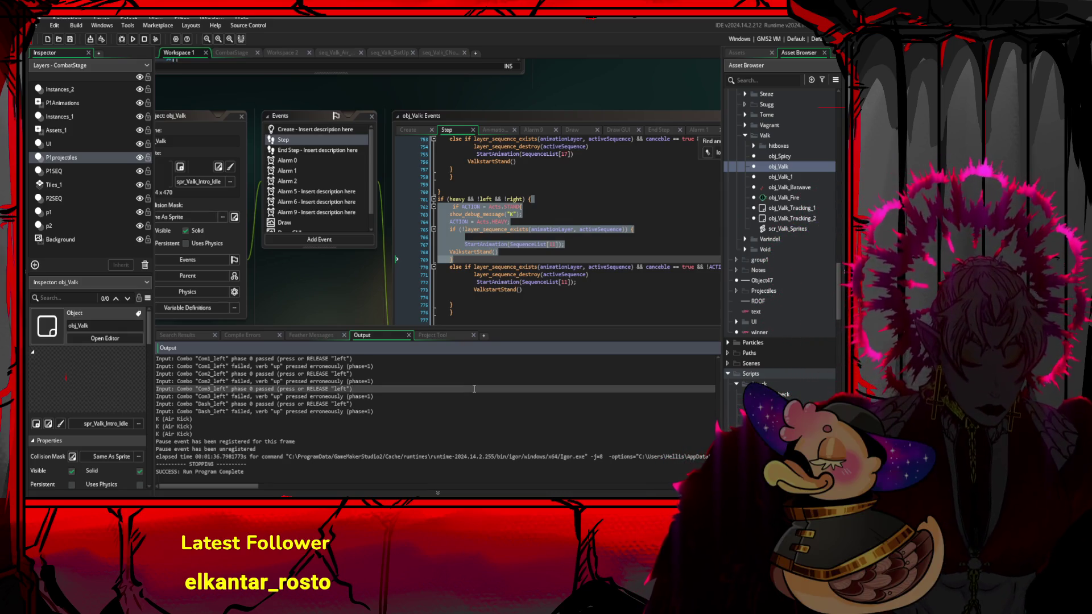
- Fold the facing-right stage-floor block and the punch attack block in the Step code
scroll(566, 245, "down", 12)
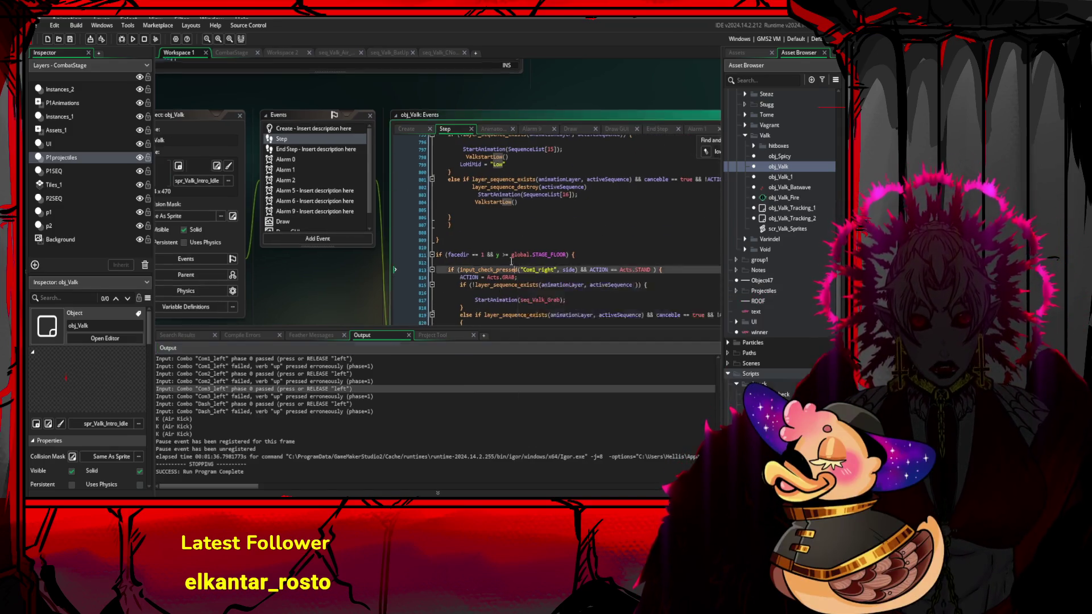
scroll(390, 223, "down", 6)
left_click(391, 223)
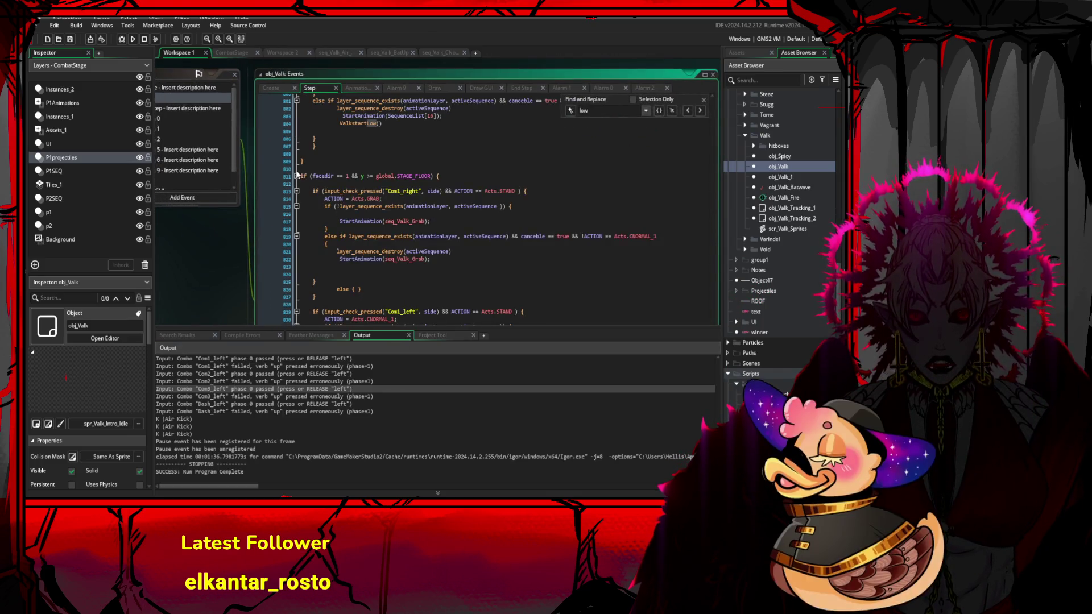
left_click(297, 176)
scroll(298, 120, "up", 9)
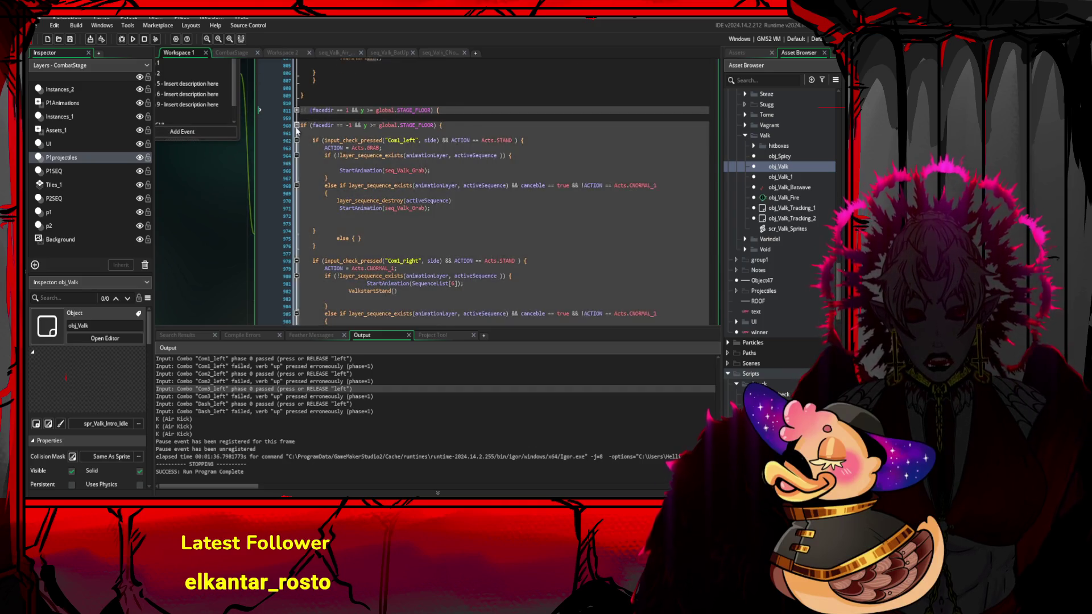
scroll(376, 245, "up", 8)
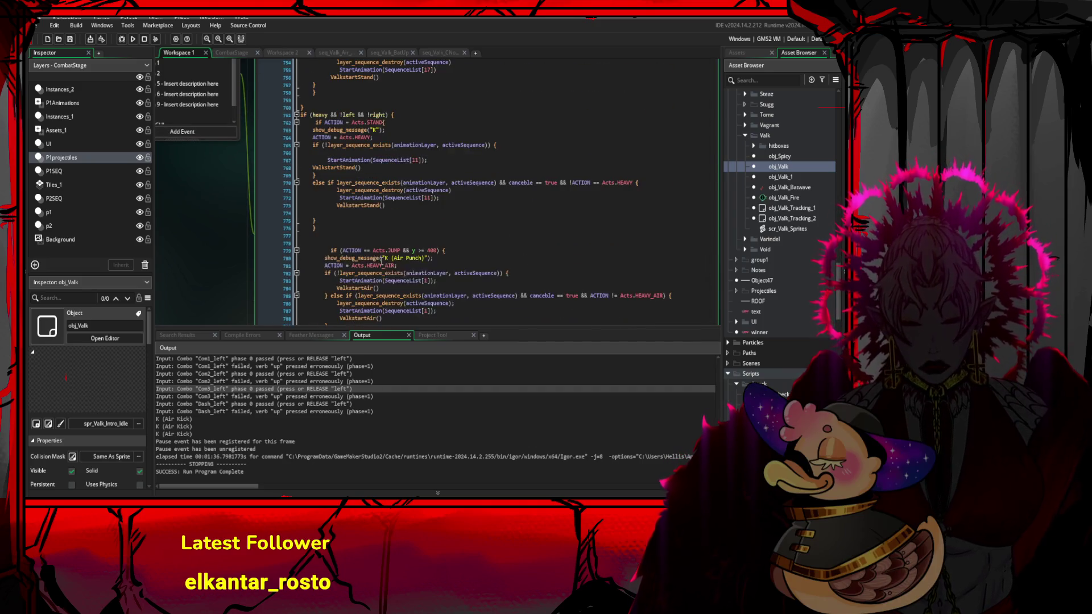
mouse_move(303, 113)
left_mouse_down()
mouse_move(329, 166)
mouse_move(406, 246)
mouse_move(532, 268)
left_mouse_up()
scroll(330, 166, "up", 9)
scroll(532, 268, "up", 8)
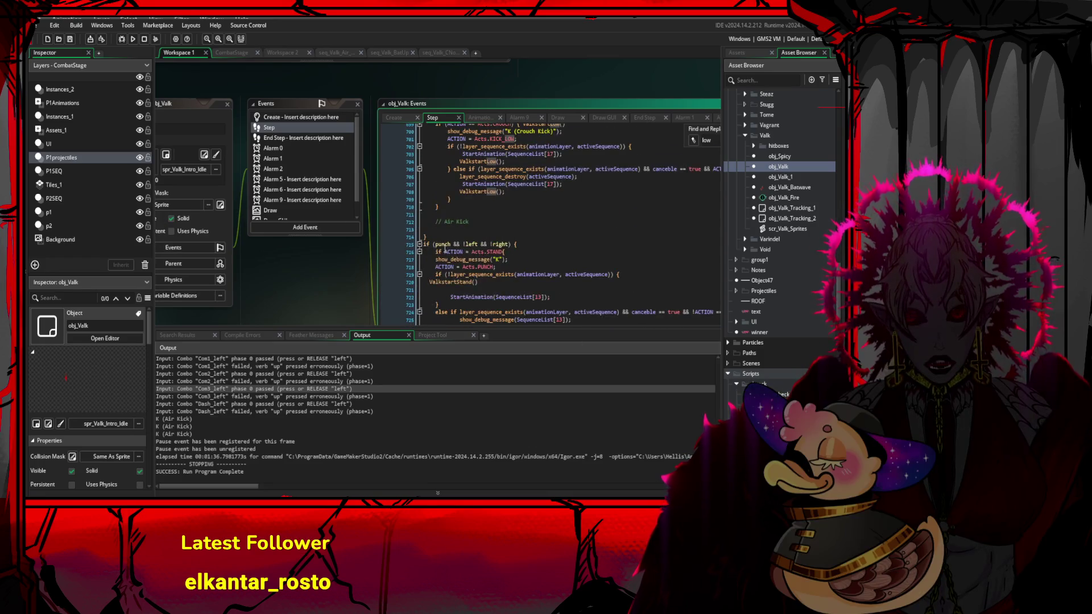
left_click(420, 244)
scroll(421, 245, "up", 2)
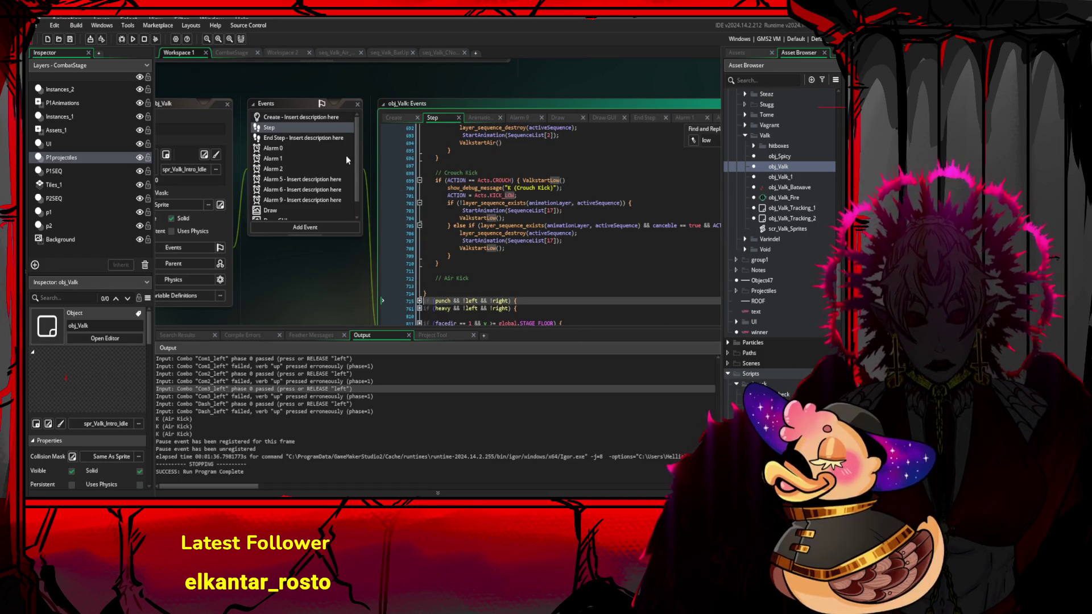
left_click(309, 116)
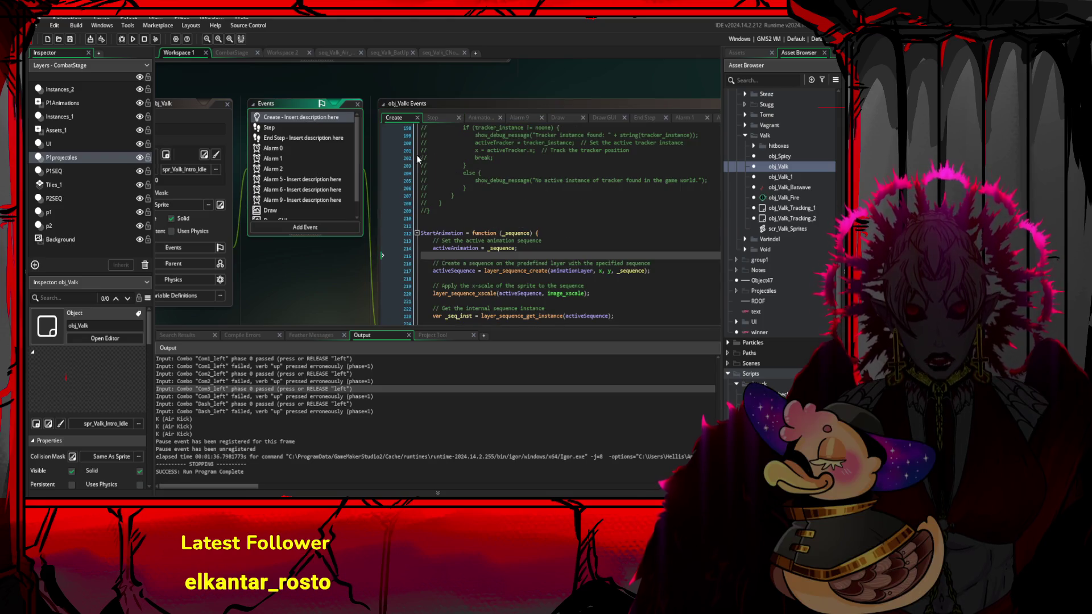
- Collapse StartAnimation and select the whole CheckAnimation function
left_click(417, 233)
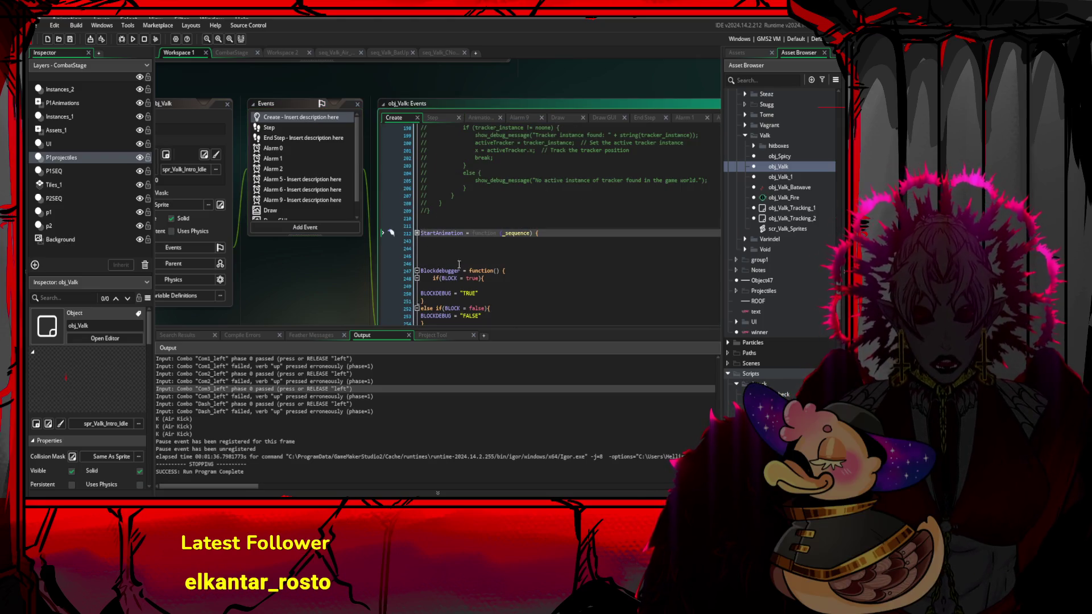
scroll(495, 265, "down", 3)
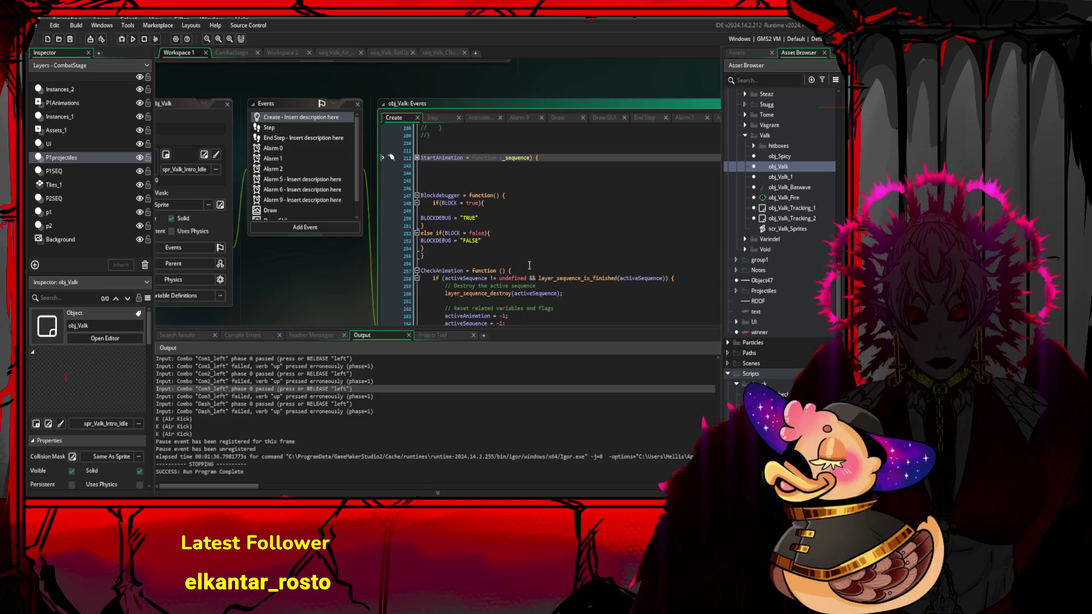
scroll(529, 266, "down", 3)
left_click_drag(433, 306, 435, 208)
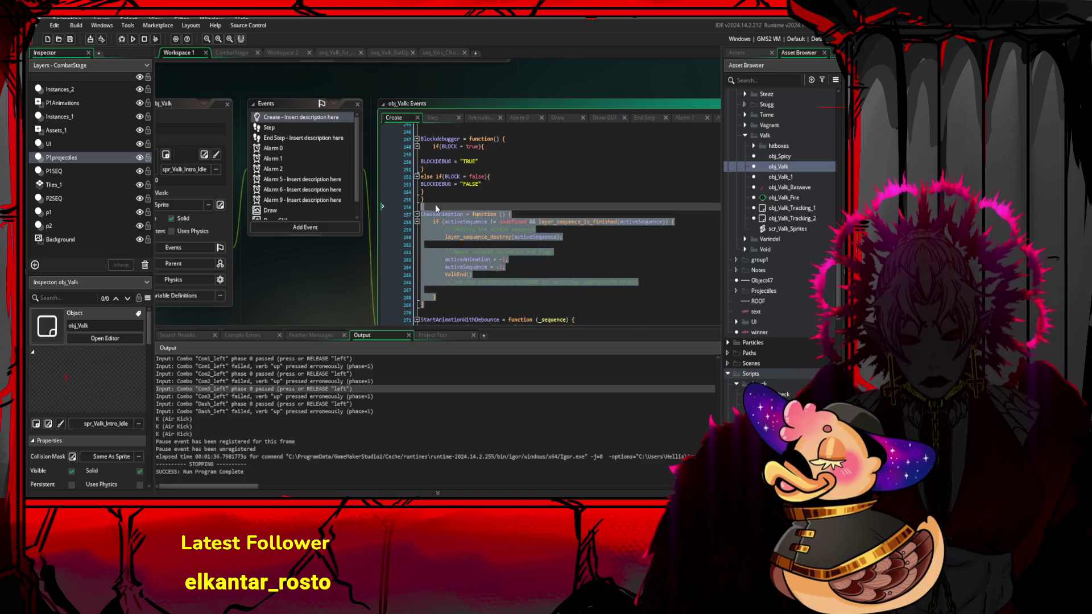
left_click_drag(508, 199, 595, 291)
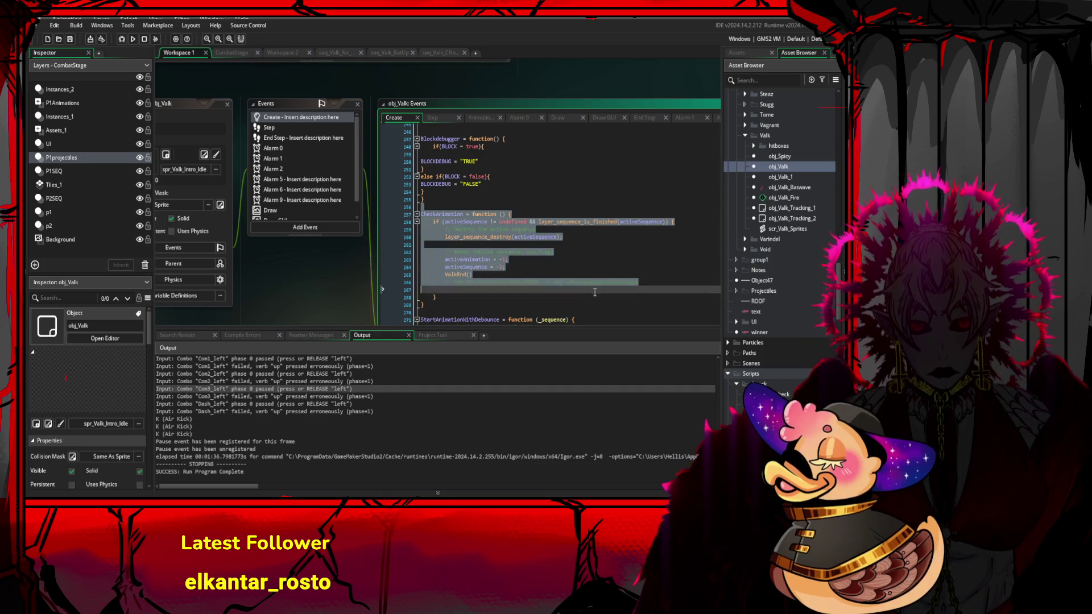
mouse_move(424, 305)
left_mouse_down()
mouse_move(424, 202)
mouse_move(529, 250)
mouse_move(549, 276)
mouse_move(609, 290)
left_mouse_up()
- Scroll down to the AISTATE setup and place the caret on the switch(ACTION) comment
scroll(497, 216, "down", 5)
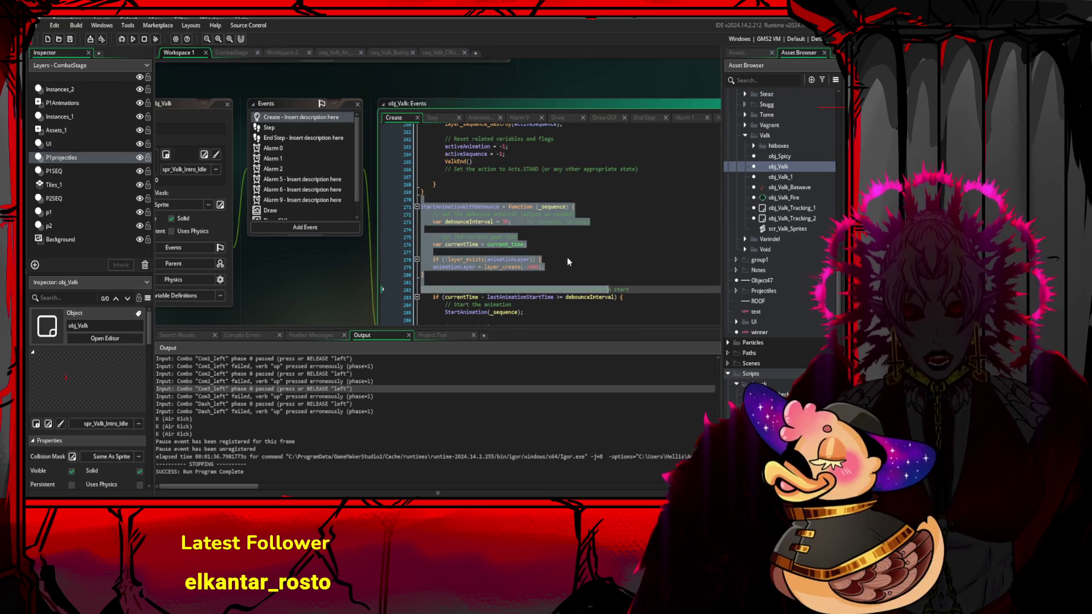
scroll(568, 259, "down", 11)
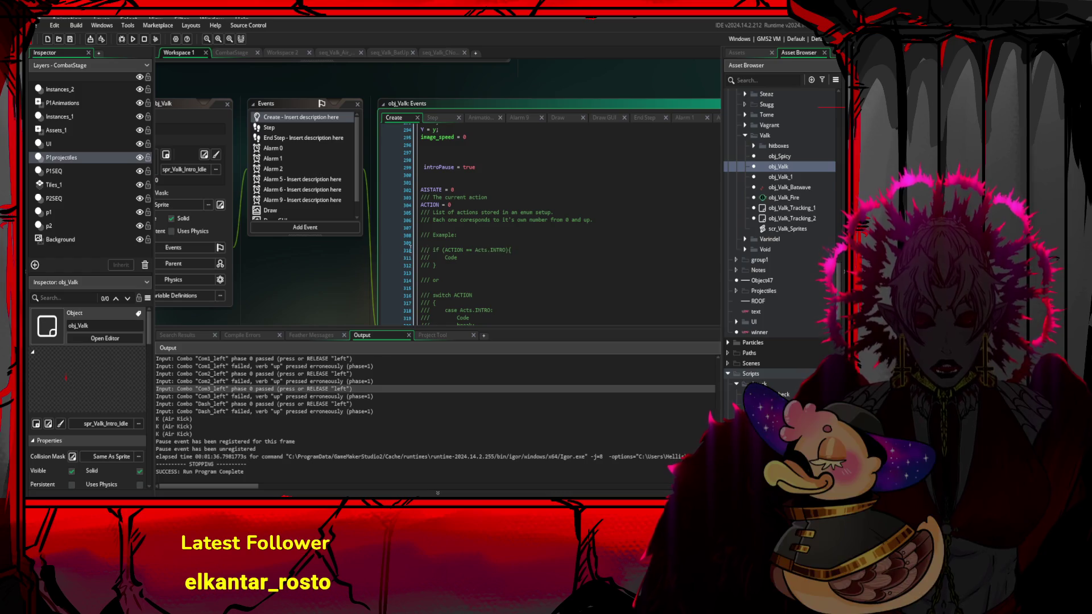
scroll(367, 277, "down", 1)
scroll(367, 278, "left", 1)
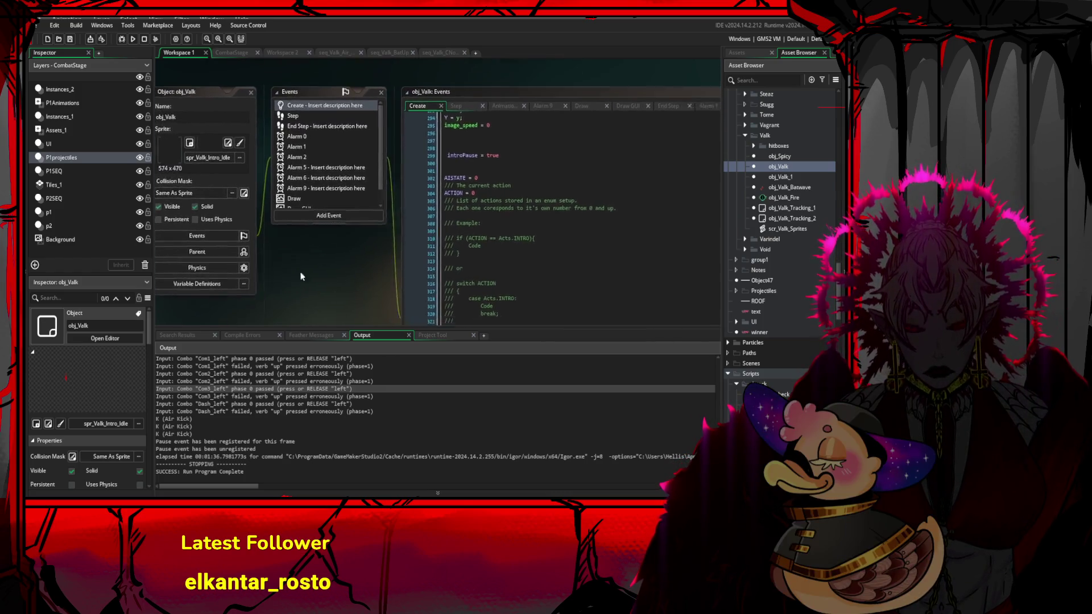
scroll(302, 276, "right", 2)
scroll(301, 276, "down", 1)
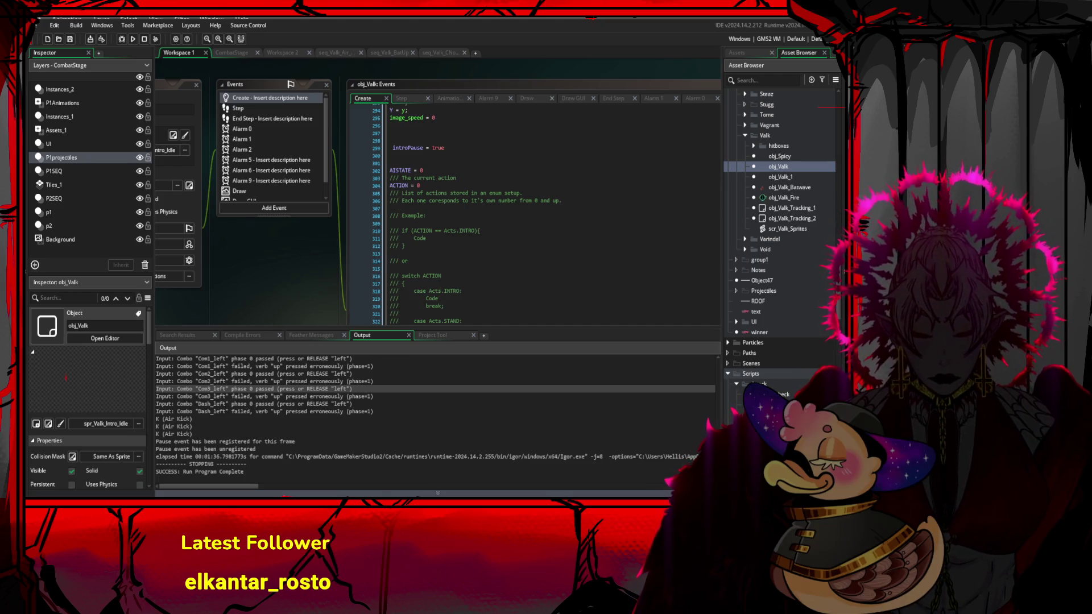
left_click(410, 276)
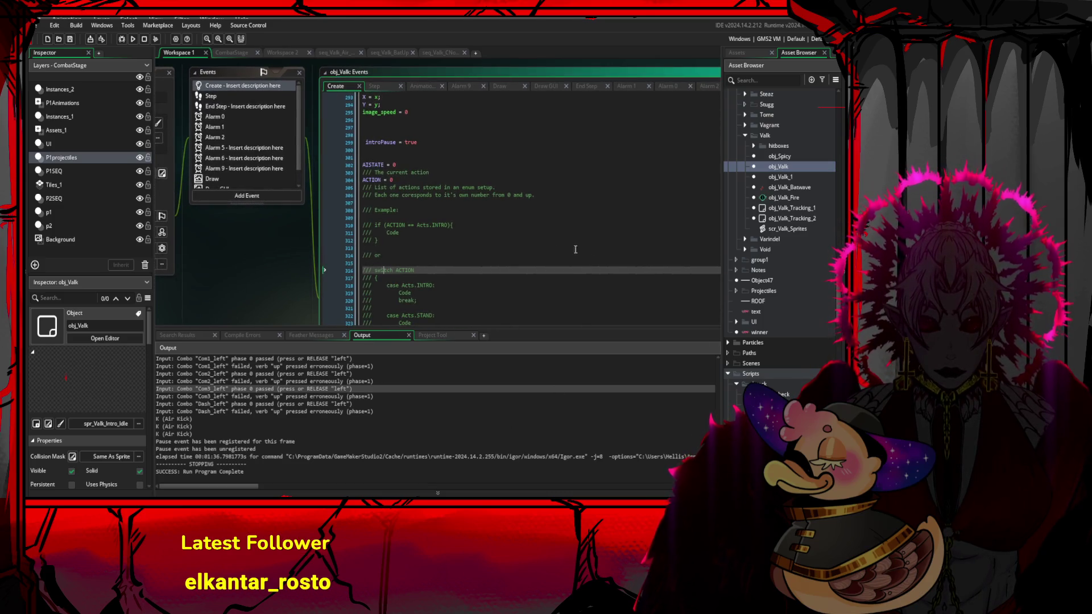
- Reopen obj_Valk's object editor and display its Step event code
double_click(797, 168)
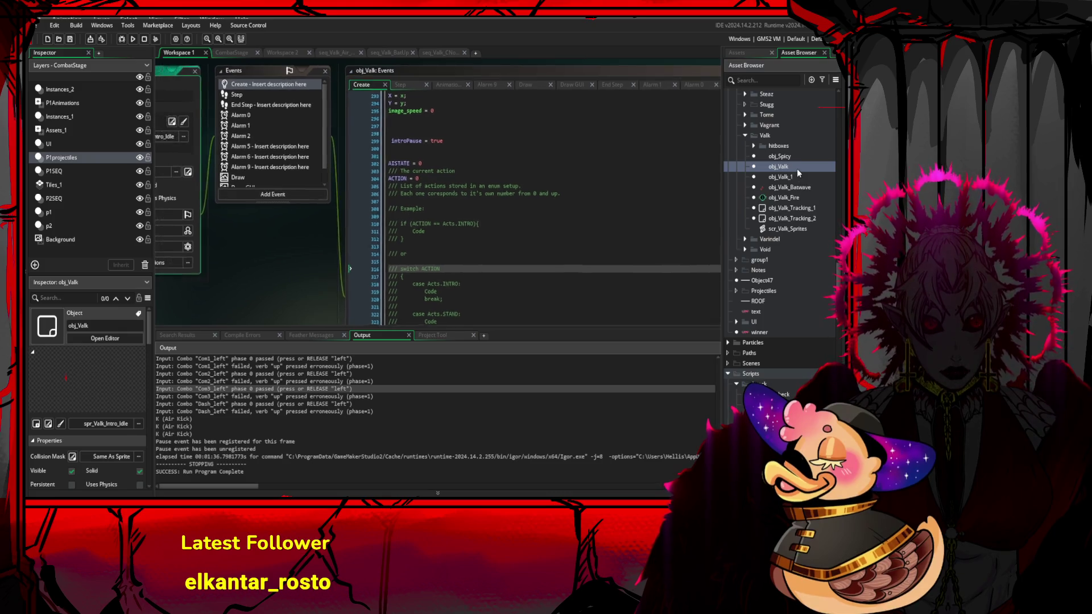
scroll(572, 192, "up", 10)
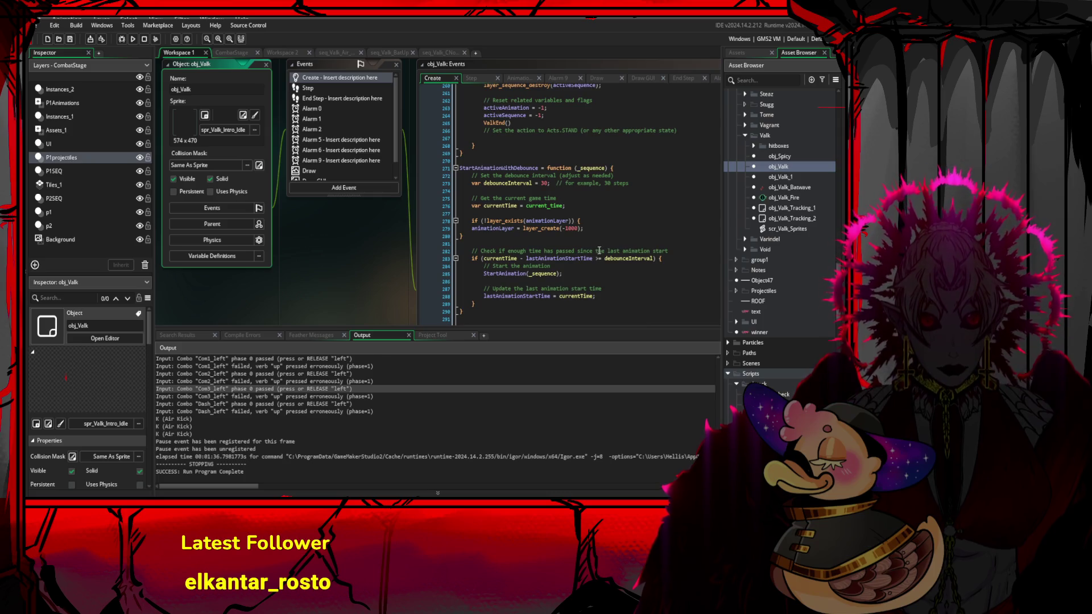
left_click(344, 90)
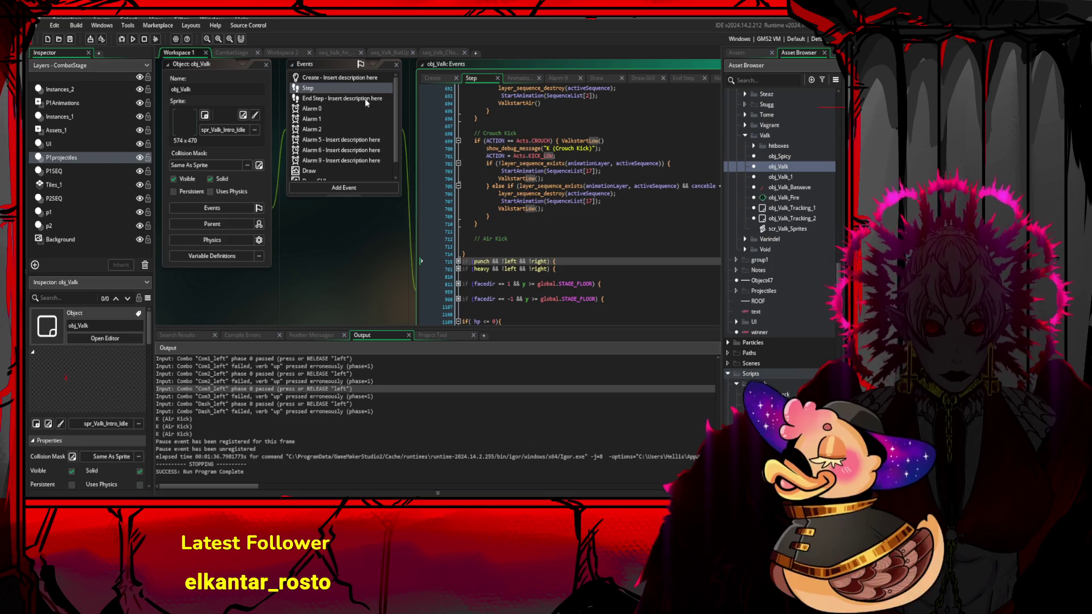
left_click(572, 209)
key("ctrl+f")
scroll(524, 257, "up", 7)
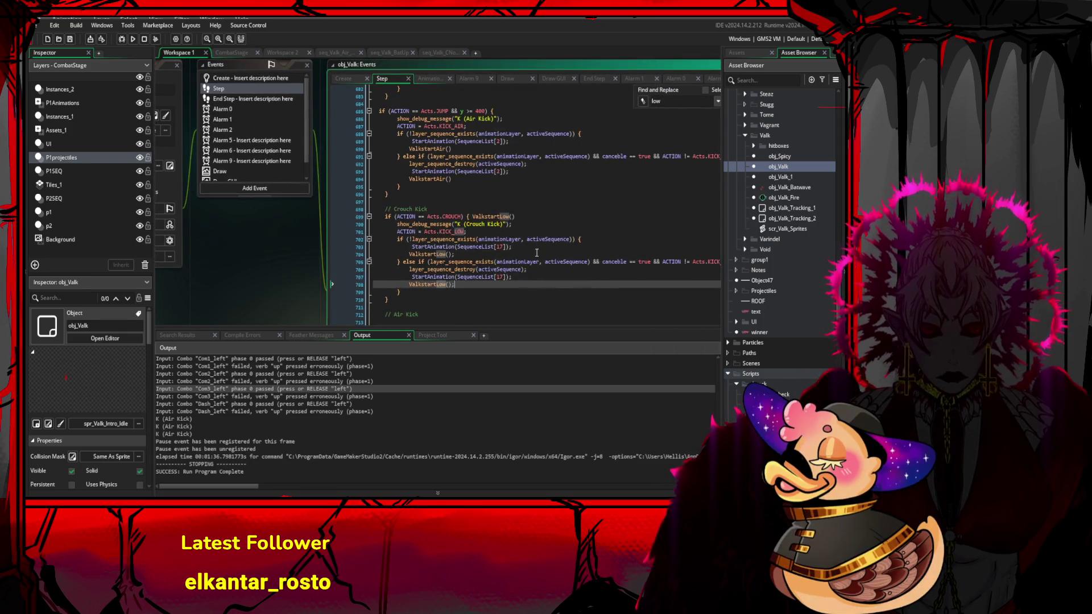
scroll(524, 258, "up", 15)
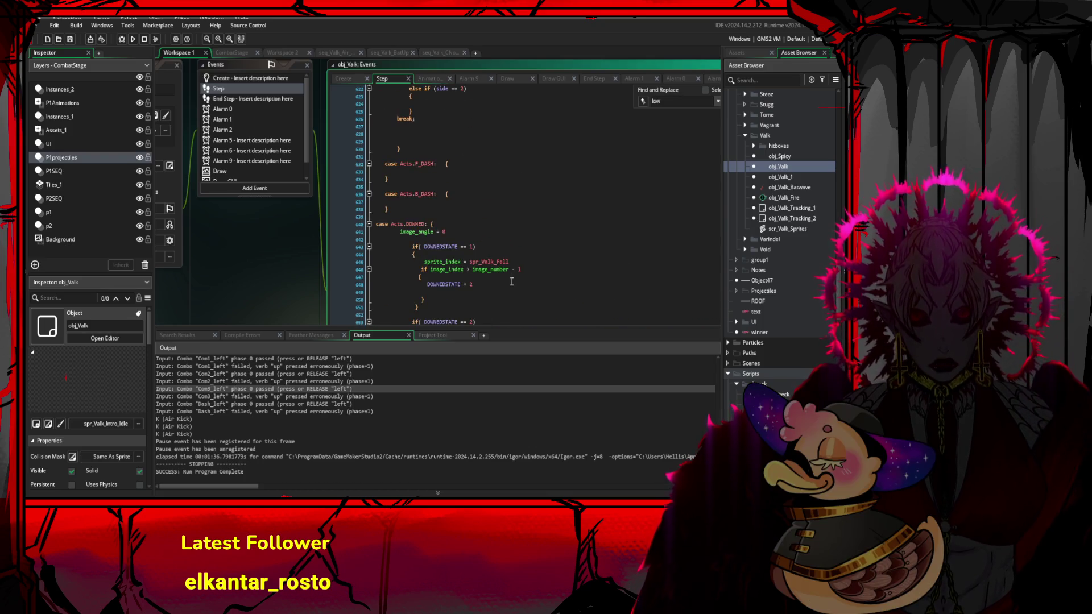
scroll(500, 259, "up", 2)
scroll(501, 250, "up", 9)
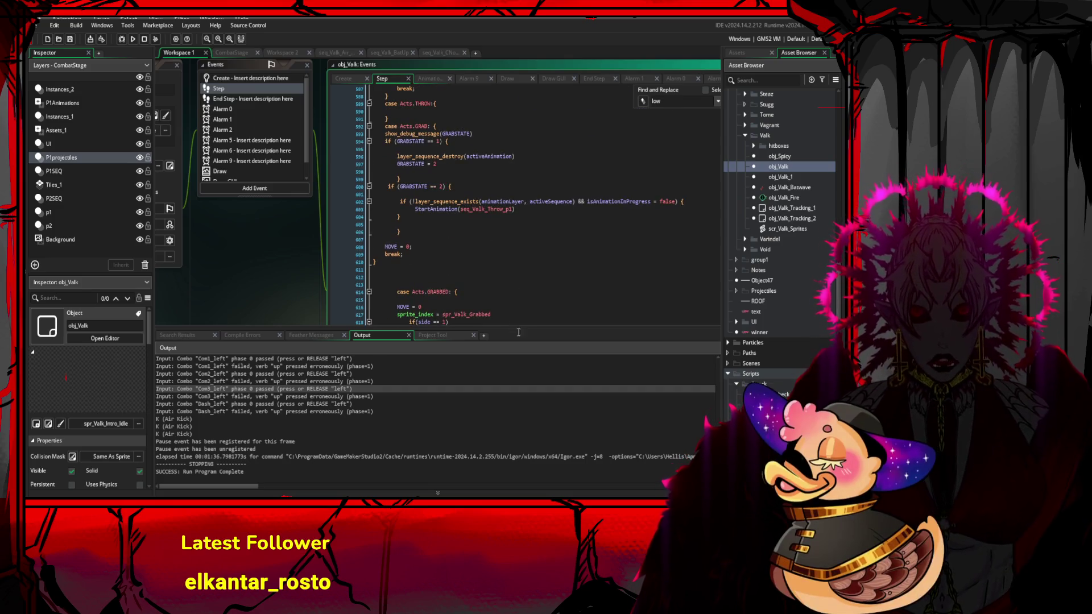
scroll(562, 267, "up", 6)
scroll(562, 267, "up", 12)
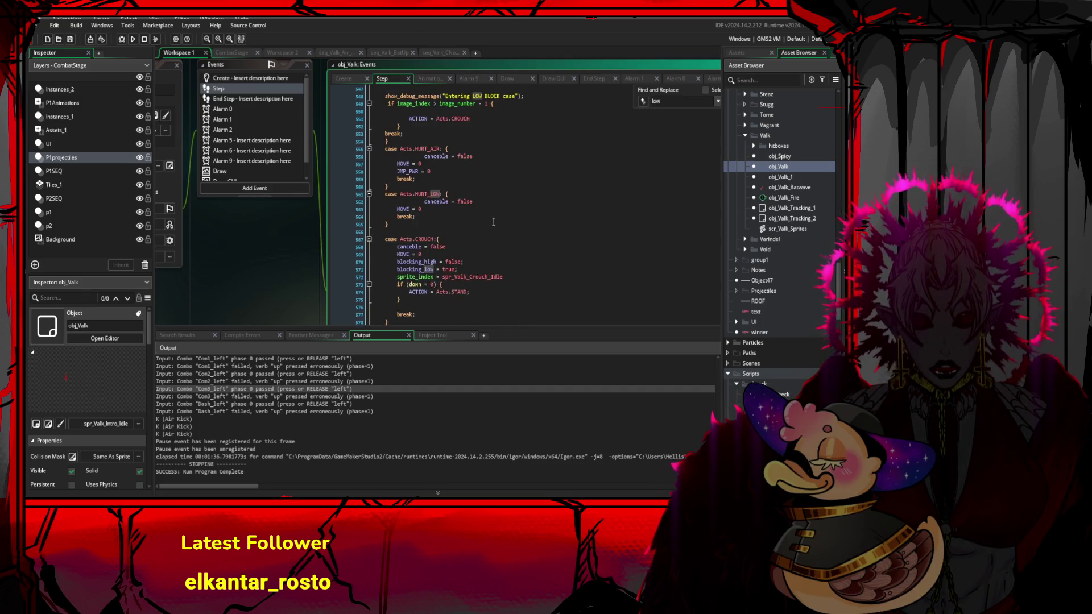
scroll(538, 233, "up", 5)
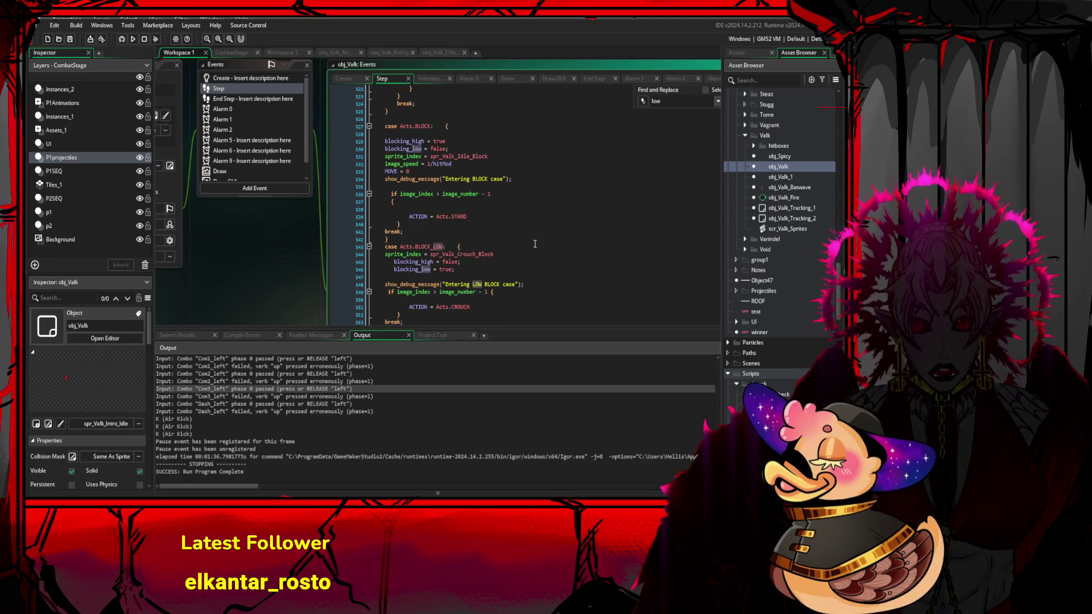
left_click_drag(516, 247, 521, 294)
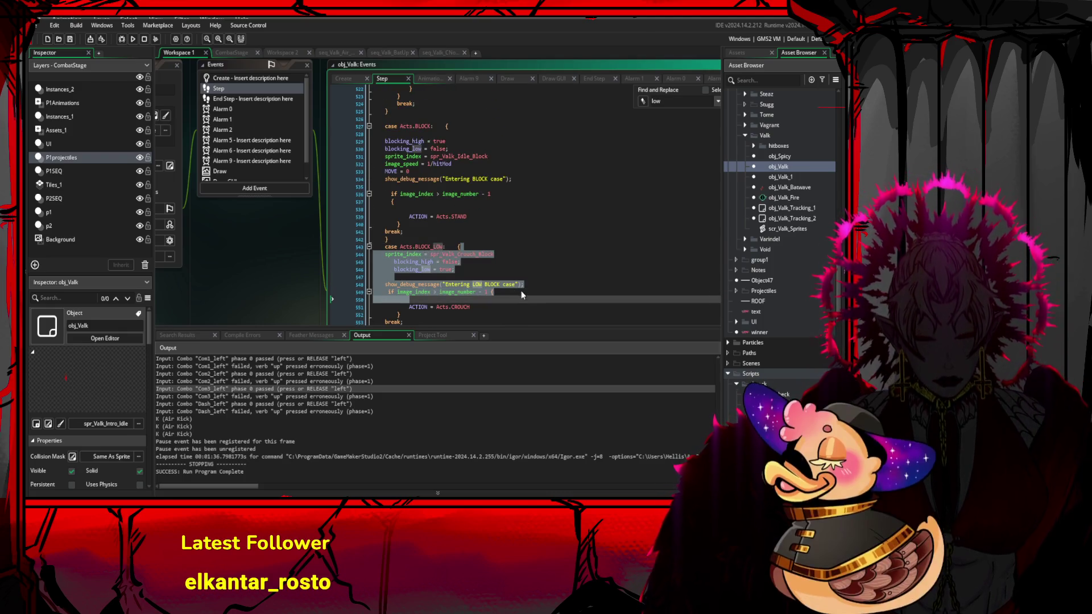
scroll(507, 292, "down", 1)
left_click(502, 290)
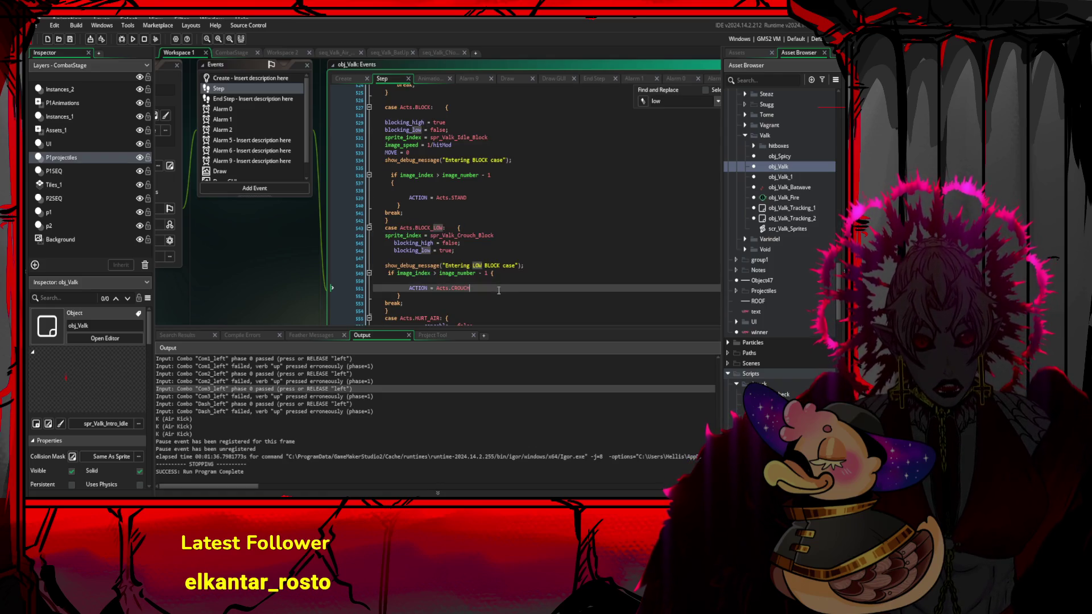
scroll(519, 266, "up", 6)
scroll(520, 267, "up", 2)
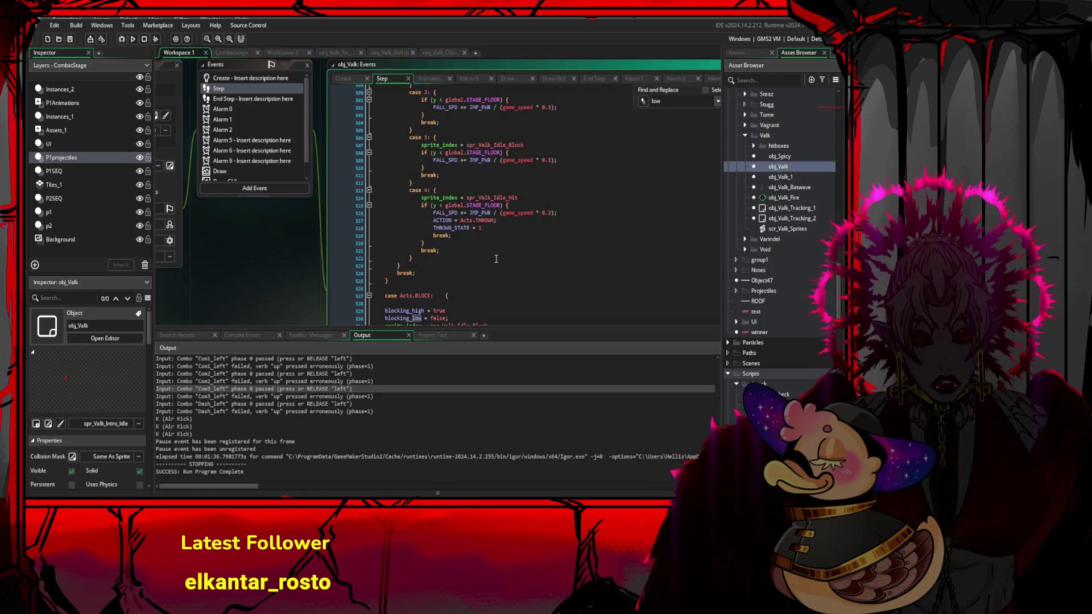
scroll(496, 259, "up", 5)
left_click(403, 137)
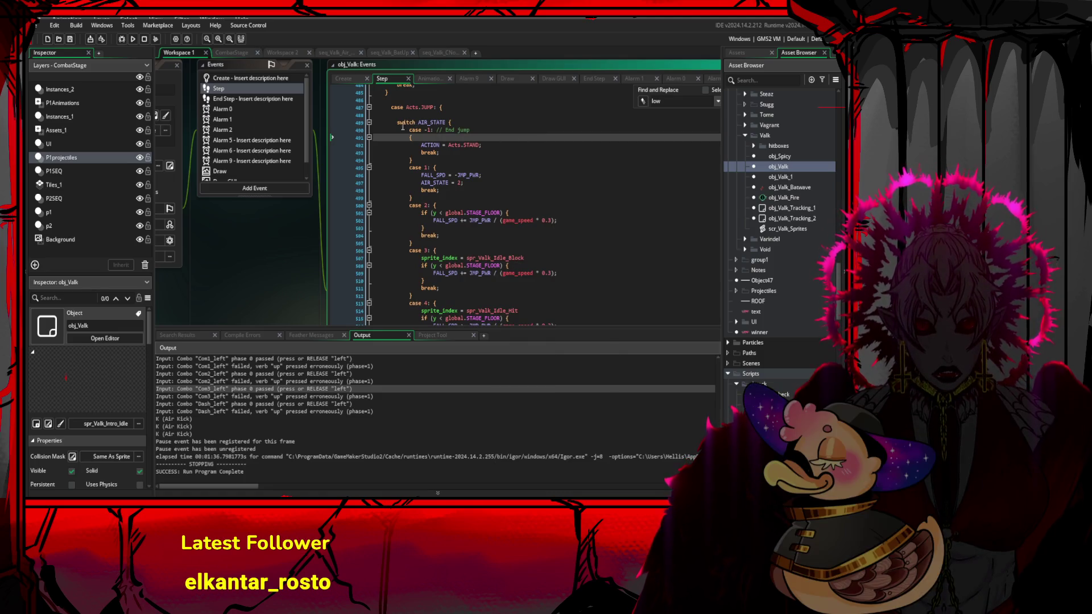
mouse_move(397, 123)
left_mouse_down()
mouse_move(477, 185)
mouse_move(489, 214)
mouse_move(523, 223)
mouse_move(477, 162)
left_mouse_up()
scroll(536, 185, "down", 4)
left_click(440, 266)
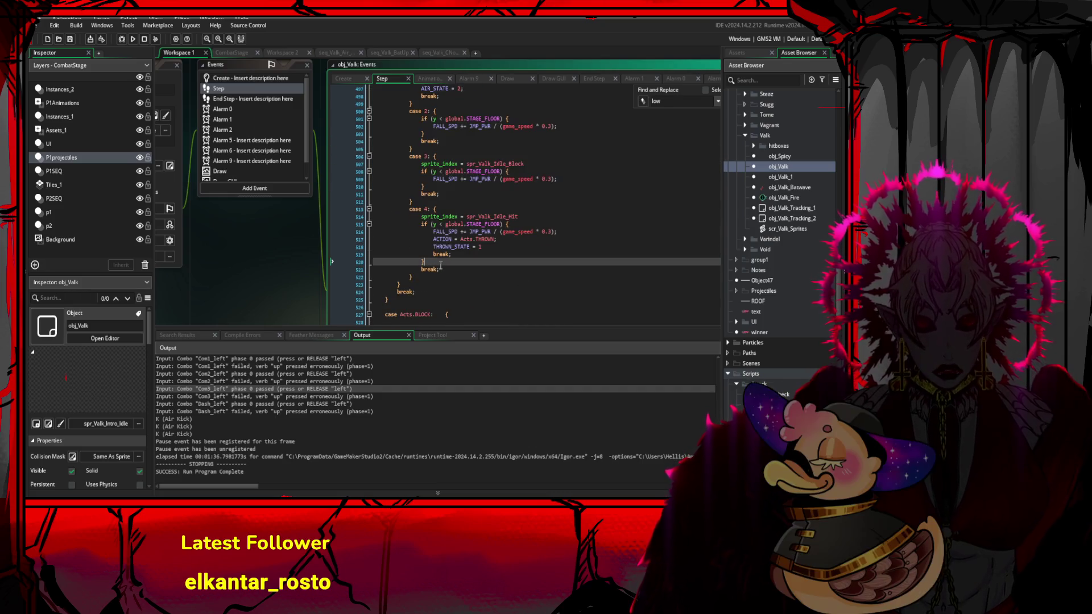
left_click_drag(440, 265, 410, 209)
key("ctrl+c")
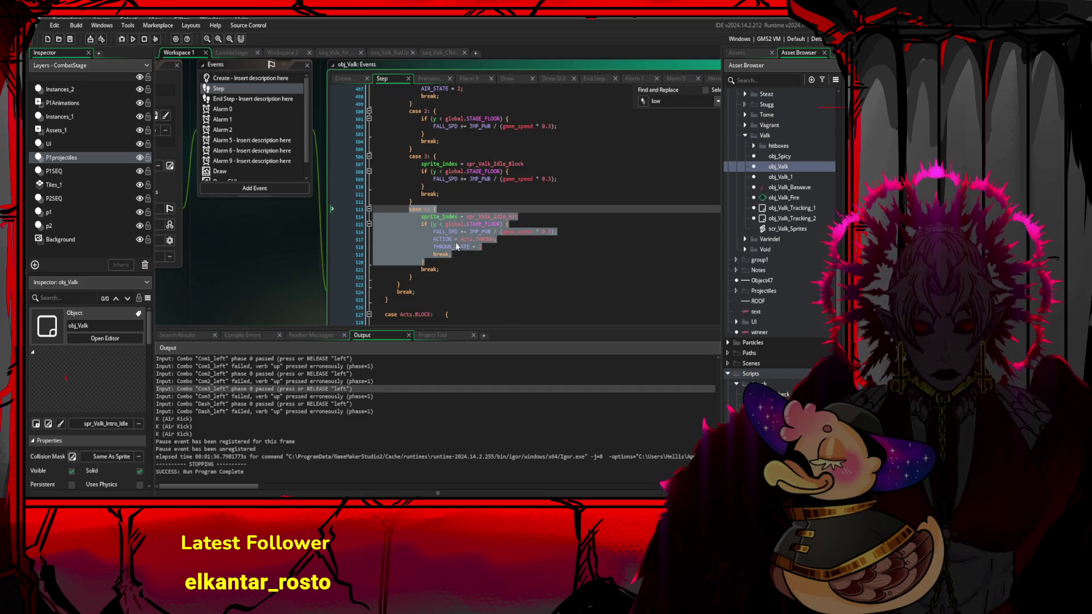
left_click(454, 259)
- Select the whole case 4 block in the air-state switch, including its closing brace
key("Return")
key("ctrl+v")
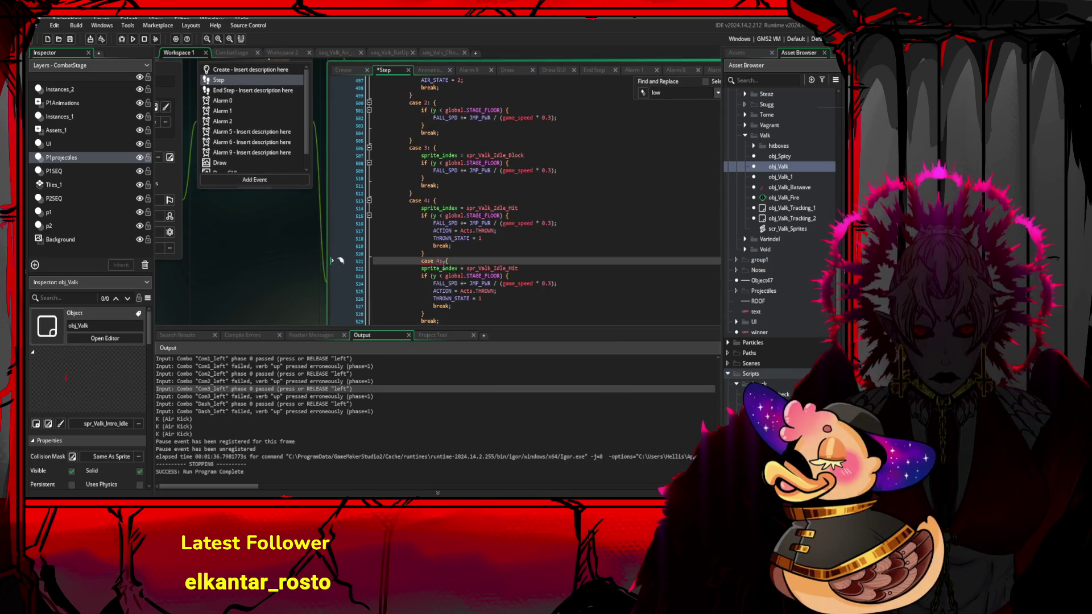
key("ctrl+z")
left_click(435, 200)
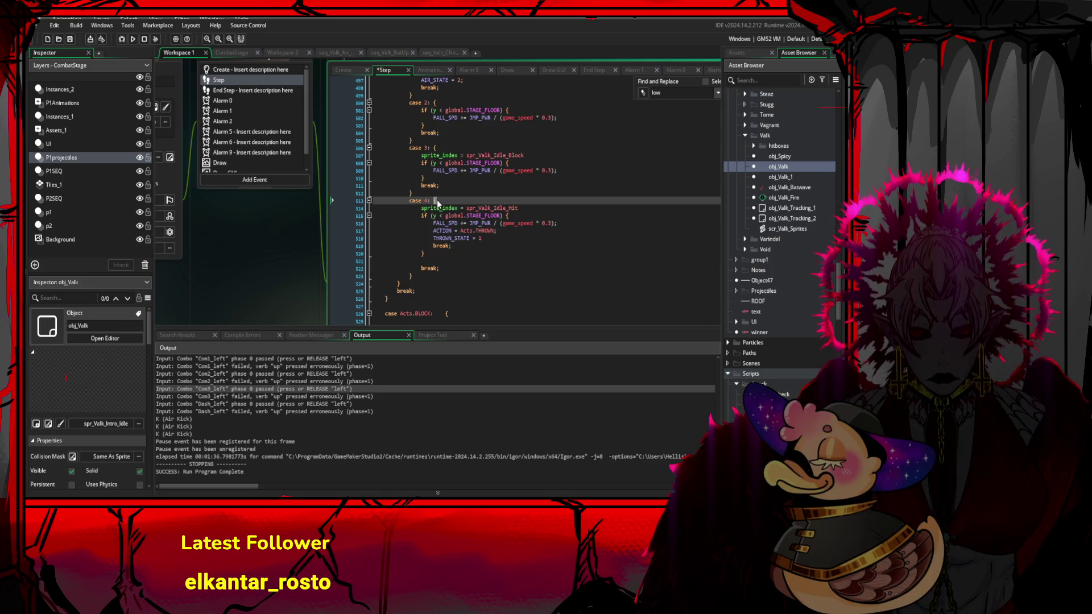
left_click(423, 276)
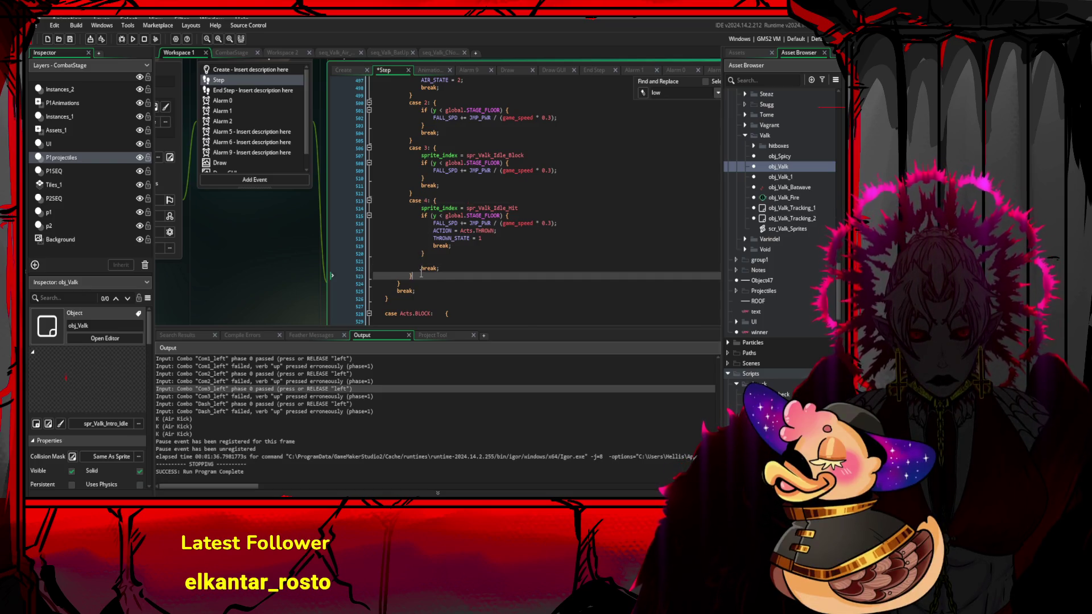
left_click_drag(423, 275, 411, 202)
right_click(427, 246)
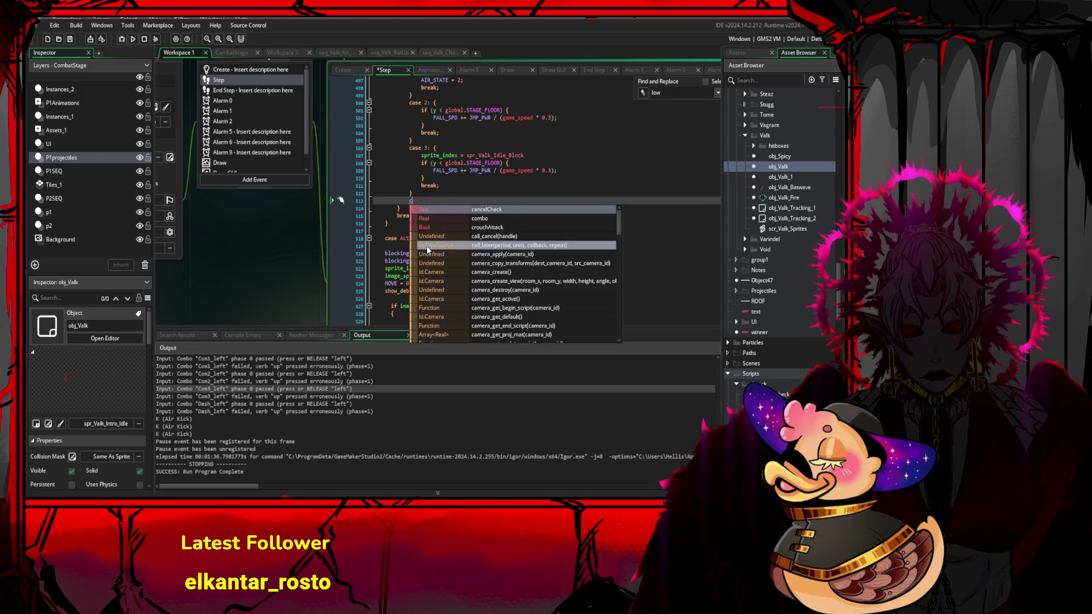
left_click(443, 186)
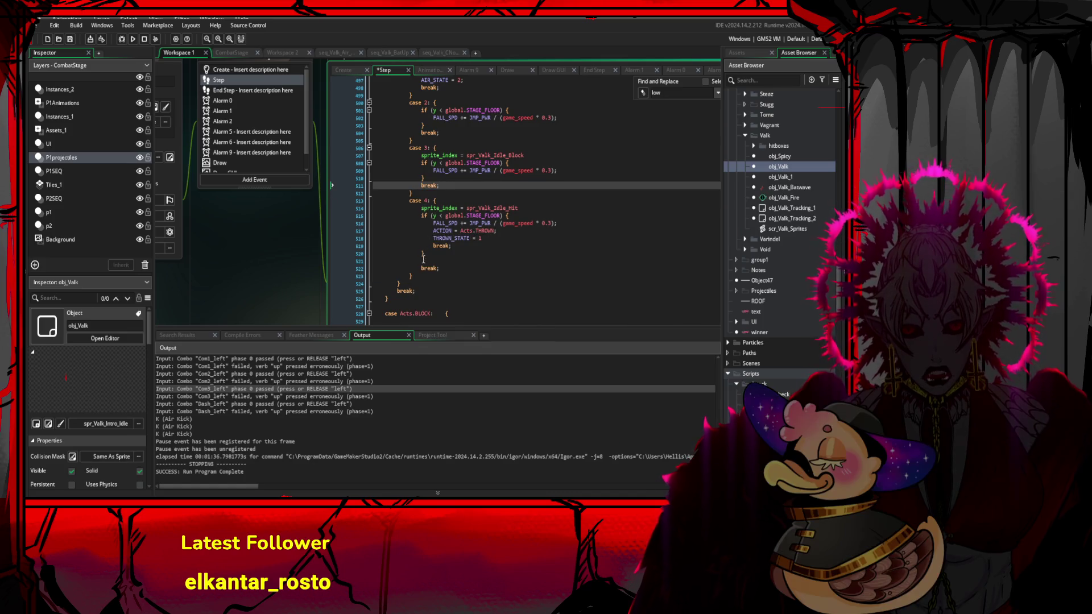
left_click_drag(413, 276, 408, 202)
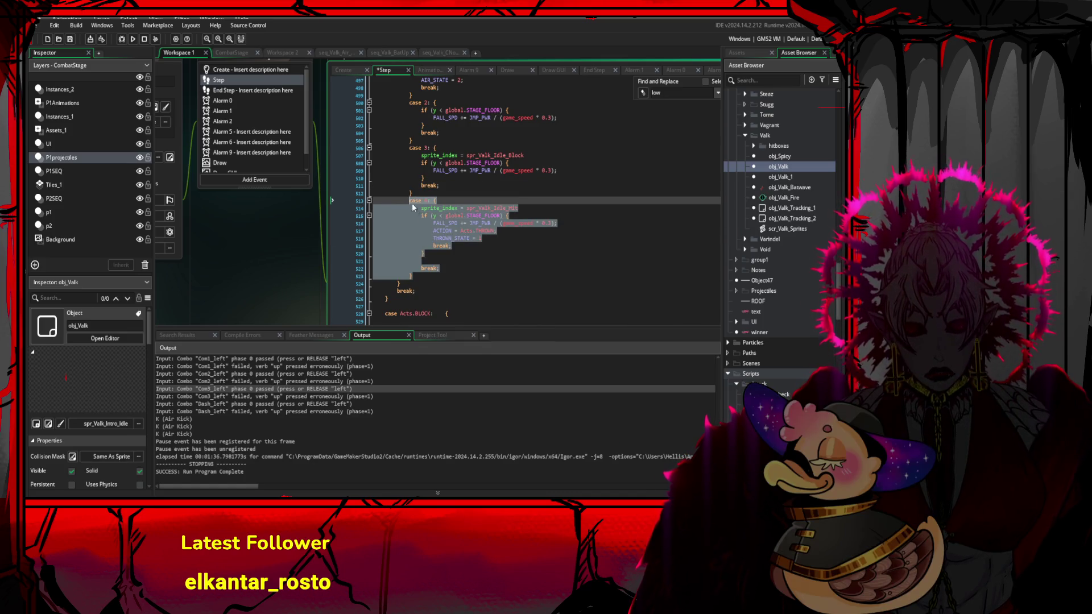
- Paste the case 4 copy below it as a new case 5, separated by a blank line
left_click(422, 277)
key("Return")
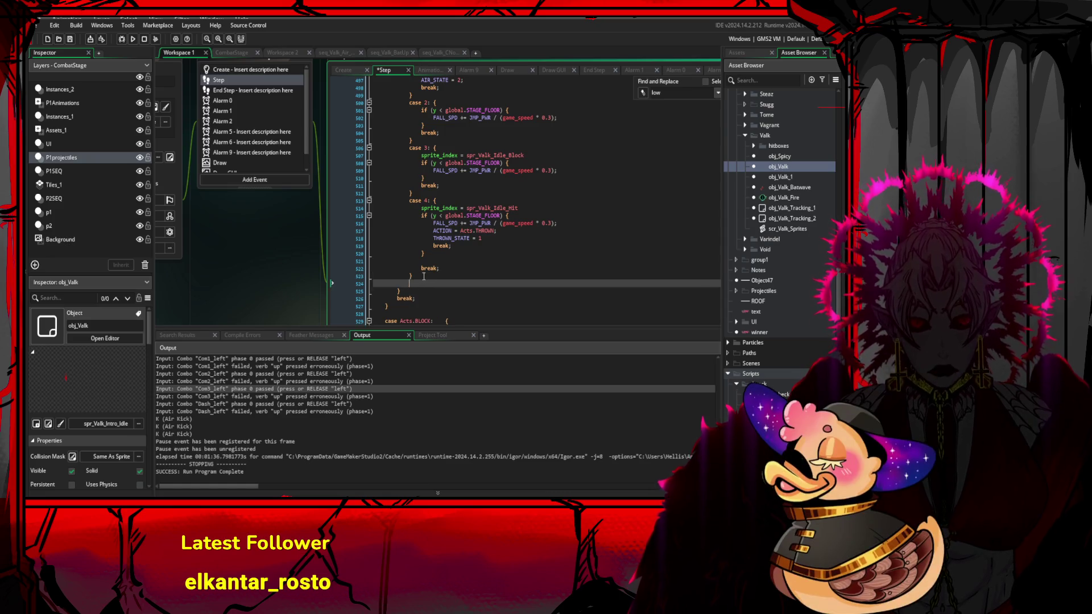
key("ctrl+v")
double_click(426, 238)
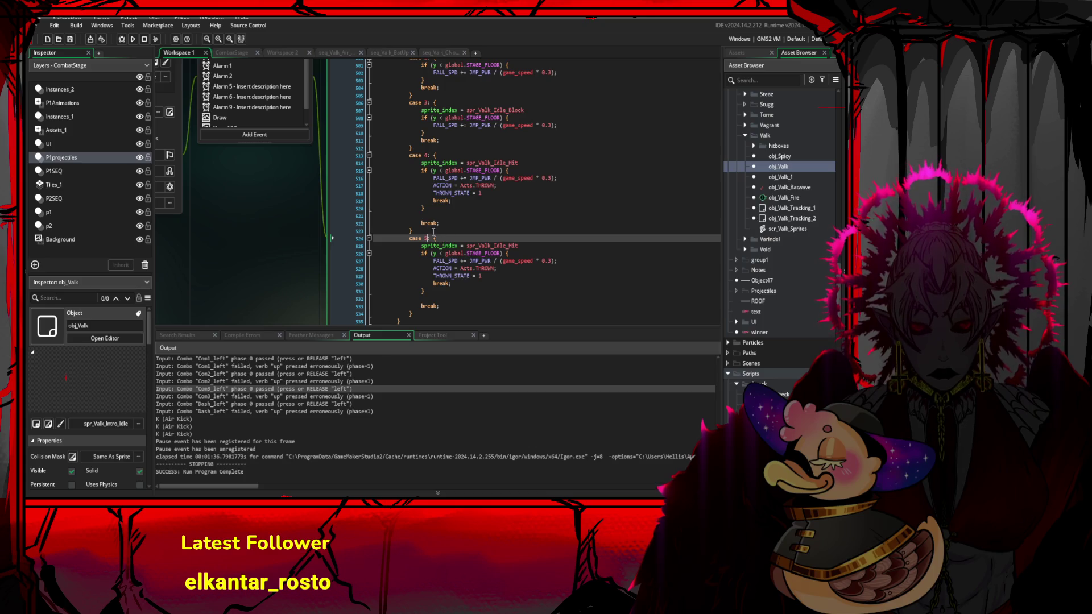
left_click(433, 231)
key("Return")
- Remove the ACTION = Acts.THROWN and THROWN_STATE = 1 lines from case 5
mouse_move(476, 253)
left_mouse_down()
mouse_move(515, 257)
mouse_move(524, 283)
left_mouse_up()
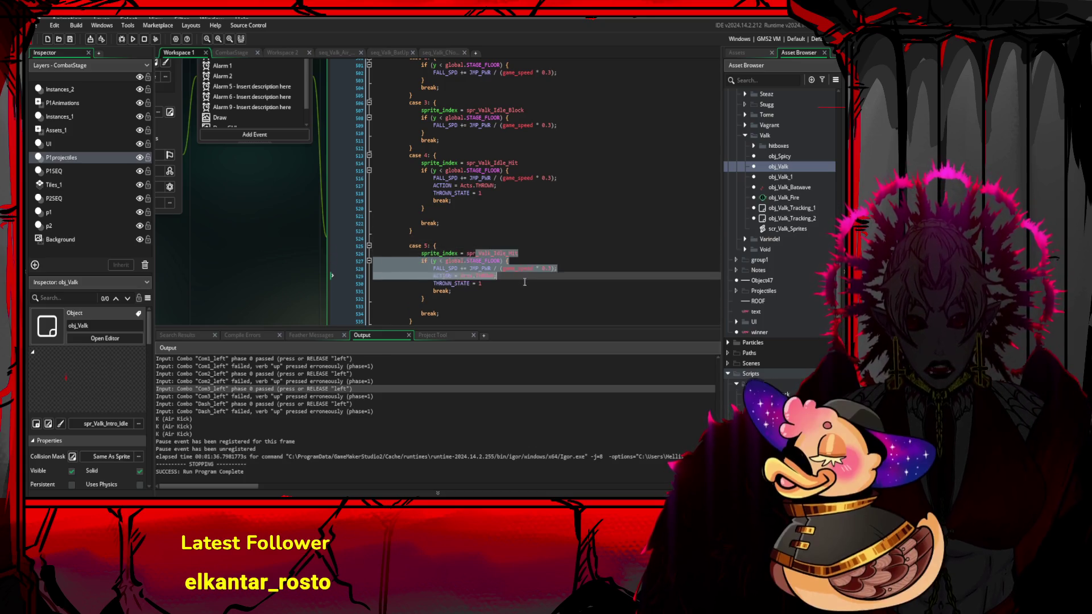
left_click_drag(425, 299, 423, 267)
left_click(420, 264)
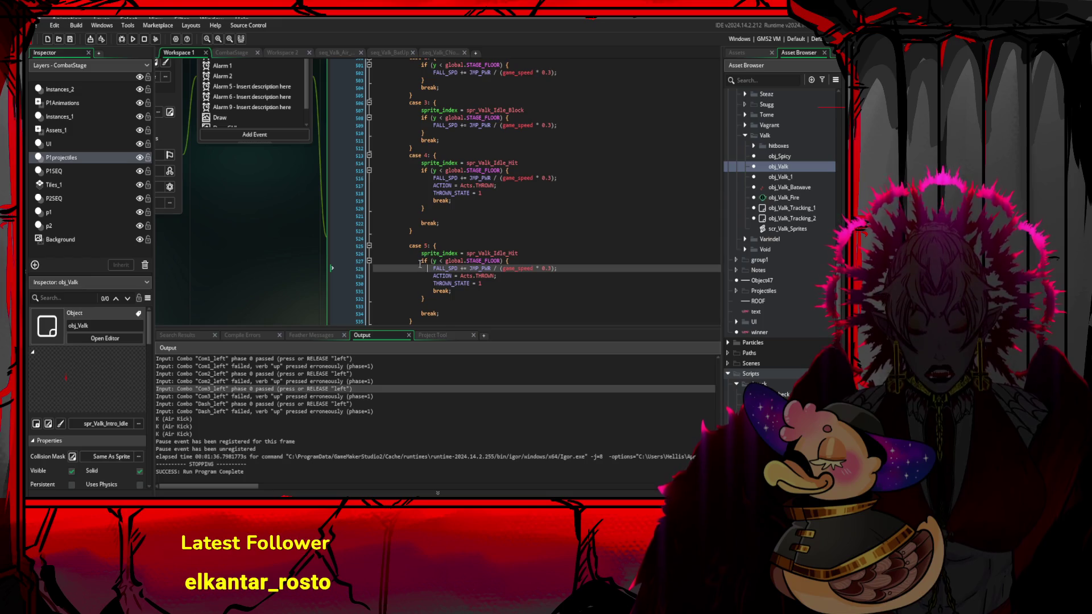
left_click(558, 269)
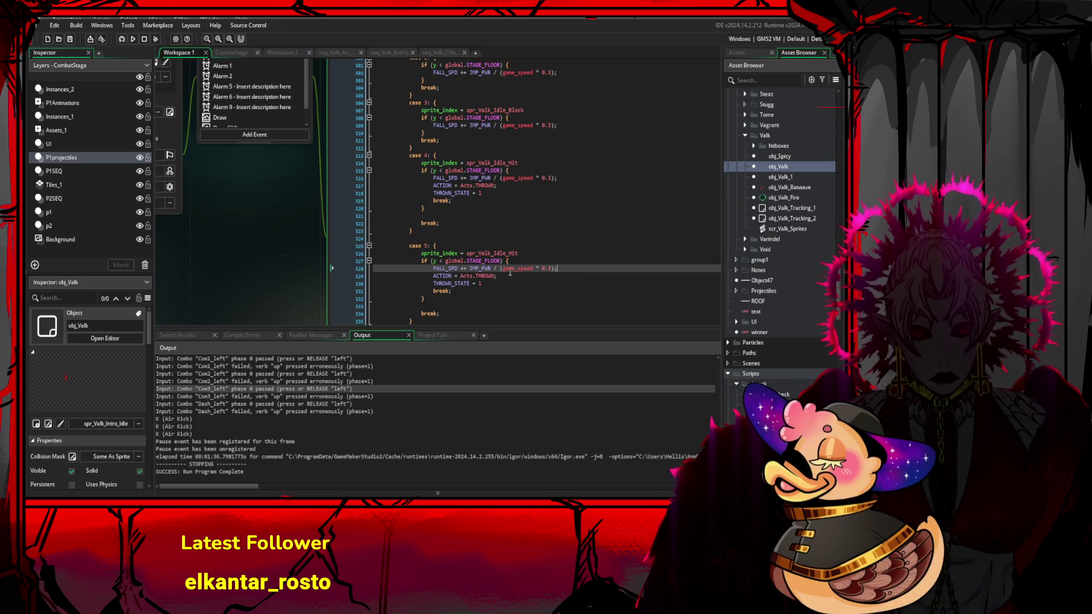
left_click(497, 284)
key("shift+Home")
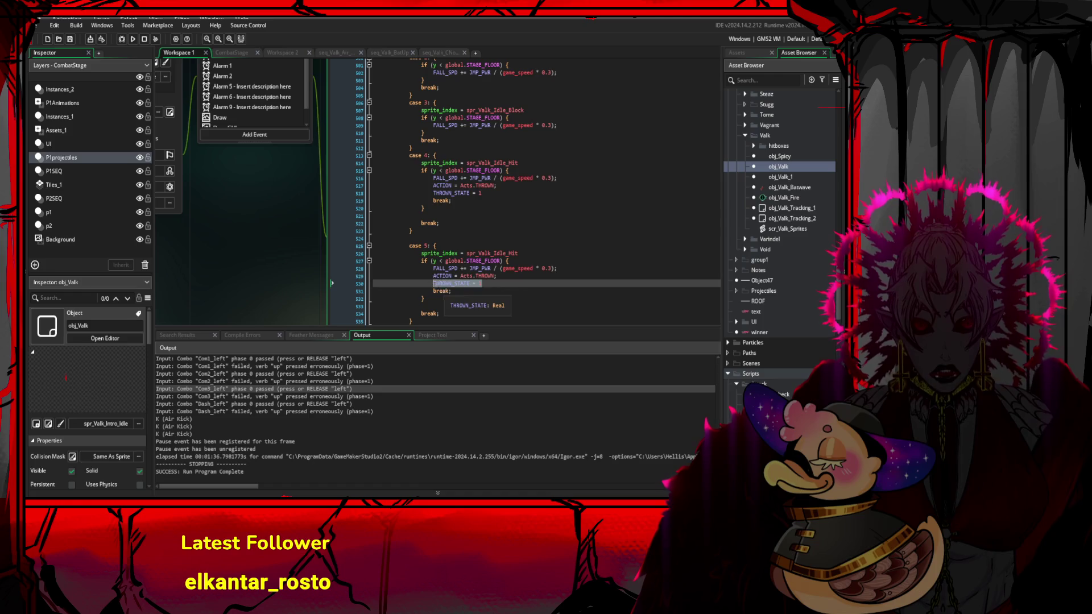
key("BackSpace")
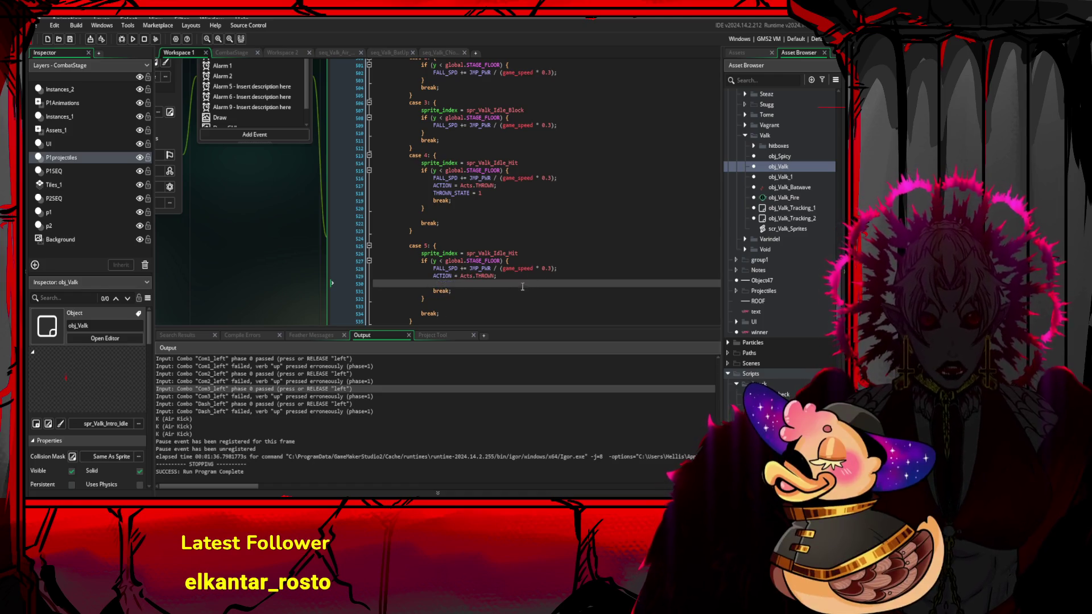
double_click(484, 277)
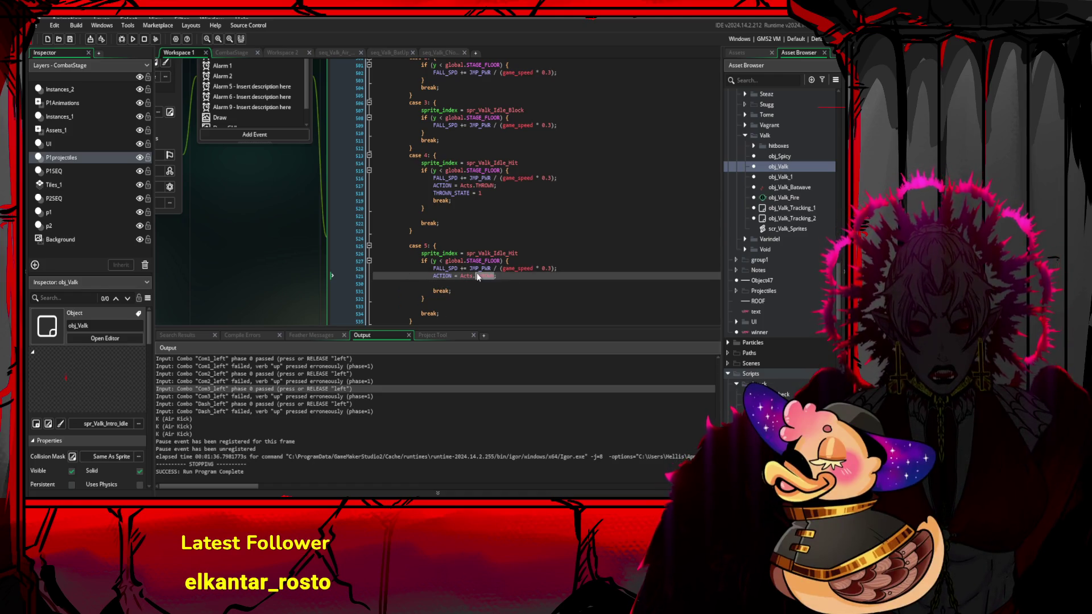
key("shift+Home")
key("BackSpace")
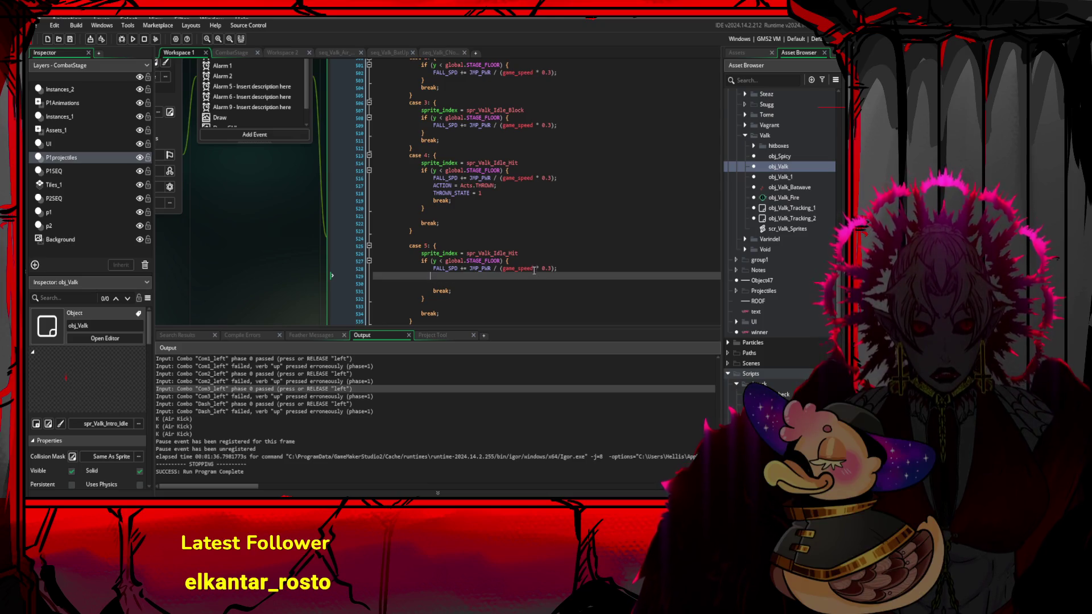
left_click(532, 240)
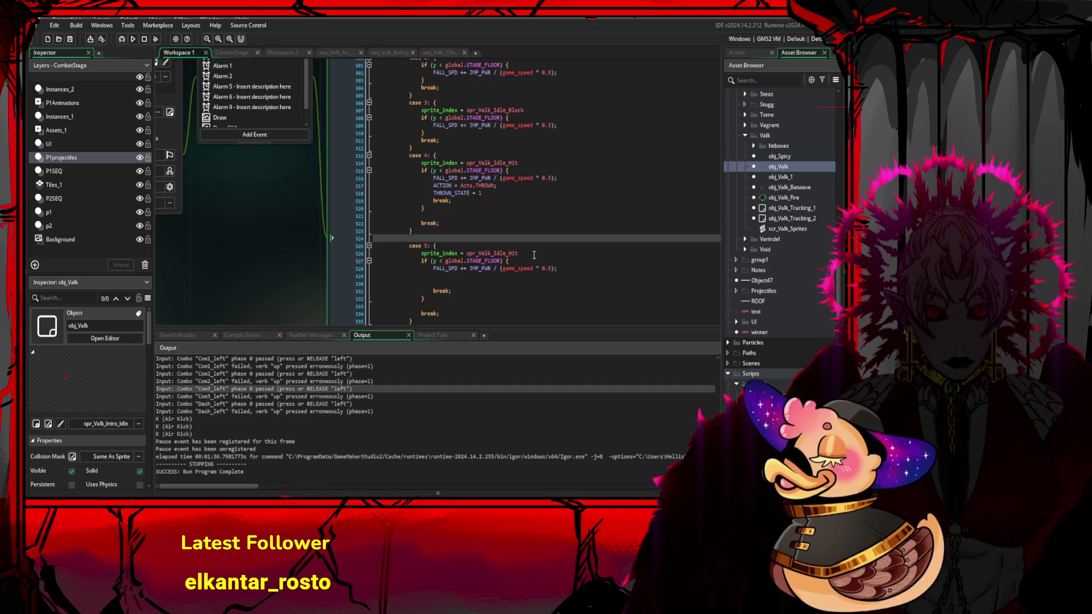
scroll(534, 255, "up", 20)
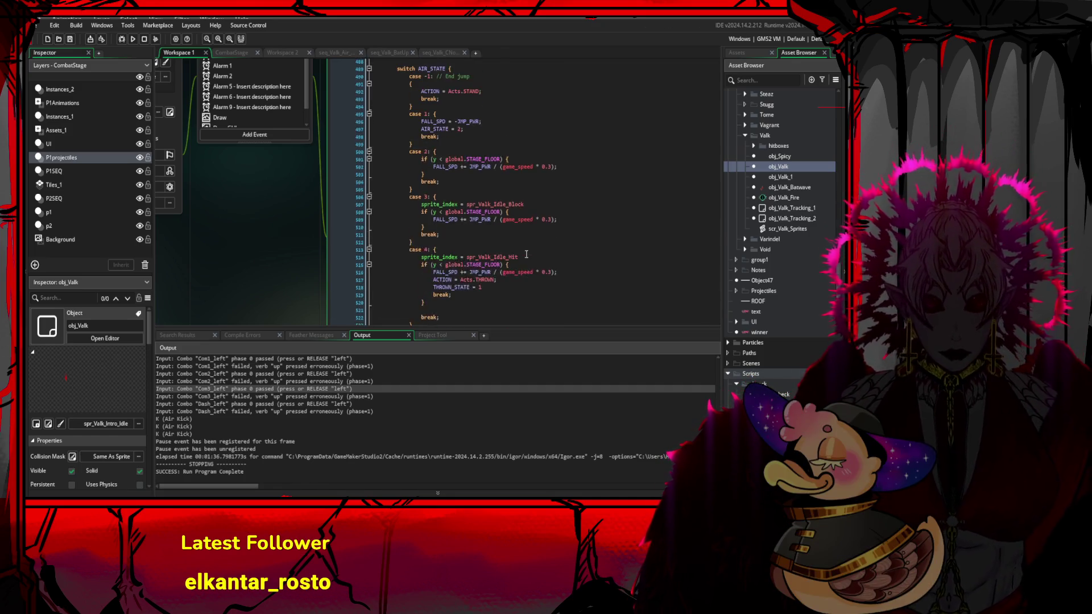
scroll(506, 236, "up", 20)
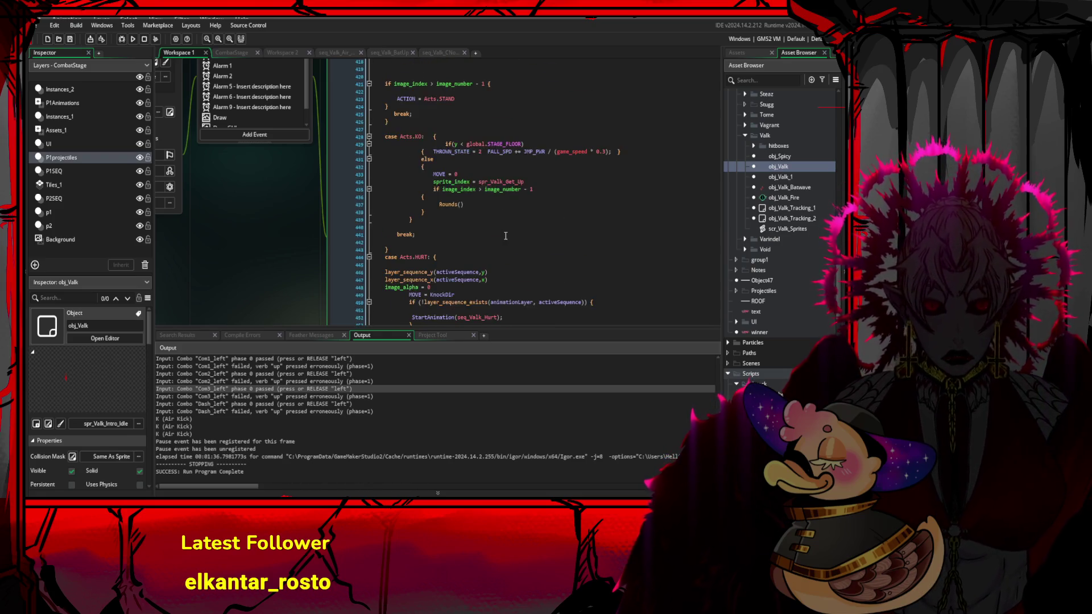
scroll(512, 219, "up", 10)
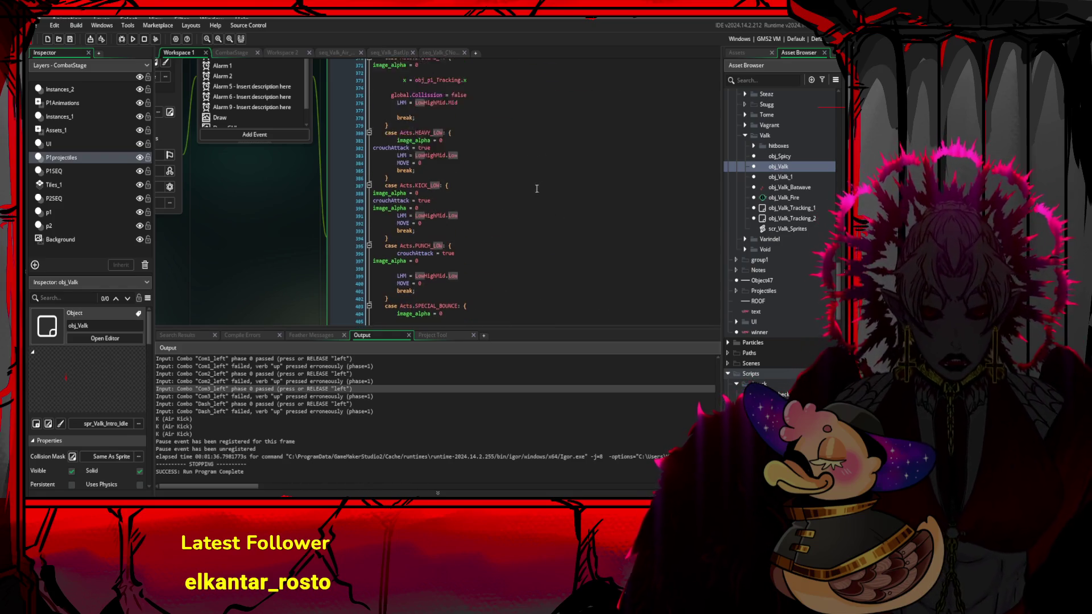
scroll(523, 201, "up", 1)
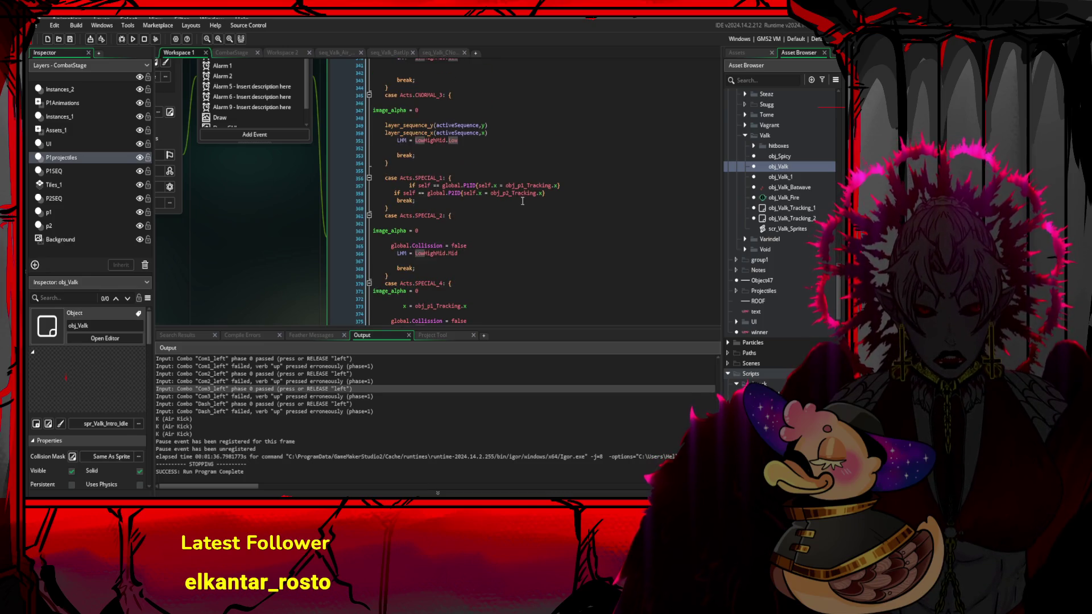
scroll(516, 197, "down", 10)
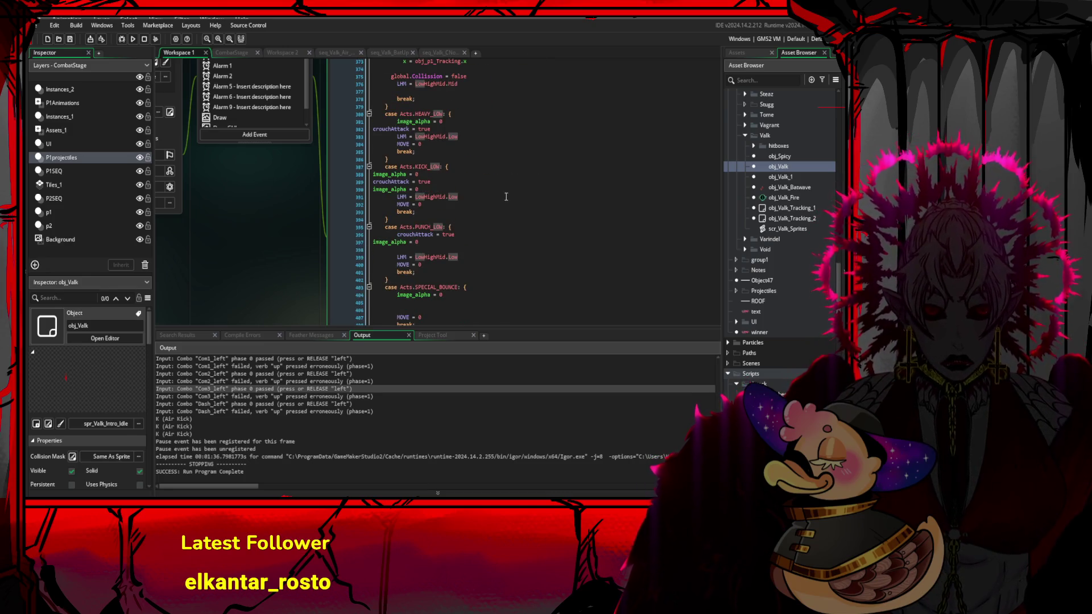
scroll(512, 202, "up", 14)
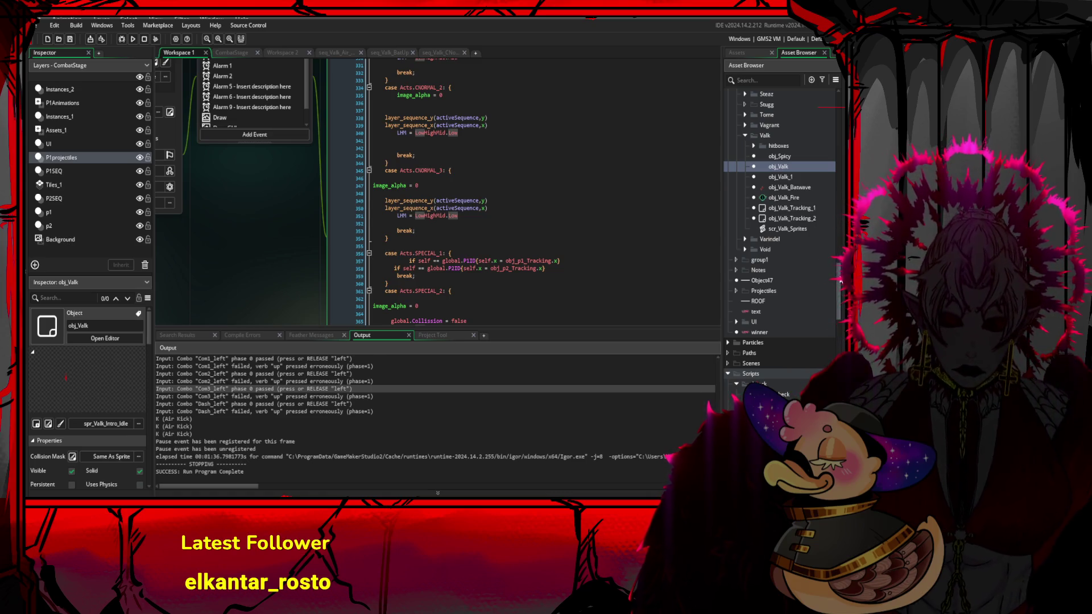
mouse_move(841, 282)
left_mouse_down()
mouse_move(839, 356)
mouse_move(690, 434)
left_mouse_up()
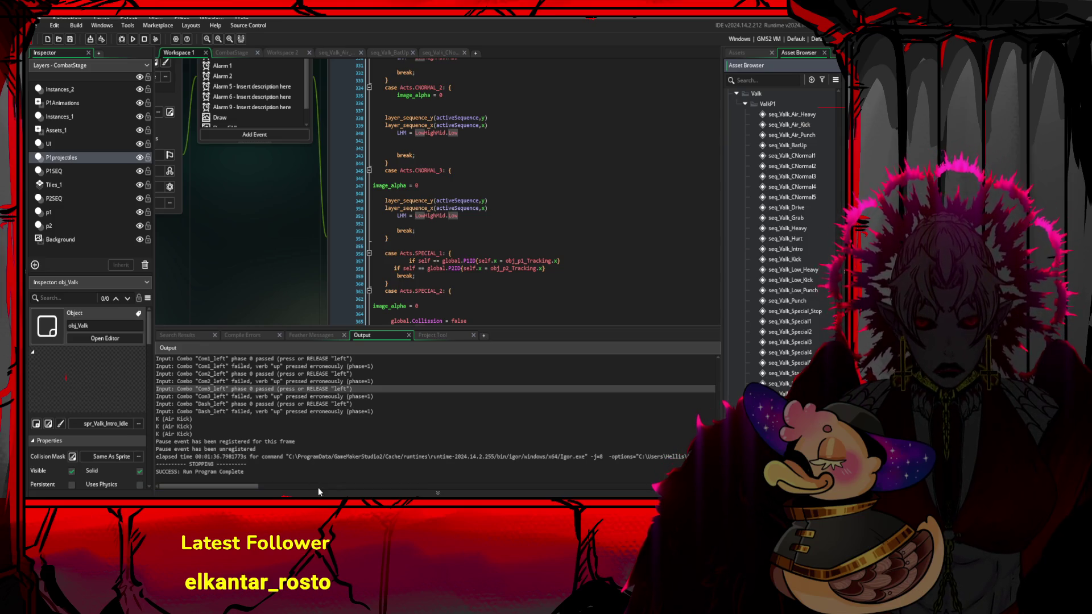
mouse_move(398, 223)
left_mouse_down()
mouse_move(398, 191)
mouse_move(537, 182)
left_mouse_up()
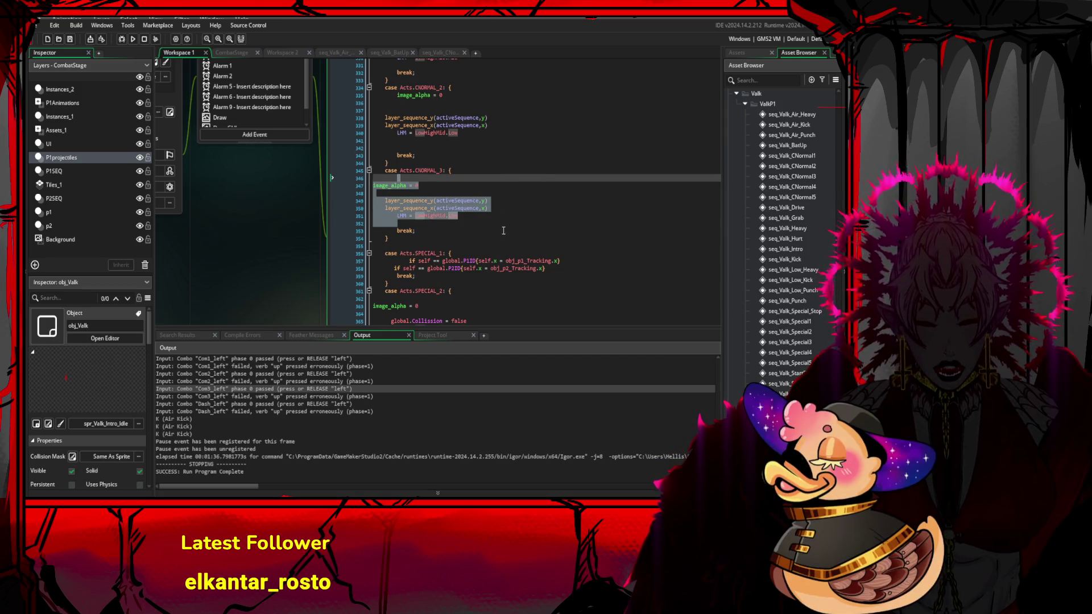
scroll(547, 266, "up", 6)
scroll(547, 266, "down", 18)
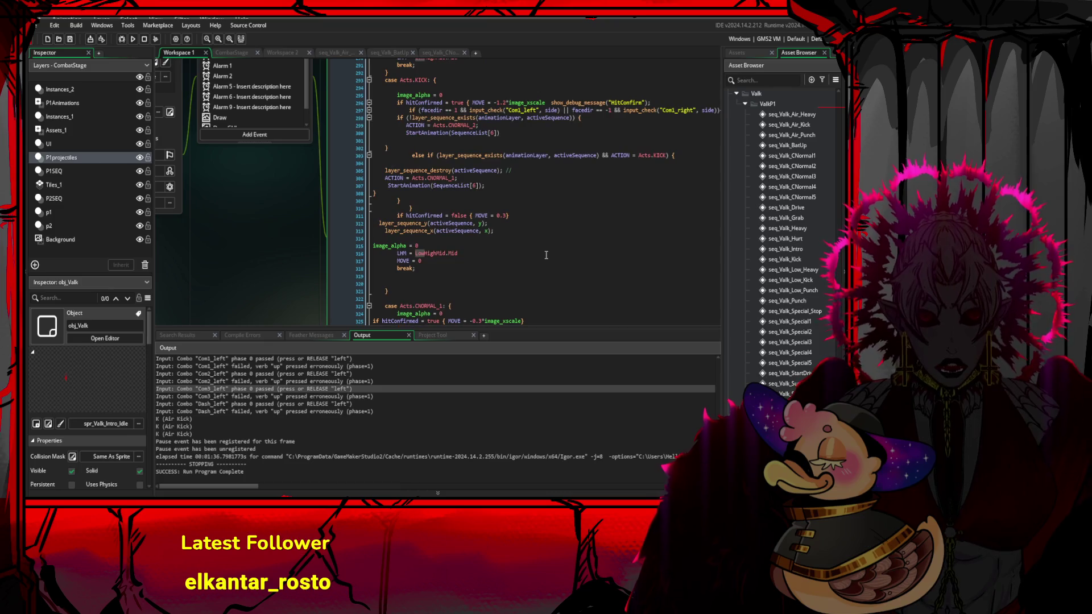
scroll(515, 285, "down", 20)
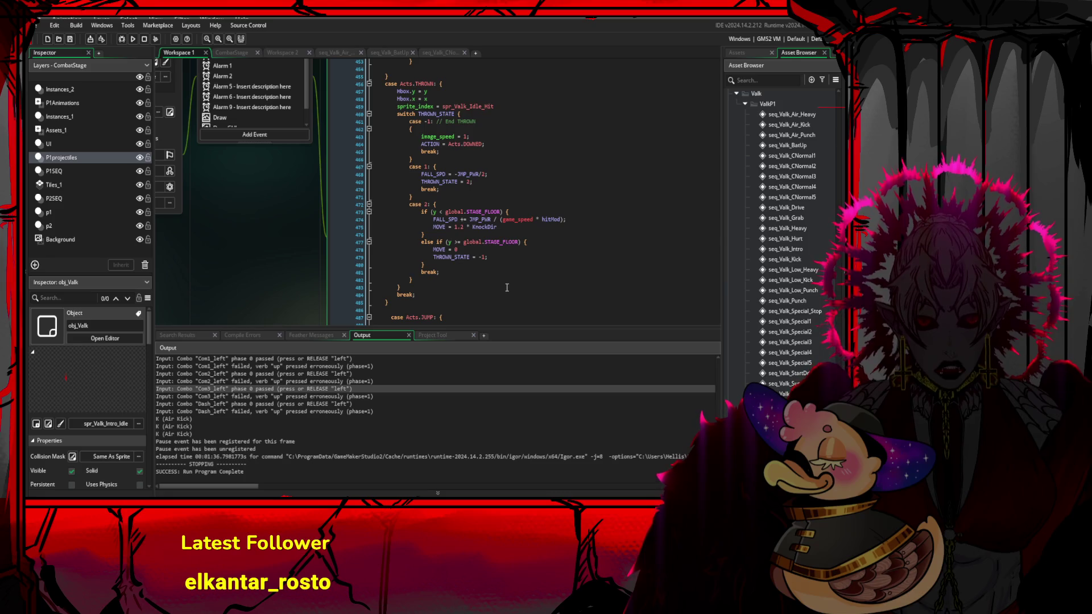
scroll(509, 288, "down", 10)
scroll(507, 288, "down", 9)
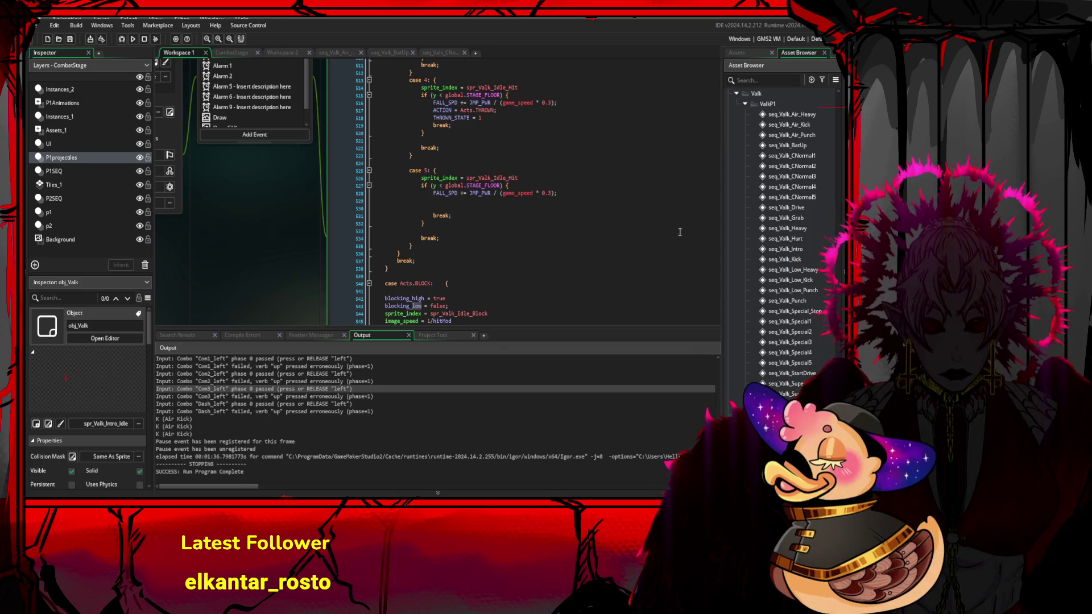
scroll(587, 247, "up", 10)
scroll(557, 246, "up", 20)
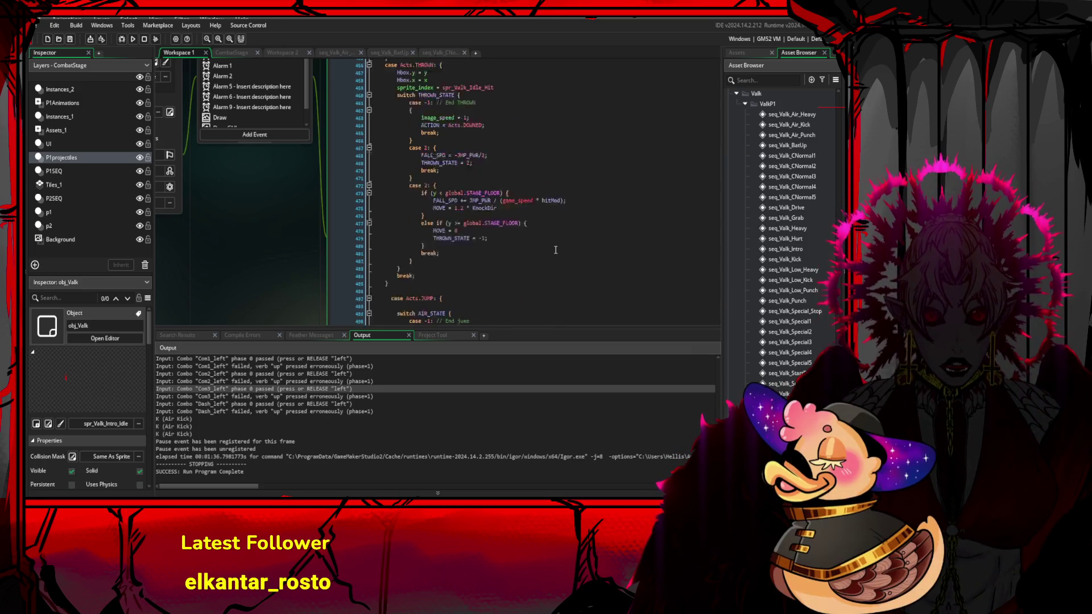
scroll(568, 149, "up", 20)
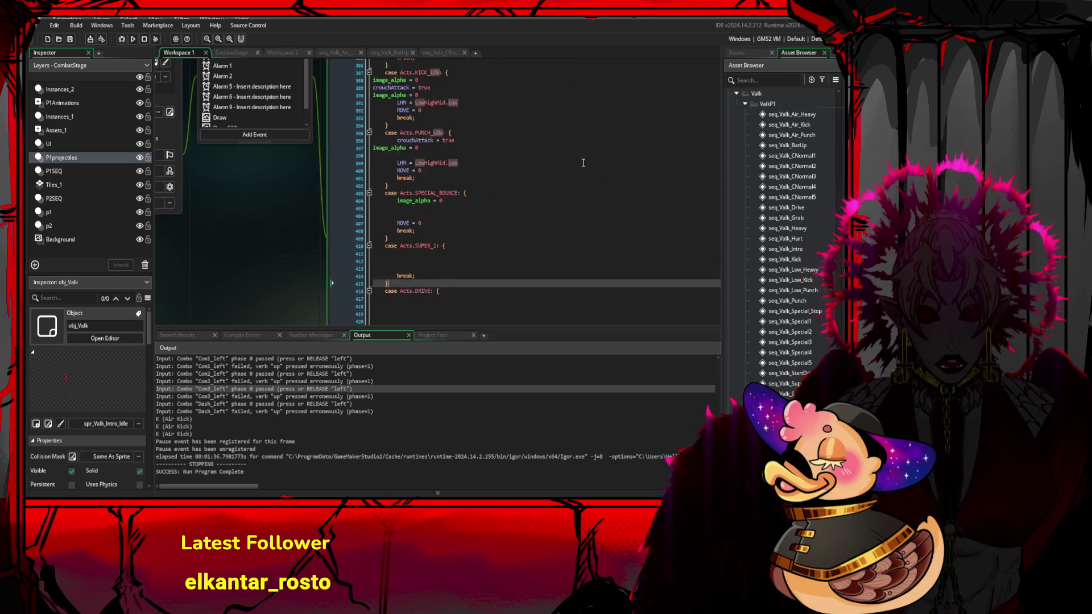
scroll(565, 193, "up", 9)
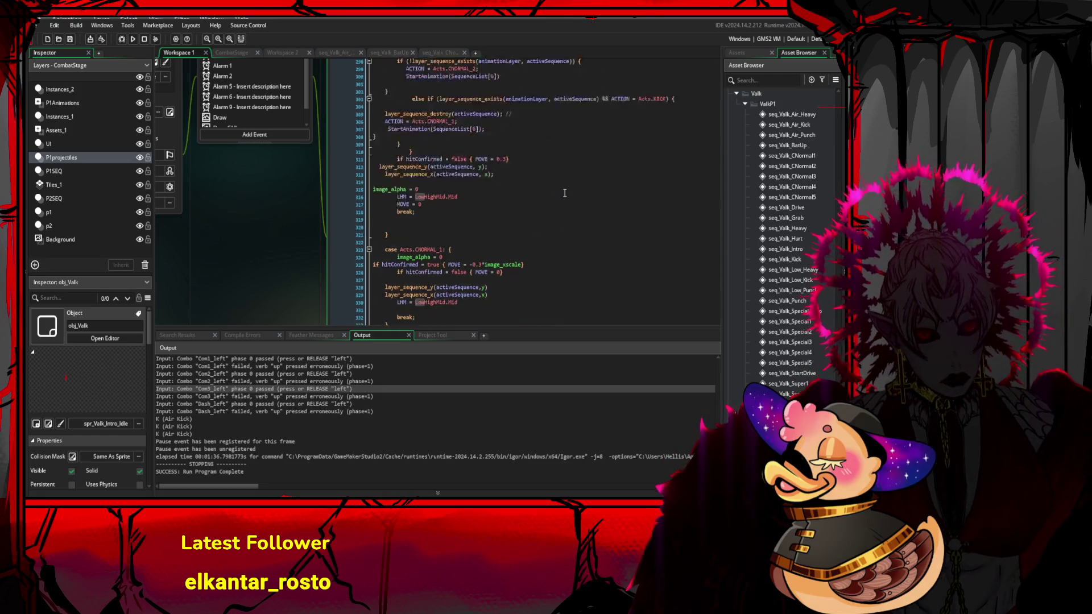
scroll(563, 191, "up", 6)
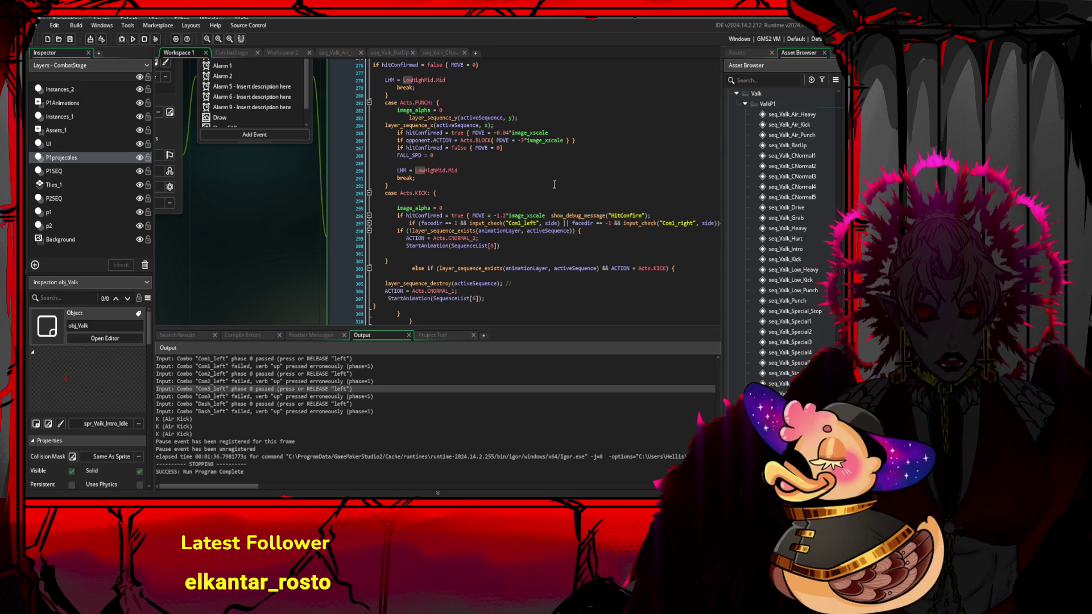
scroll(555, 184, "up", 2)
scroll(529, 230, "up", 2)
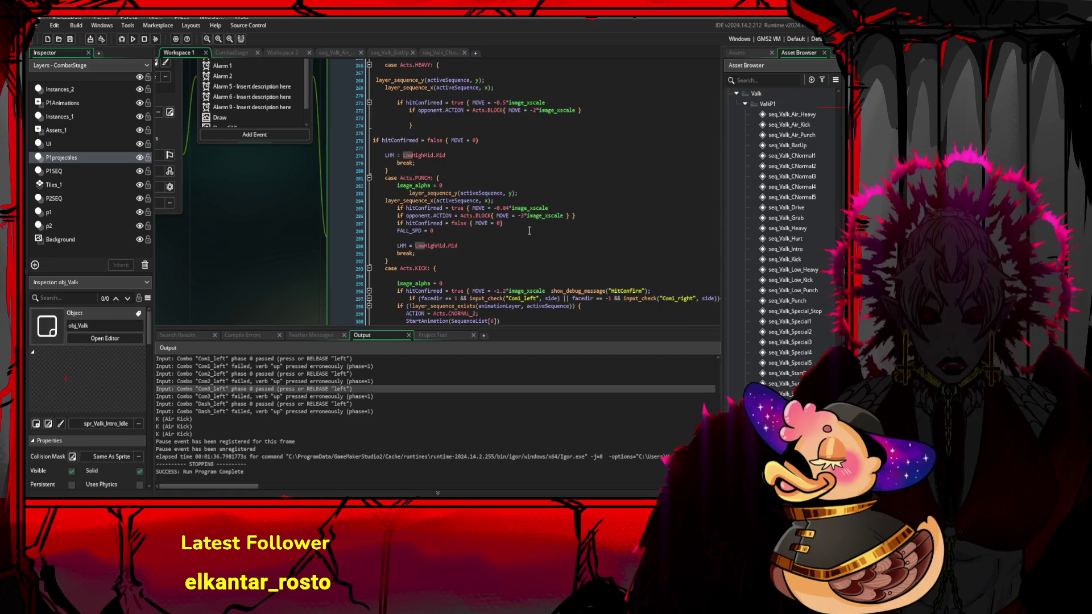
scroll(529, 230, "up", 18)
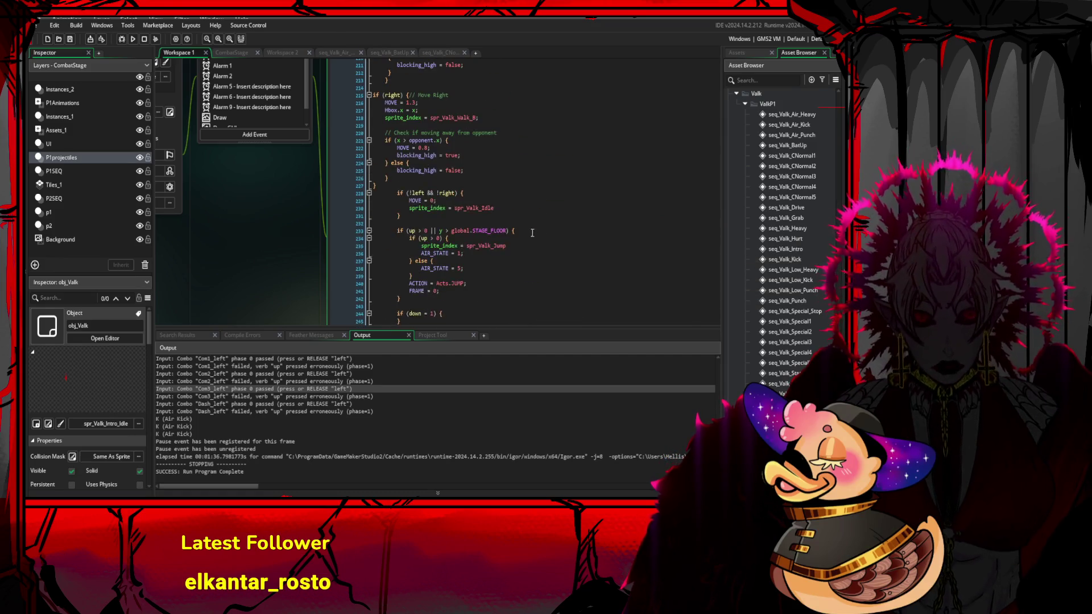
scroll(532, 233, "up", 20)
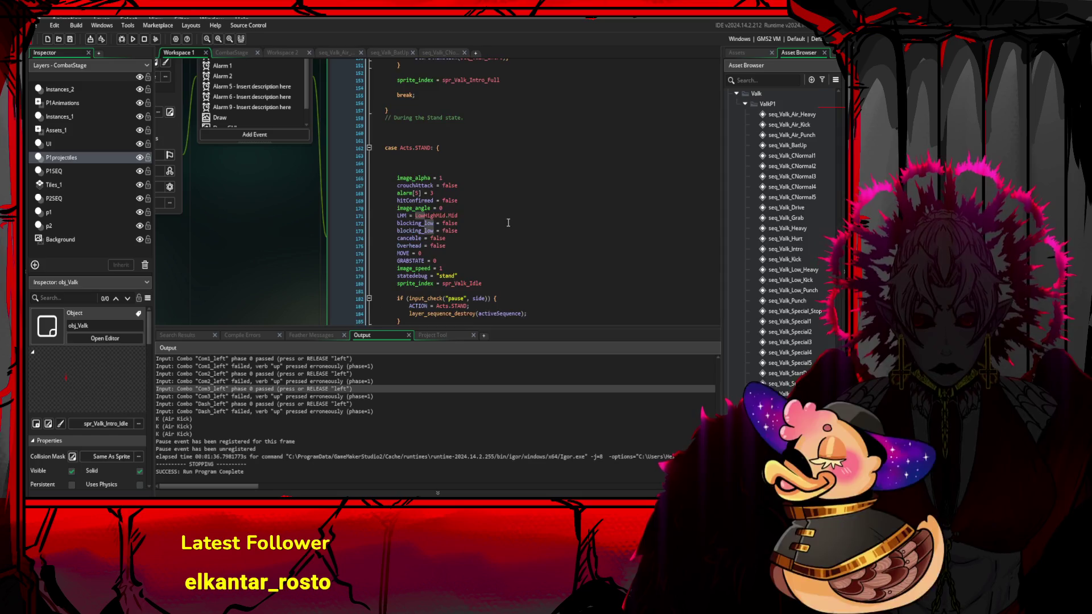
scroll(508, 222, "up", 18)
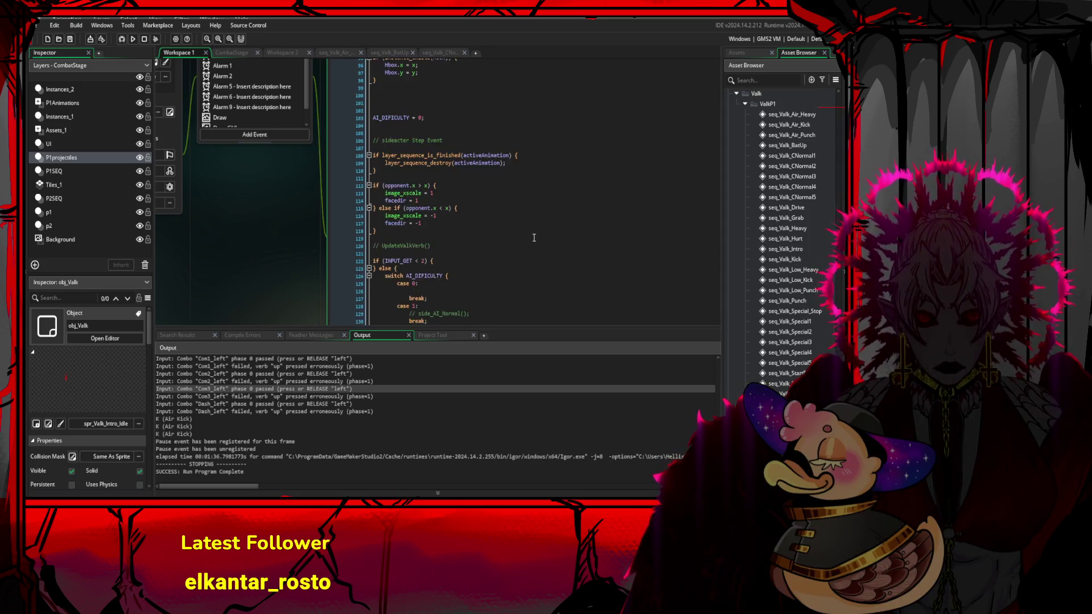
scroll(534, 238, "up", 17)
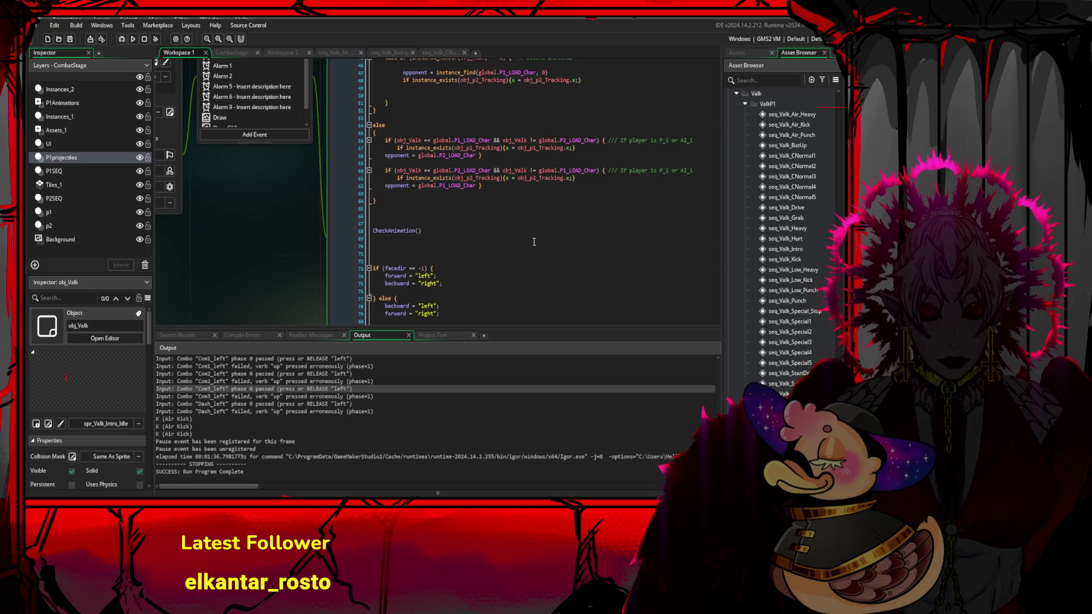
scroll(535, 242, "up", 4)
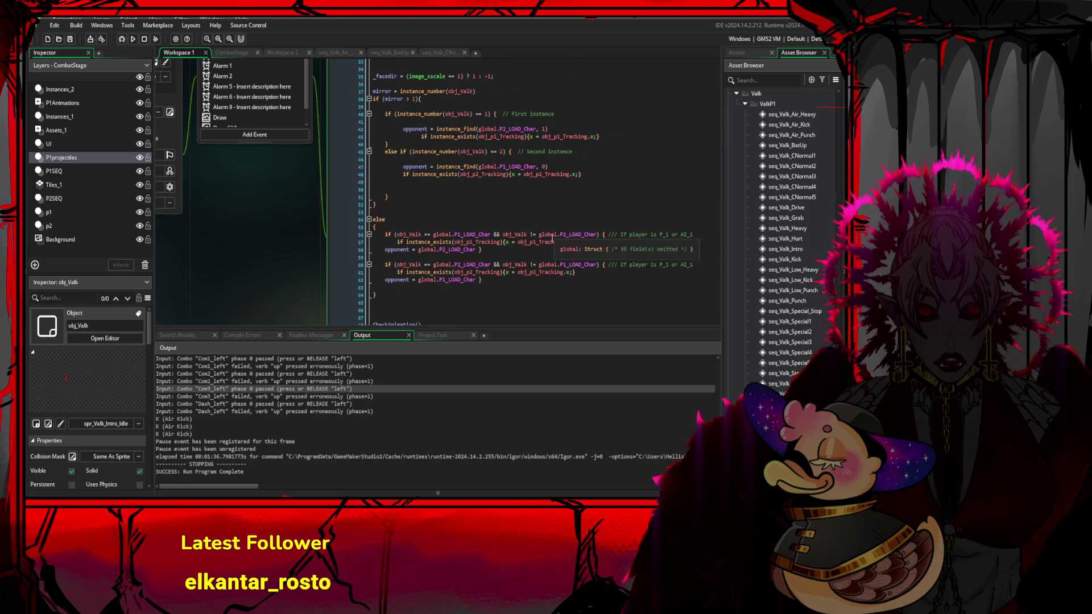
scroll(551, 249, "down", 9)
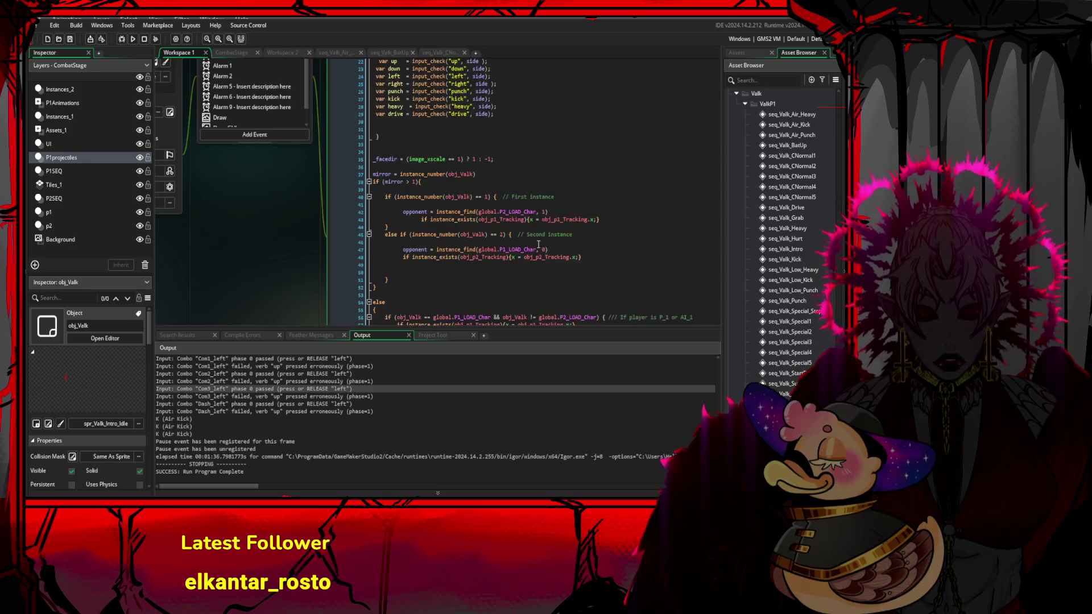
scroll(521, 248, "down", 20)
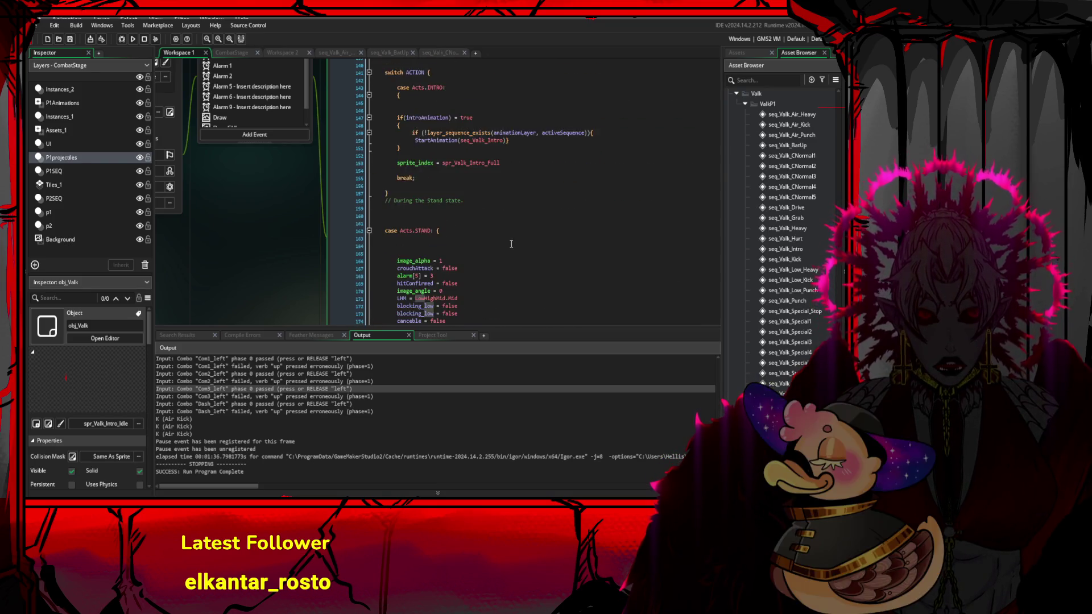
scroll(511, 243, "down", 20)
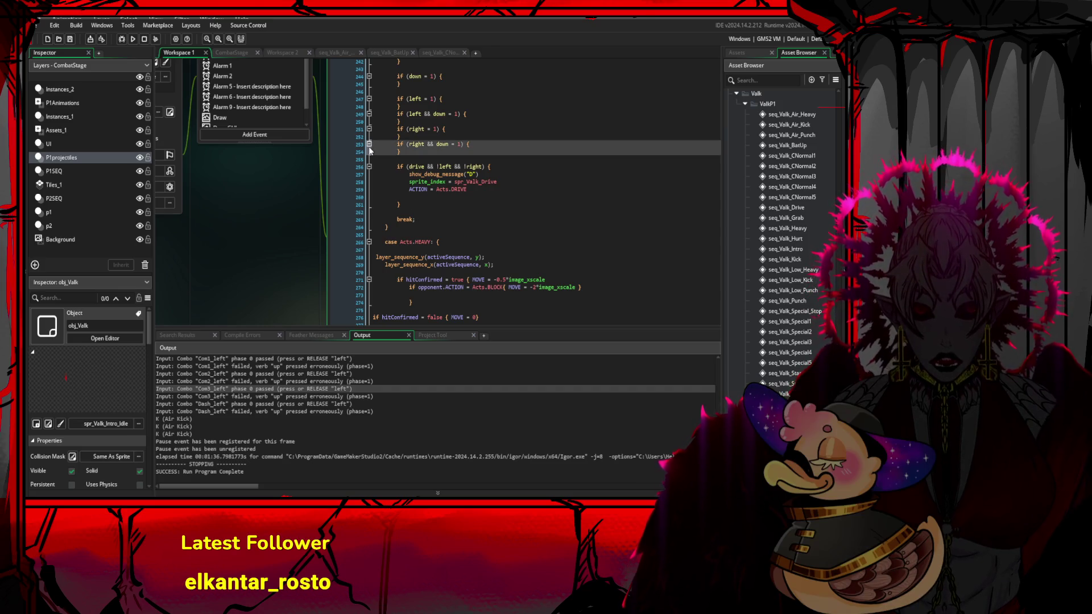
scroll(369, 134, "down", 1)
left_click(369, 125)
scroll(372, 121, "down", 2)
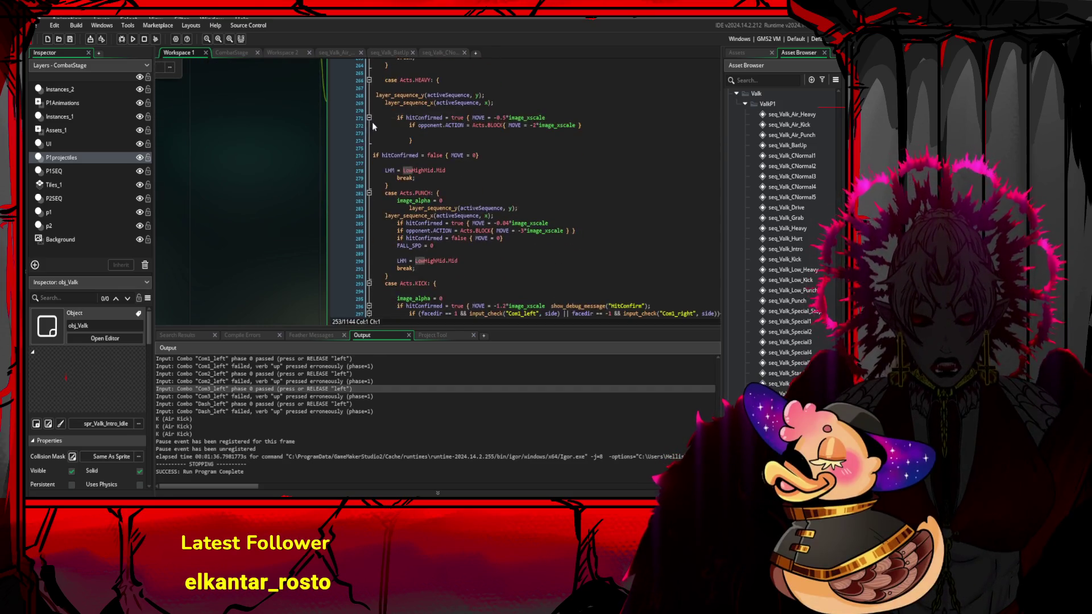
left_click(369, 84)
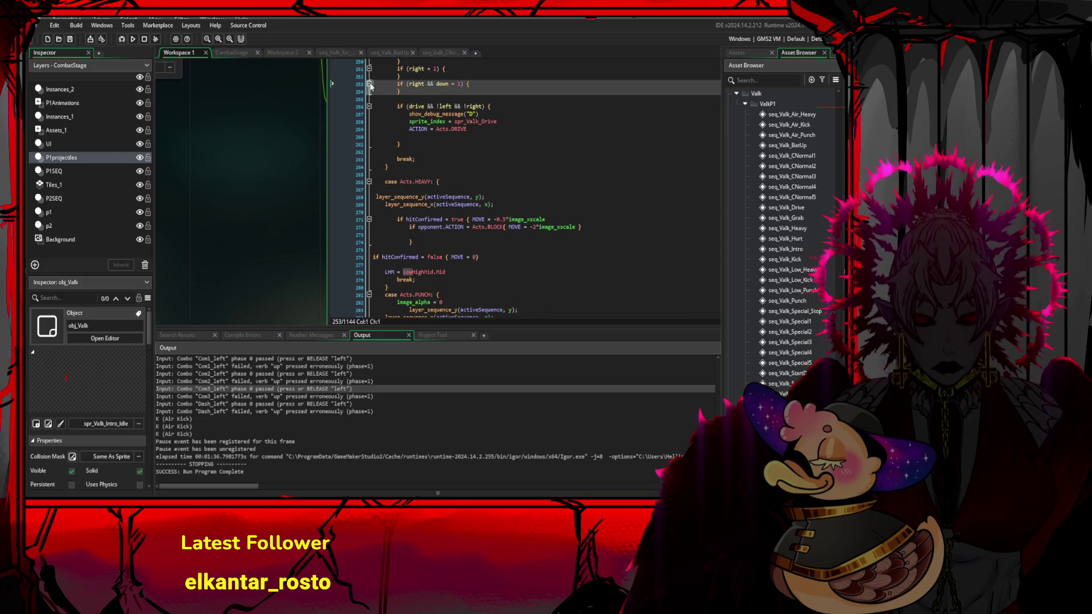
key("shift+End")
scroll(489, 129, "up", 4)
scroll(490, 129, "up", 2)
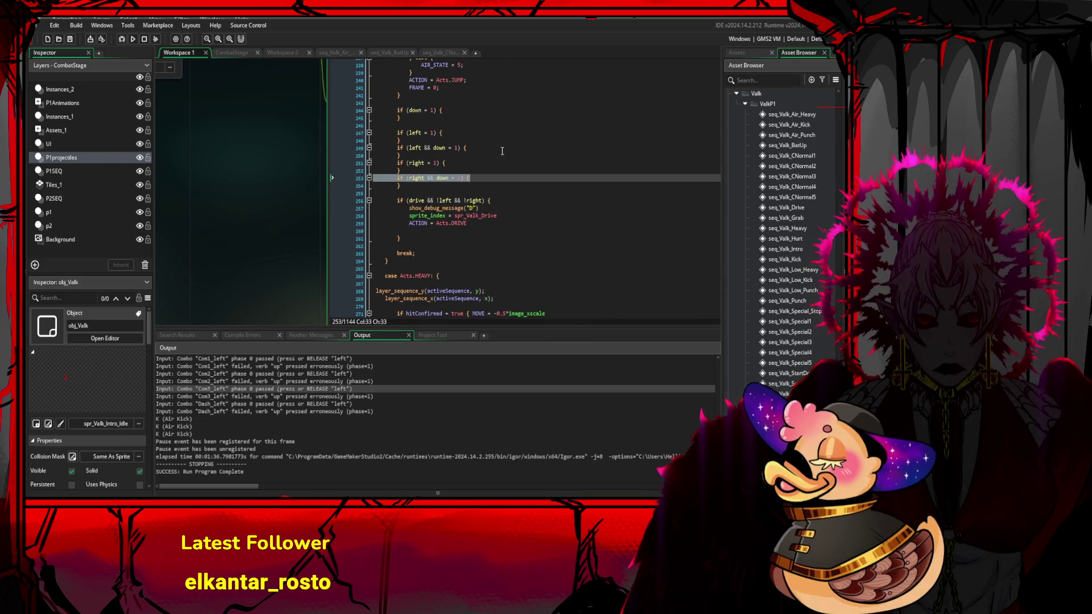
left_click(486, 165)
scroll(437, 163, "up", 6)
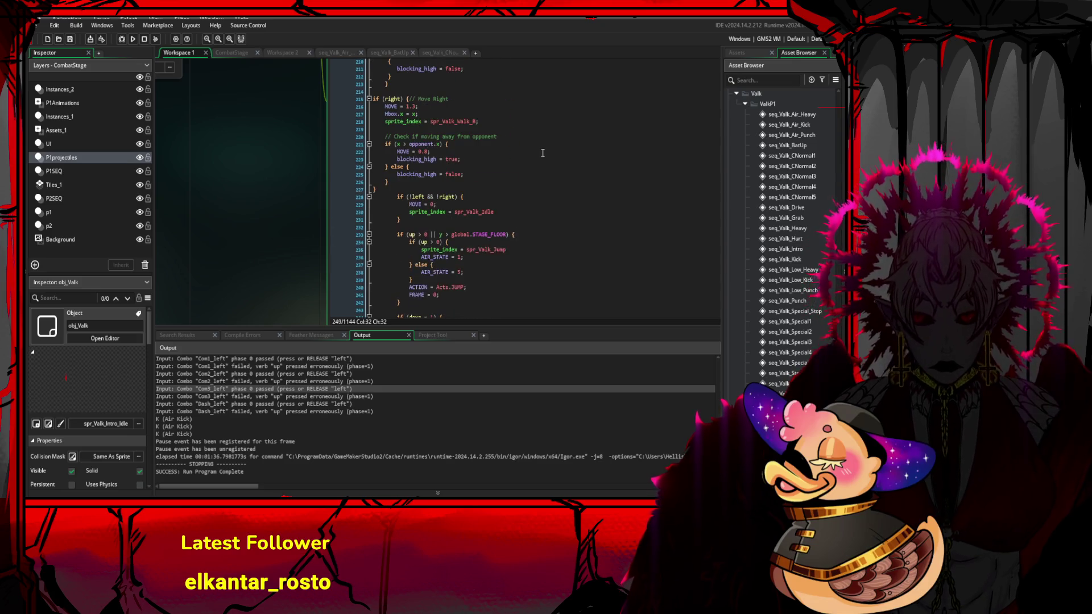
scroll(494, 177, "down", 3)
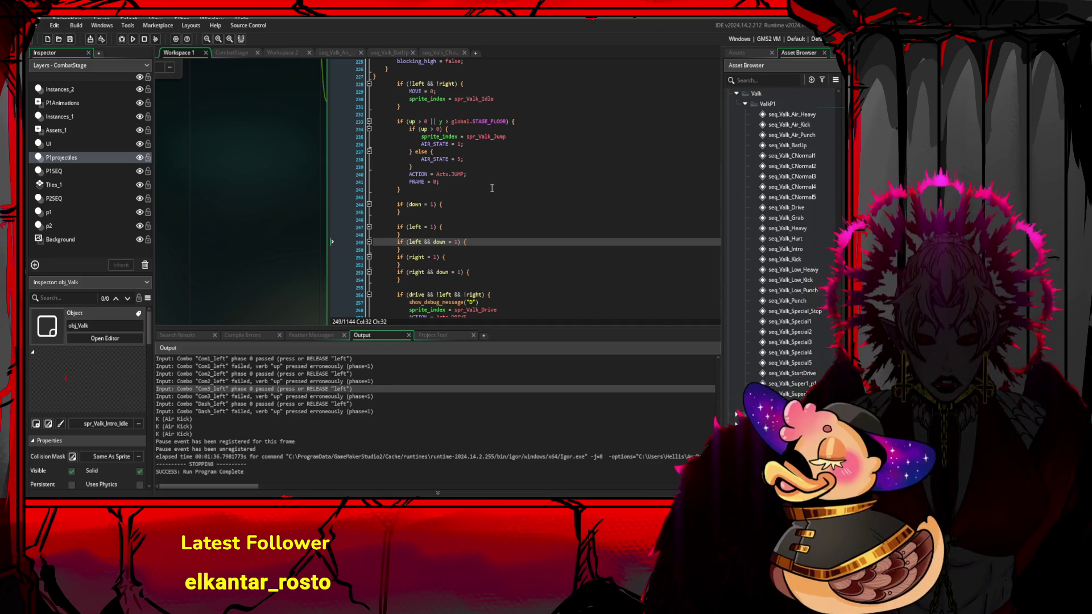
scroll(492, 189, "up", 4)
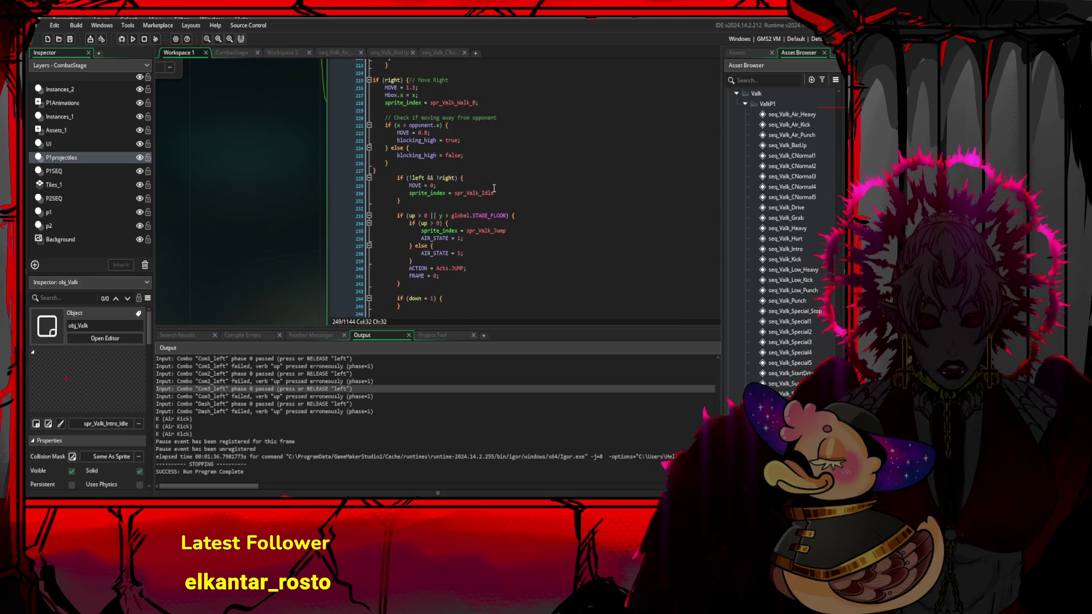
left_click_drag(494, 193, 419, 193)
scroll(475, 197, "down", 7)
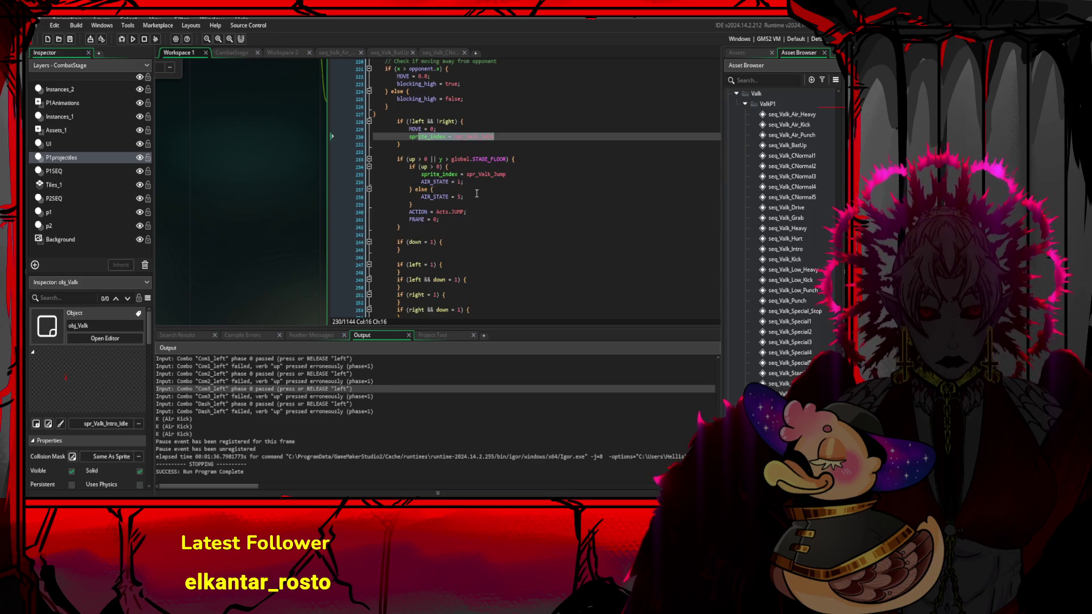
scroll(511, 179, "down", 2)
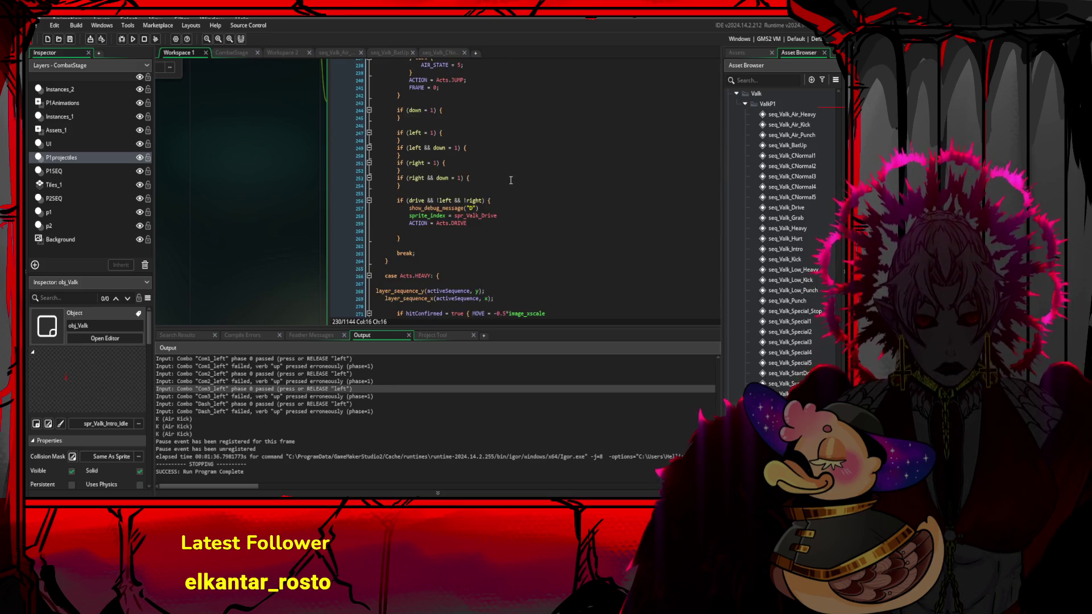
scroll(511, 180, "down", 3)
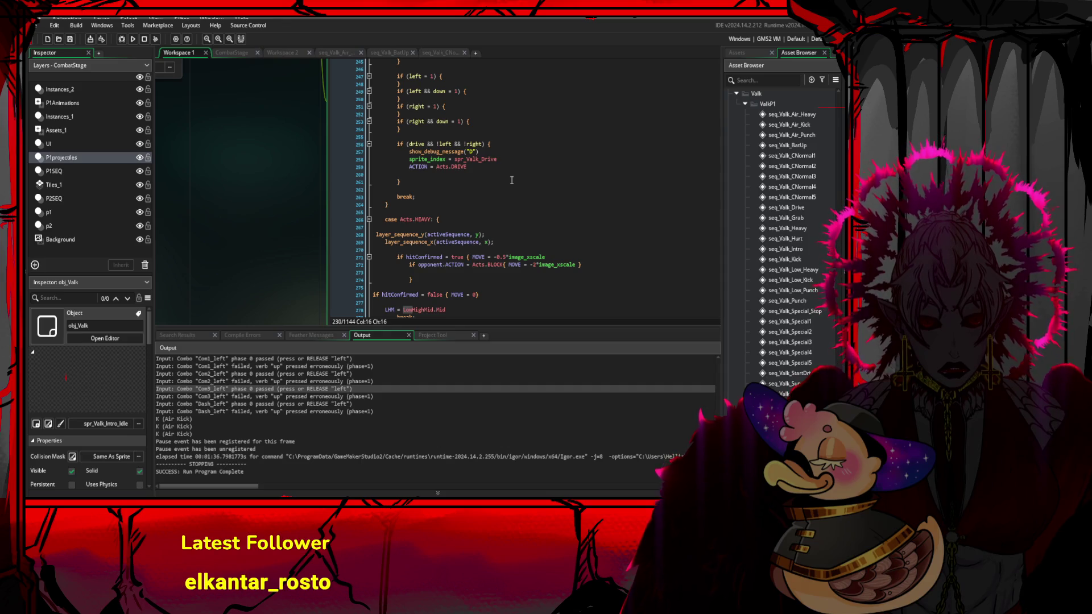
scroll(445, 215, "down", 1)
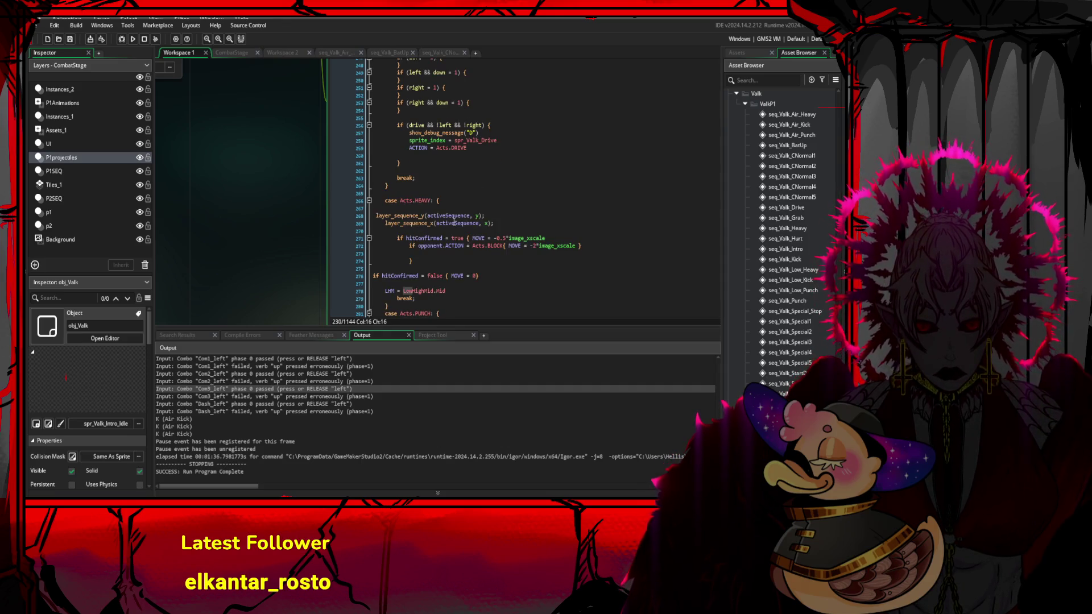
left_click(513, 215)
scroll(513, 213, "down", 4)
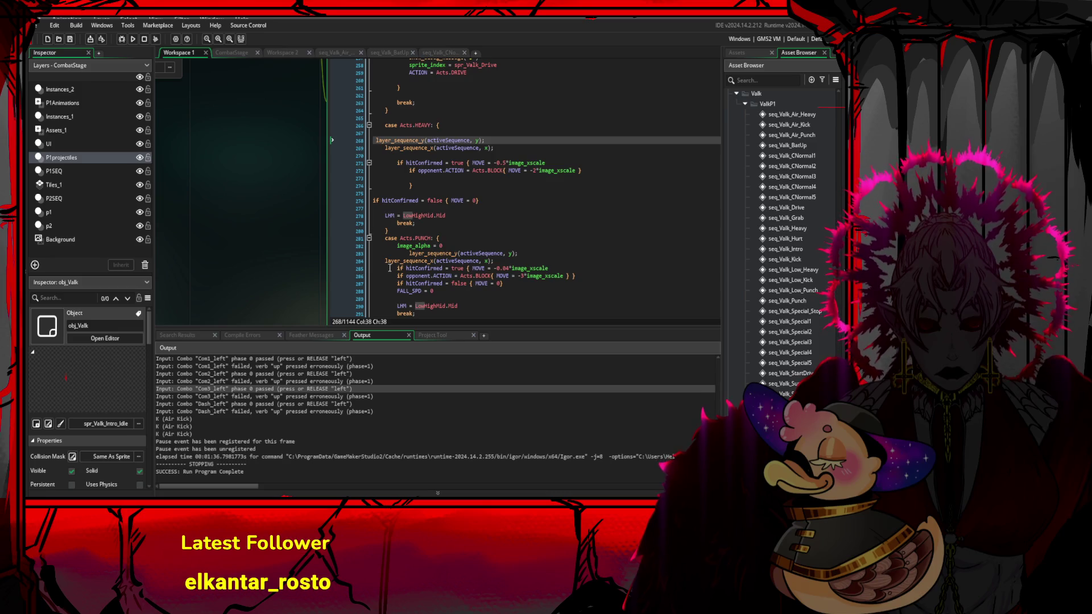
mouse_move(376, 268)
left_mouse_down()
mouse_move(545, 293)
mouse_move(393, 270)
left_mouse_up()
left_click(571, 277)
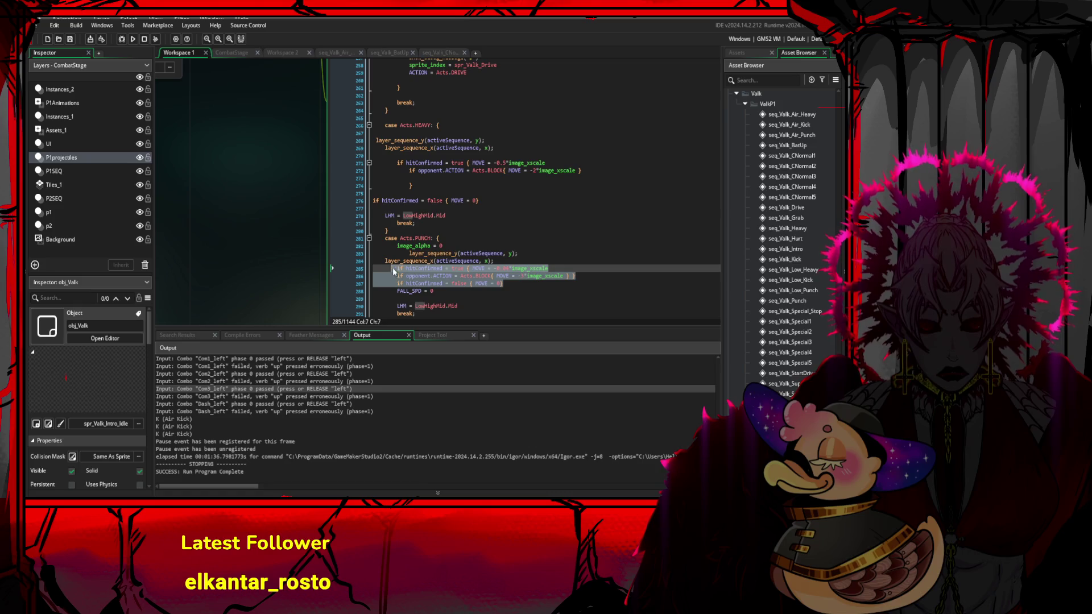
scroll(506, 235, "down", 3)
left_click(507, 235)
scroll(506, 235, "down", 3)
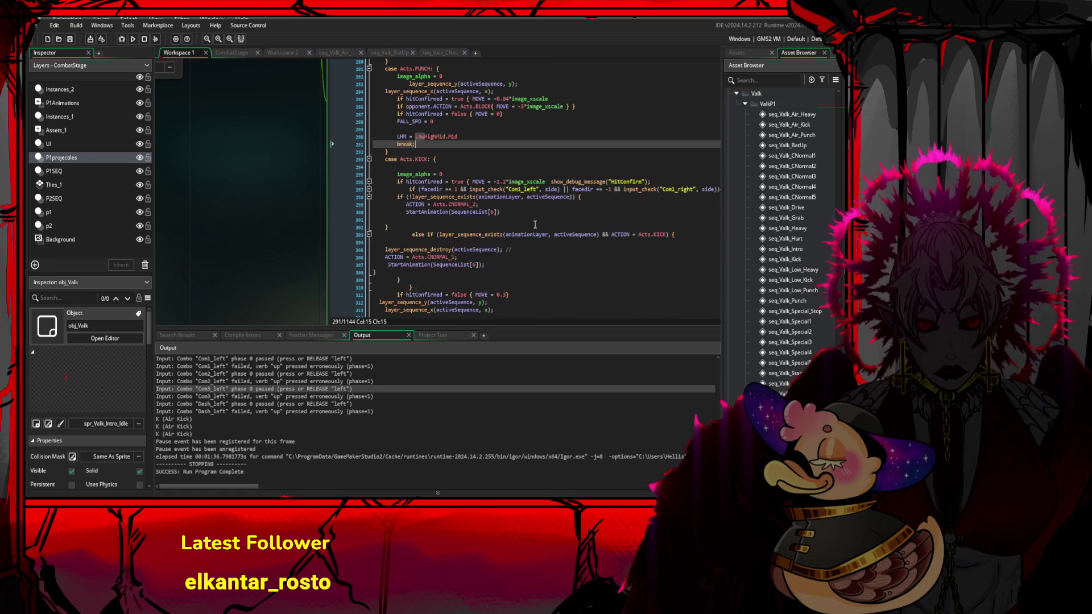
left_click_drag(503, 151, 407, 125)
scroll(548, 189, "down", 9)
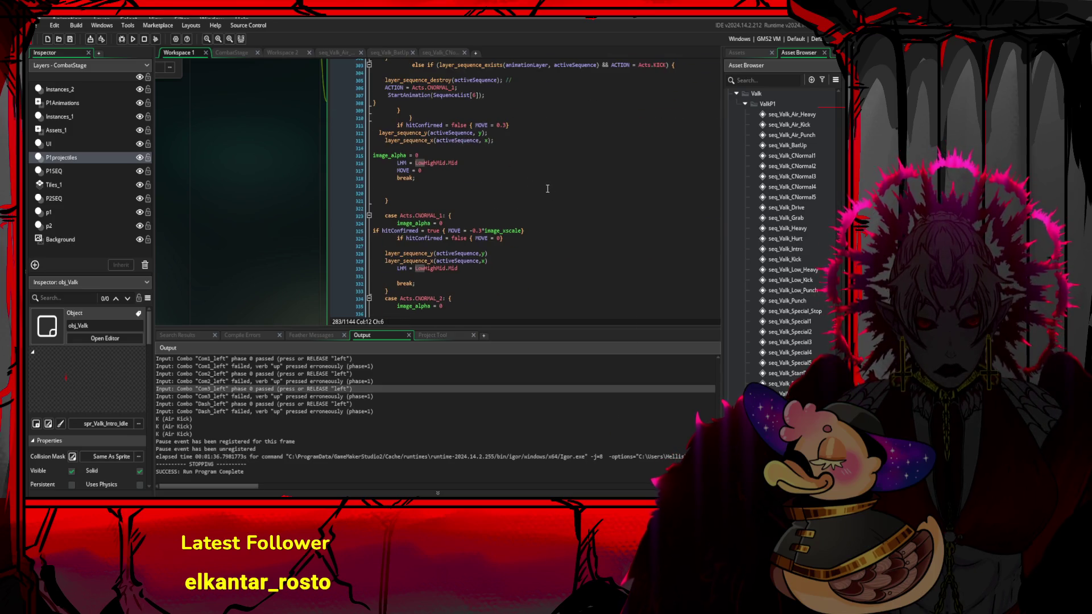
scroll(548, 189, "down", 8)
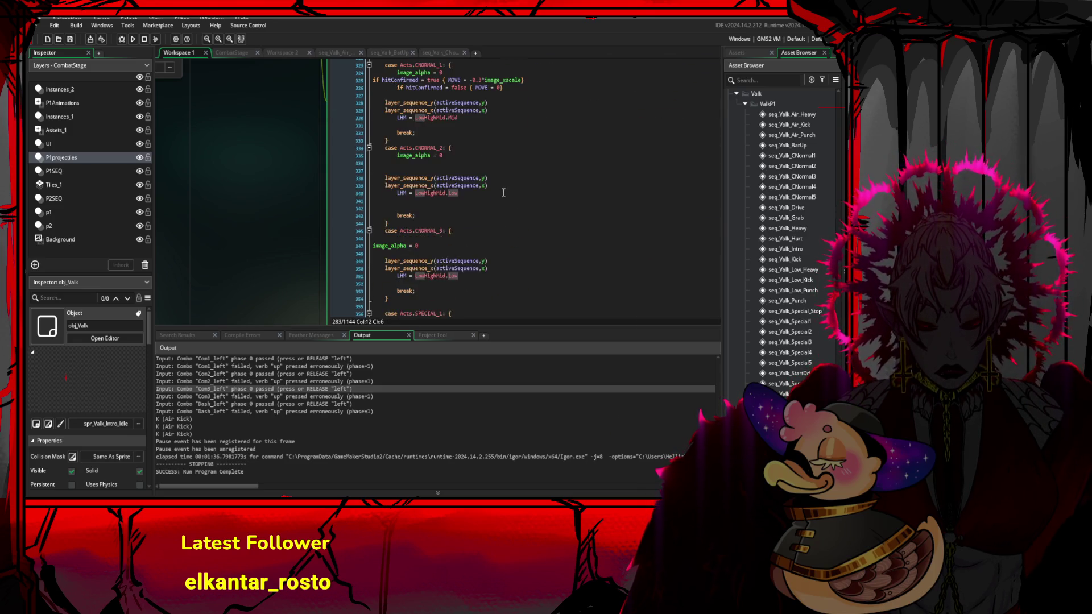
scroll(503, 193, "down", 20)
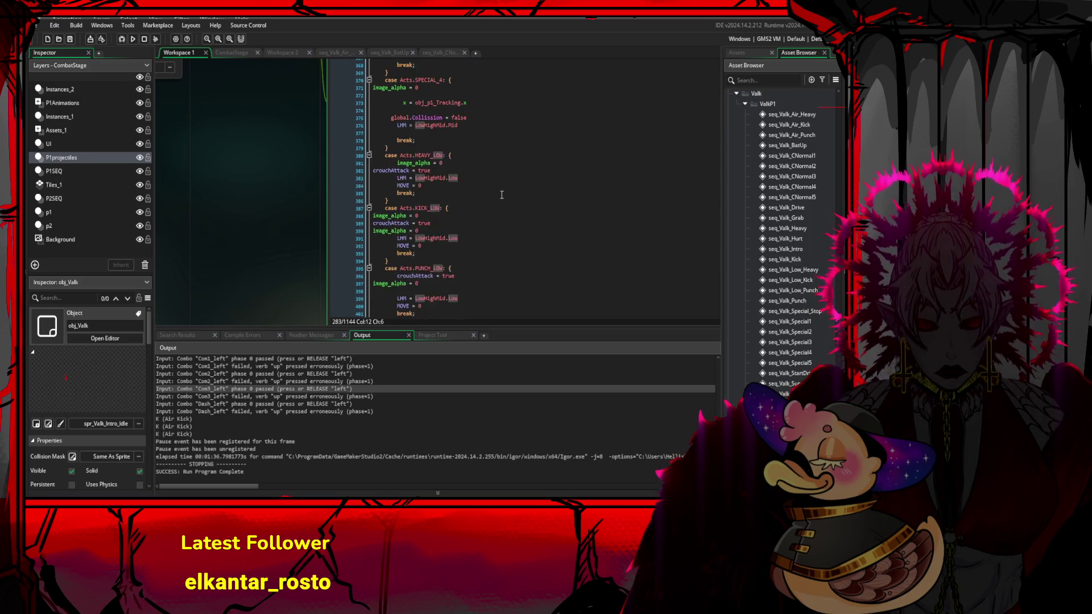
scroll(501, 195, "down", 20)
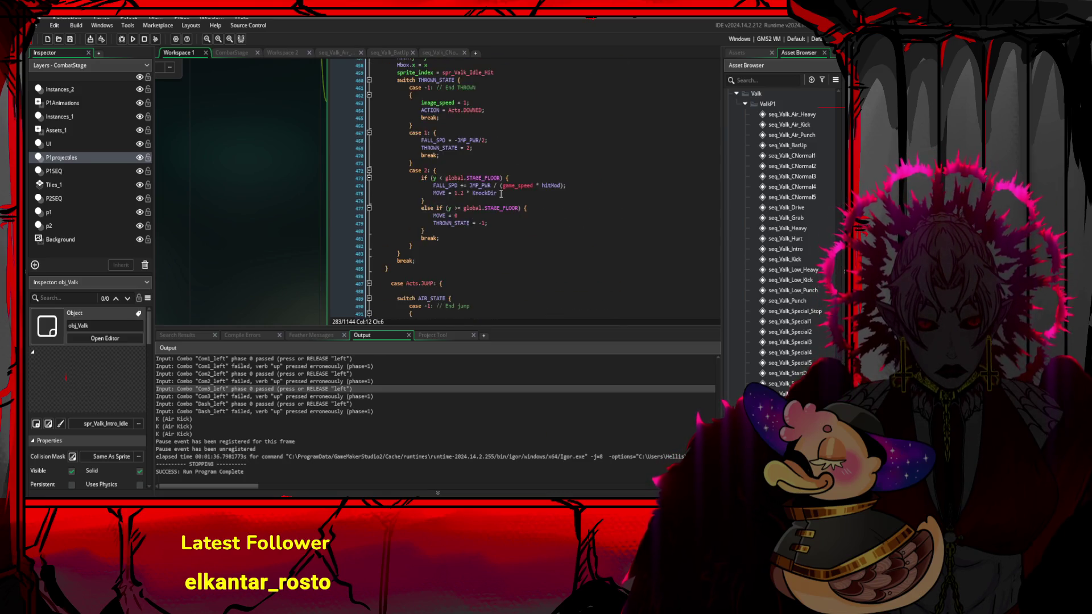
scroll(501, 195, "down", 20)
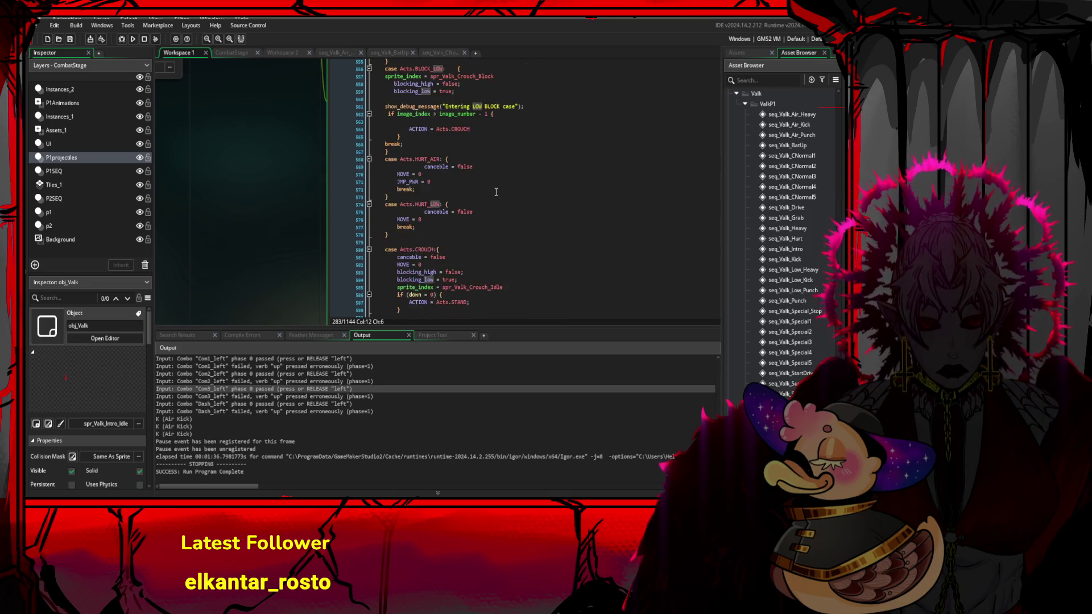
scroll(499, 205, "up", 7)
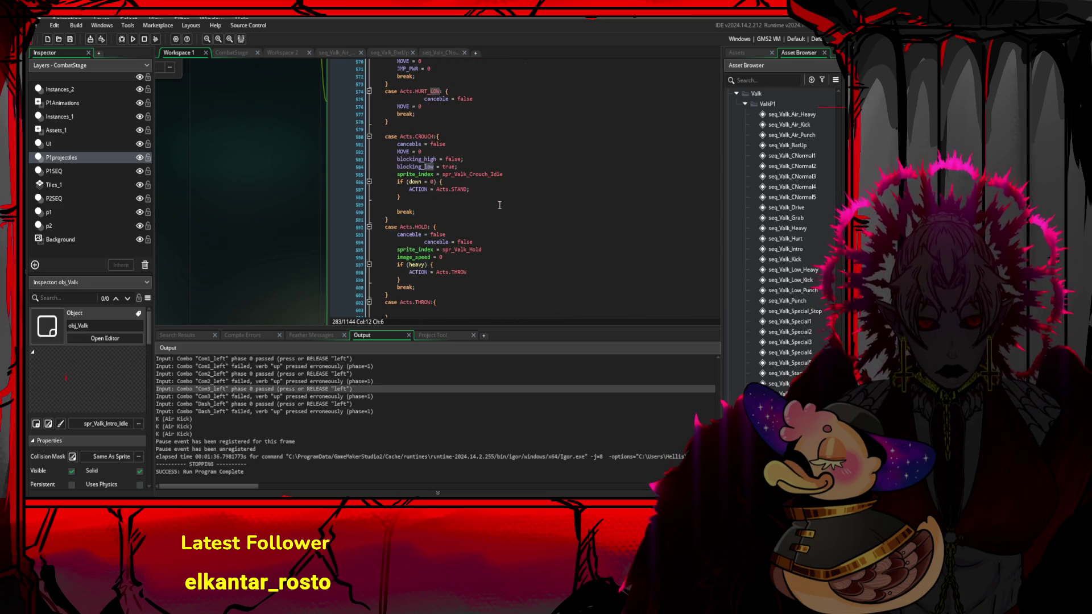
scroll(501, 205, "down", 20)
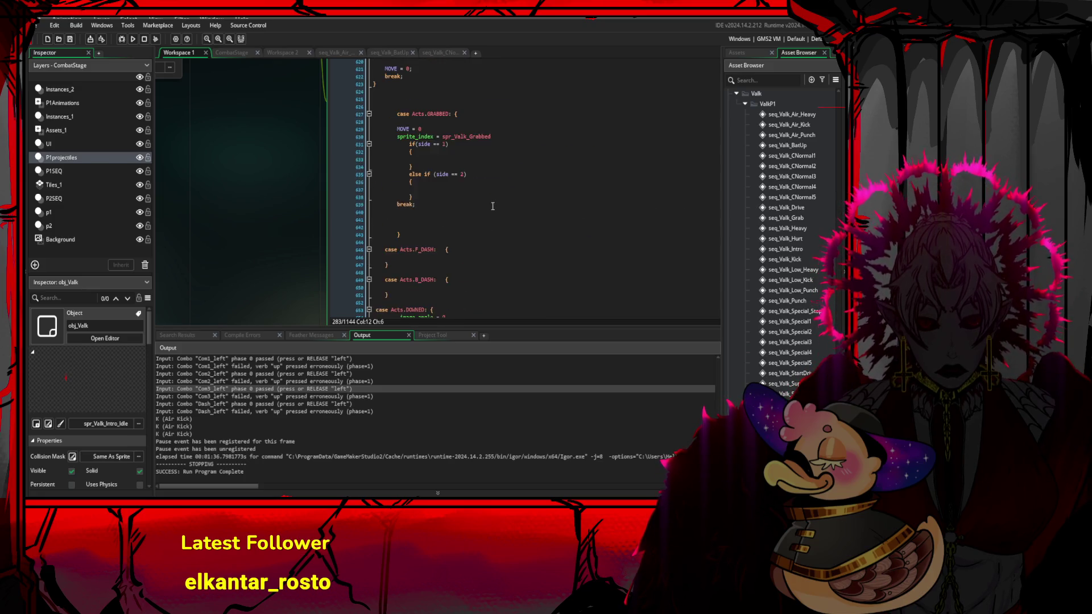
scroll(495, 208, "down", 7)
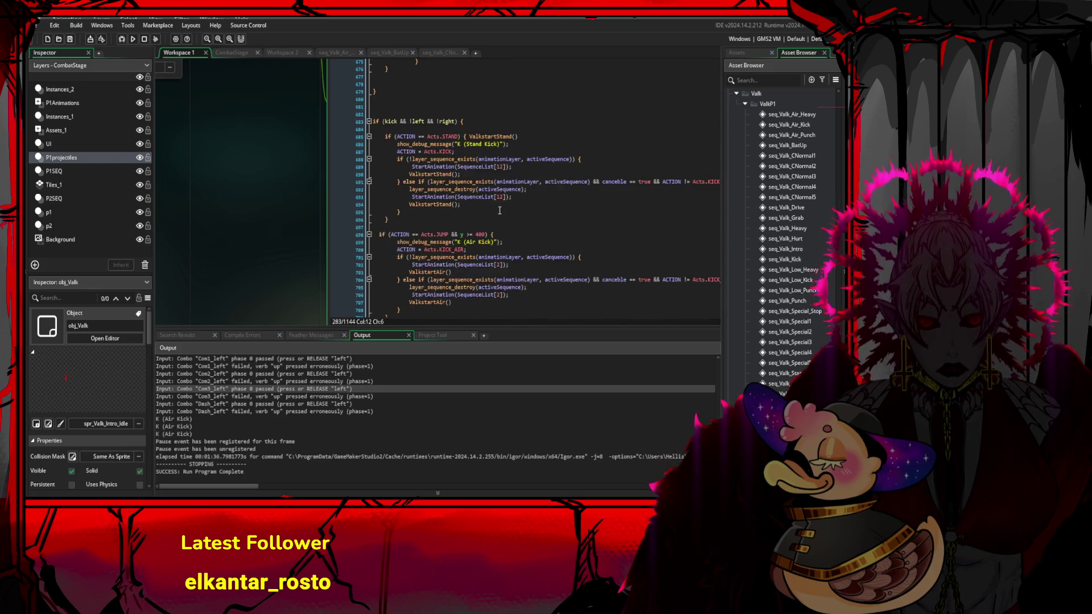
scroll(501, 208, "down", 3)
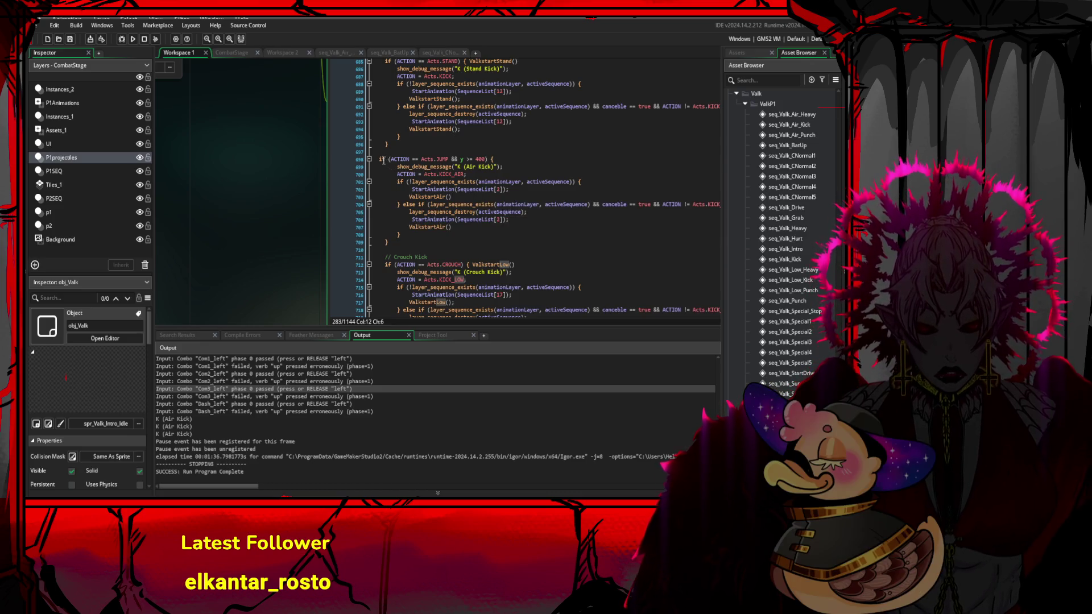
- Replace the Air Kick's y height check with AIR_STATE = 2 alongside ACTION == Acts.JUMP
left_click_drag(388, 160, 487, 161)
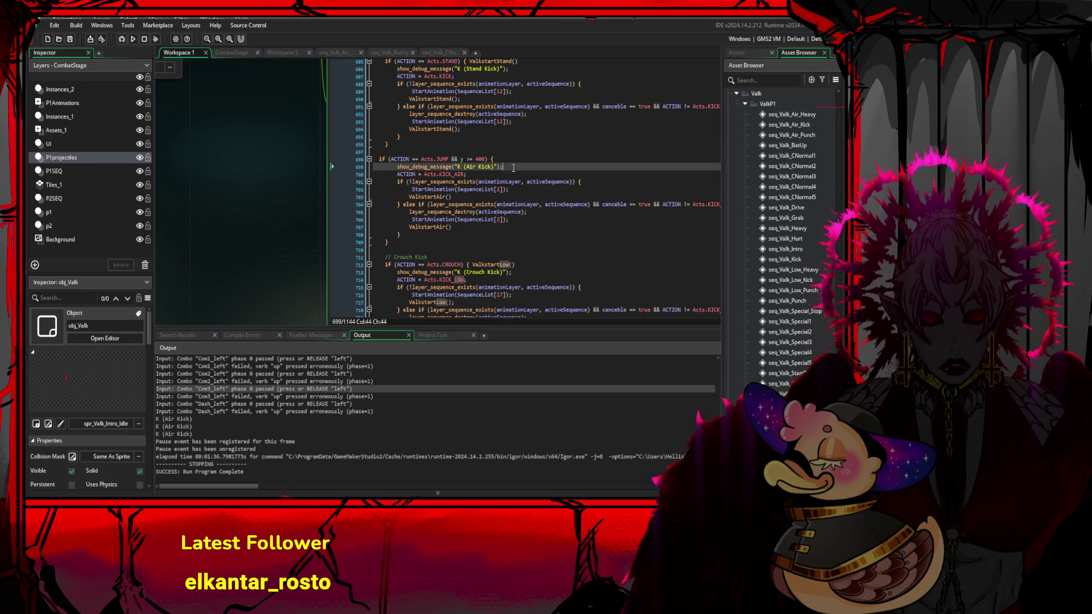
left_click(471, 160)
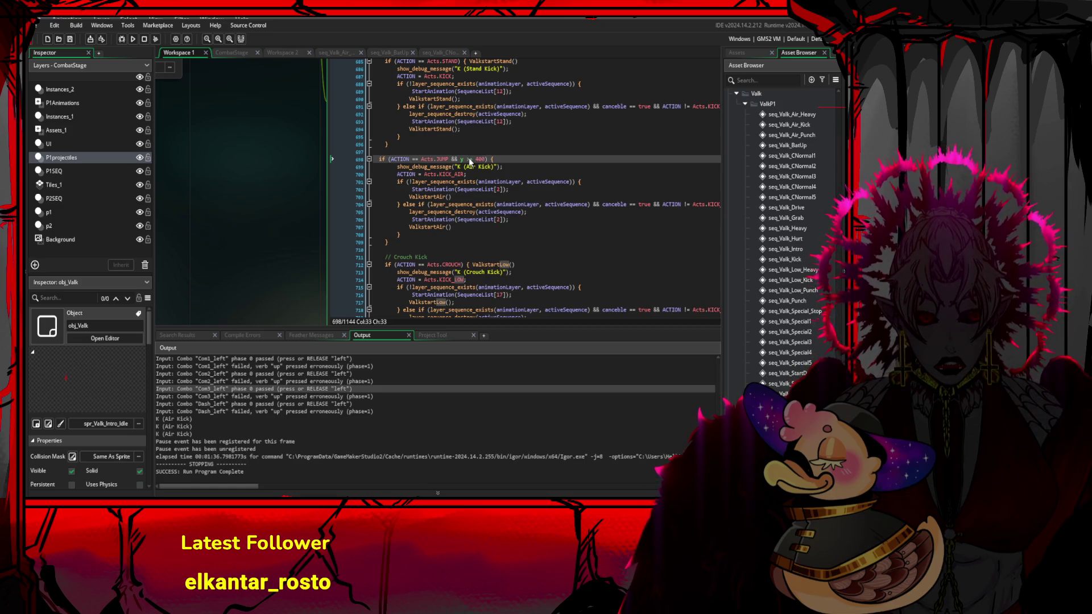
left_click_drag(485, 160, 467, 159)
left_click(463, 159)
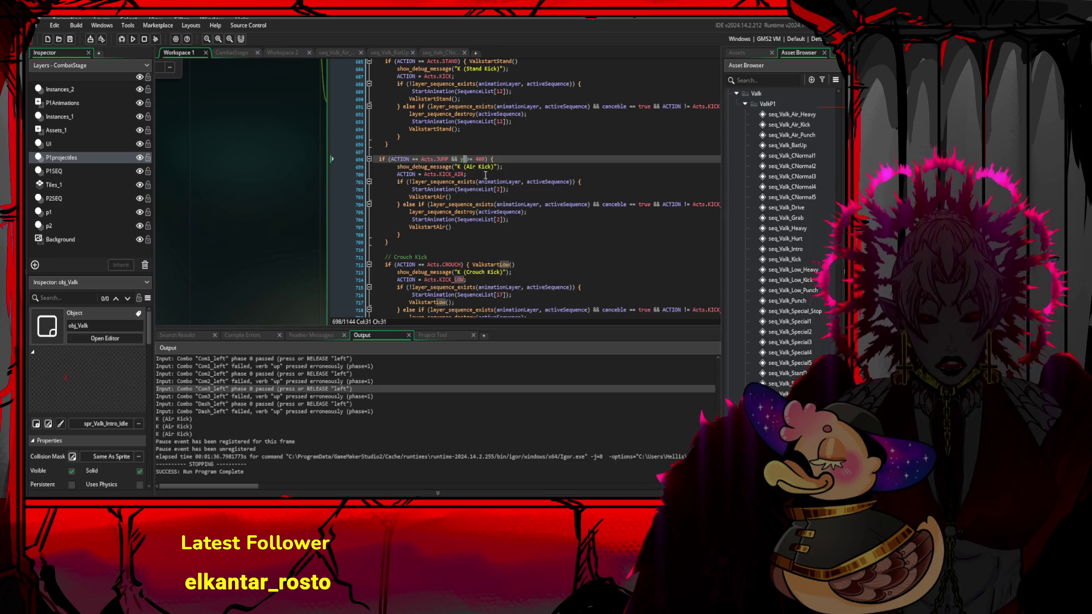
key("Left")
key("Delete")
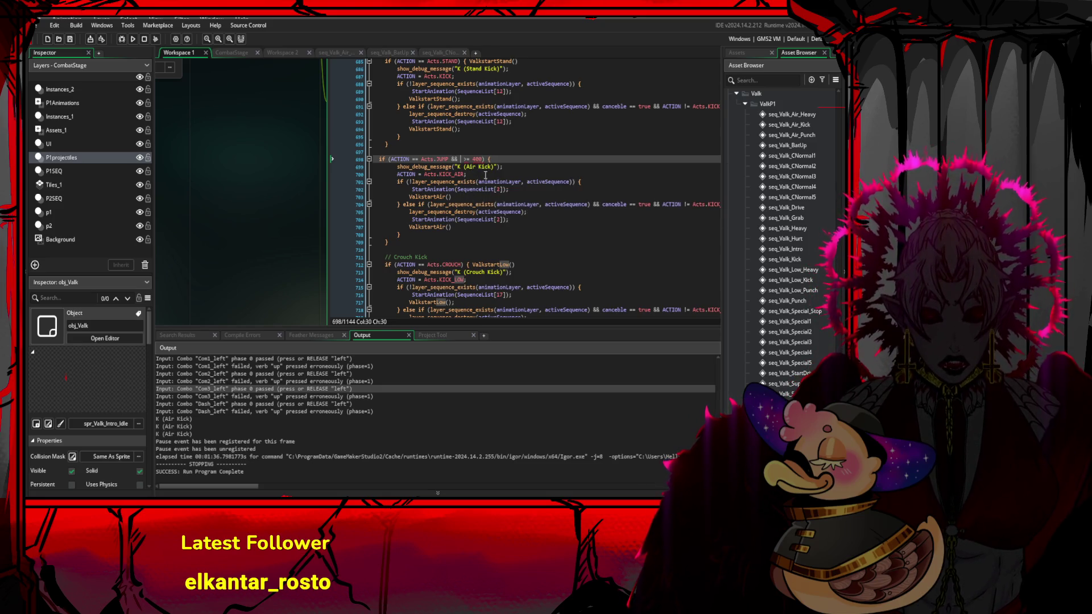
type("a")
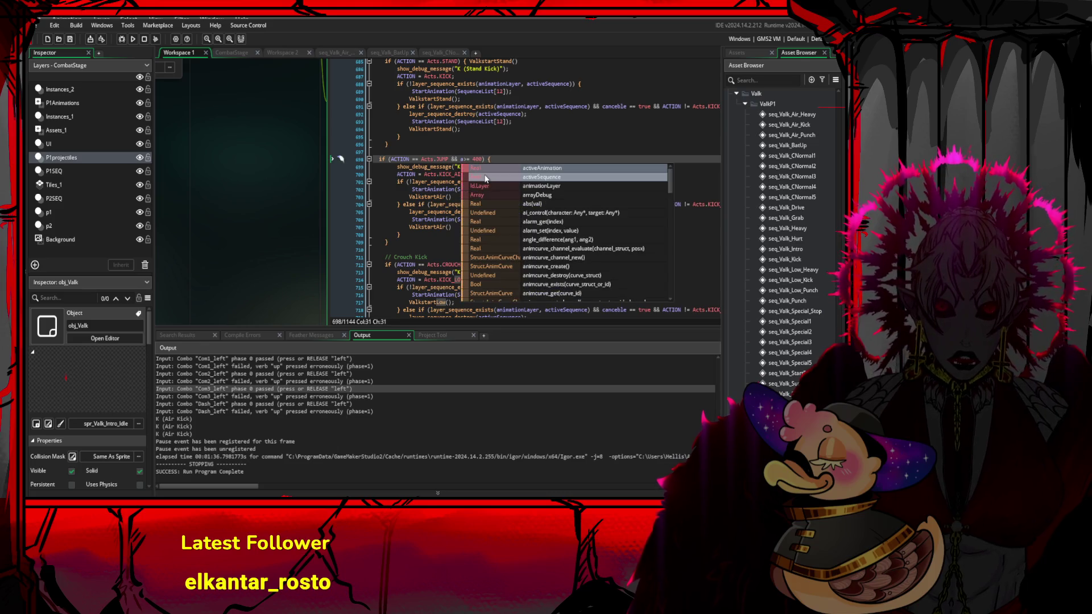
key("Escape")
type("ir")
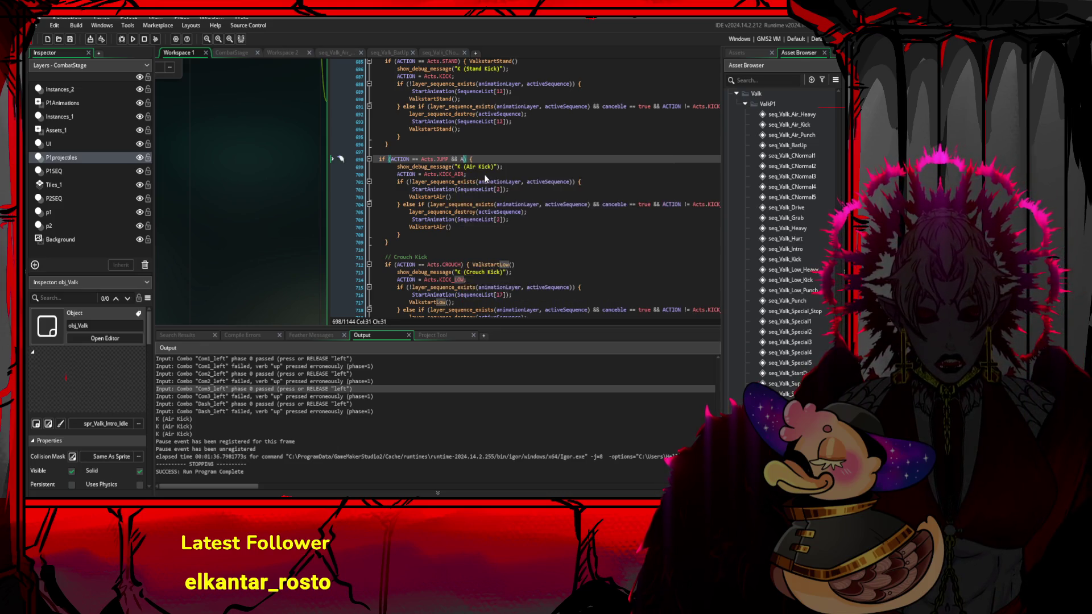
type("_")
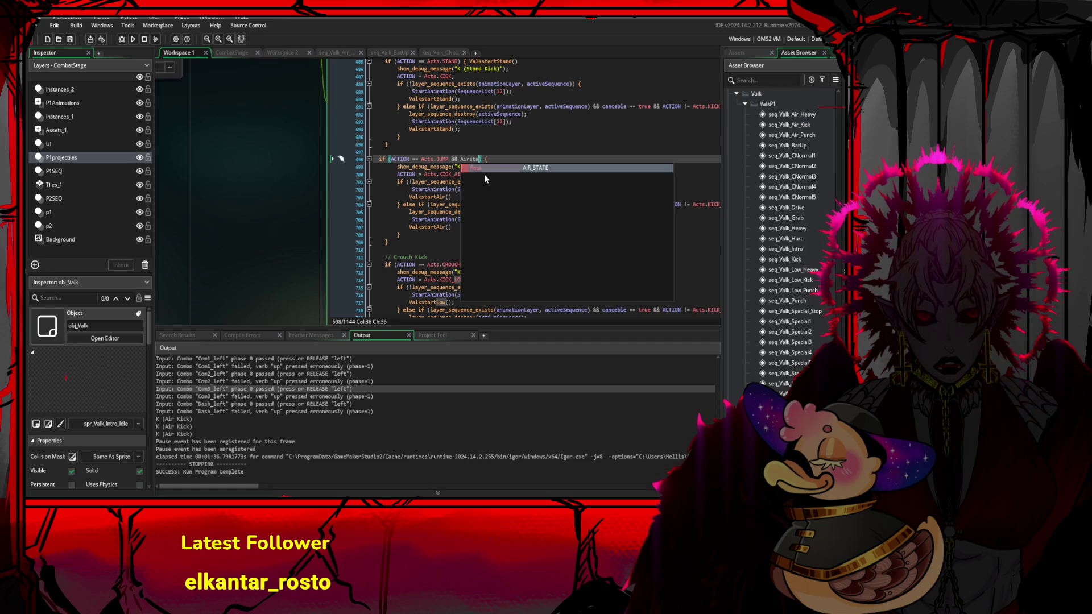
key("Return")
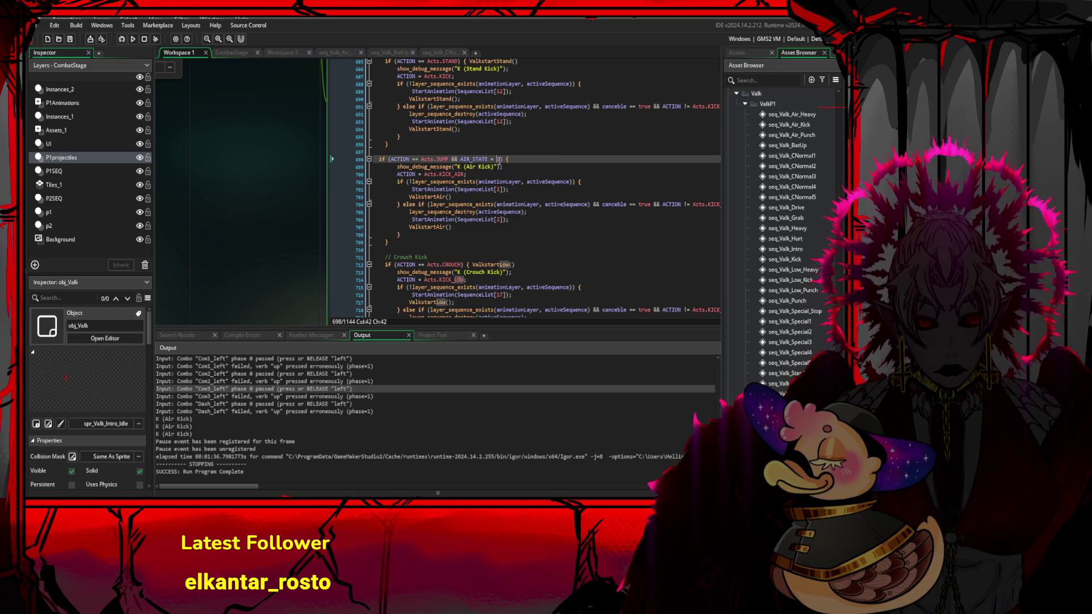
left_click_drag(498, 160, 395, 159)
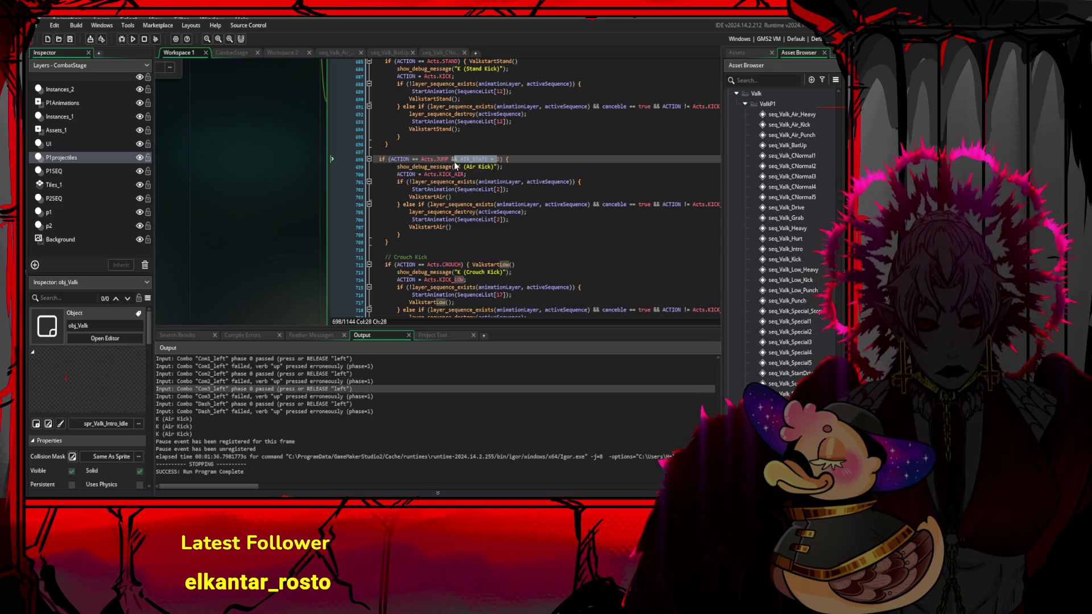
left_click(502, 152)
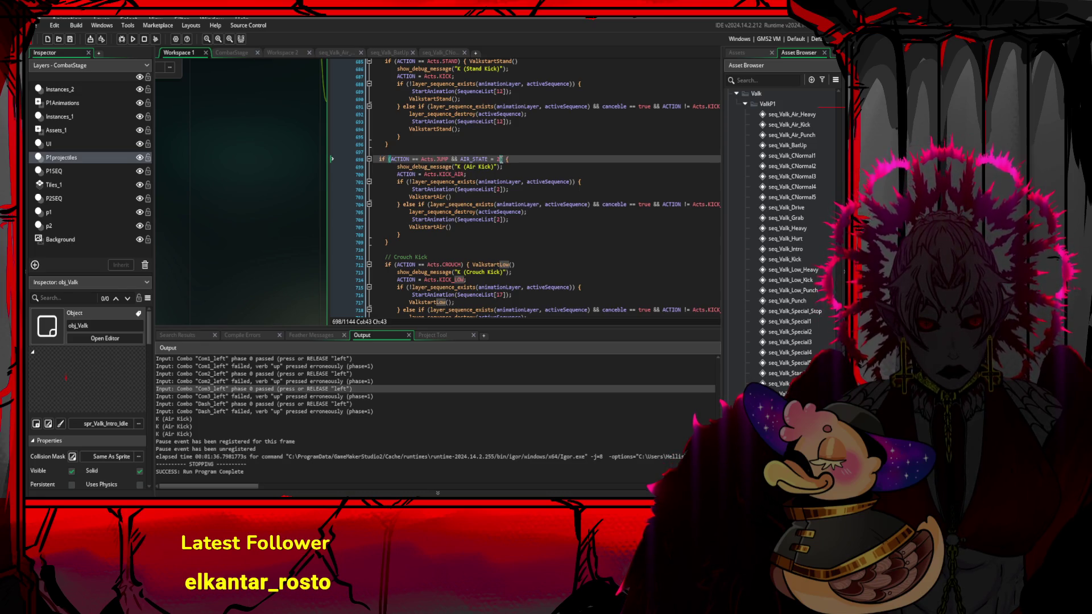
left_click(435, 158)
left_click(493, 234)
- Review the revised Air Kick condition, then unfold and refold the punch attack block below
scroll(493, 234, "up", 3)
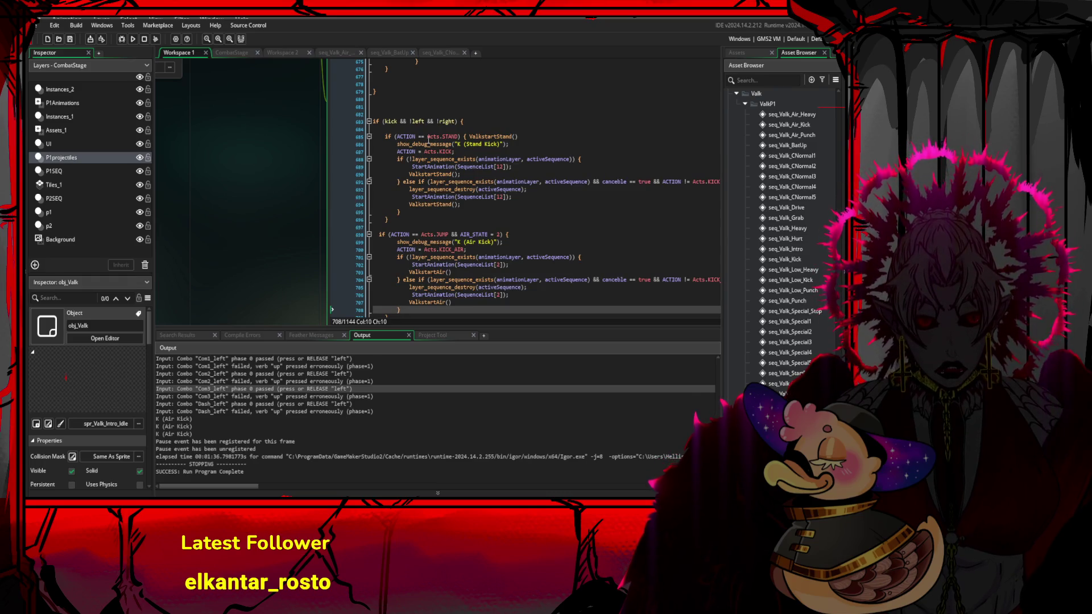
left_click(469, 128)
scroll(493, 179, "down", 5)
scroll(493, 179, "up", 2)
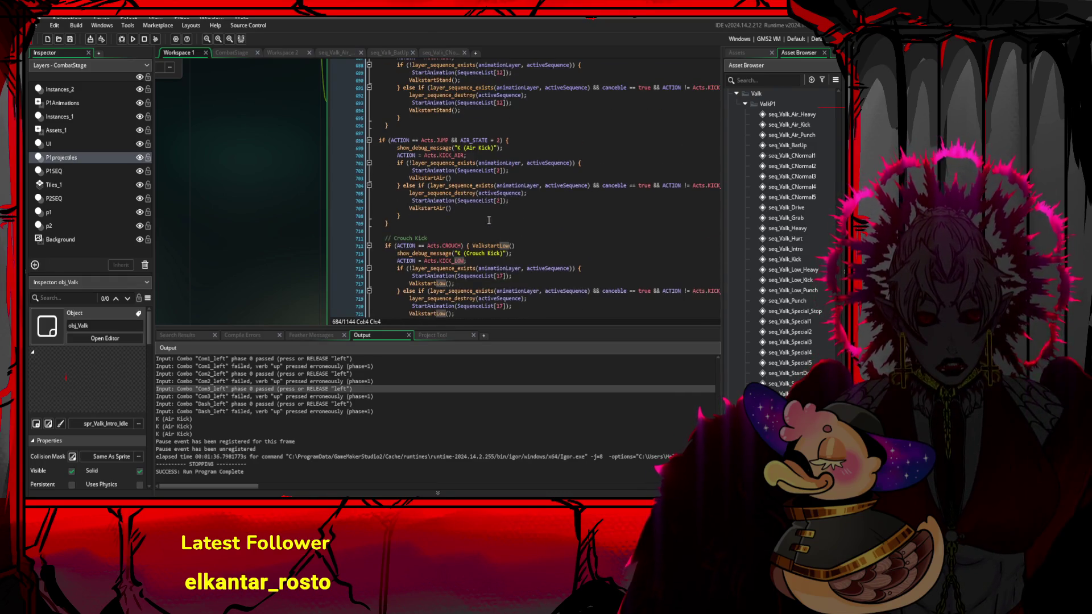
mouse_move(390, 223)
left_mouse_down()
mouse_move(426, 207)
mouse_move(377, 149)
left_mouse_up()
left_click(491, 150)
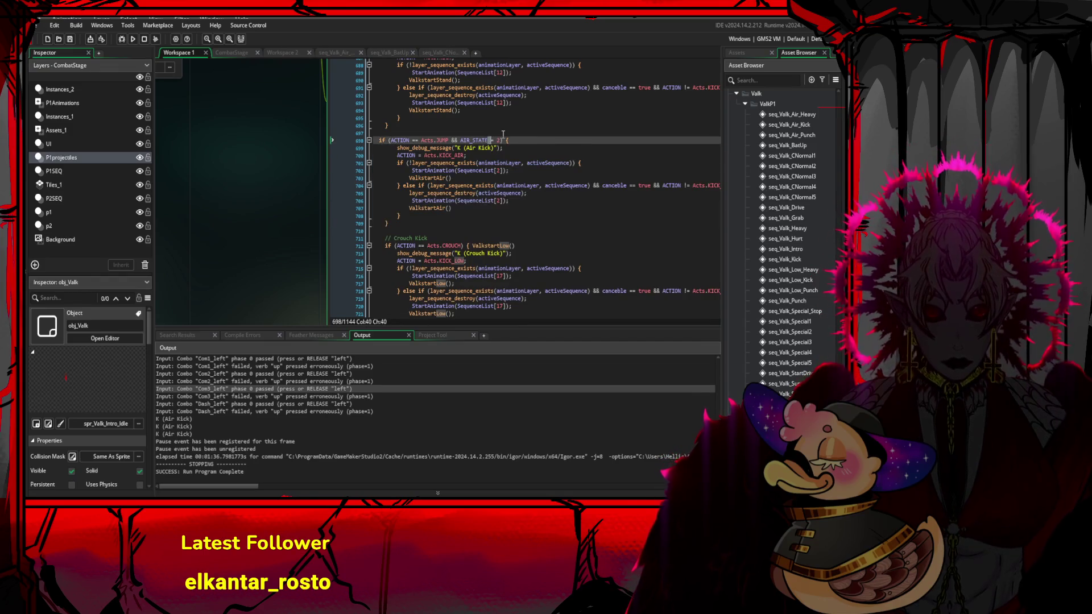
left_click_drag(502, 140, 461, 140)
scroll(472, 165, "down", 8)
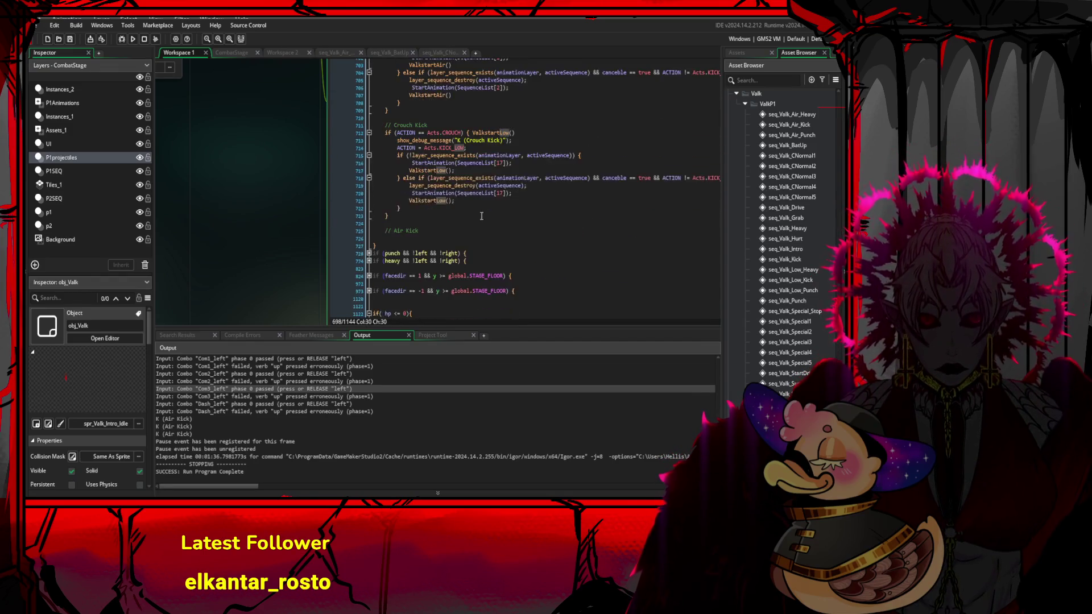
scroll(484, 174, "up", 6)
scroll(492, 181, "down", 2)
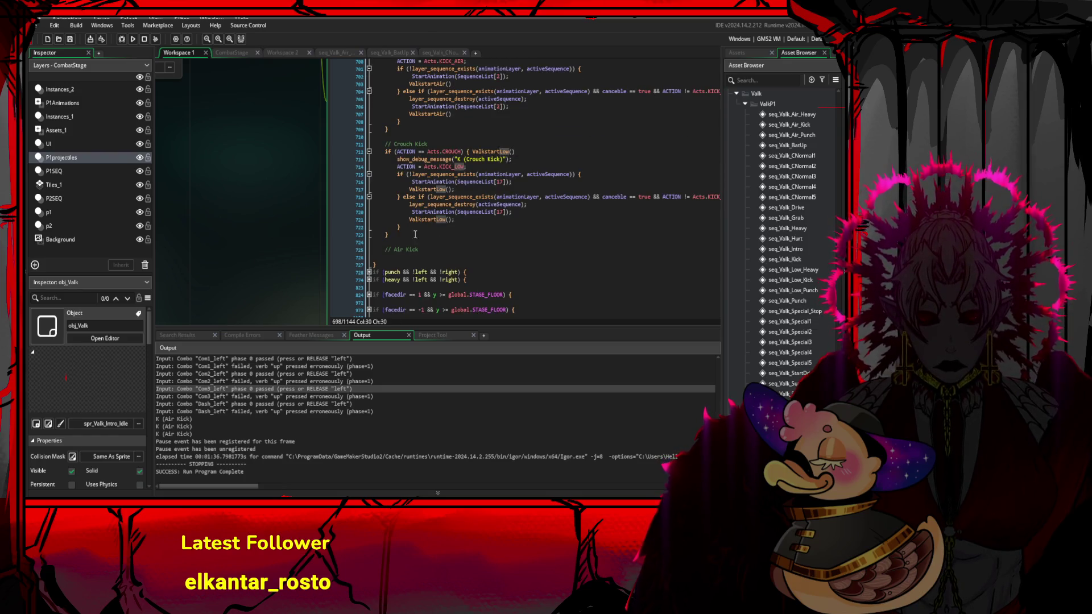
left_click(375, 274)
left_click(376, 273)
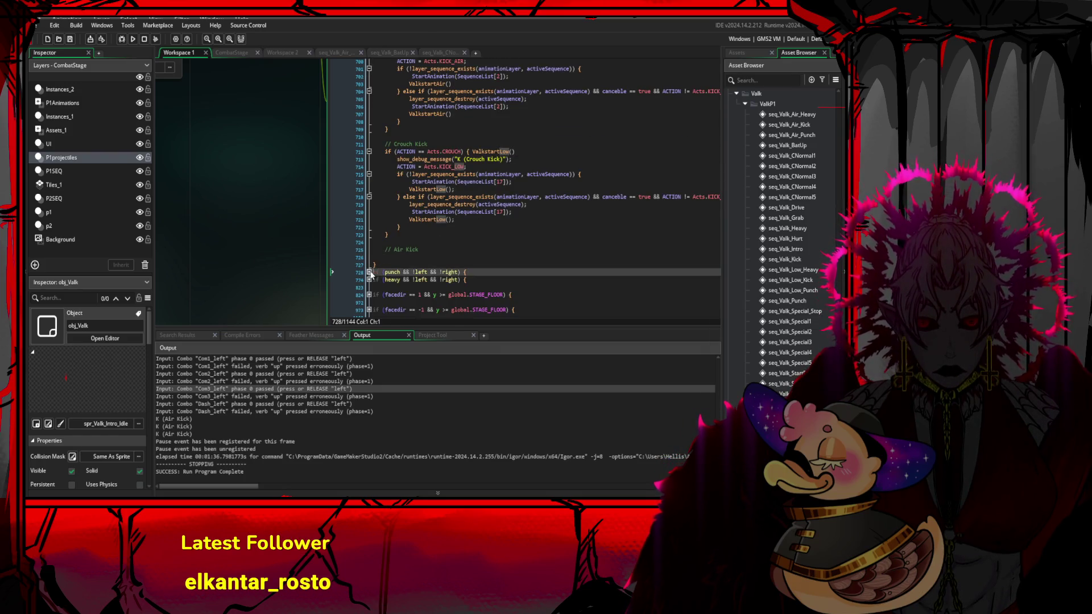
- In the Air Punch condition, replace y >= 400 with AIR_STATE = 2
left_click(375, 273)
scroll(376, 273, "down", 3)
left_click(455, 227)
mouse_move(455, 204)
left_mouse_down()
mouse_move(407, 219)
mouse_move(447, 220)
left_mouse_up()
scroll(553, 223, "down", 3)
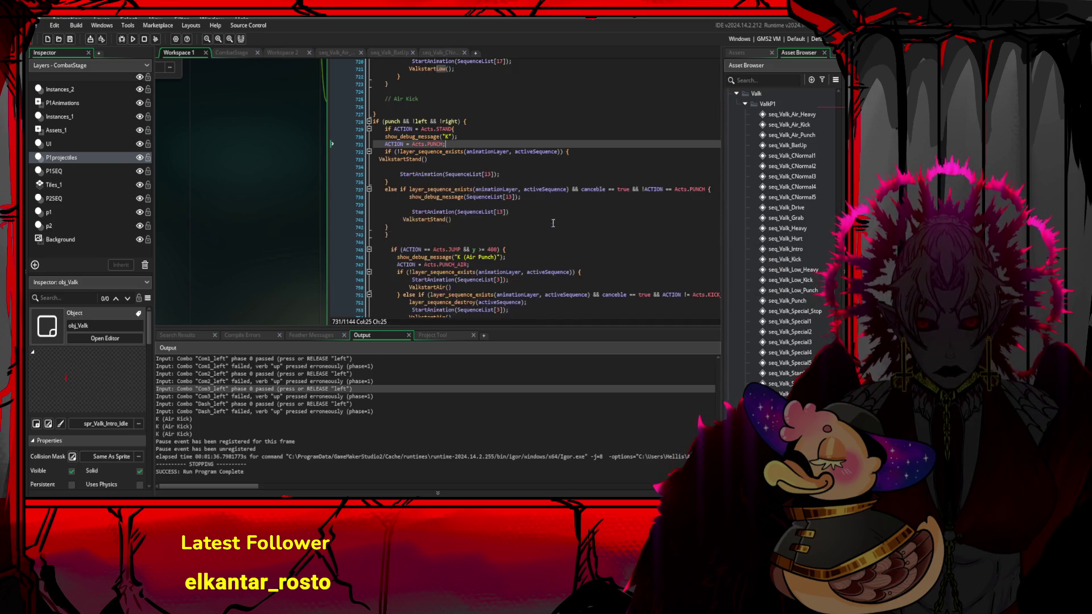
scroll(460, 220, "down", 2)
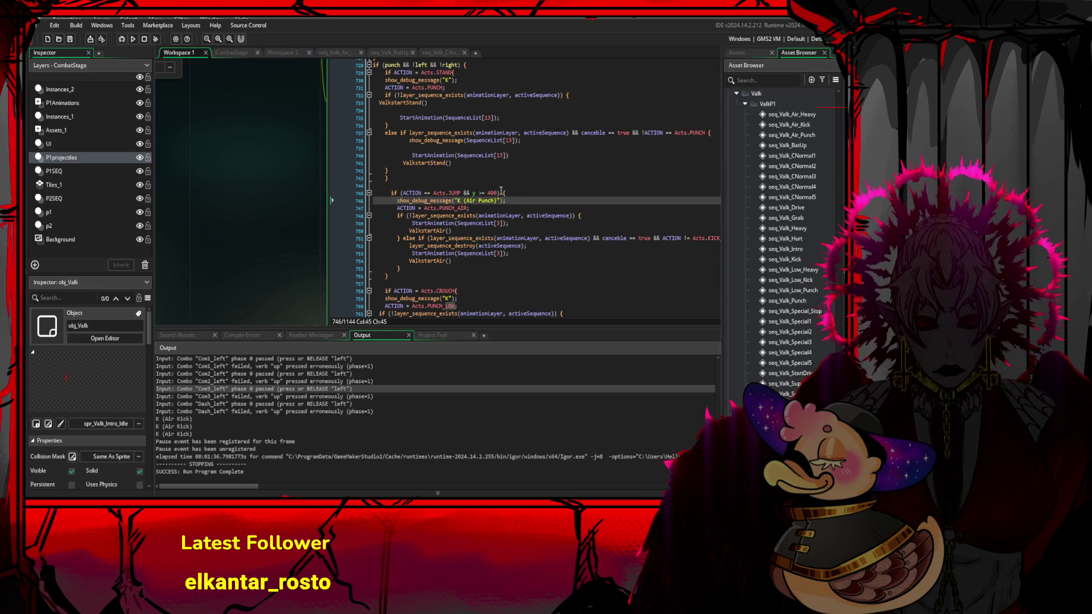
left_click(499, 194)
left_click_drag(499, 194, 476, 198)
type("AIR_STATE = 2")
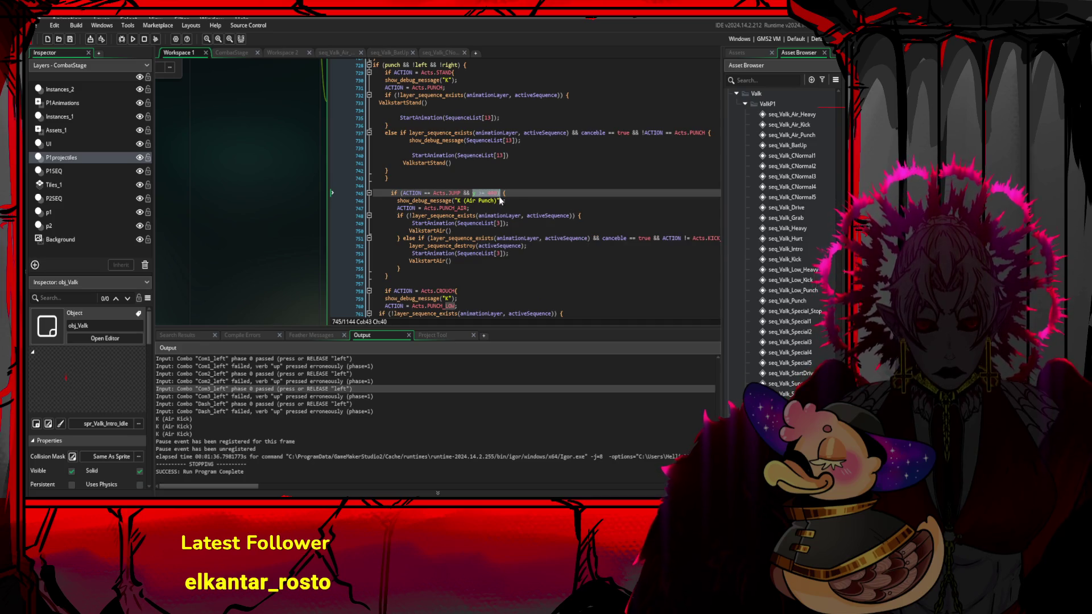
- Unfold the heavy attack block and review its Acts.STAND condition and SequenceList[11] index
scroll(510, 204, "down", 5)
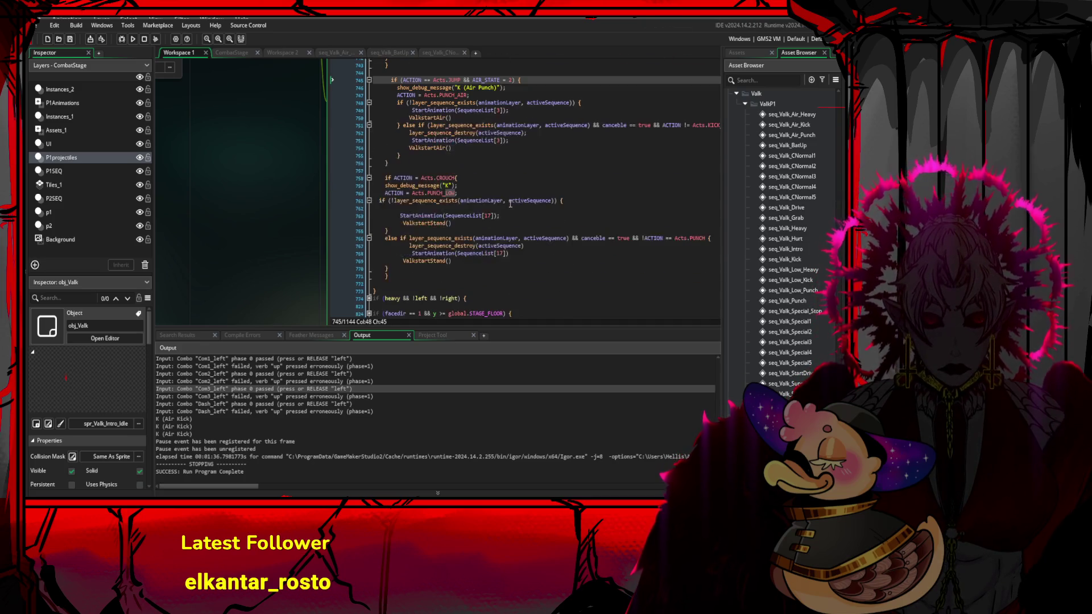
scroll(466, 193, "down", 4)
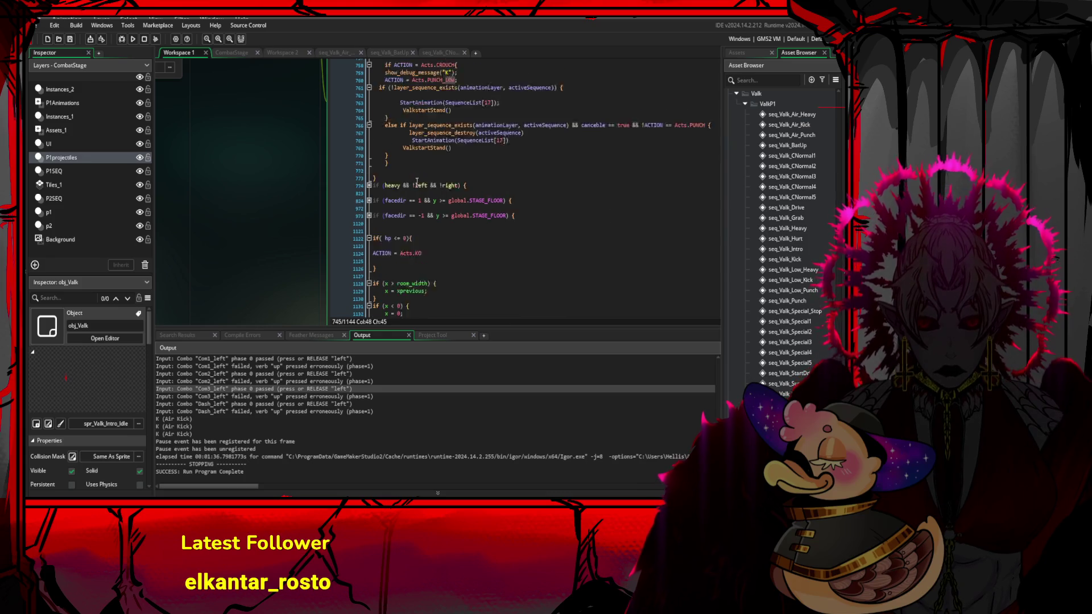
left_click(370, 208)
scroll(370, 209, "down", 3)
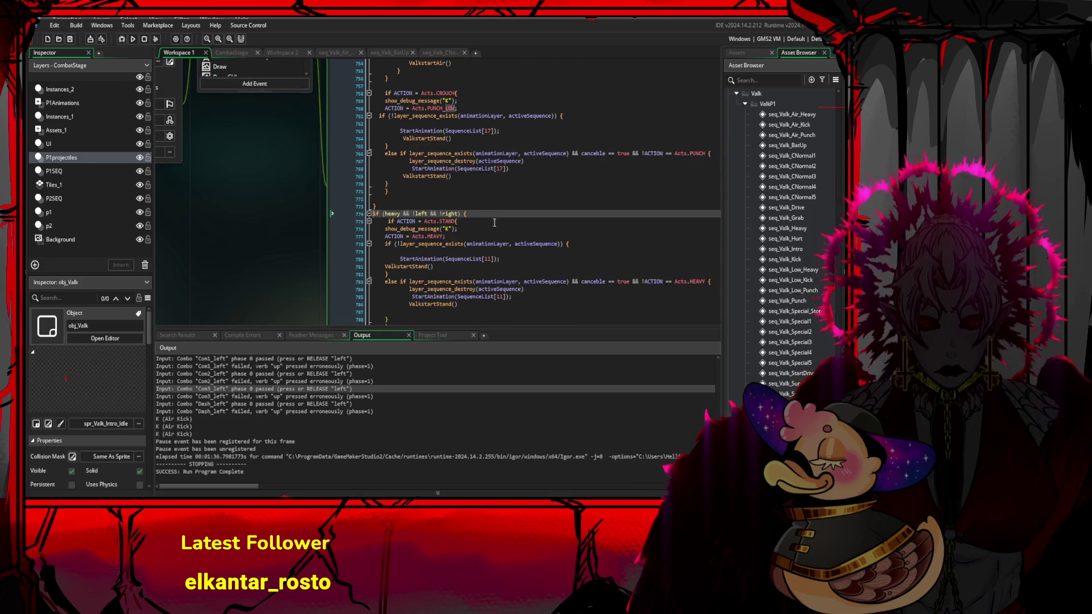
left_click(455, 221)
left_click(479, 244)
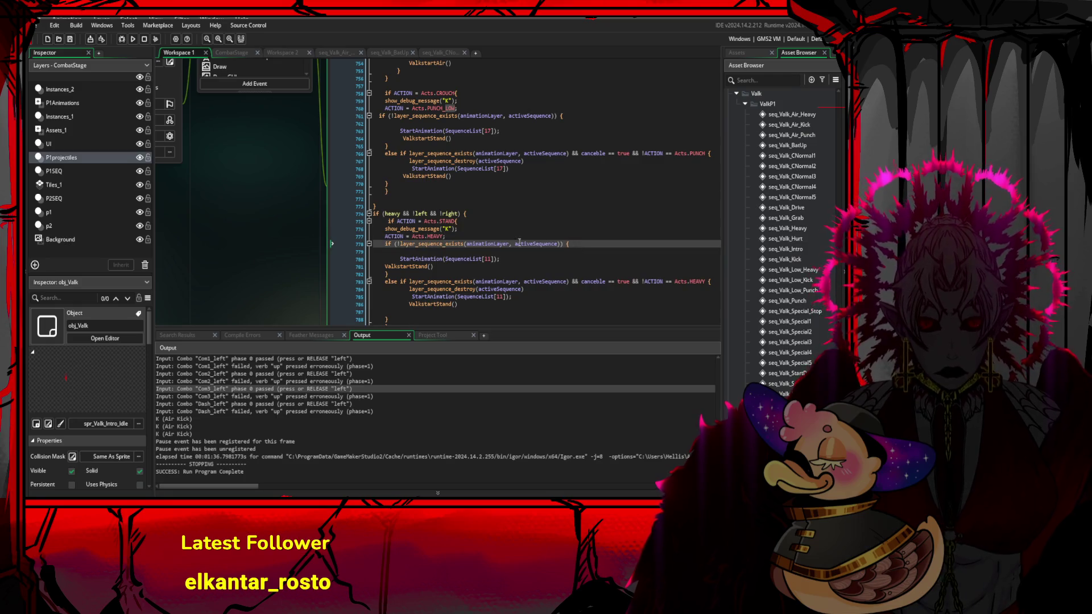
scroll(479, 203, "down", 2)
left_click(467, 183)
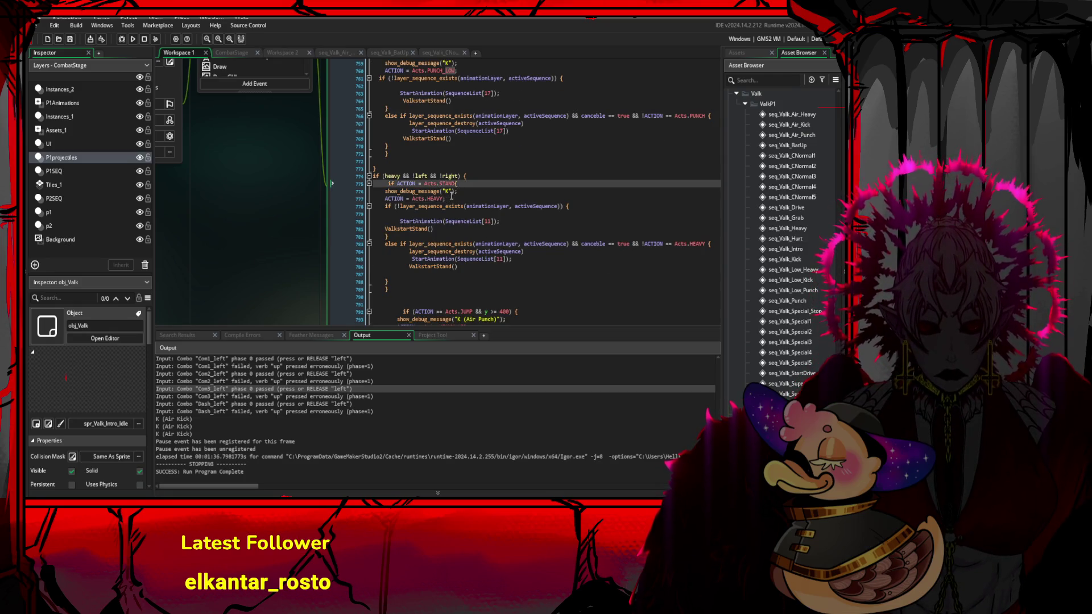
left_click(492, 221)
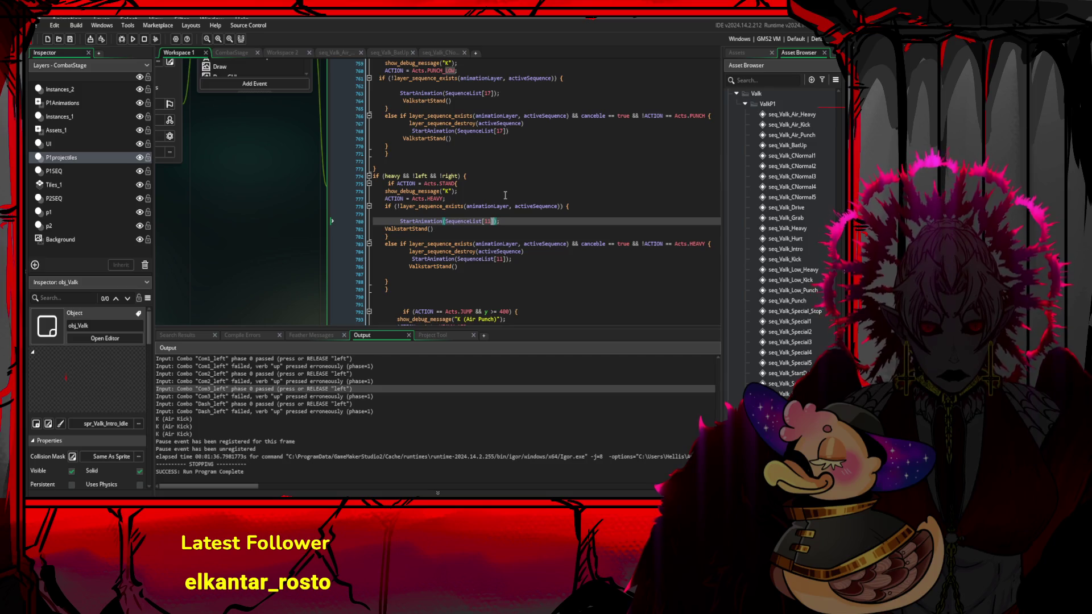
double_click(450, 176)
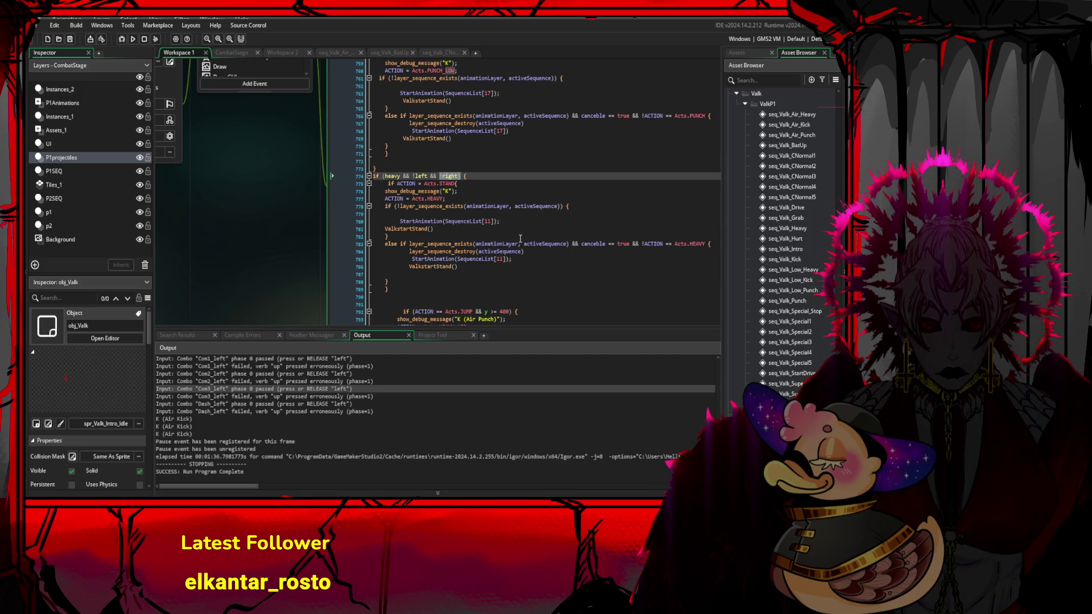
scroll(520, 239, "down", 6)
- Change the heavy air condition's height check to AIR_STATE == 2 and delete the leftover y
left_click(480, 181)
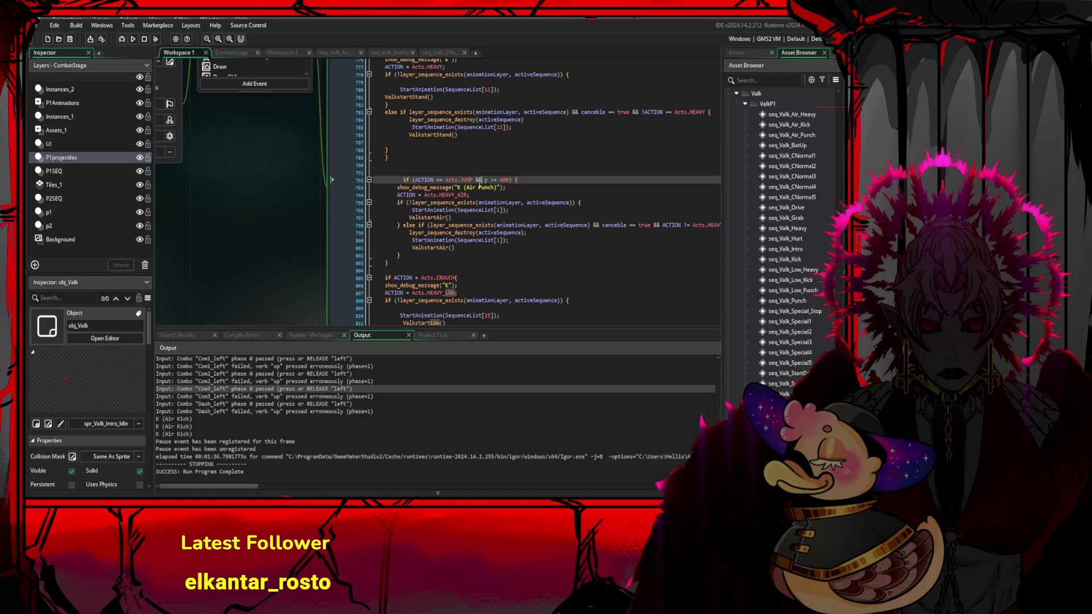
left_click(509, 172)
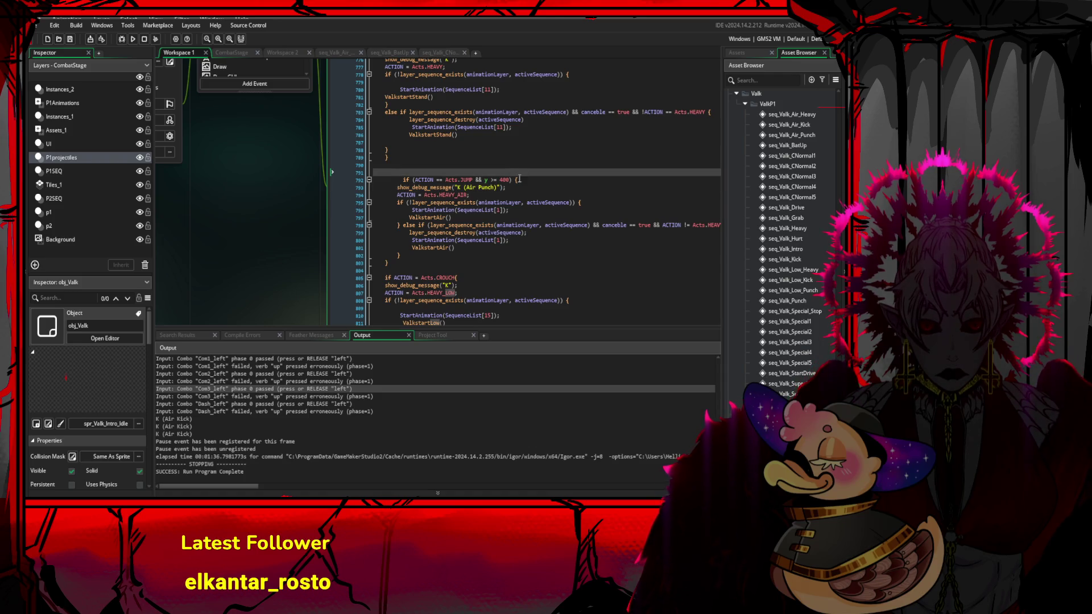
left_click_drag(516, 180, 488, 181)
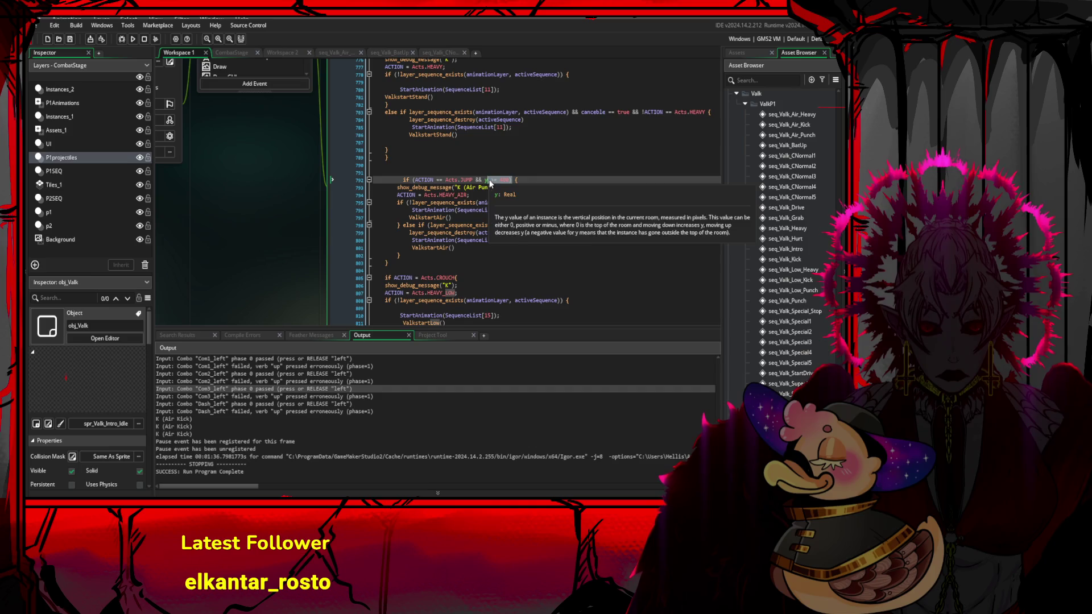
type("AIR_STATE = 2")
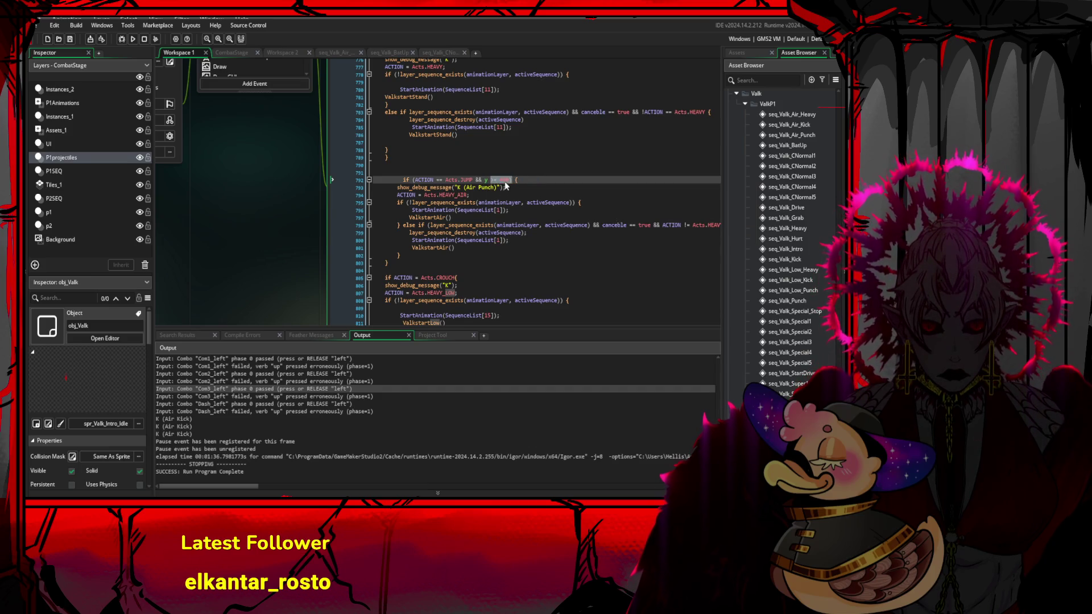
key("ctrl+z")
key("ctrl+z")
key("ctrl+y")
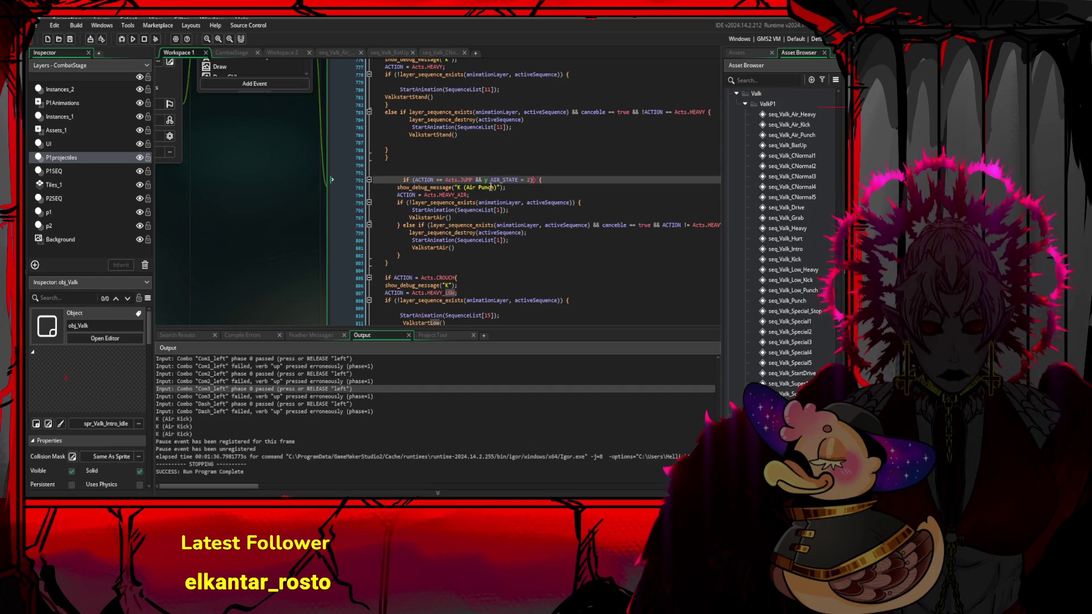
key("ctrl+z")
key("ctrl+z")
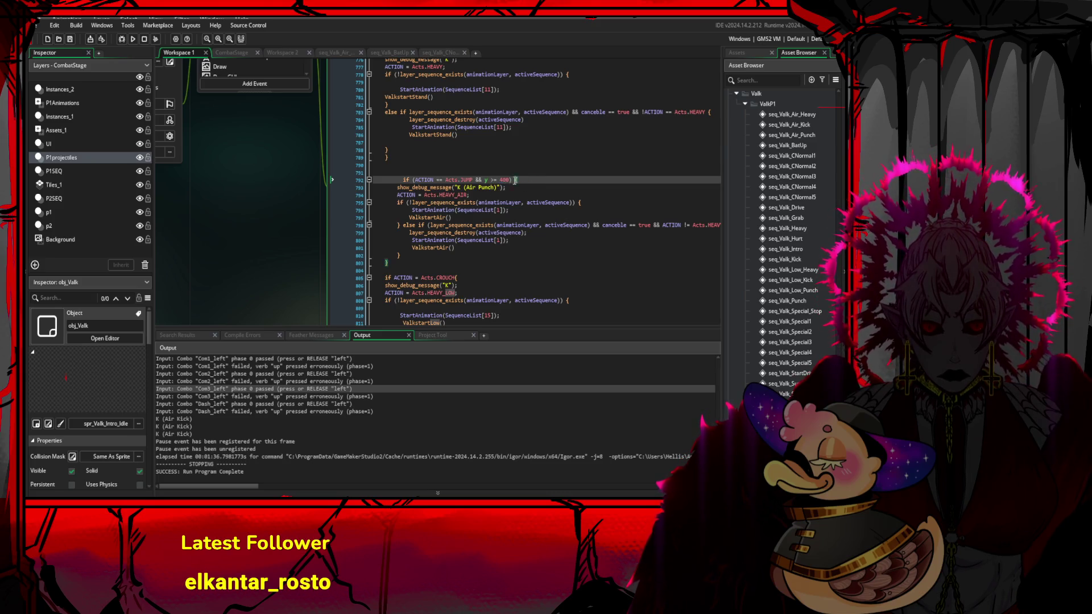
key("ctrl+y")
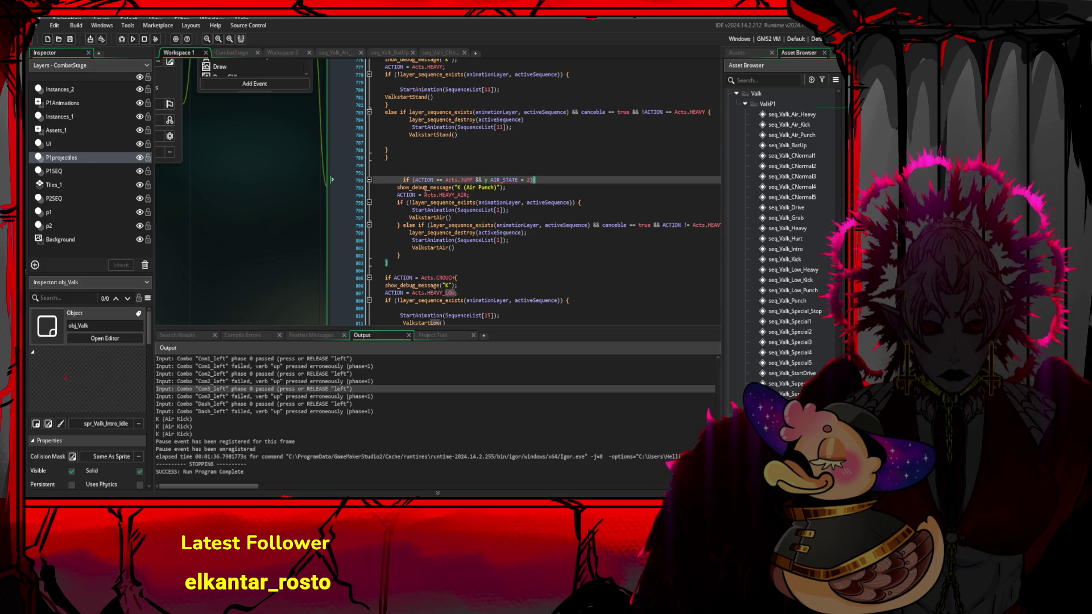
left_click(369, 180)
left_click(368, 180)
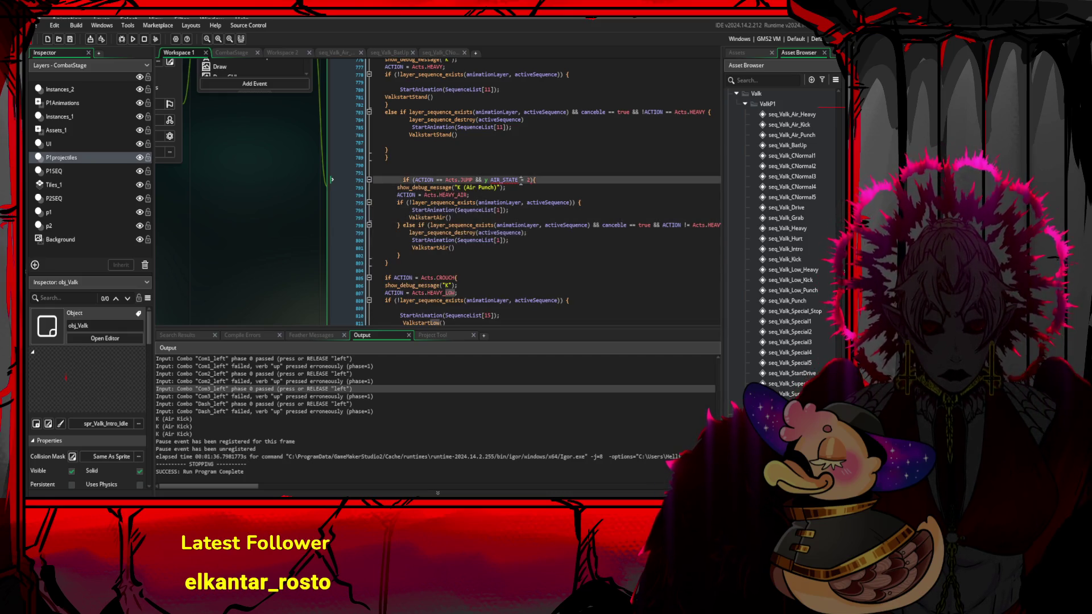
left_click(518, 181)
type("=")
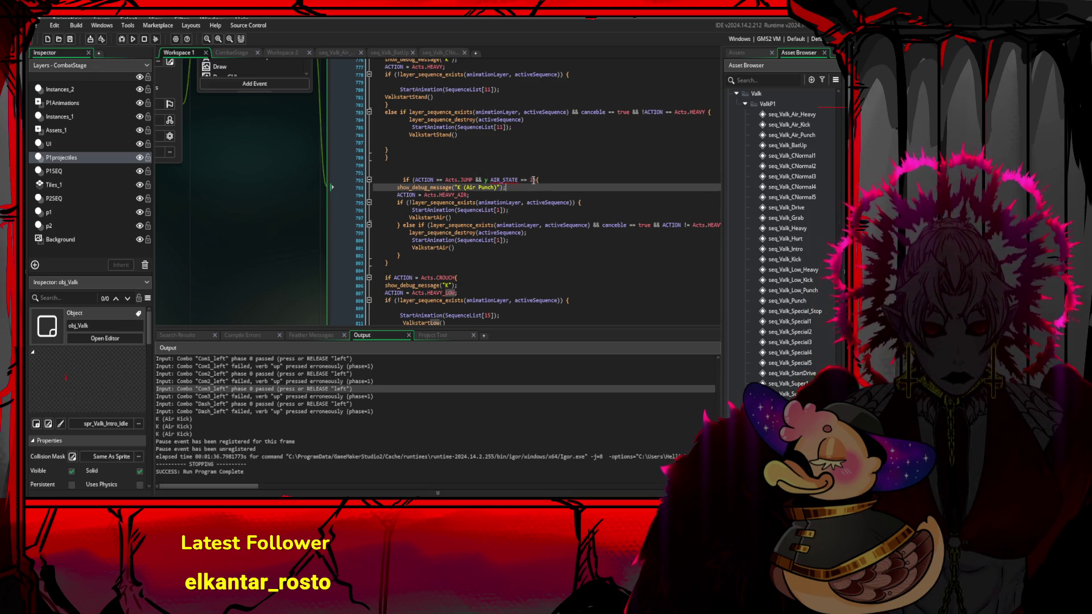
left_click(537, 179)
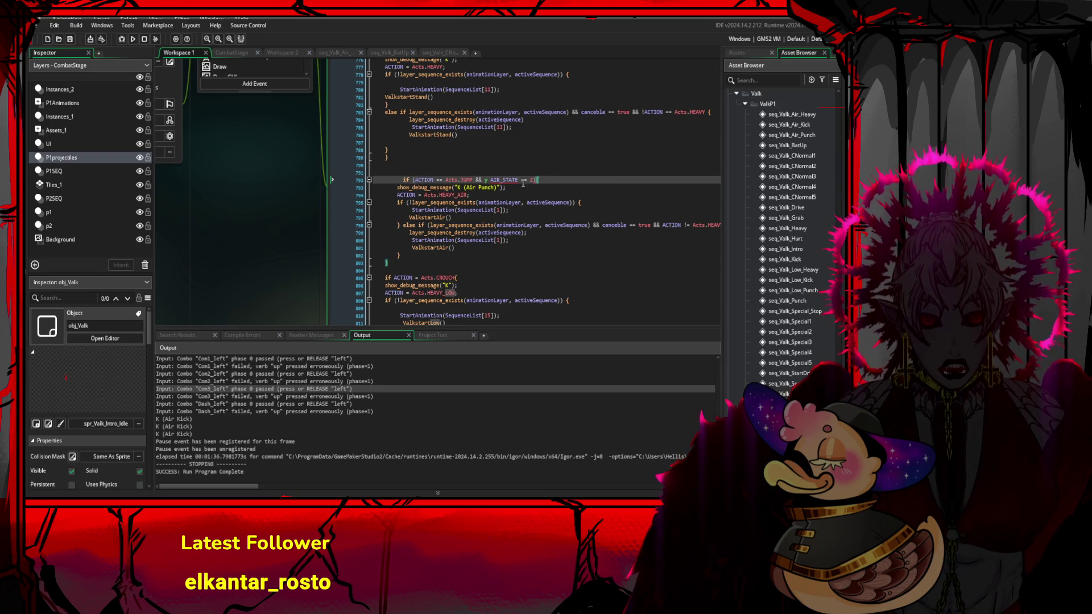
double_click(485, 181)
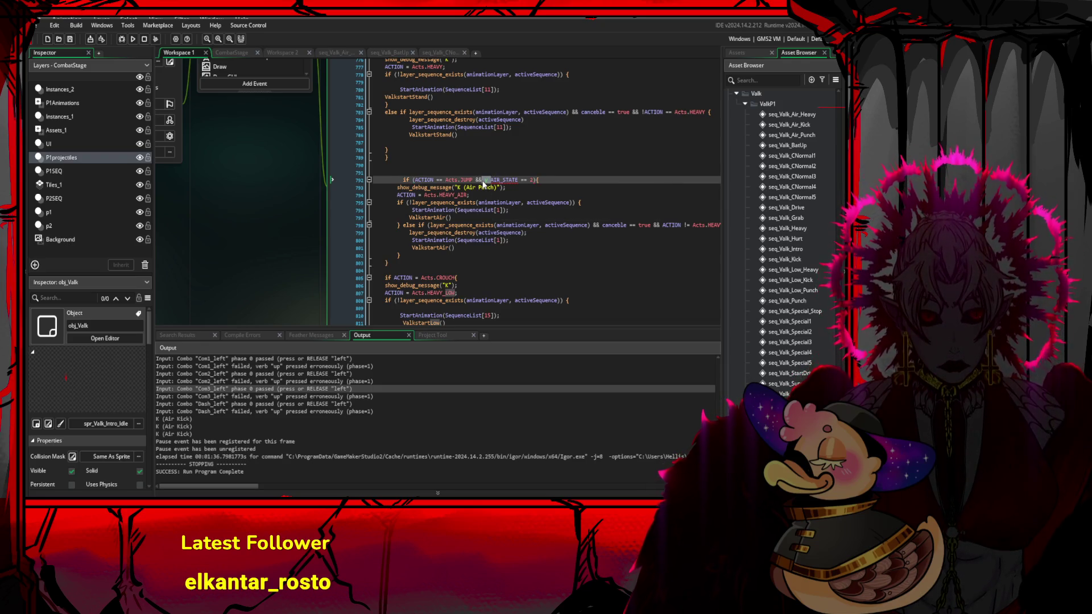
key("BackSpace")
- Add the closing brace that ends the Air Punch check's else branch
left_click(496, 210)
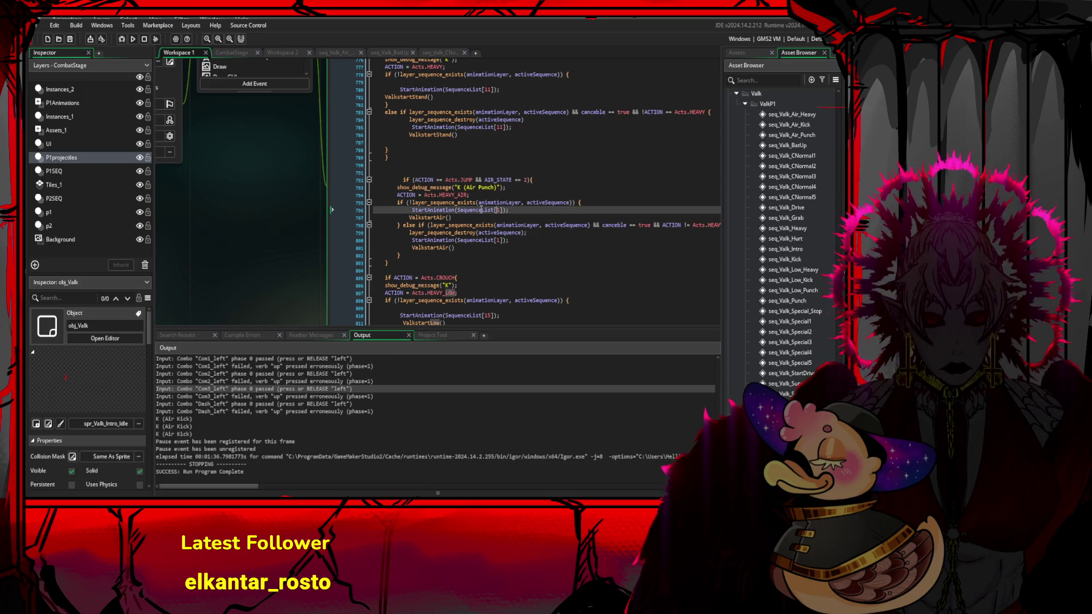
left_click_drag(413, 183, 407, 222)
left_click(401, 254)
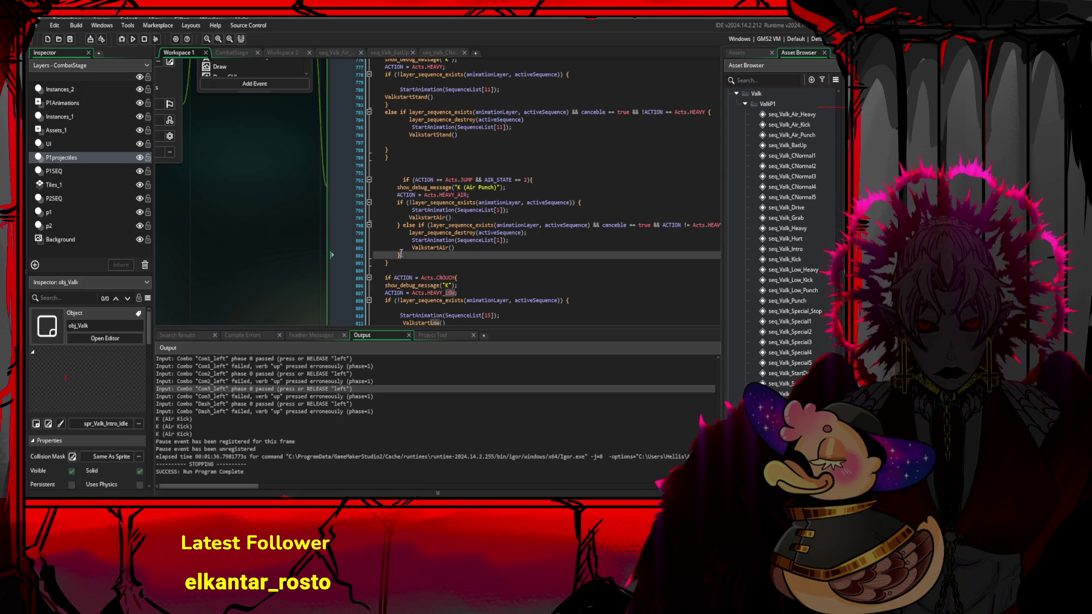
type("}")
key("Down")
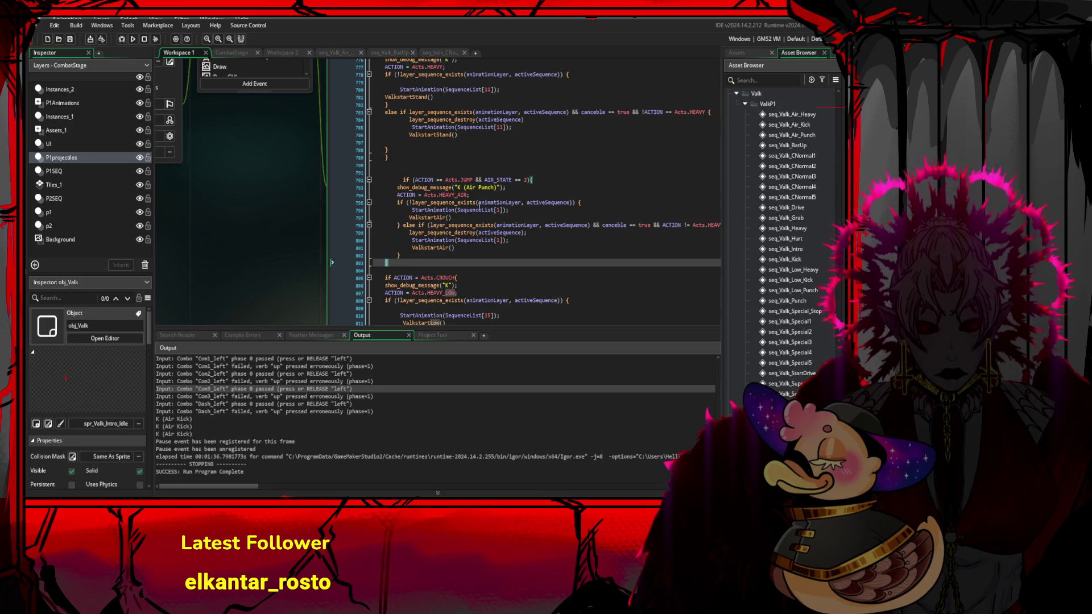
- Delete and then restore the Air Punch block, and reduce its if line's indentation
left_click_drag(392, 263, 373, 172)
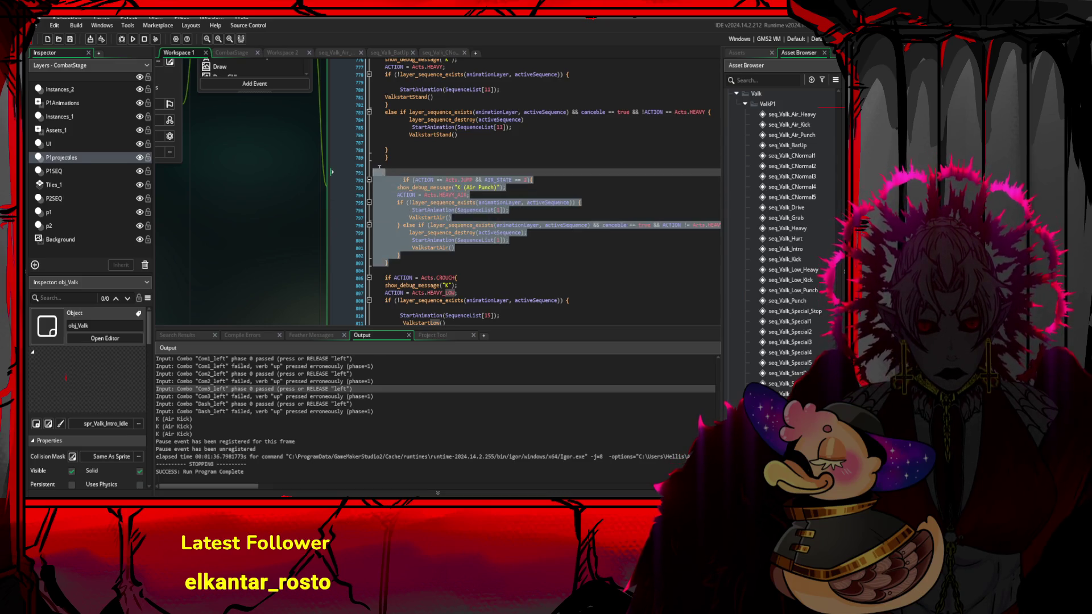
key("Delete")
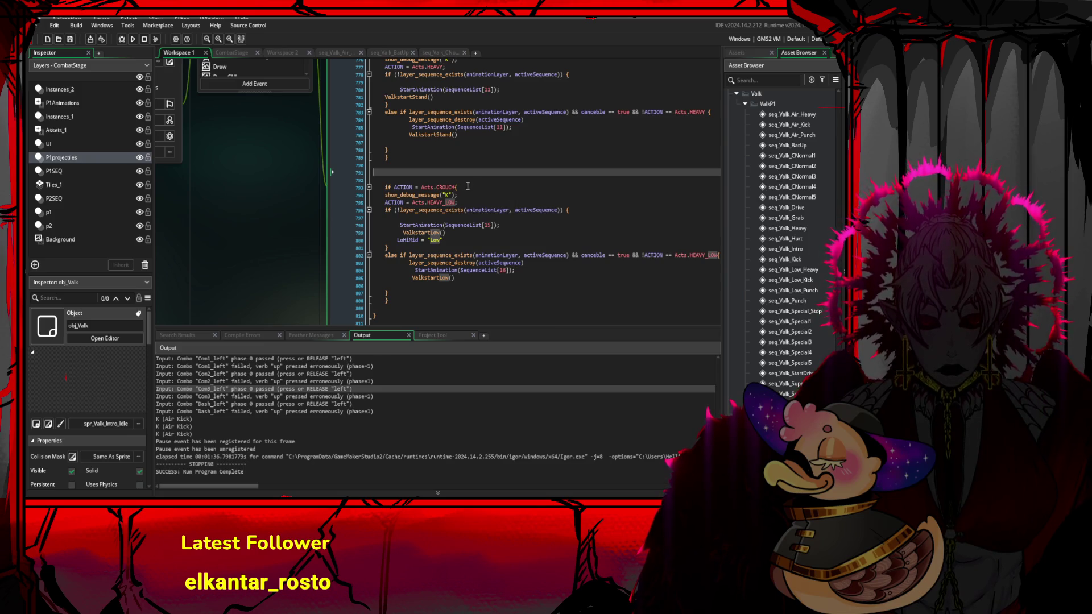
key("Delete")
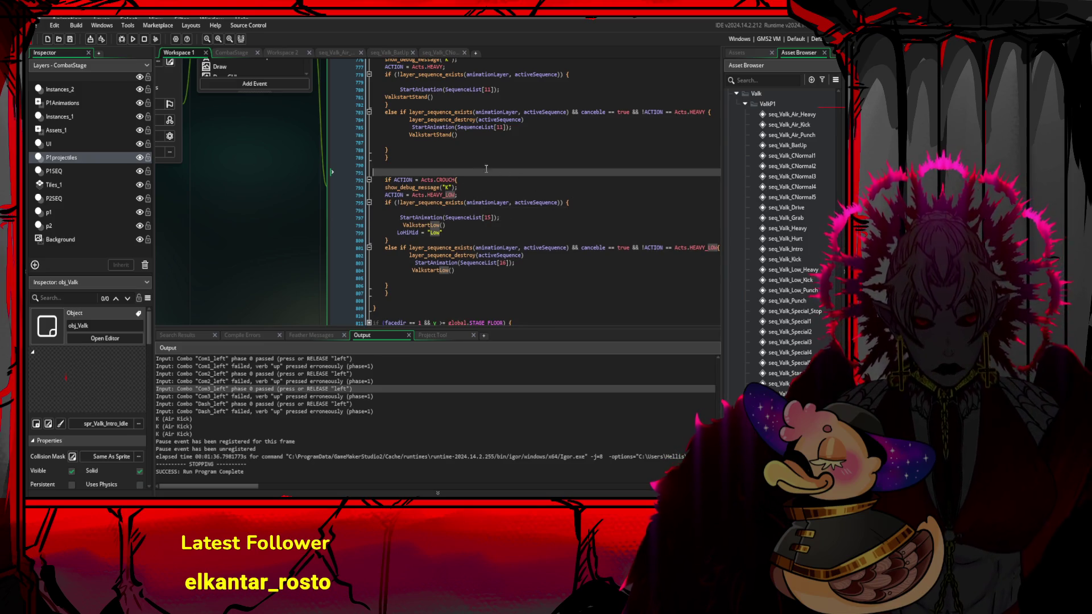
left_click(444, 163)
key("ctrl+z")
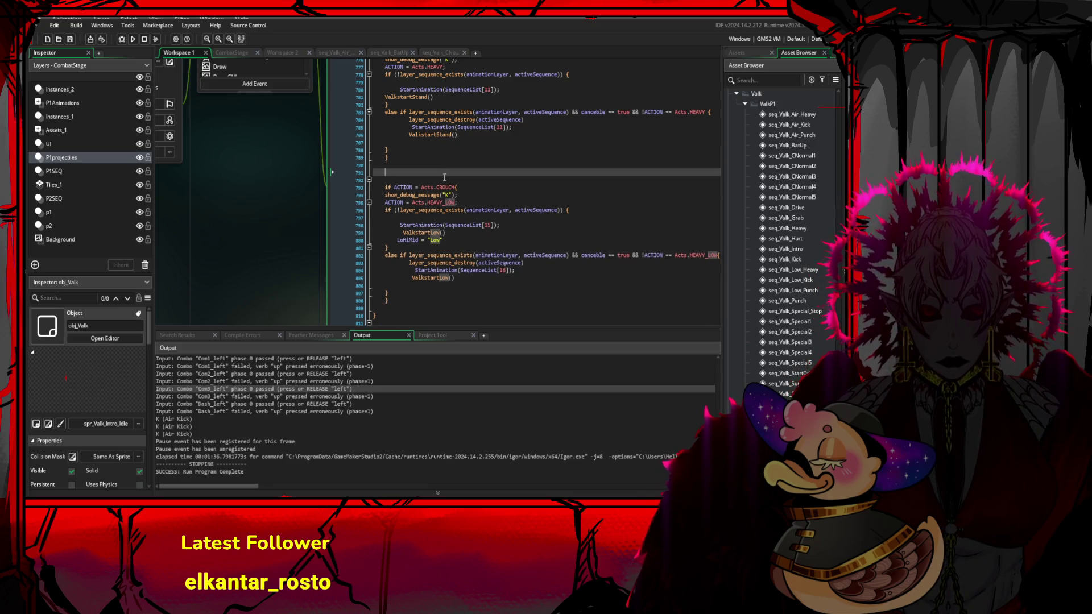
key("ctrl+z")
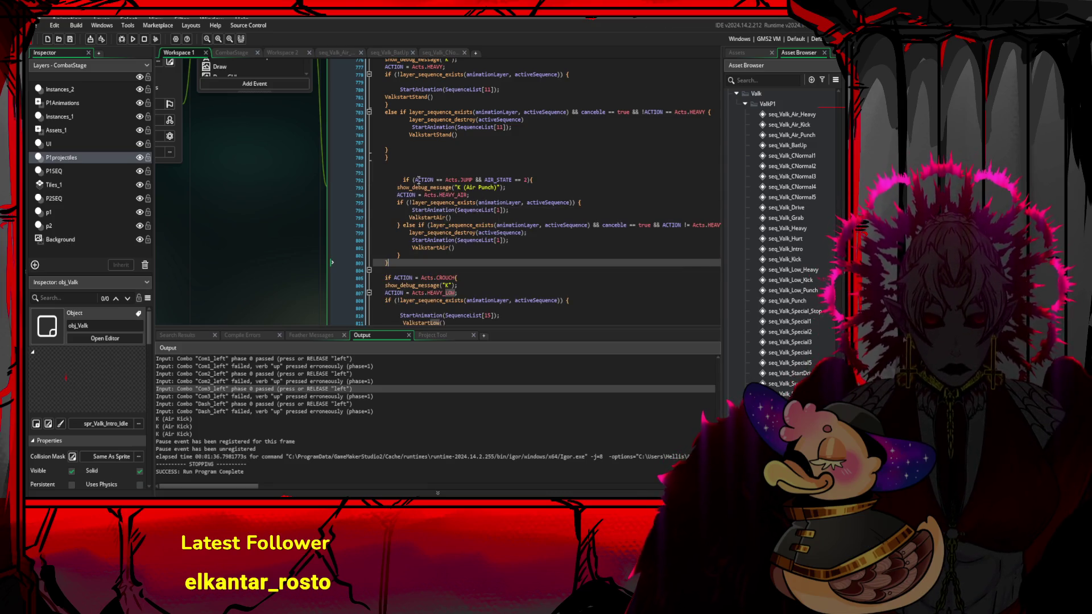
left_click(401, 179)
key("BackSpace")
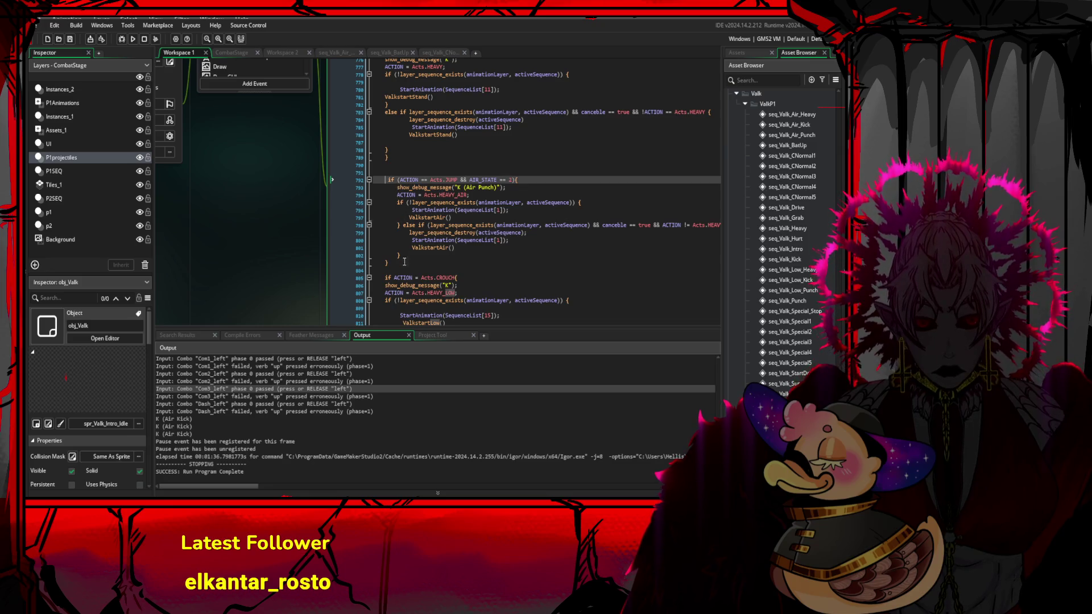
- Change the crouch heavy cancel branch from SequenceList[16] to SequenceList[15]
scroll(518, 210, "down", 8)
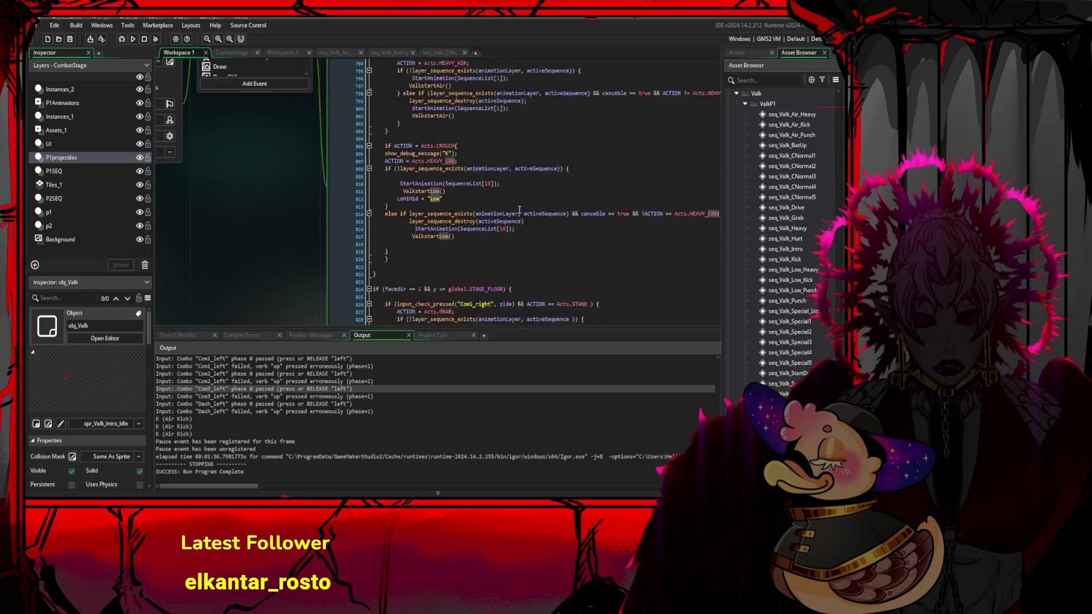
left_click(514, 192)
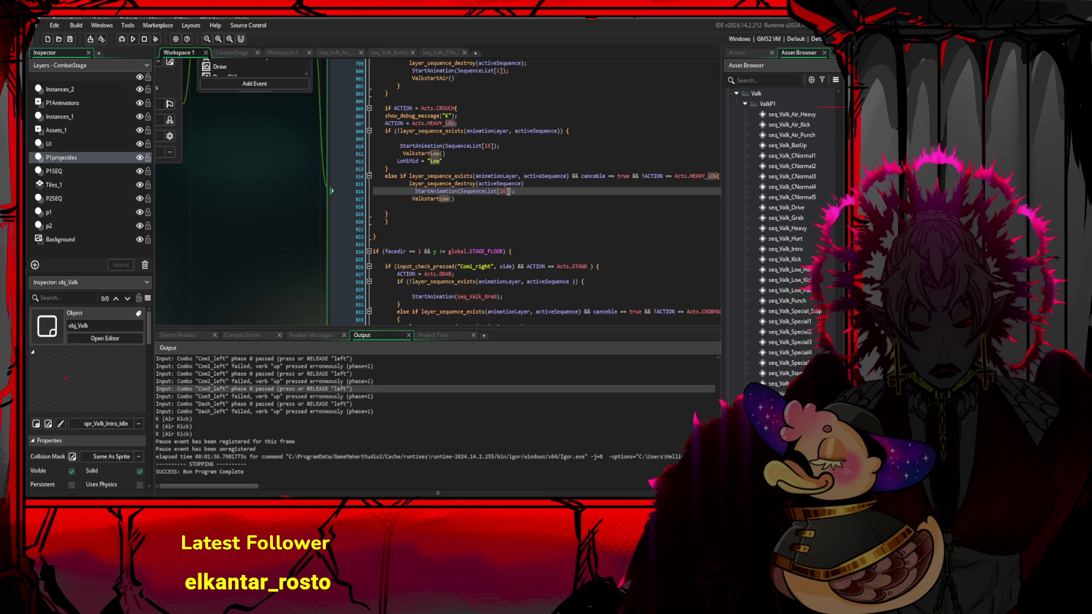
left_click(490, 146)
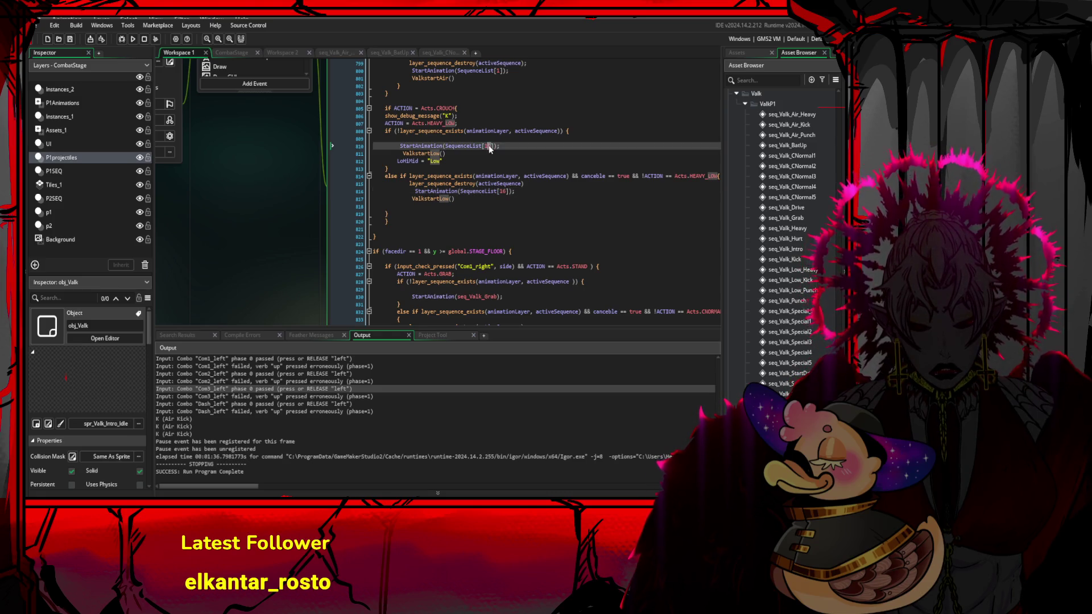
left_click(503, 191)
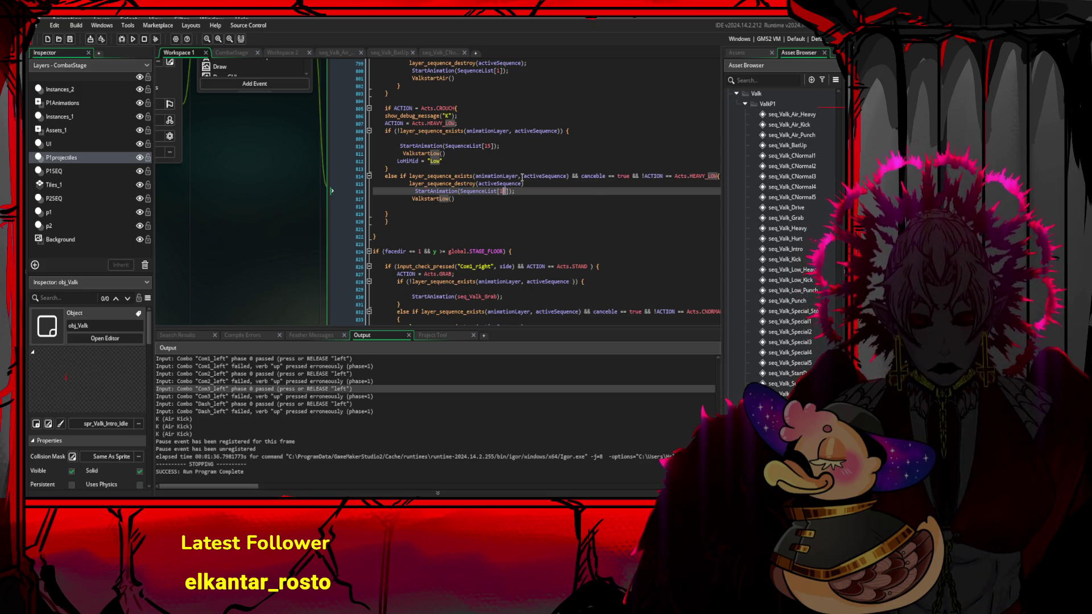
type("5")
left_click(511, 207)
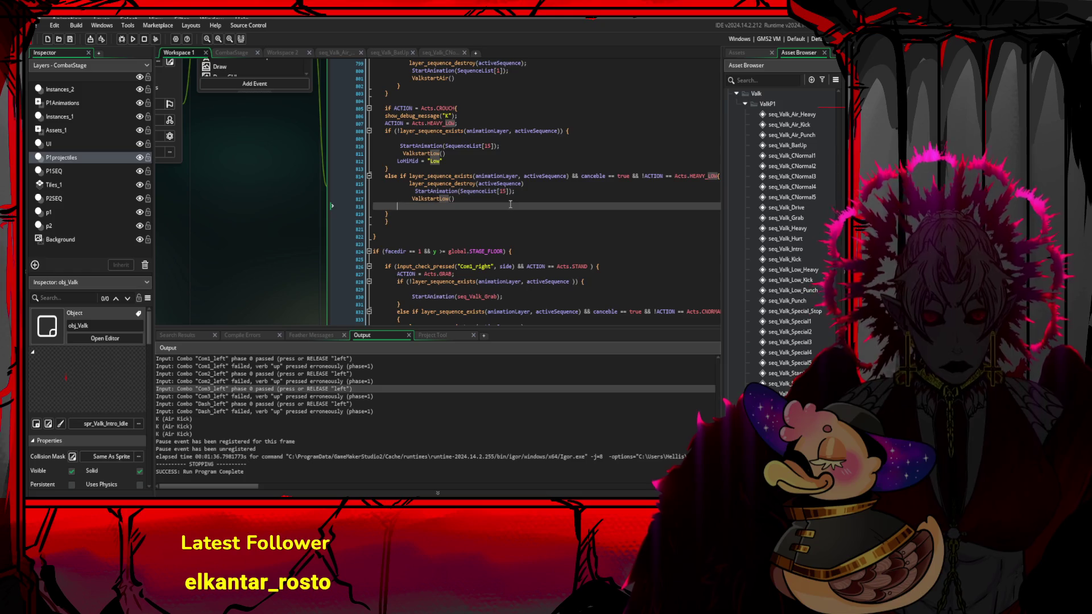
scroll(501, 203, "up", 3)
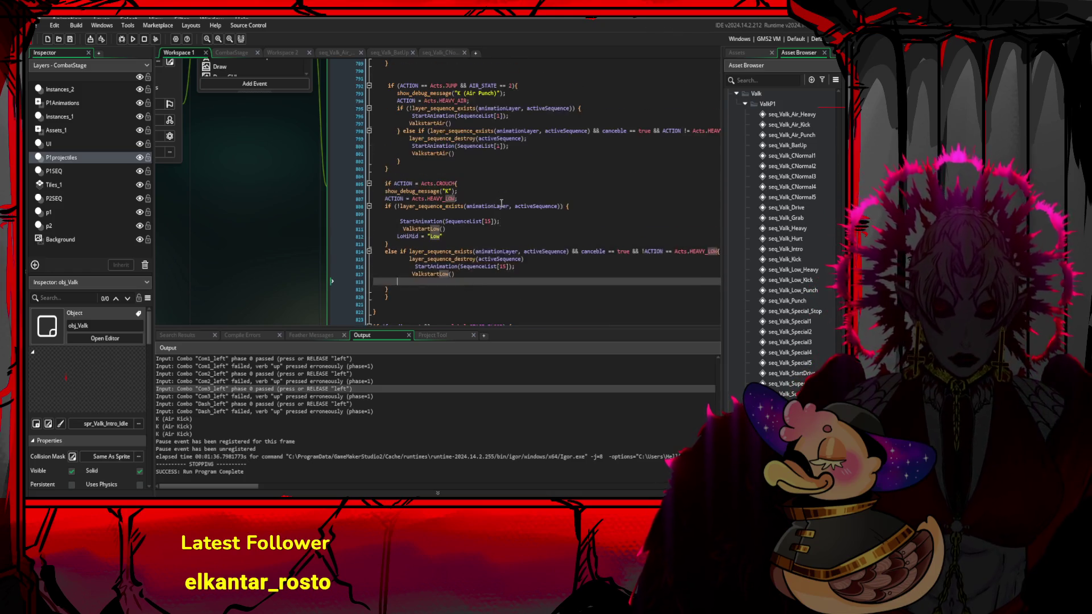
scroll(324, 147, "up", 5)
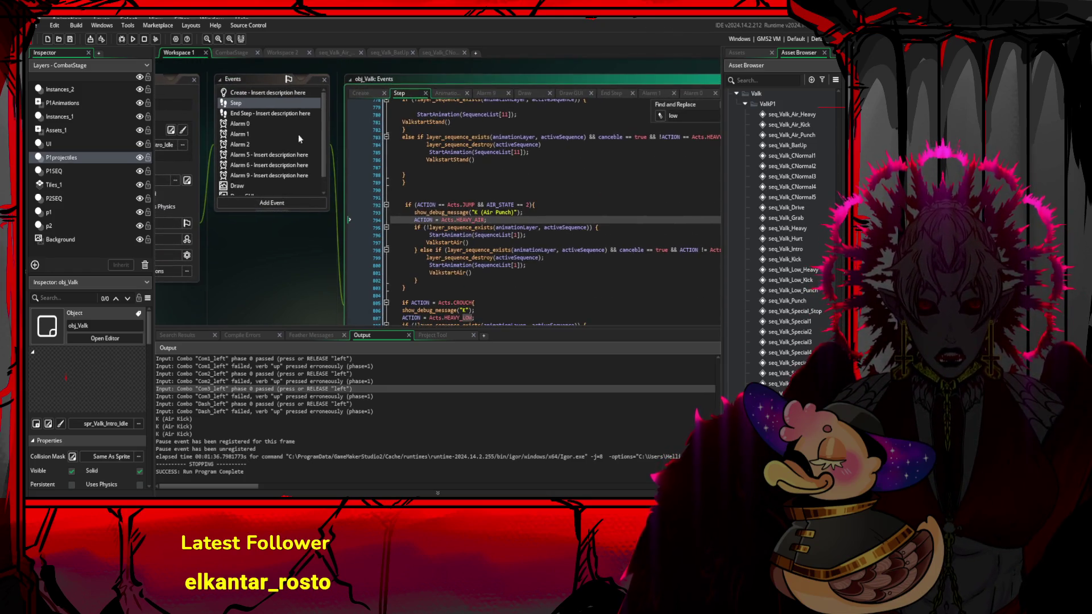
- Open obj_Valk's Create event code and scroll up to the SequenceList definition
left_click(271, 116)
double_click(264, 95)
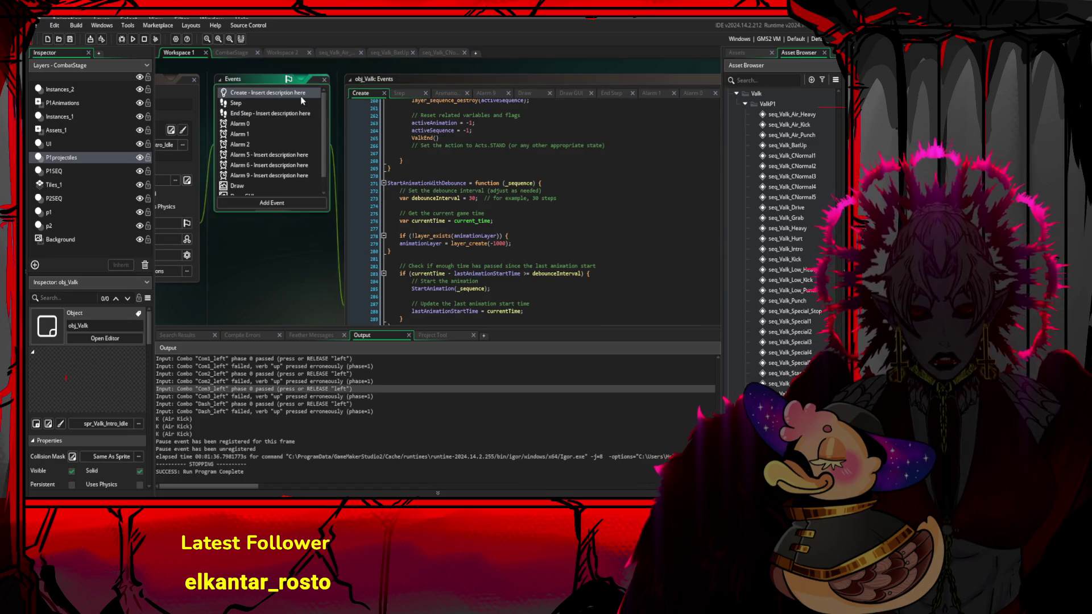
scroll(498, 254, "up", 10)
scroll(499, 254, "up", 20)
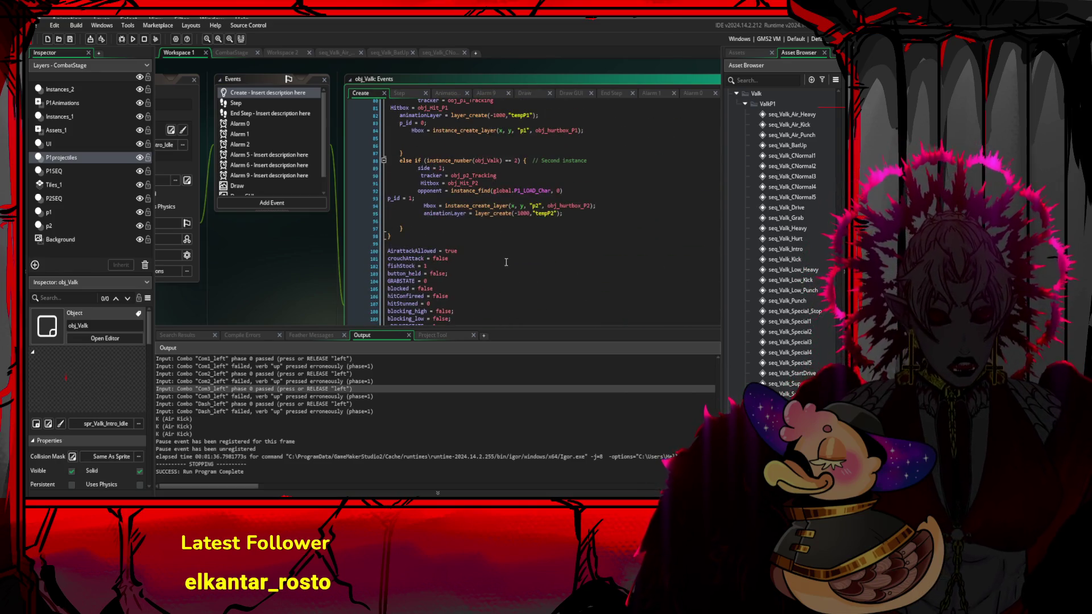
scroll(506, 262, "up", 9)
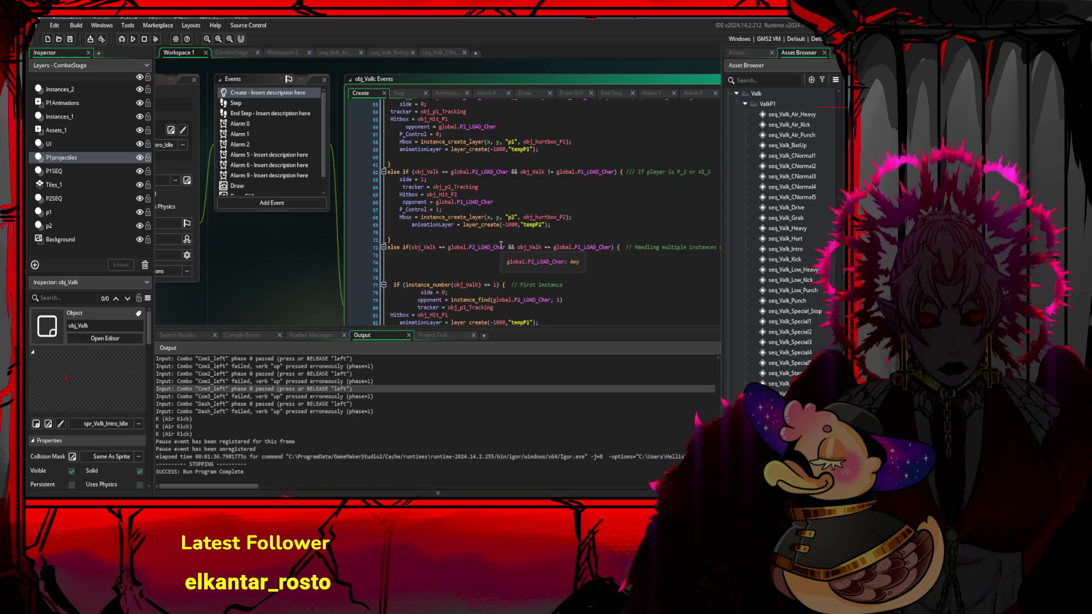
scroll(500, 245, "up", 2)
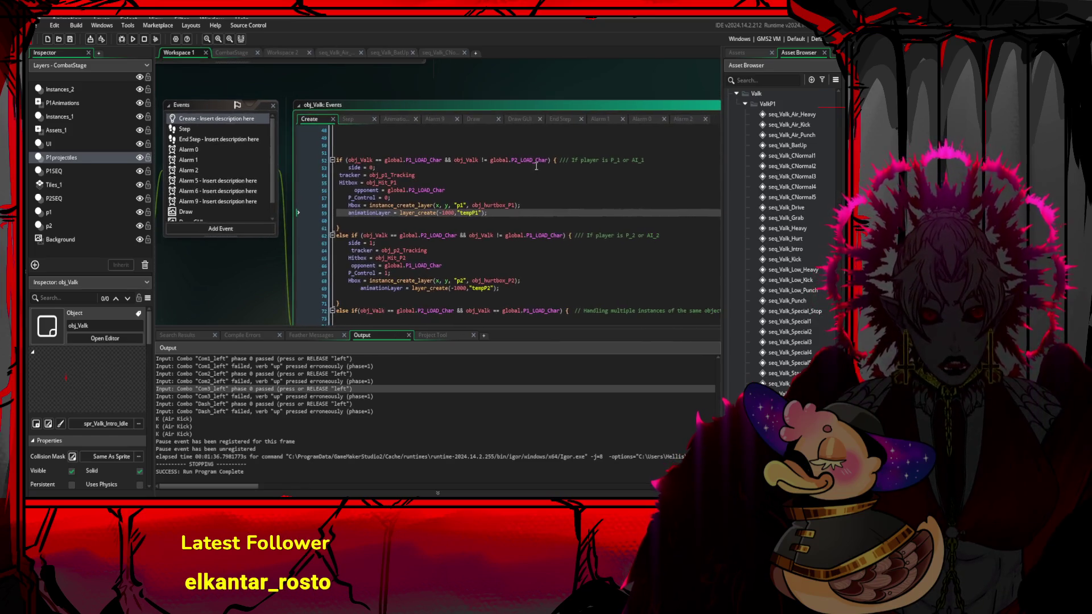
scroll(534, 222, "up", 3)
scroll(528, 232, "up", 6)
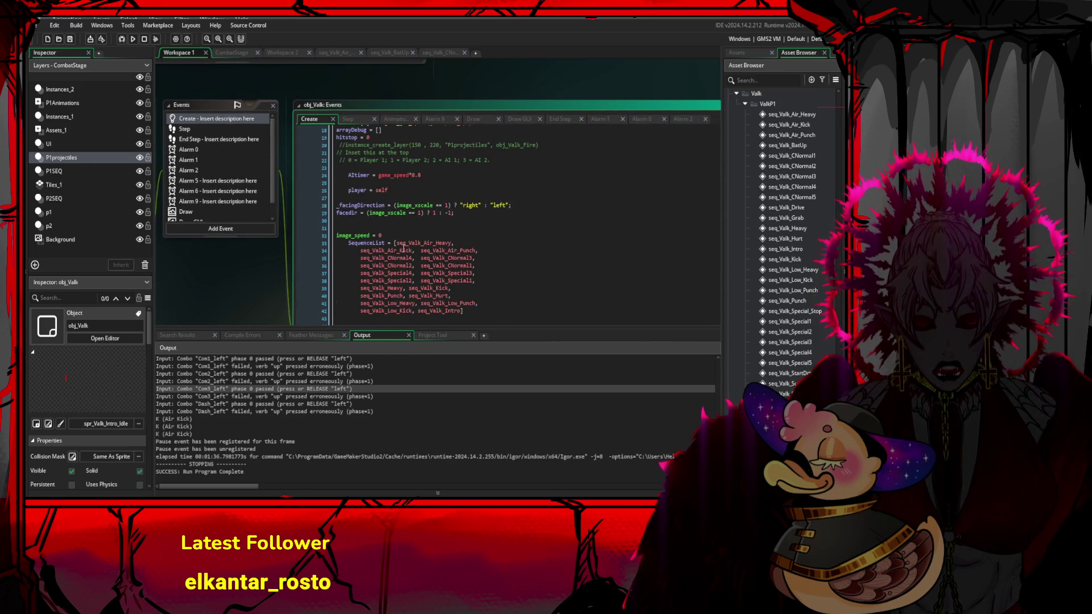
- Add // after SequenceList's [ and break the line so seq_Valk_Air_Heavy stands alone
left_click(477, 243)
key("BackSpace")
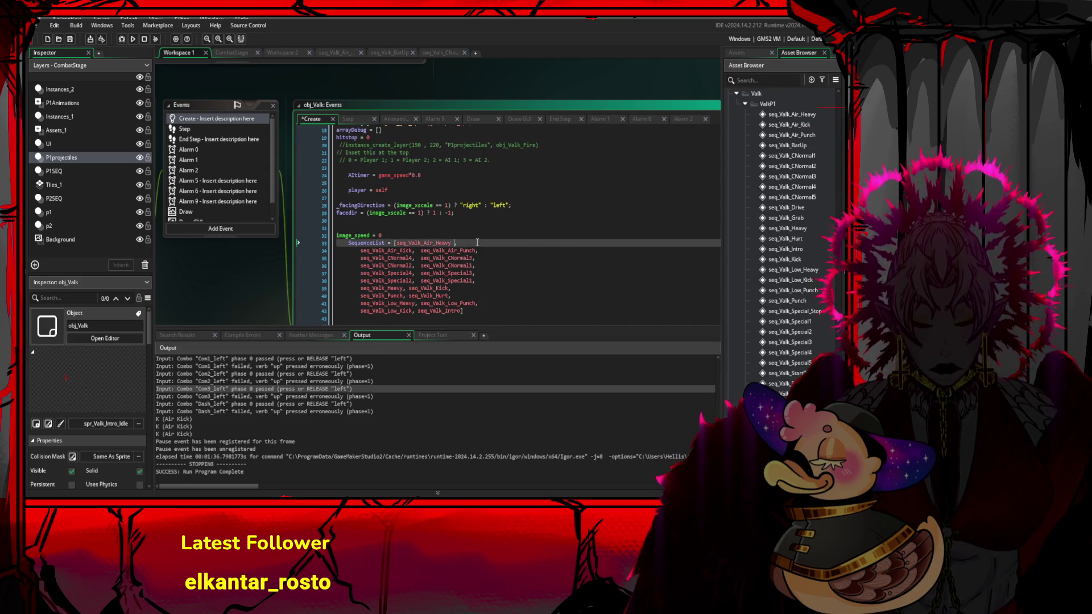
type("/")
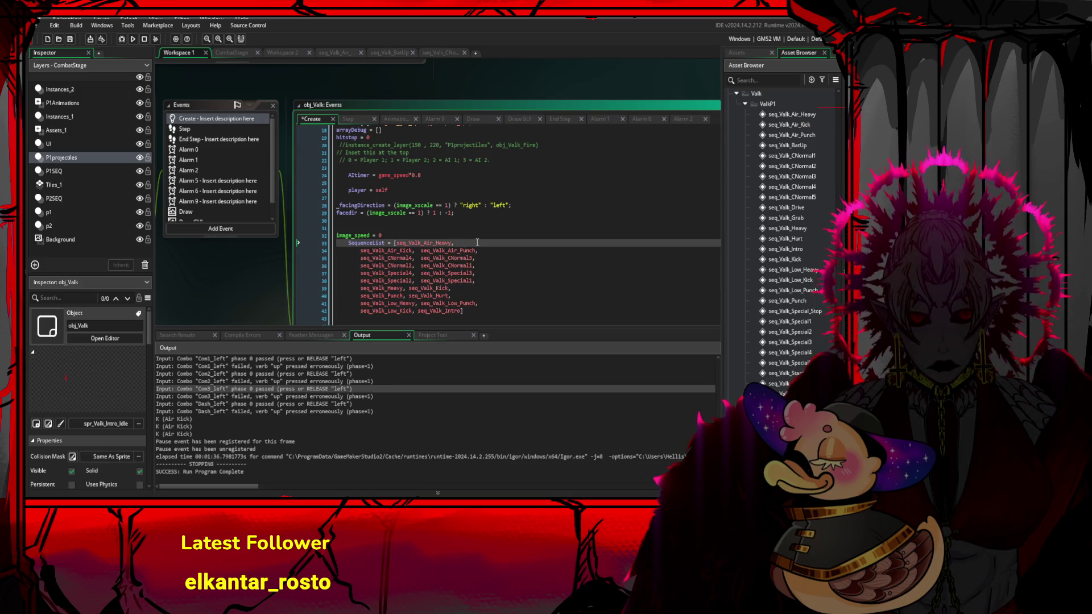
key("ctrl+Left")
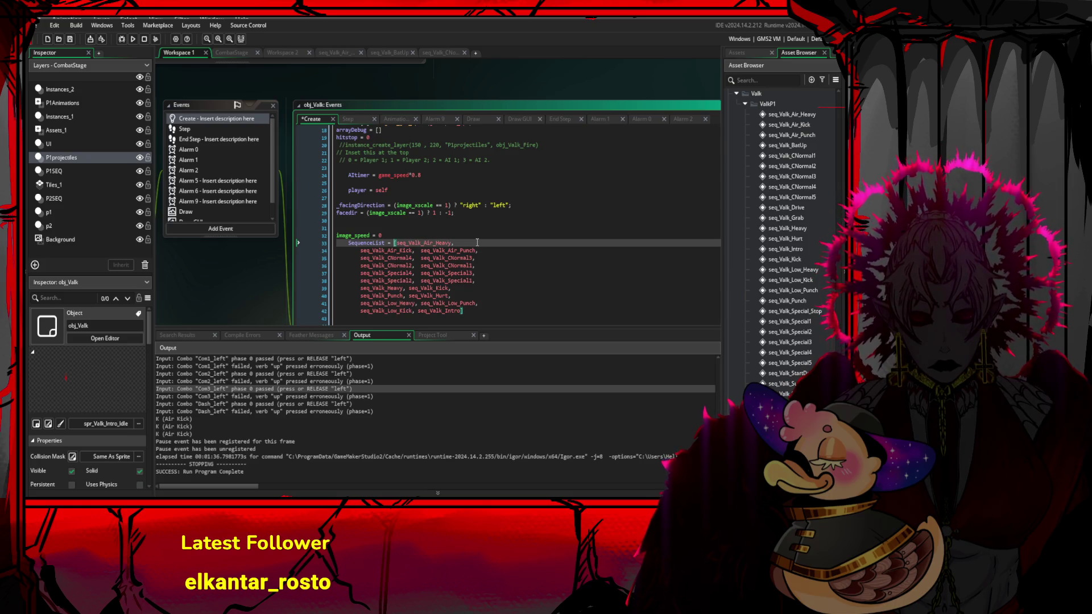
type("//")
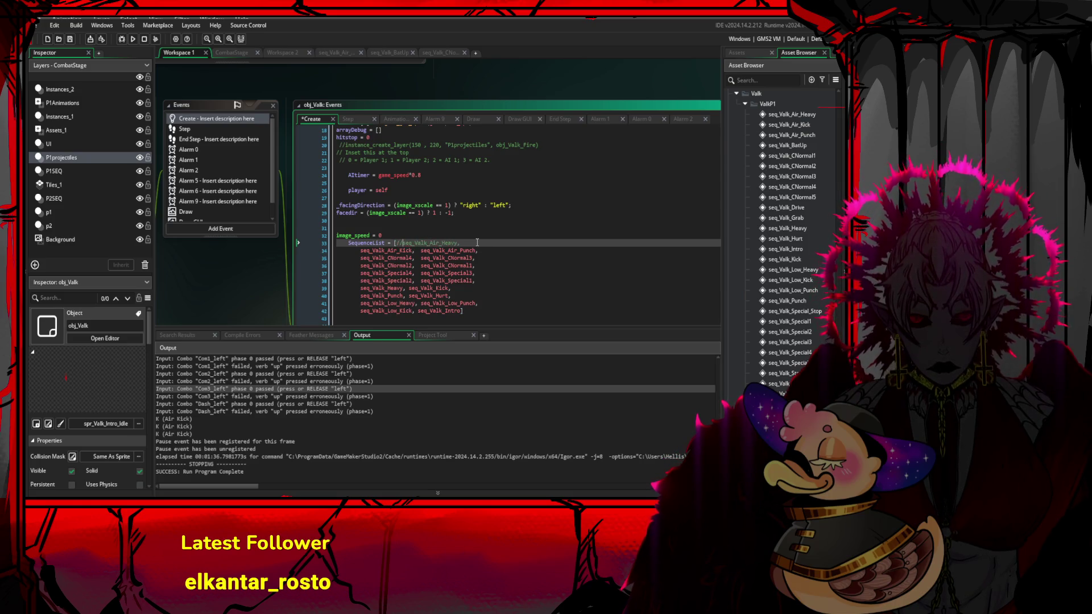
key("Return")
left_click(478, 243)
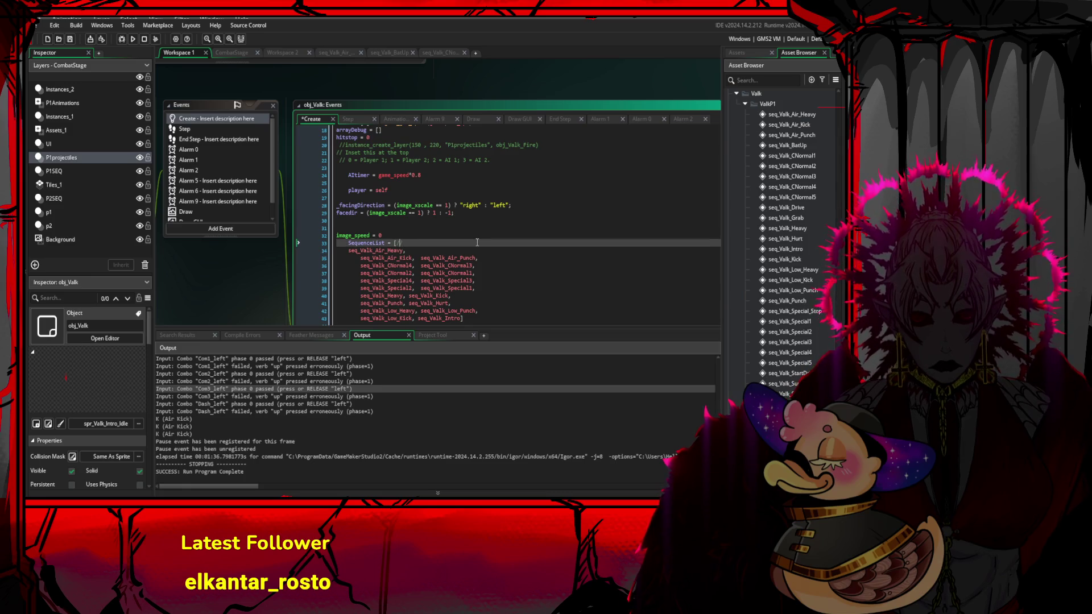
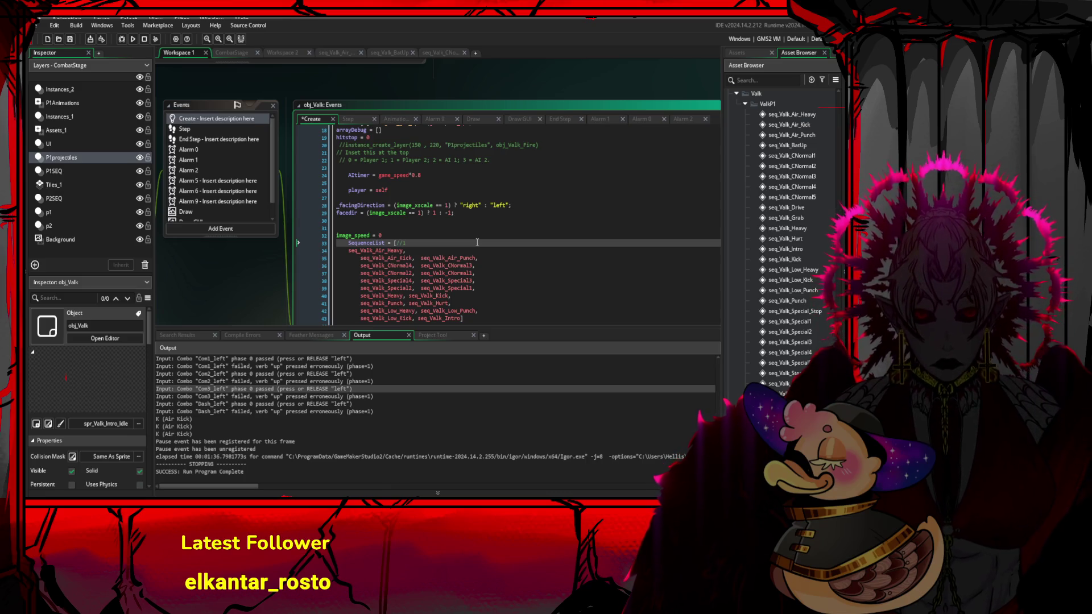
- Add a //2 comment line after seq_Valk_Air_Heavy in the SequenceList
left_click(413, 251)
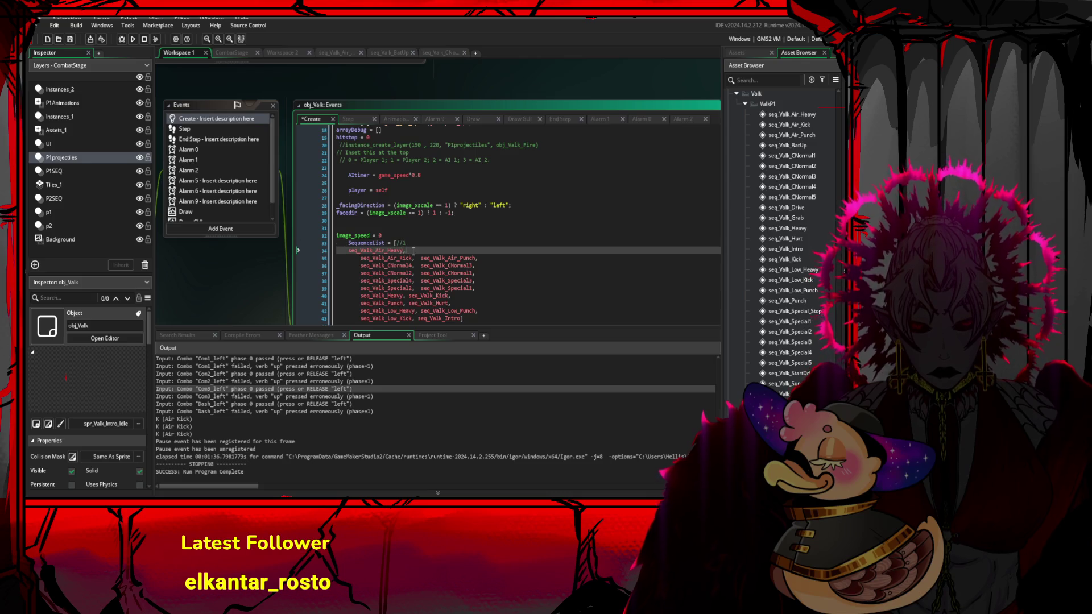
key("Return")
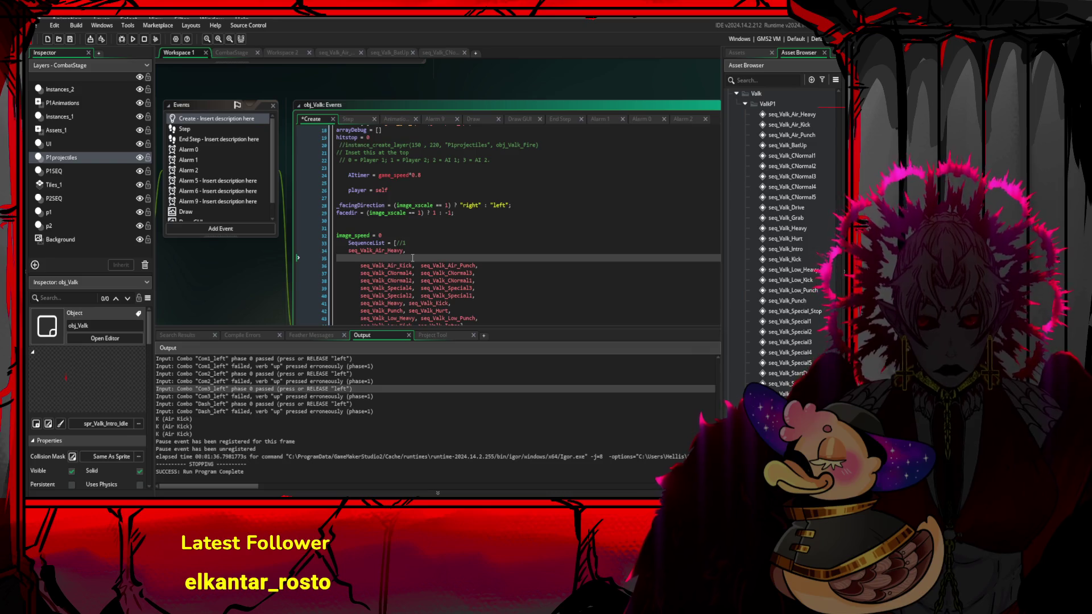
scroll(413, 257, "down", 1)
left_click(410, 208)
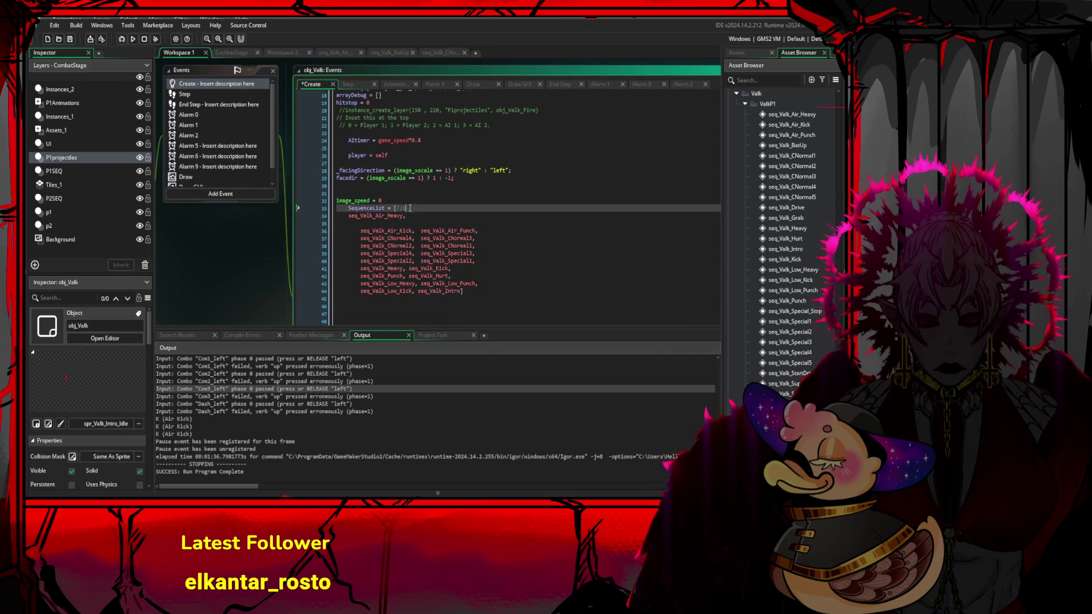
left_click(393, 217)
left_click(384, 223)
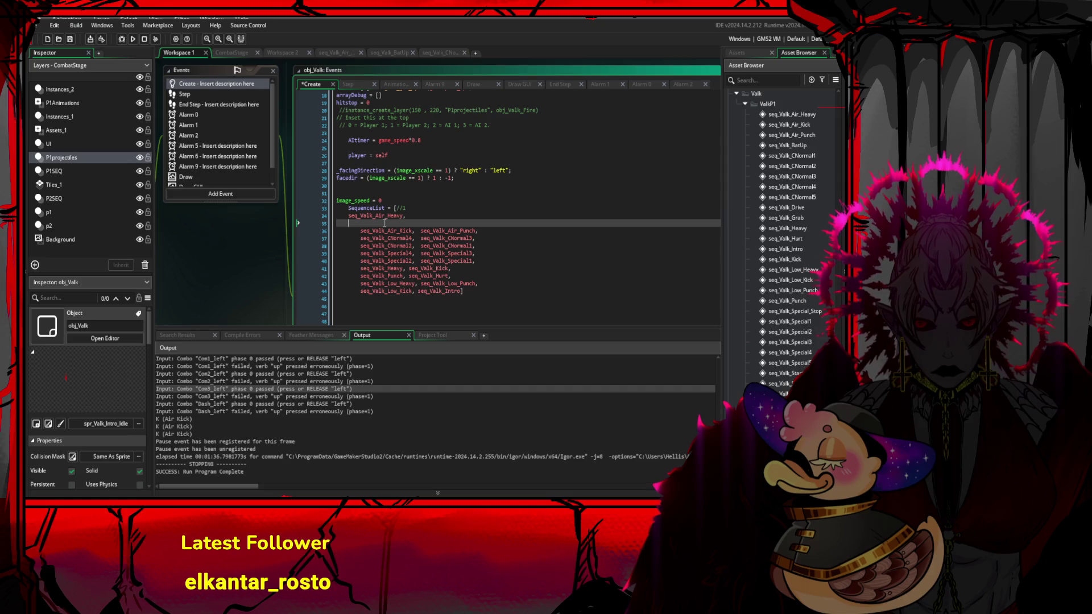
type("//2")
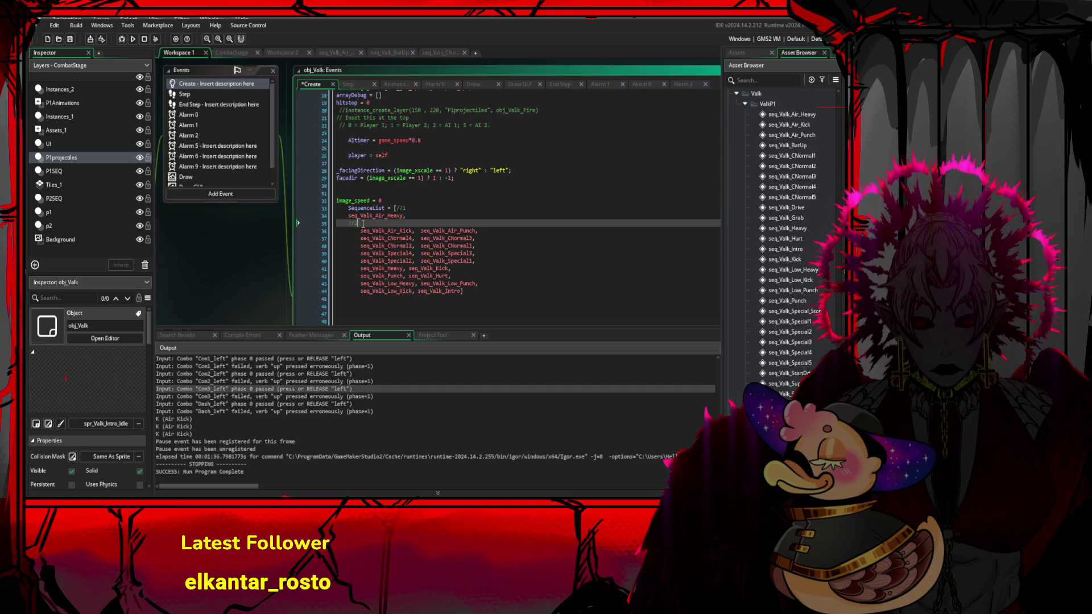
- Put seq_Valk_Air_Punch, CNormal3, CNormal1, Special3 and Special1 each on their own line
left_click(420, 231)
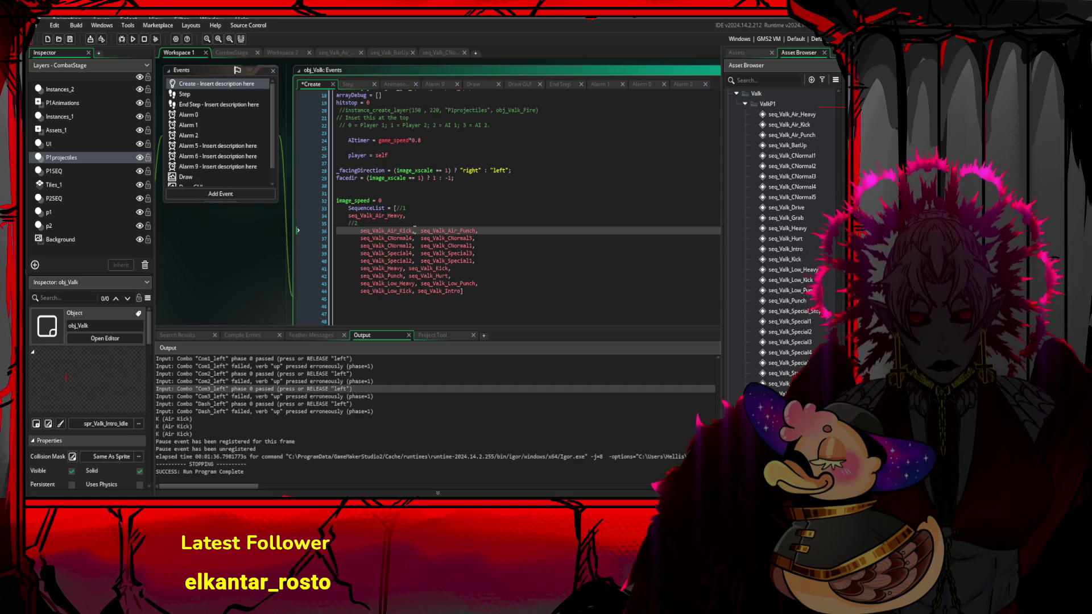
key("Return")
left_click(414, 246)
key("Return")
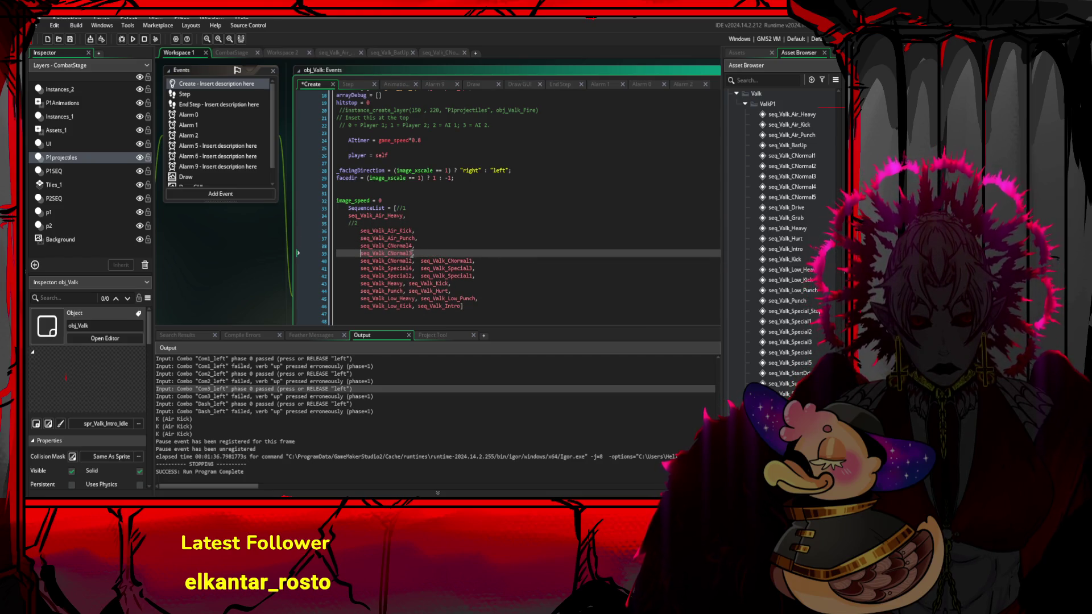
left_click(413, 260)
key("Return")
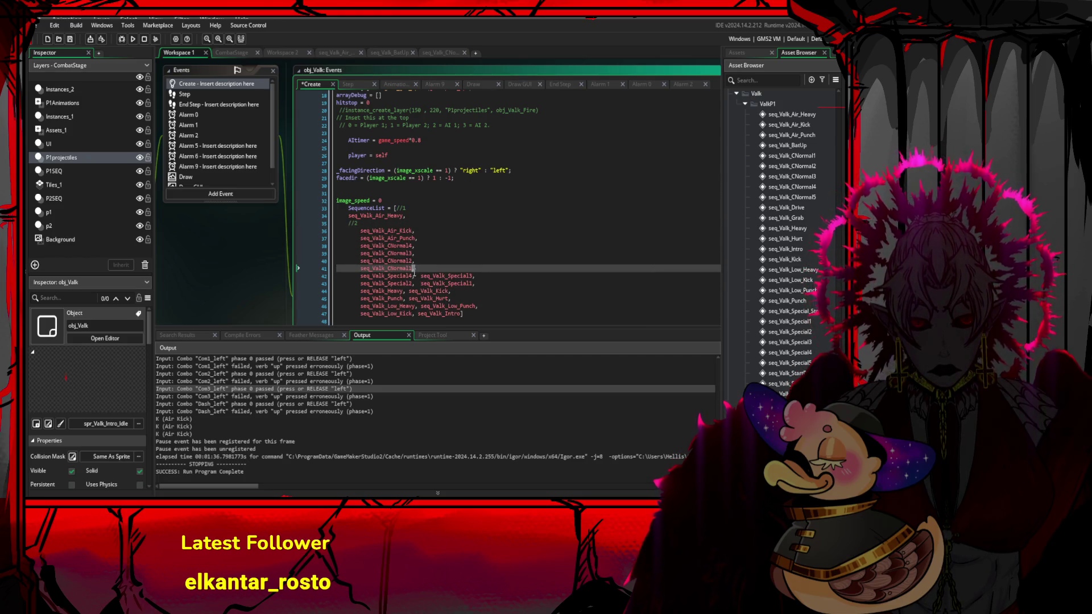
left_click(415, 275)
key("Return")
left_click(414, 290)
key("Return")
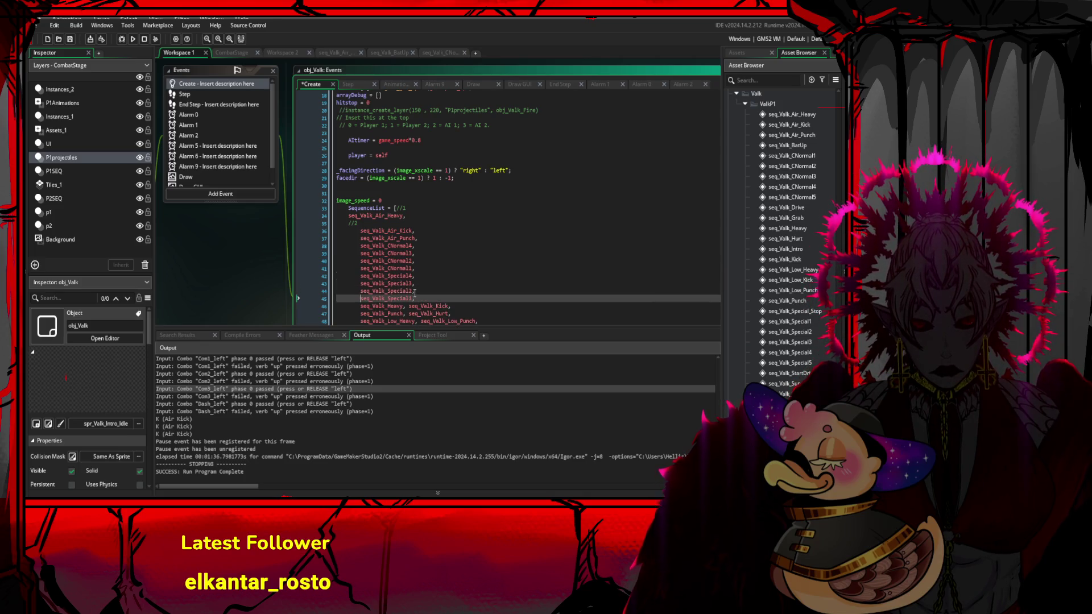
- Move seq_Valk_Kick onto its own line and remove the extra blank line and indentation
scroll(415, 293, "down", 3)
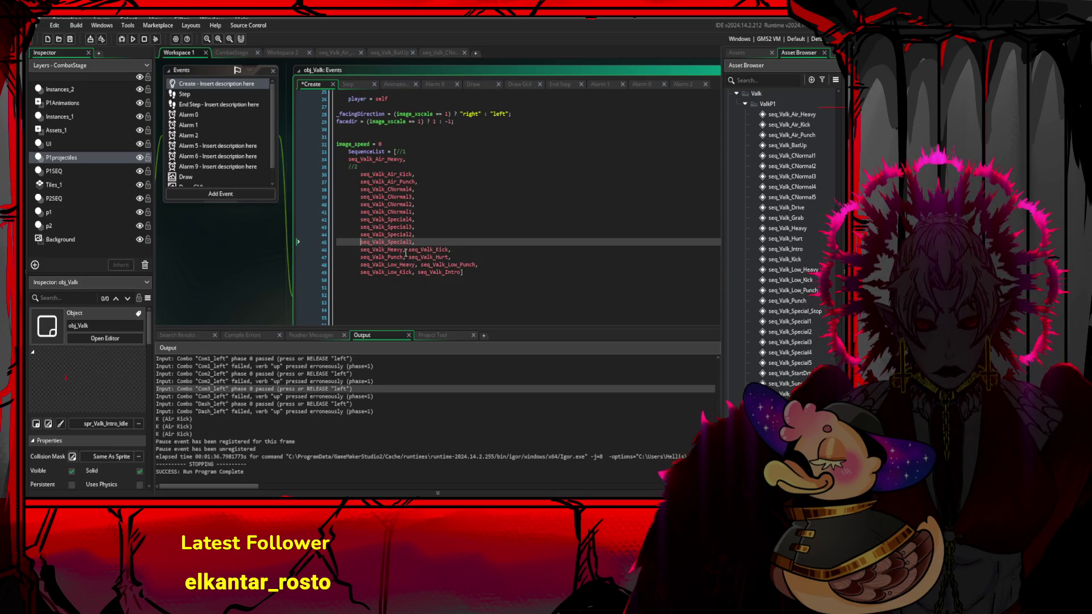
left_click(404, 251)
key("Return")
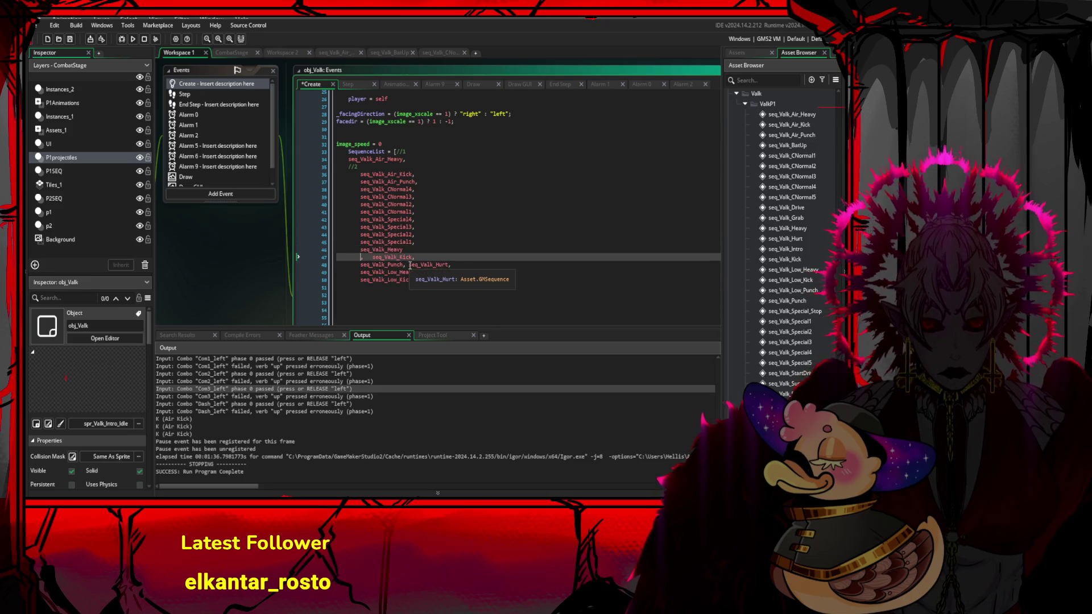
key("ctrl+z")
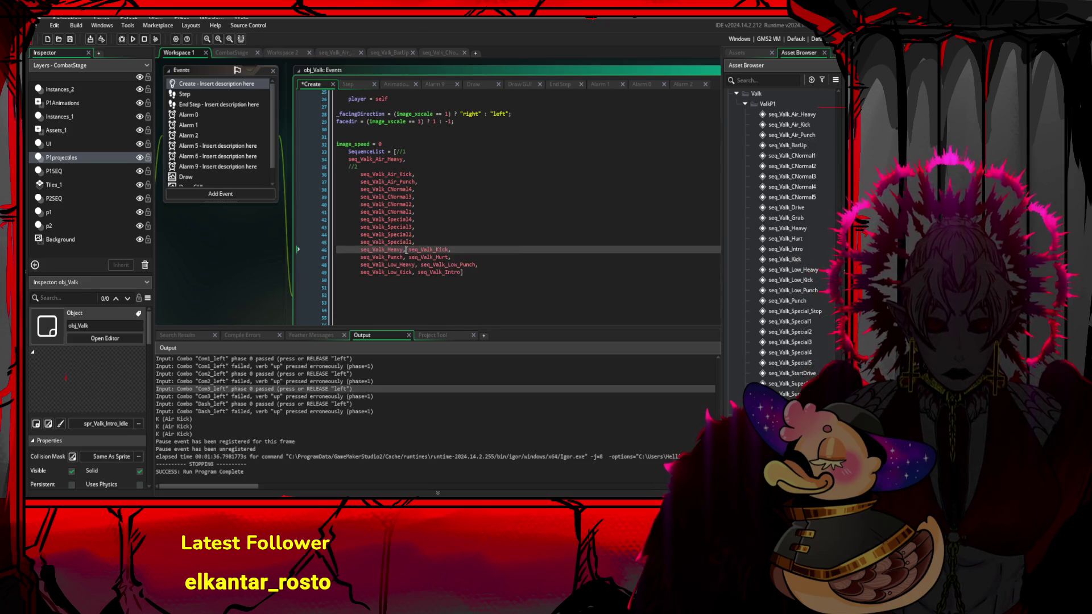
key("Return")
key("End")
key("Return")
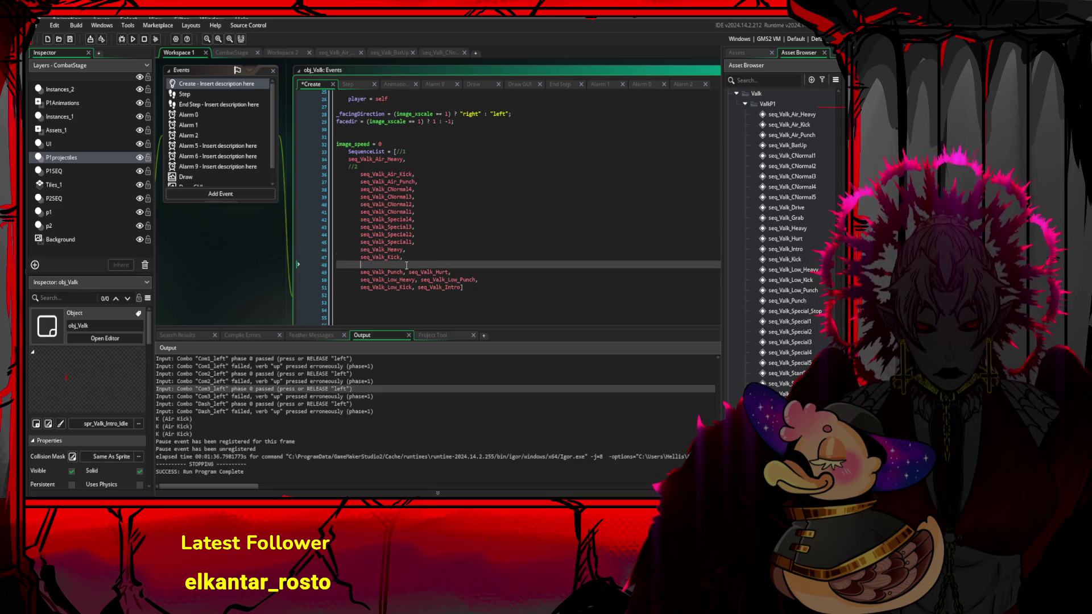
key("Delete")
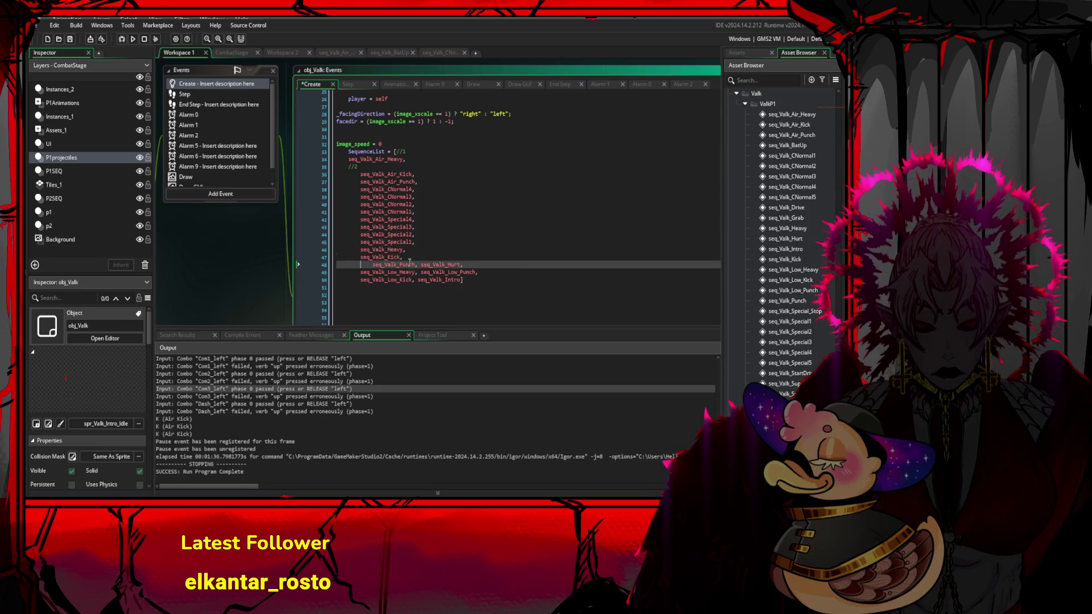
key("Delete")
key("Delete")
key("Delete")
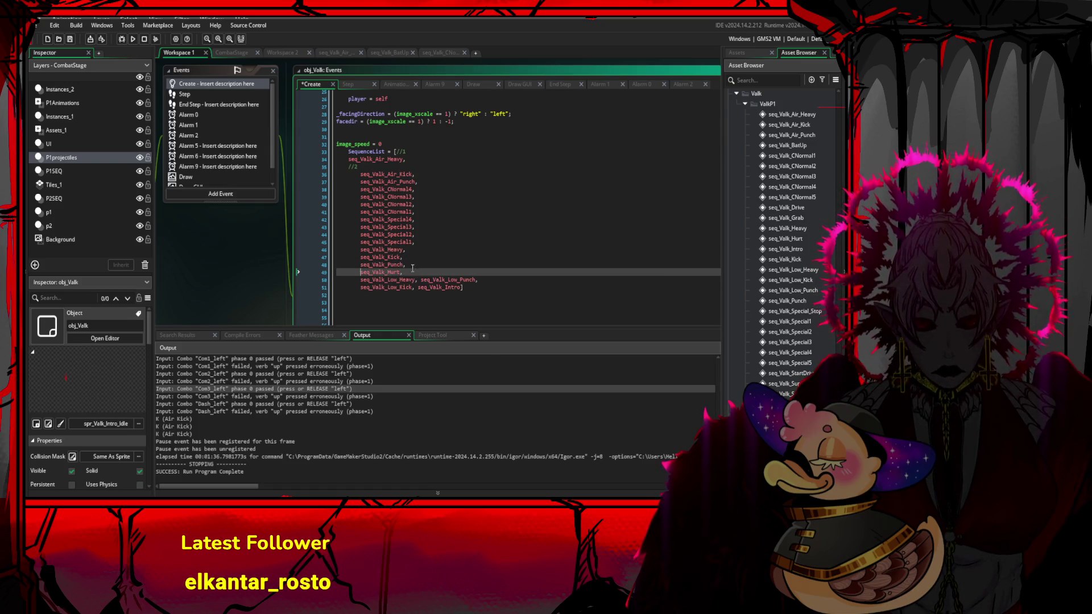
- Split seq_Valk_Hurt, Low_Punch, Low_Kick and Intro onto separate lines
key("Return")
left_click(417, 279)
key("Return")
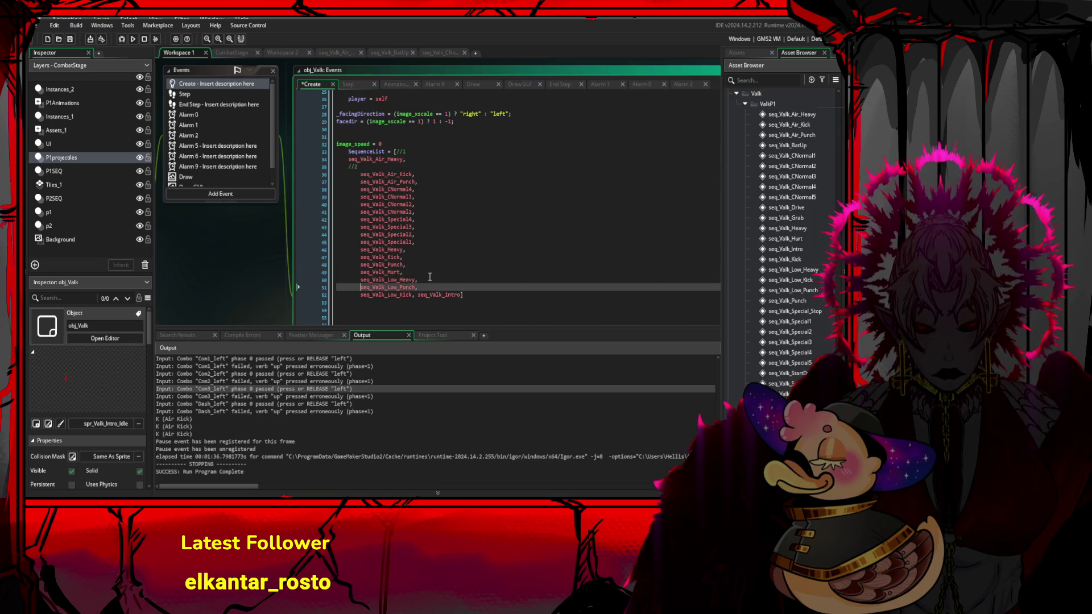
left_click(419, 287)
key("Return")
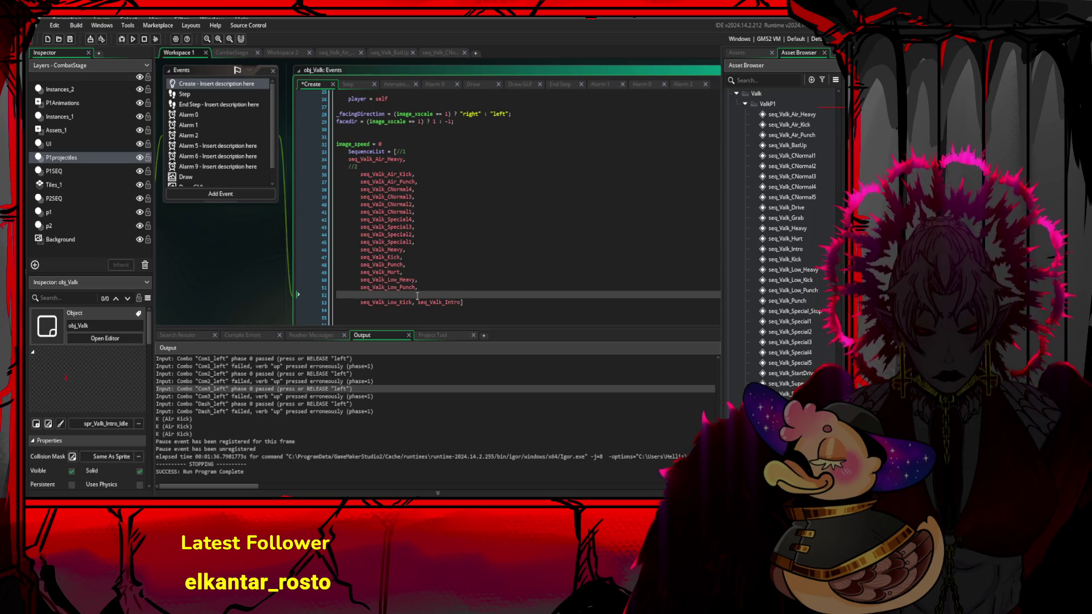
key("Delete")
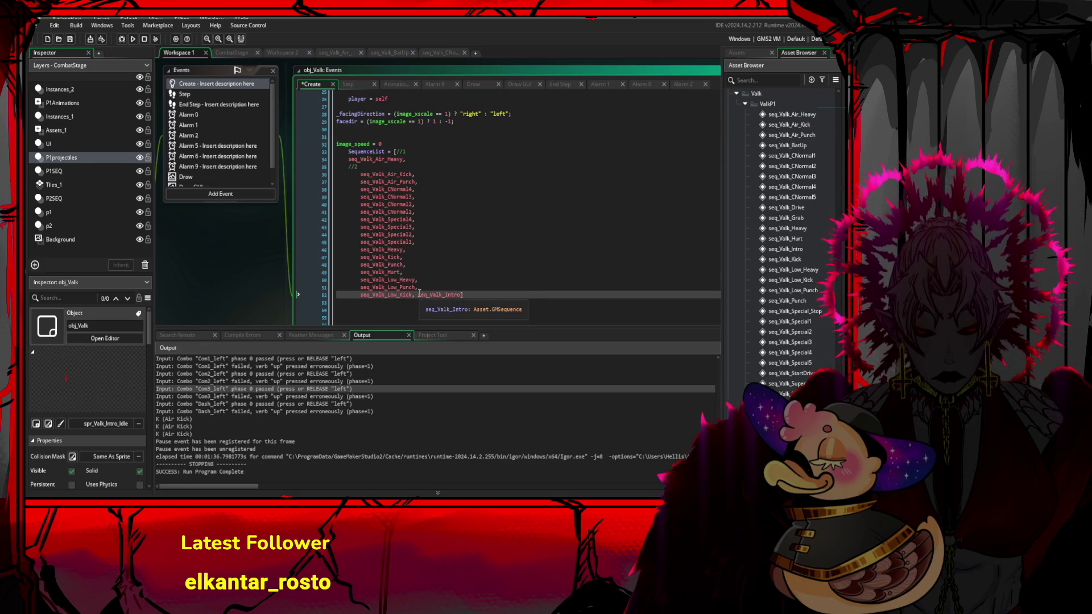
left_click(424, 293)
key("Return")
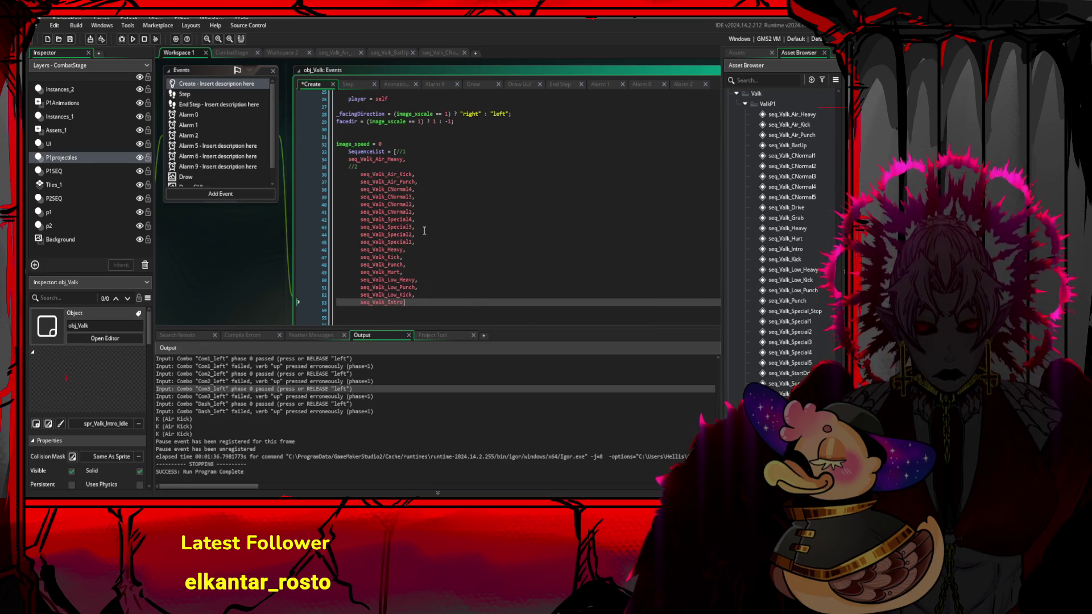
- Add //3, //4 and //5 comment lines after seq_Valk_Air_Kick, Air_Punch and CNormal4
left_click(391, 165)
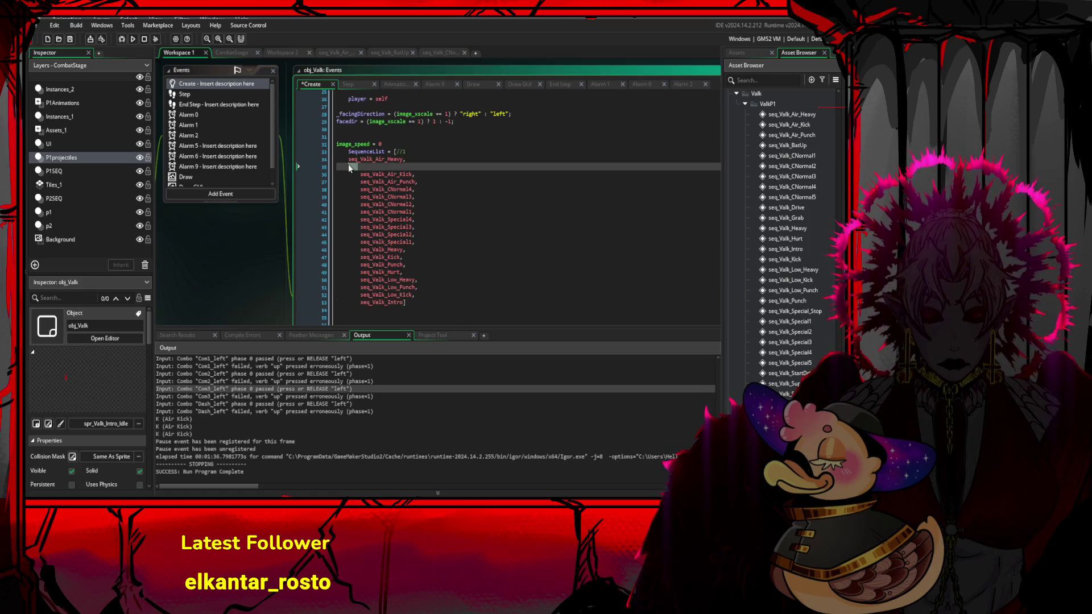
left_click(417, 174)
key("Return")
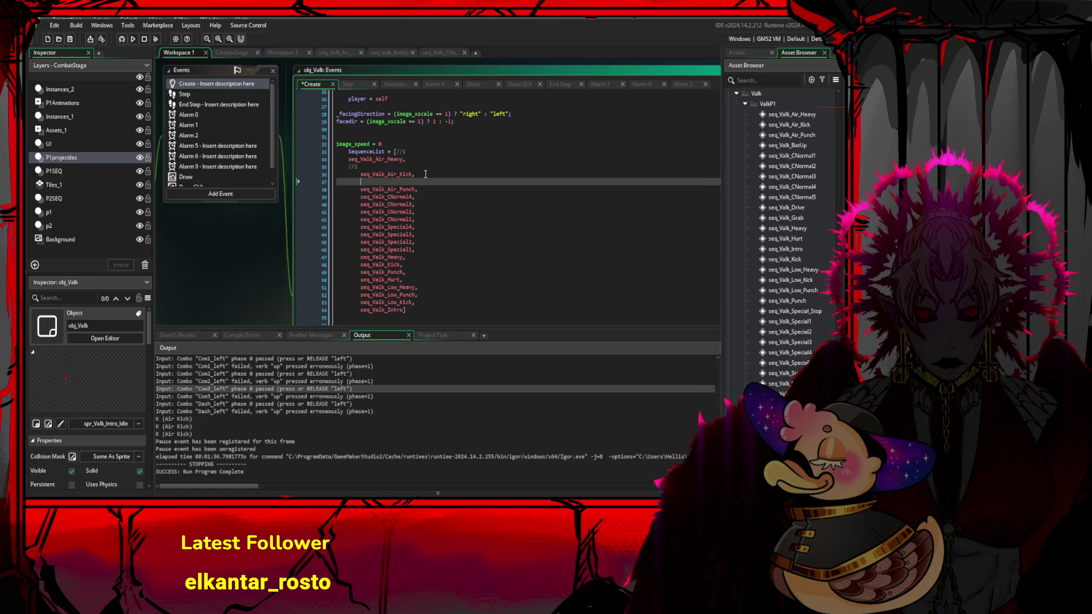
type("//3")
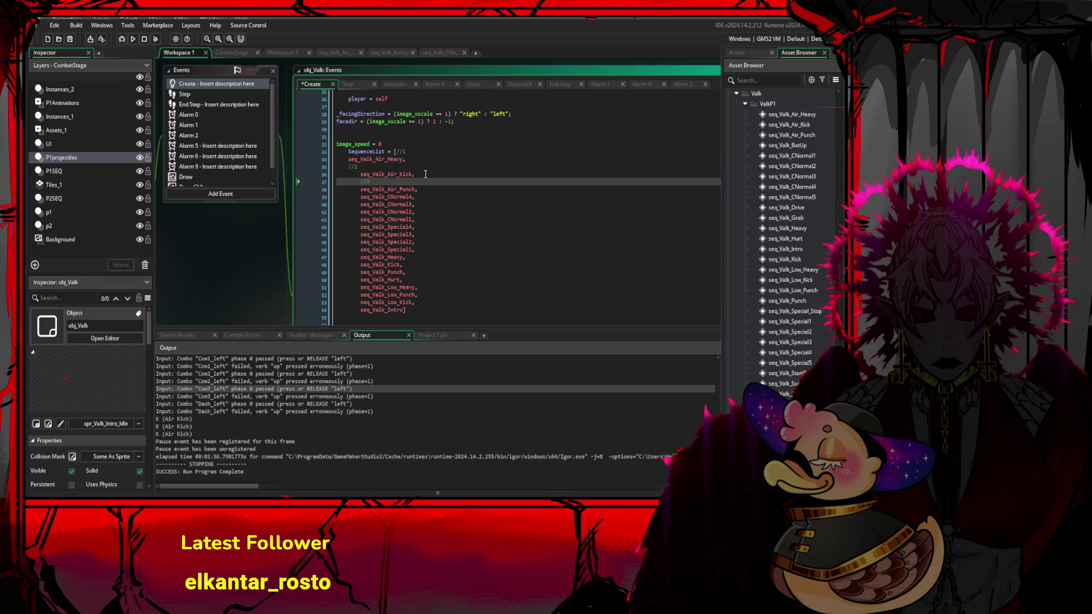
left_click(428, 190)
key("Return")
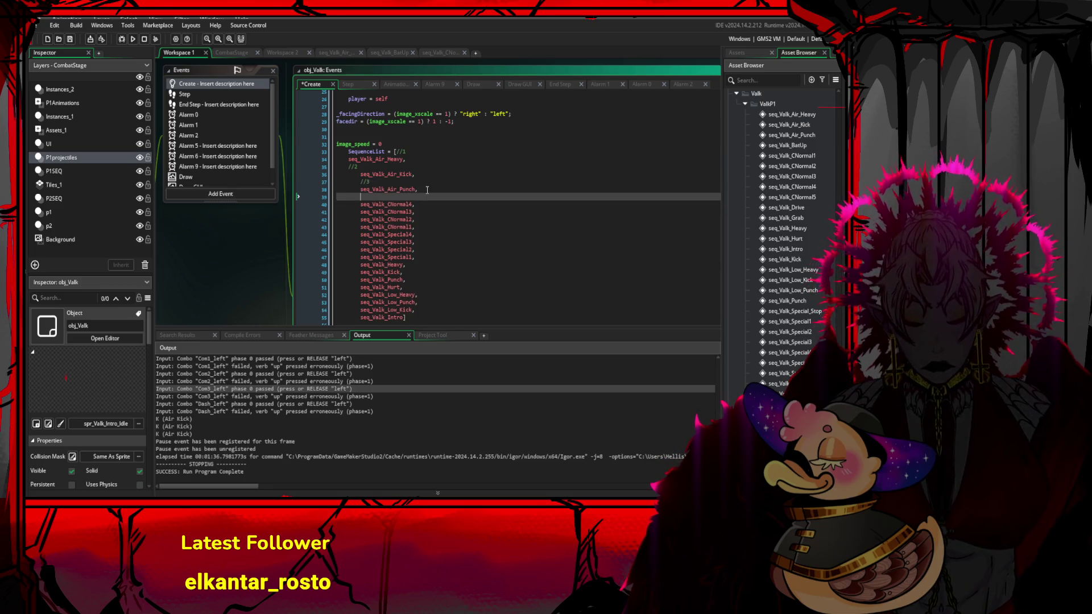
type("//4")
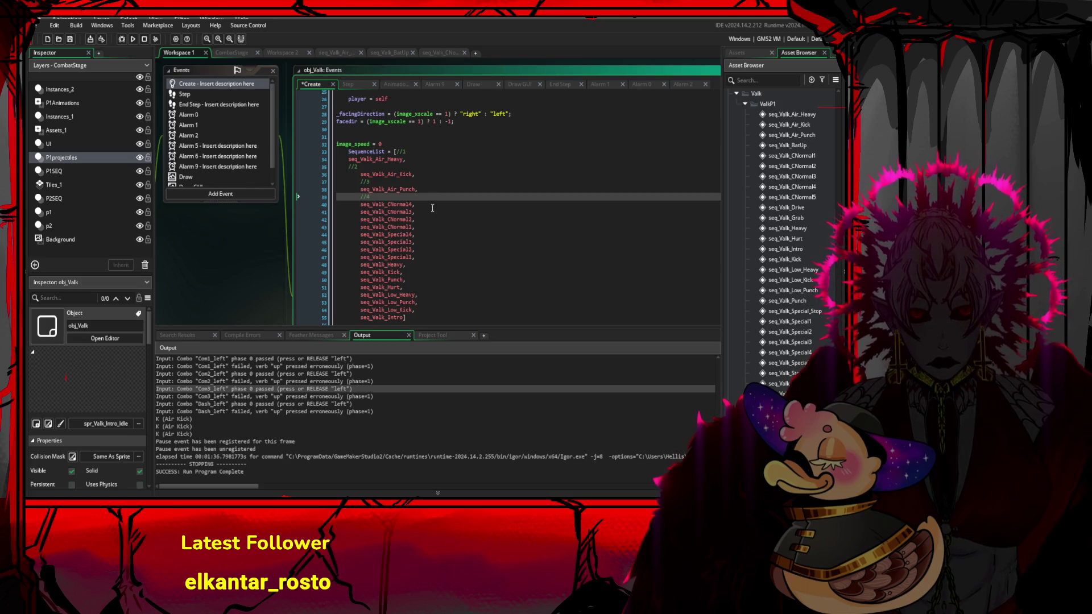
left_click(433, 206)
key("Return")
type("//55")
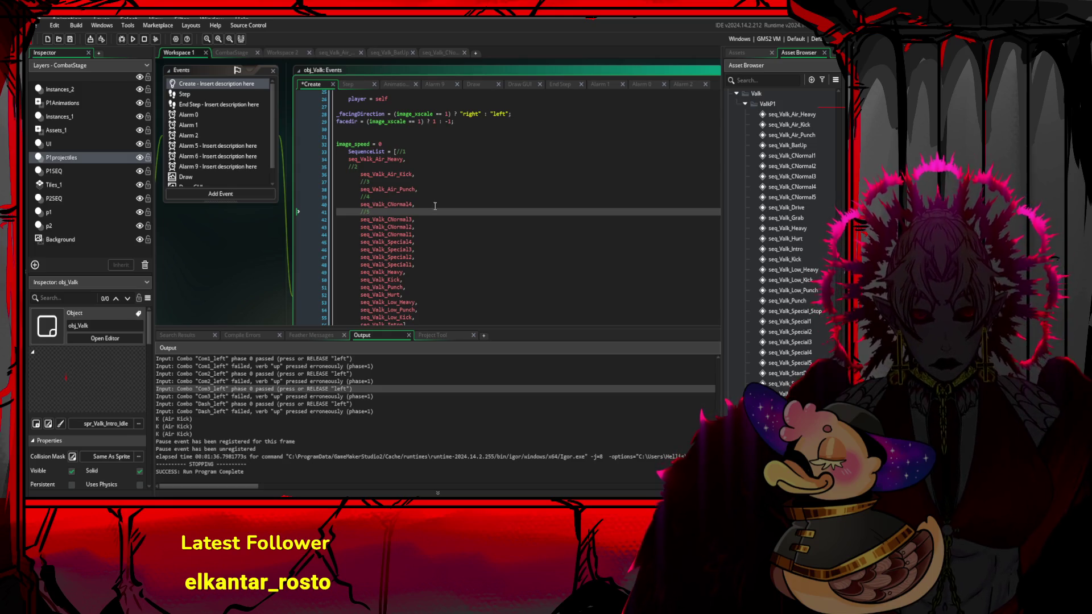
- Save the Create event code and start a test build of the game
left_click(417, 175)
left_click(417, 163)
left_click(417, 161)
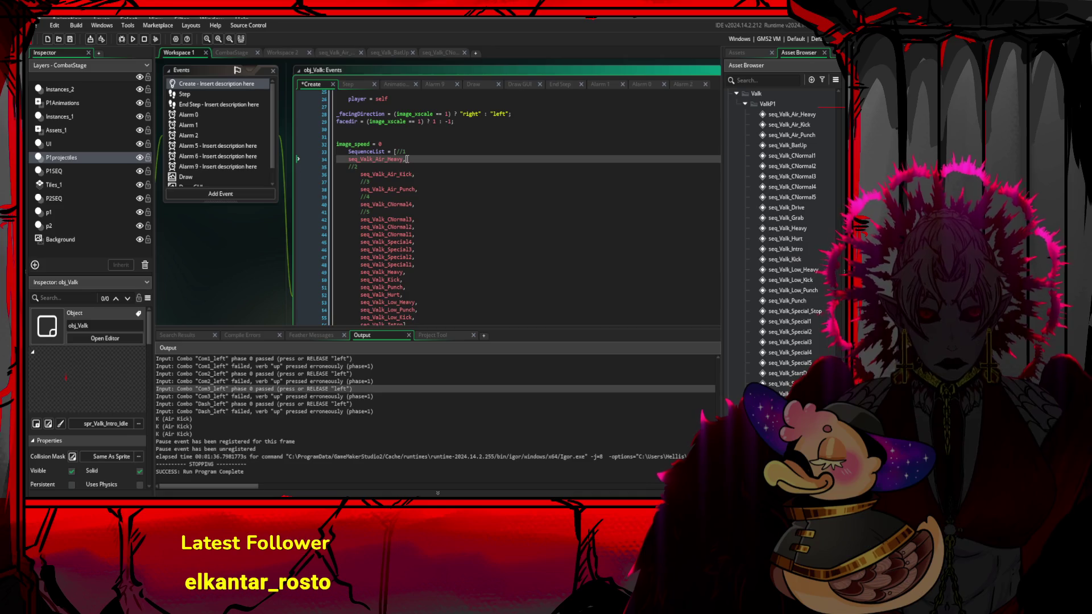
left_click(410, 209)
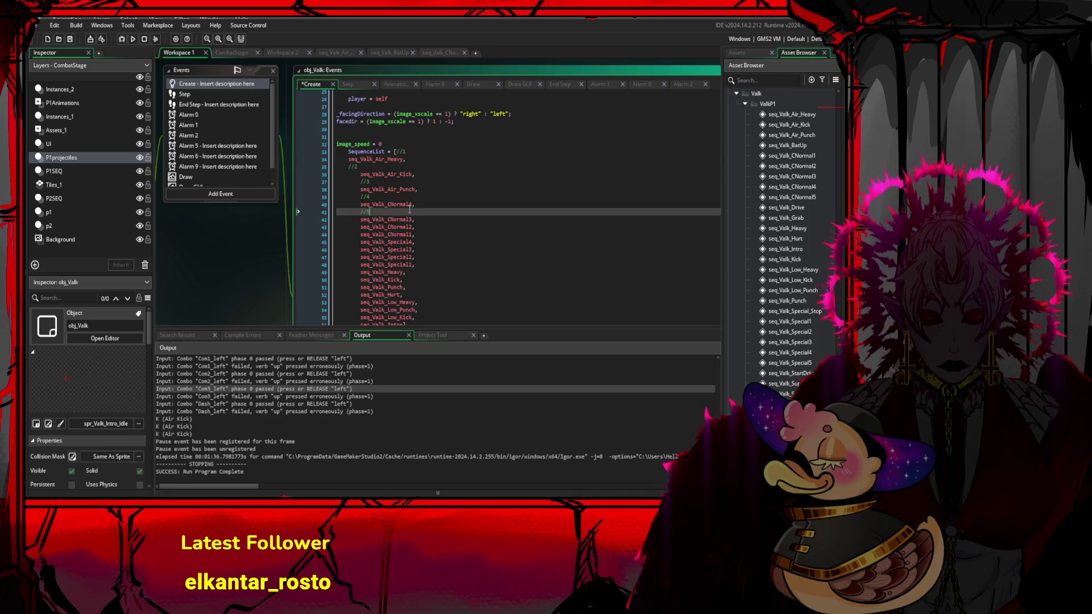
key("ctrl+s")
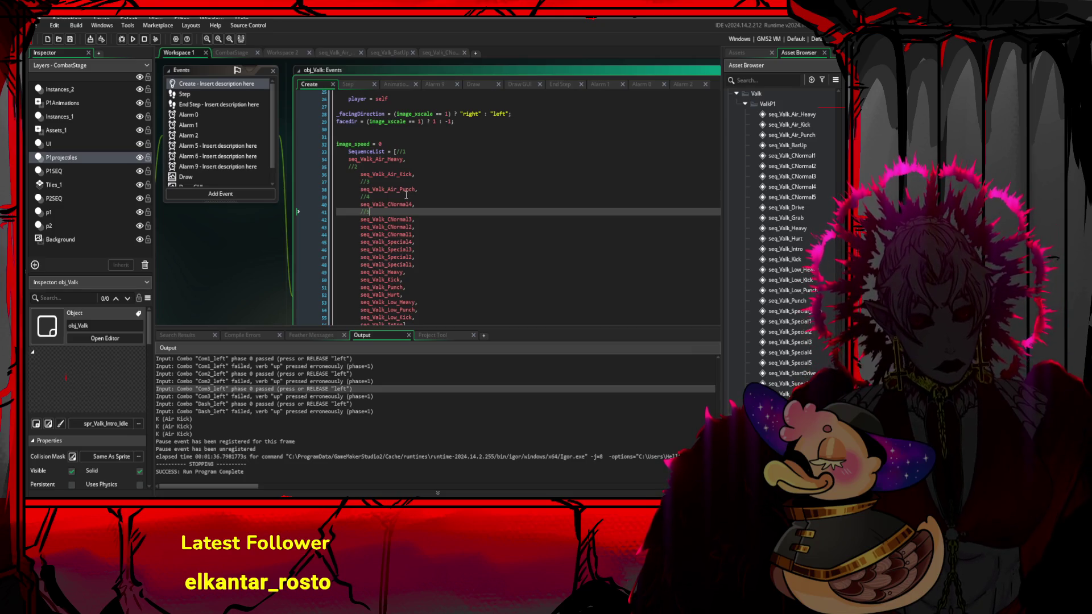
left_click(419, 166)
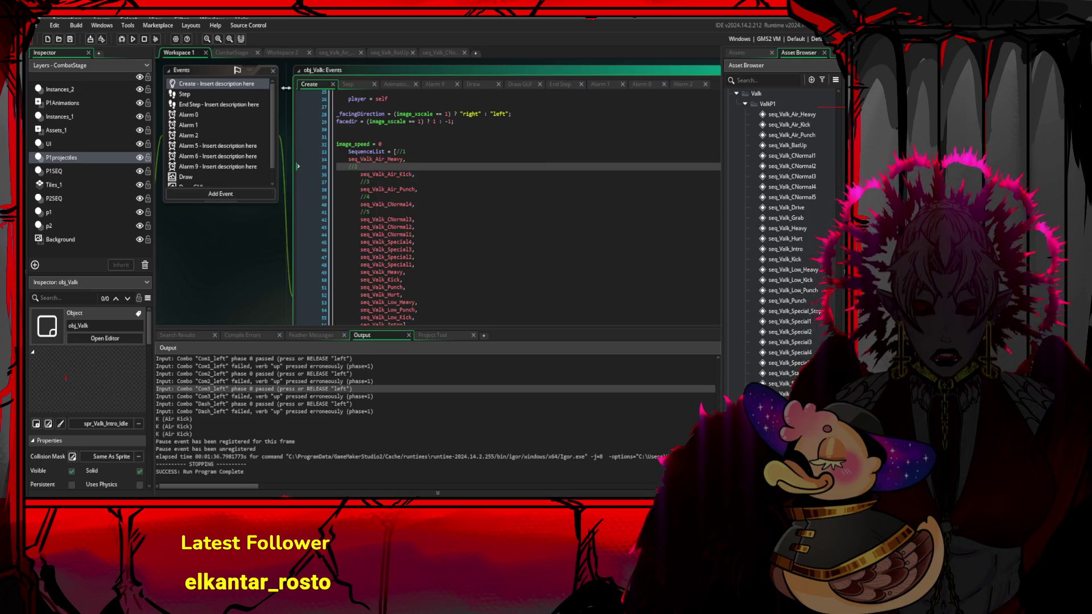
left_click(132, 40)
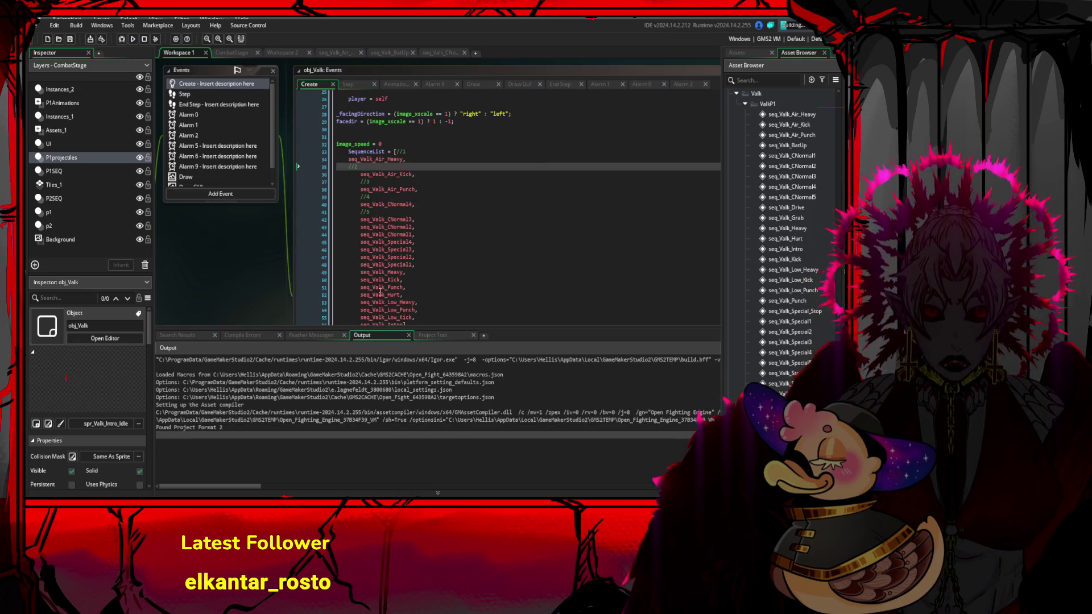
- Stop the test game and browse obj_Valk's Step, End Step, Draw GUI, Draw and Alarm events, ending on Alarm 2
left_click(144, 39)
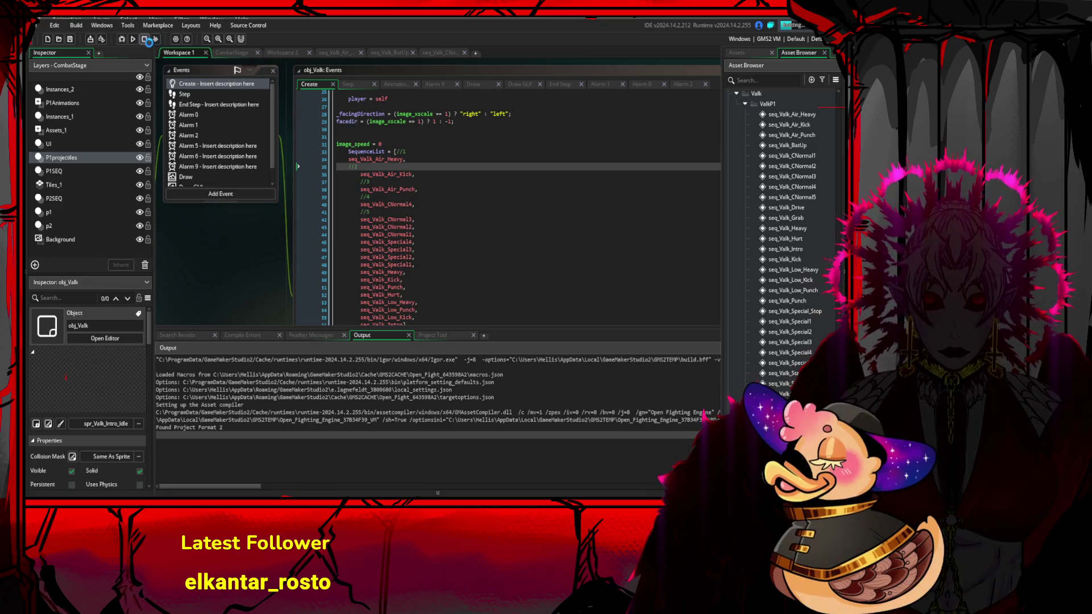
left_click(350, 85)
left_click(559, 84)
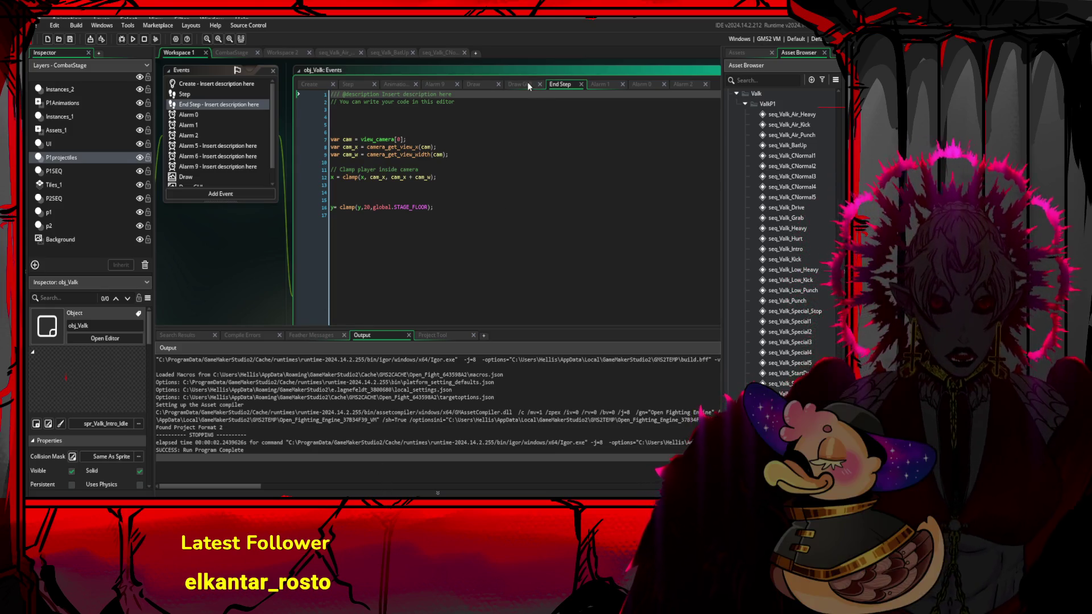
left_click(520, 84)
left_click(476, 85)
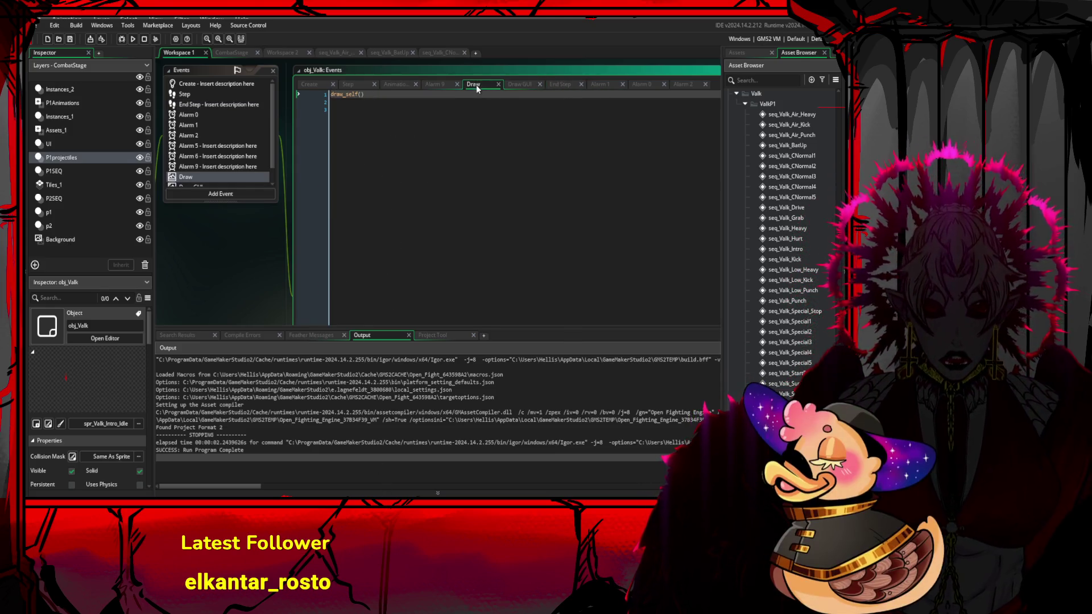
left_click(555, 86)
left_click(601, 84)
left_click(642, 85)
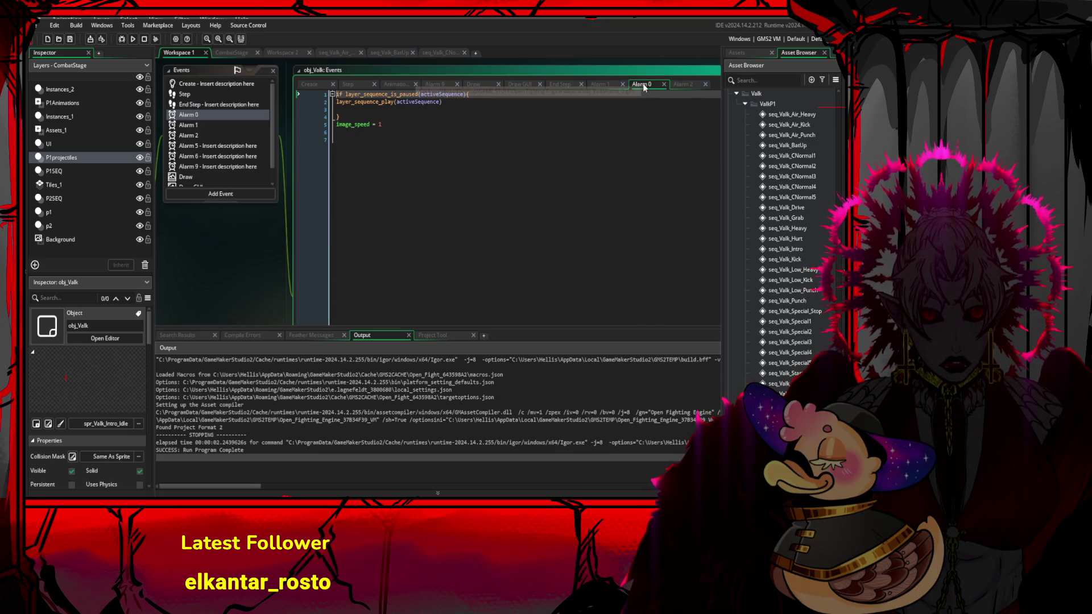
left_click(681, 86)
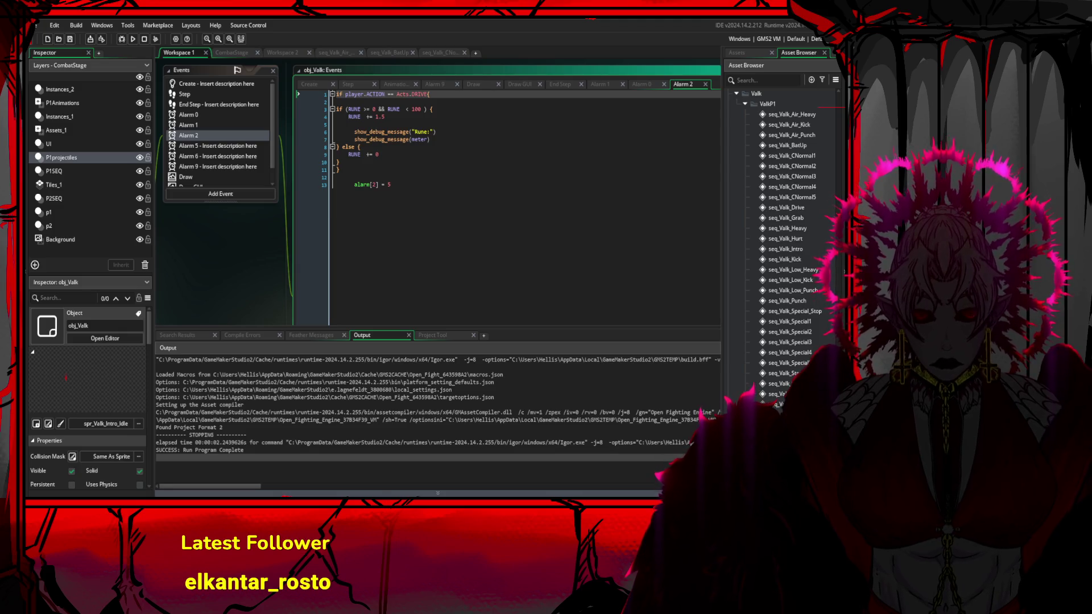
left_click(422, 160)
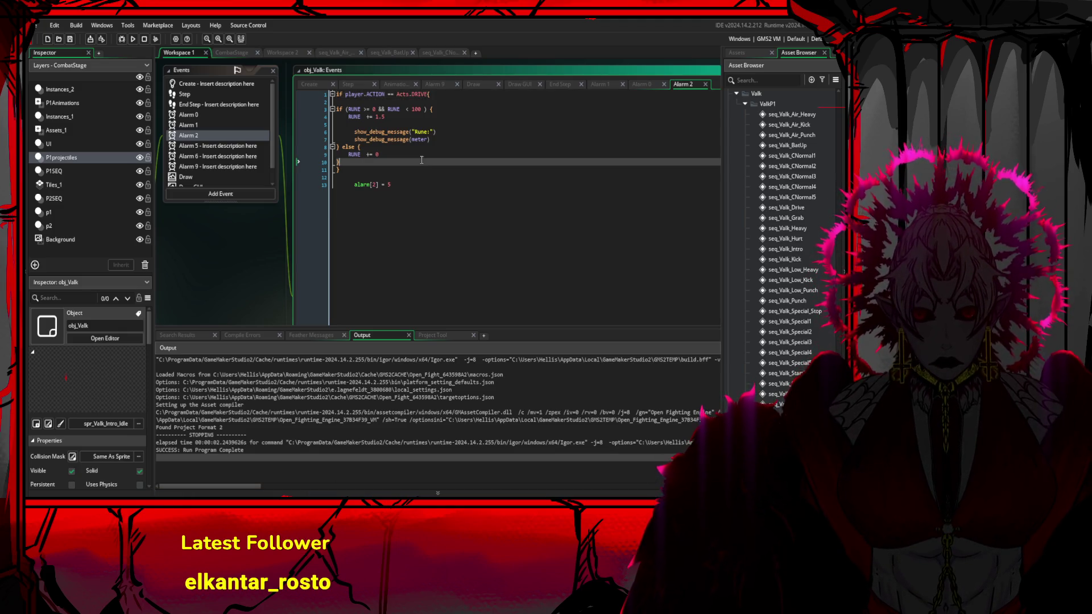
- Review the Alarm 2 code around the alarm[2] = 5 line
key("Down")
key("Down")
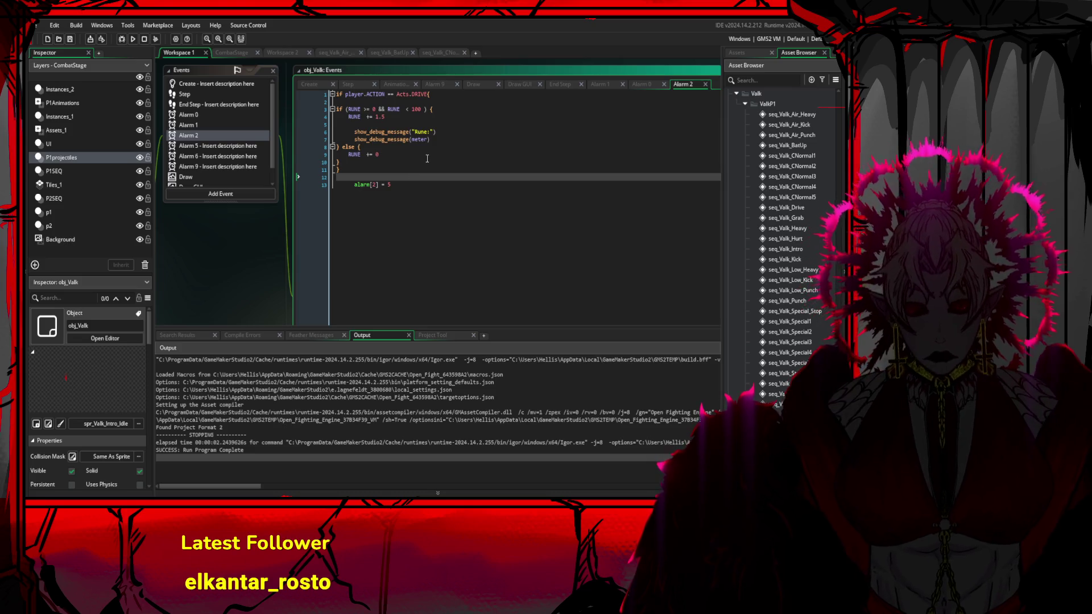
left_click(427, 161)
scroll(438, 199, "up", 3)
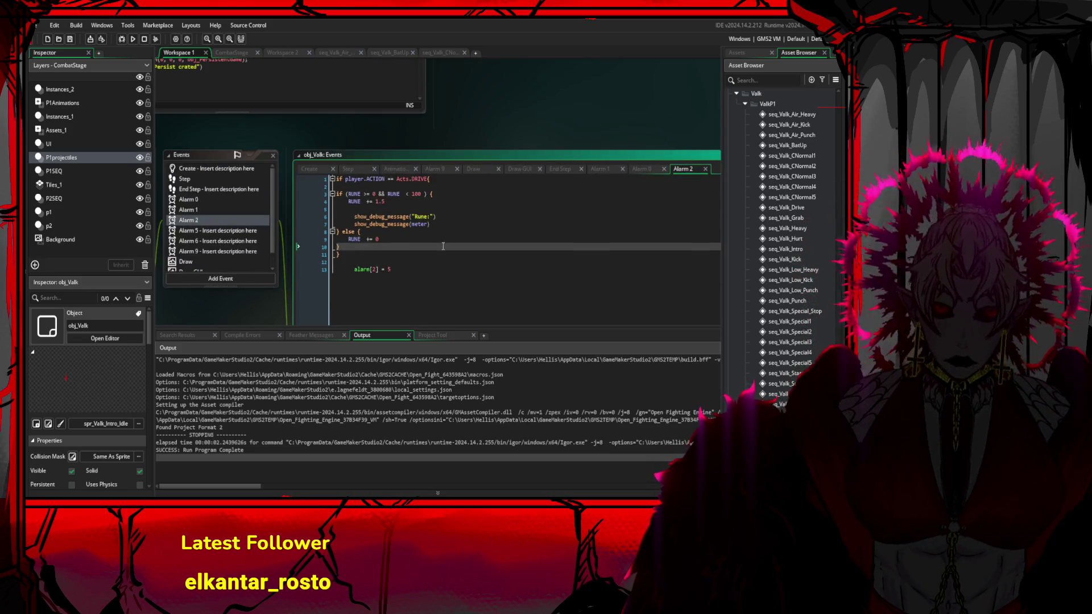
left_click(429, 270)
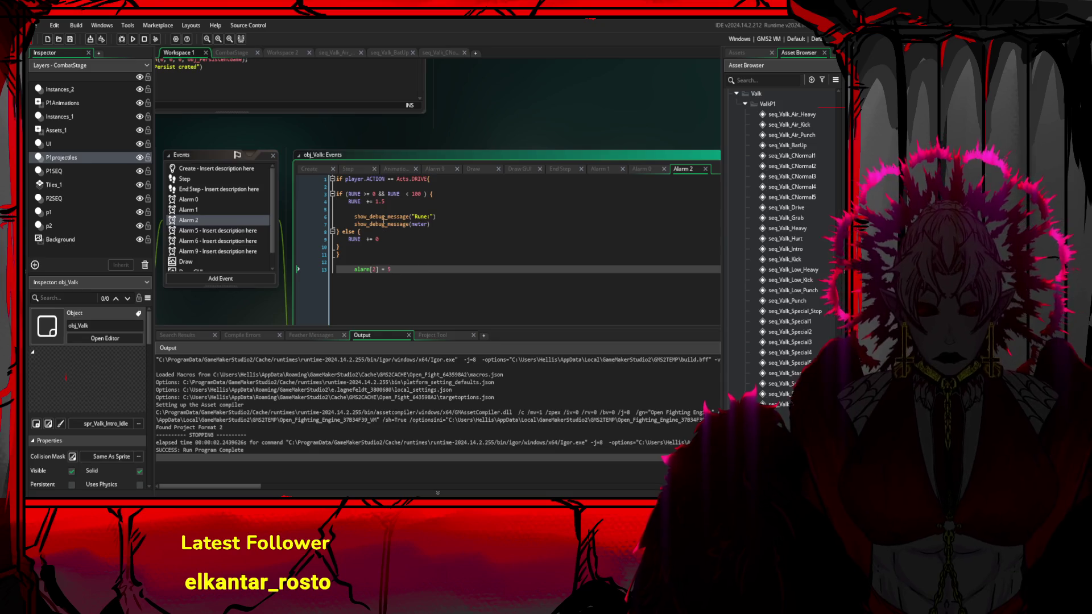
scroll(426, 269, "up", 6)
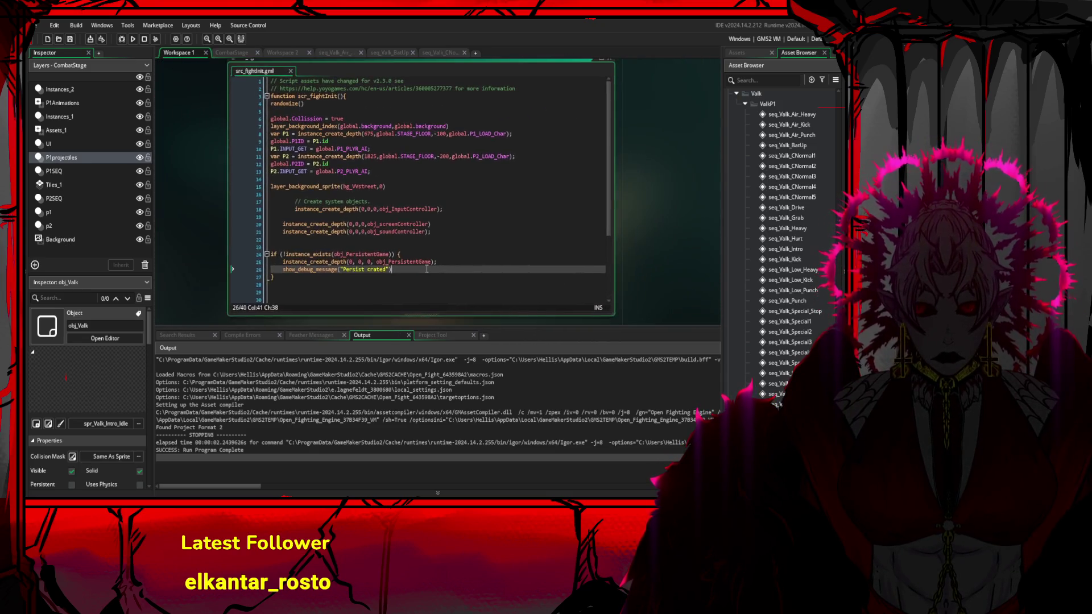
scroll(773, 300, "down", 1)
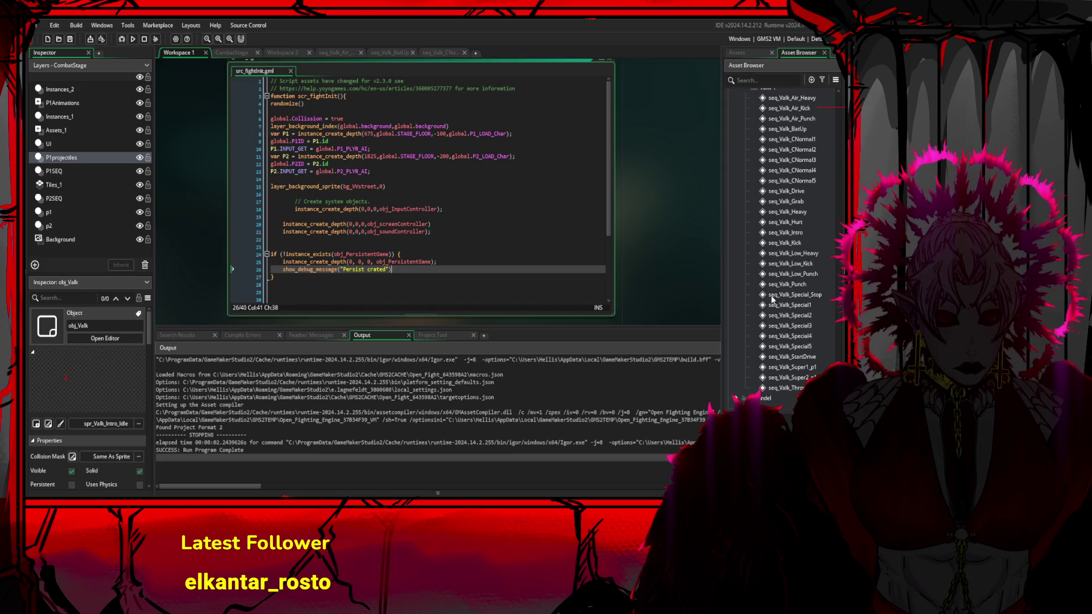
scroll(786, 353, "up", 10)
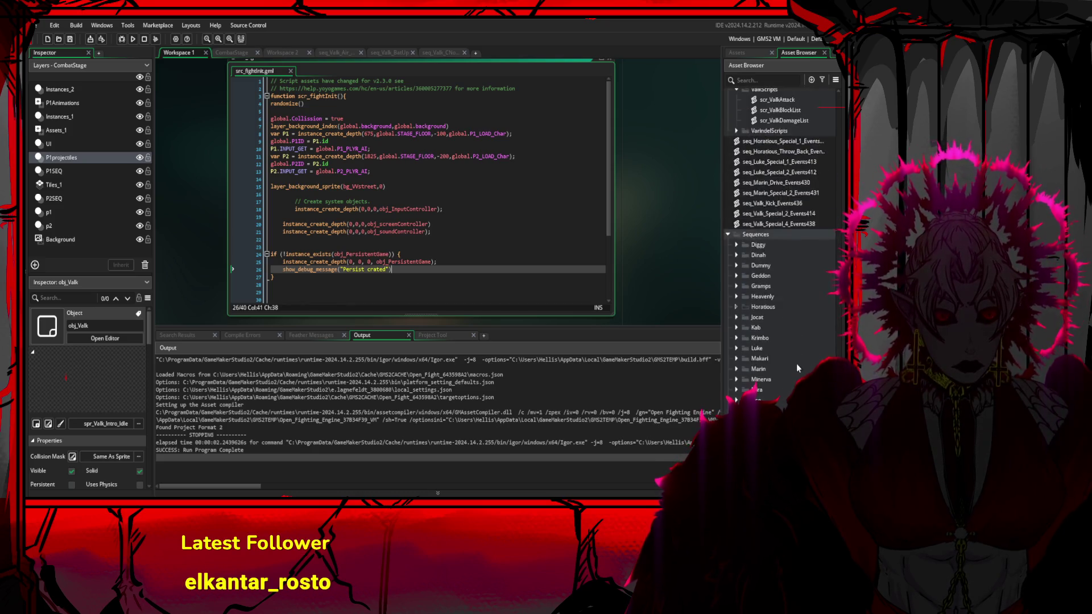
scroll(799, 358, "up", 10)
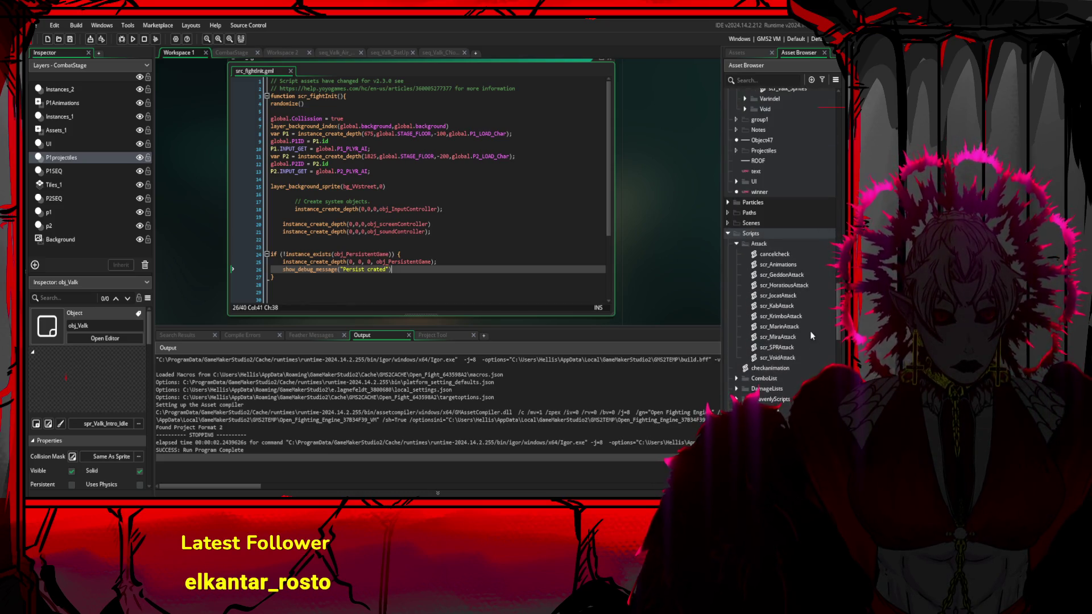
scroll(806, 341, "up", 10)
- Open obj_Valk's Step event and start a search for 'low'
double_click(801, 252)
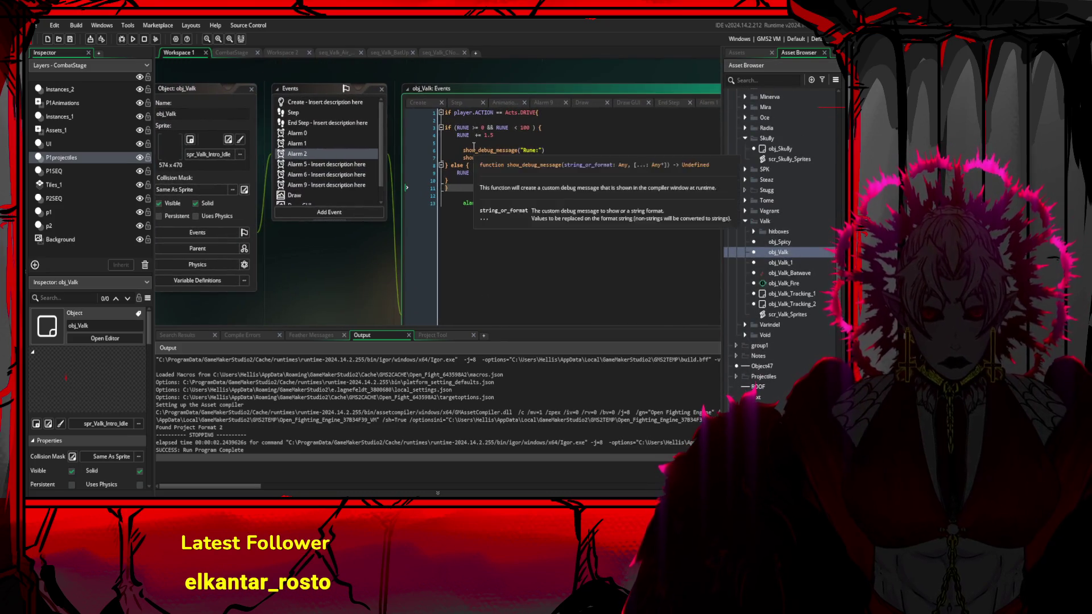
left_click(457, 102)
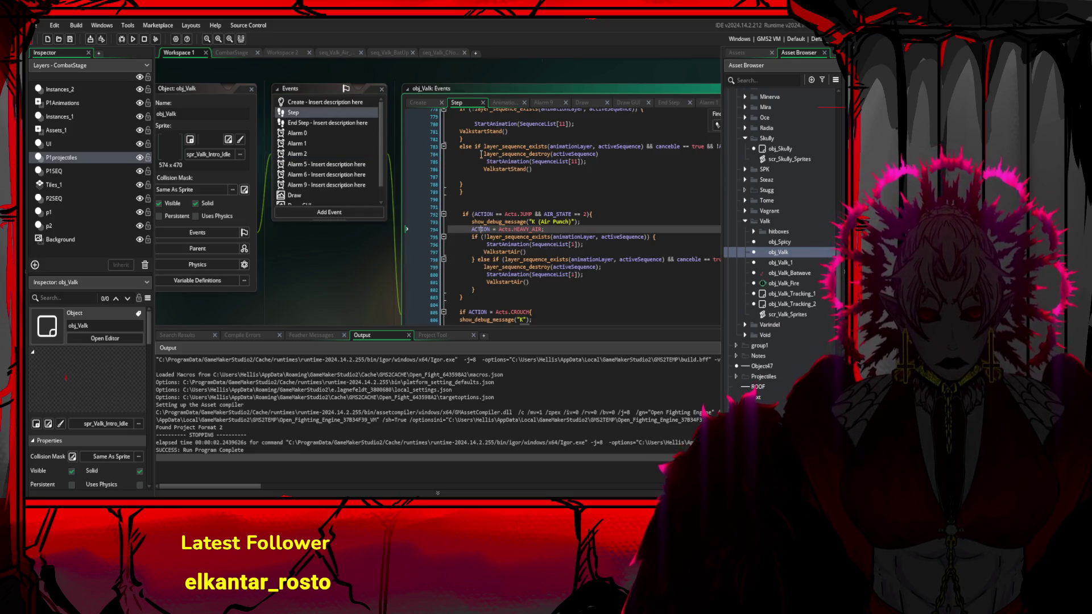
key("ctrl+f")
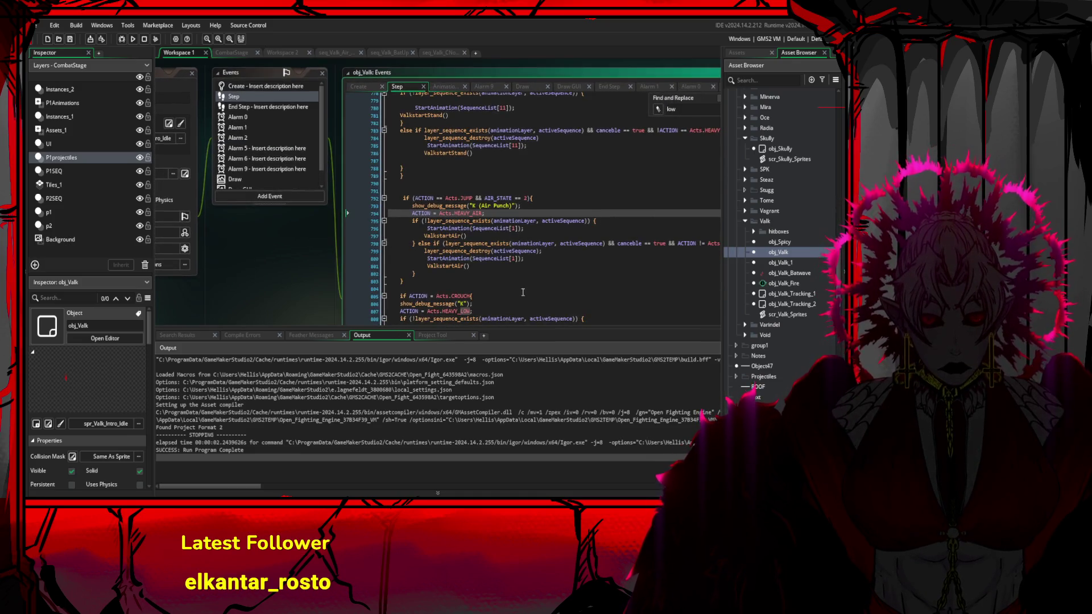
- Inspect the air punch code (lines 791–803) and the AIR_STATE block (lines 745–755)
mouse_move(523, 292)
left_mouse_down()
mouse_move(424, 233)
mouse_move(407, 187)
left_mouse_up()
left_click(415, 199)
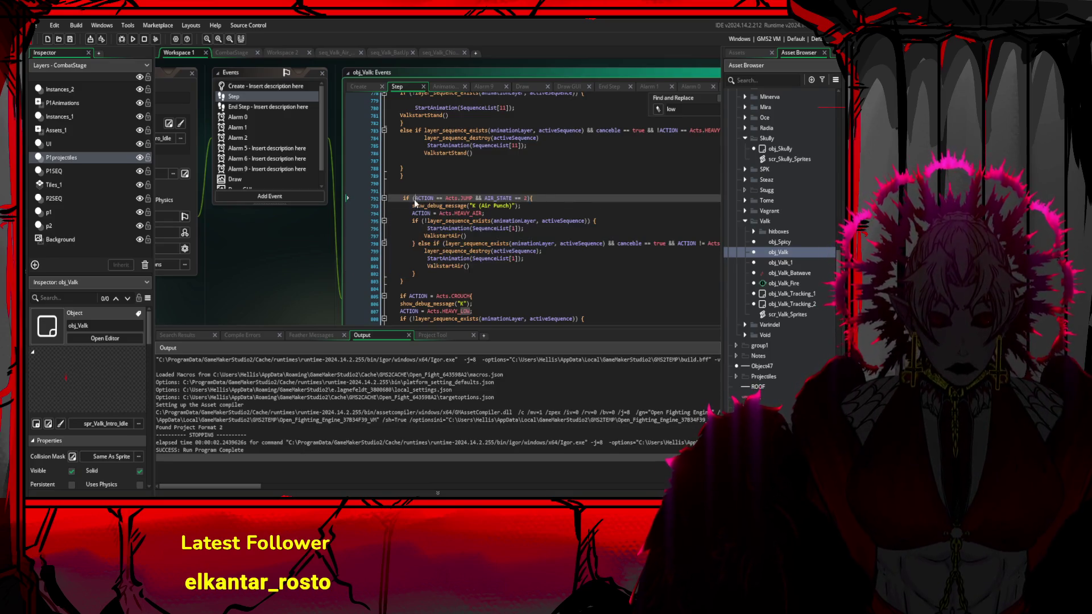
left_click(533, 198)
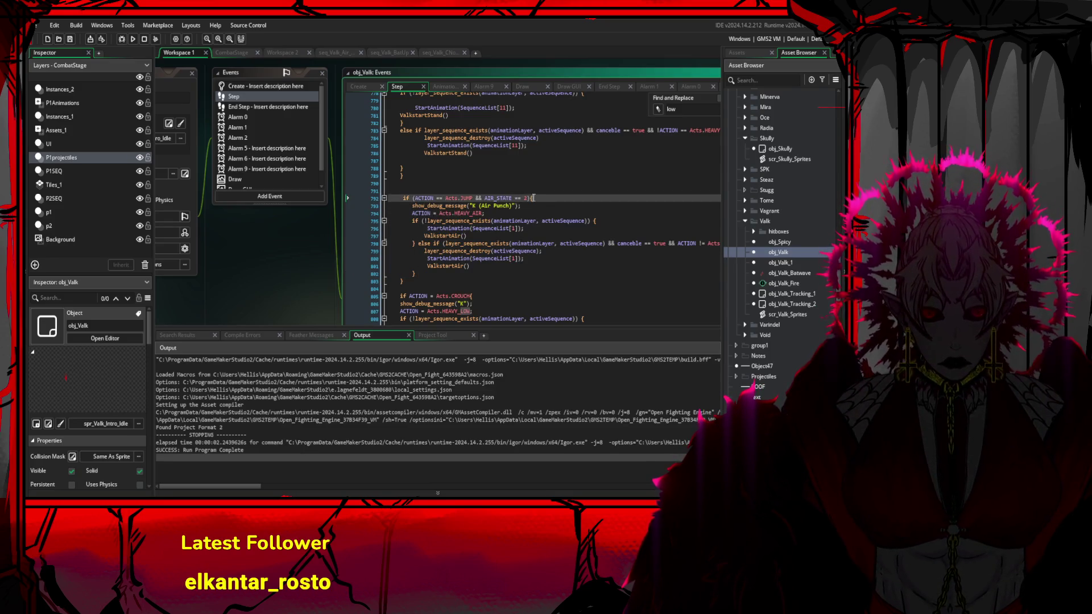
left_click(415, 198)
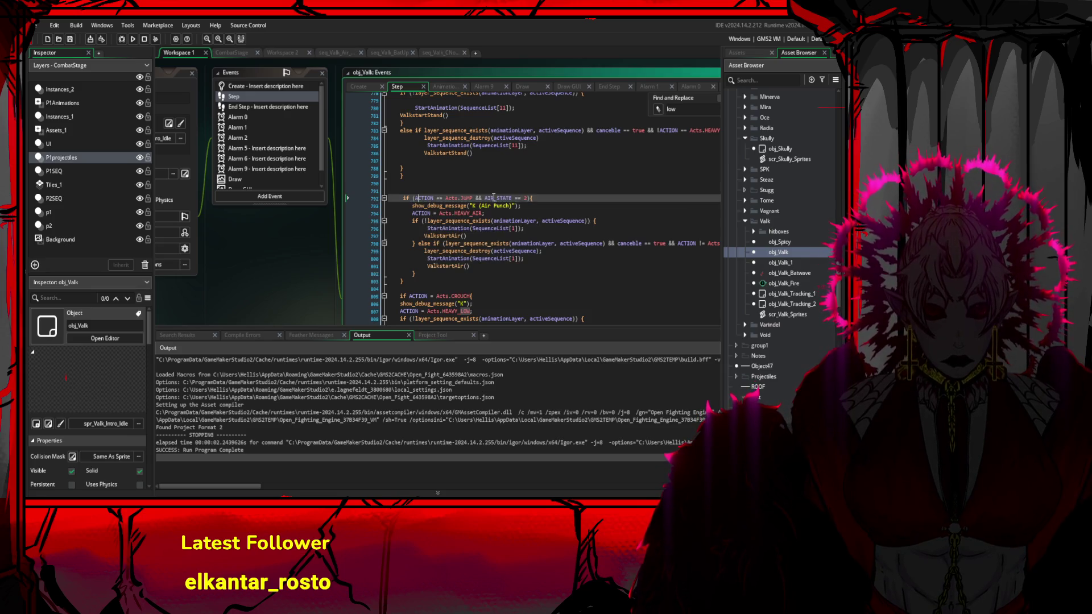
scroll(533, 235, "up", 4)
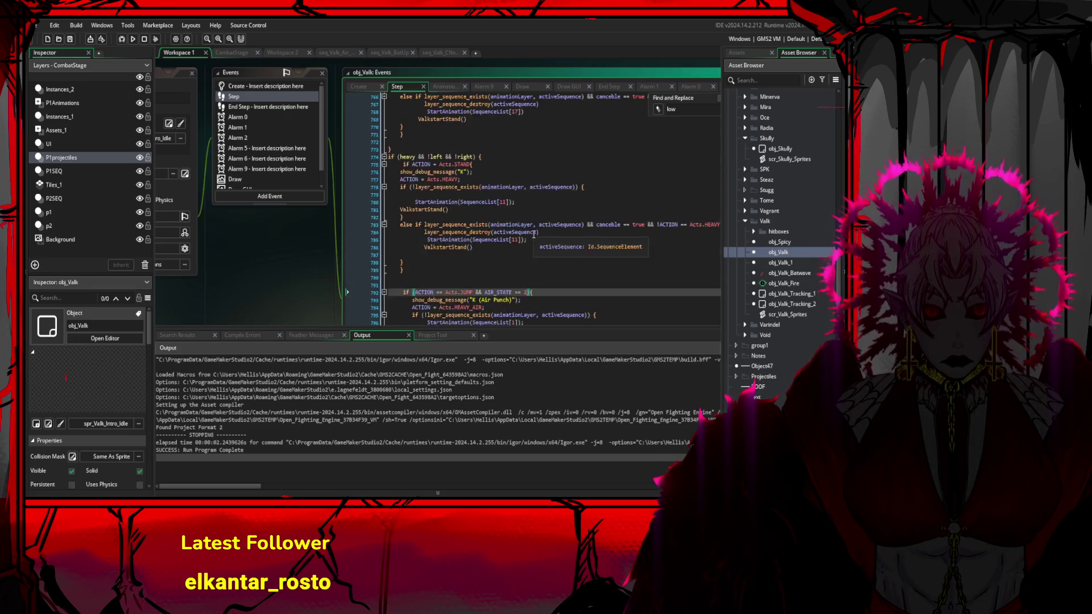
scroll(533, 235, "up", 6)
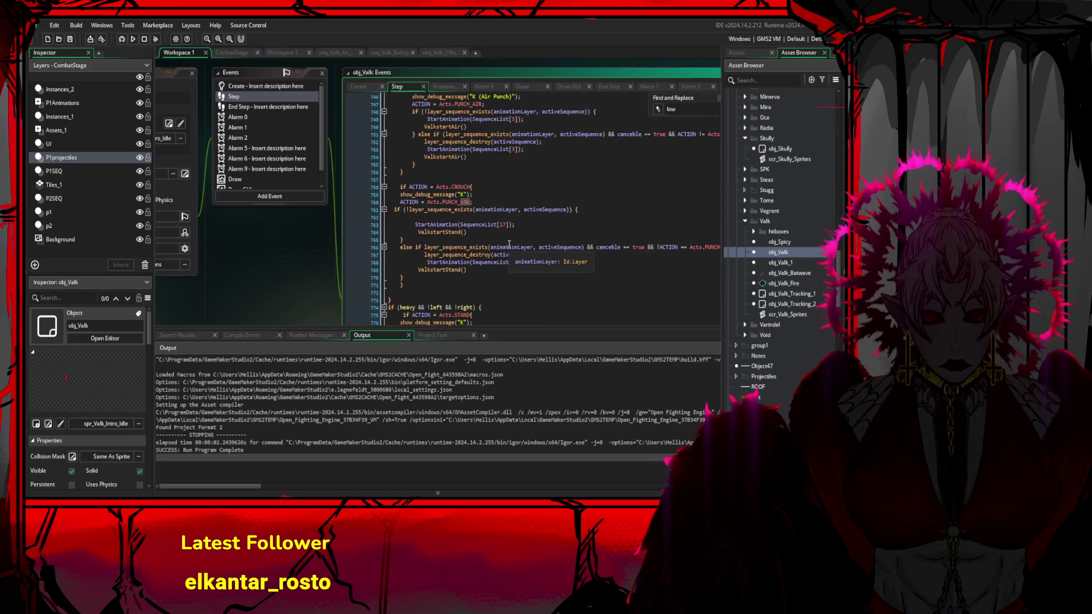
scroll(509, 243, "up", 4)
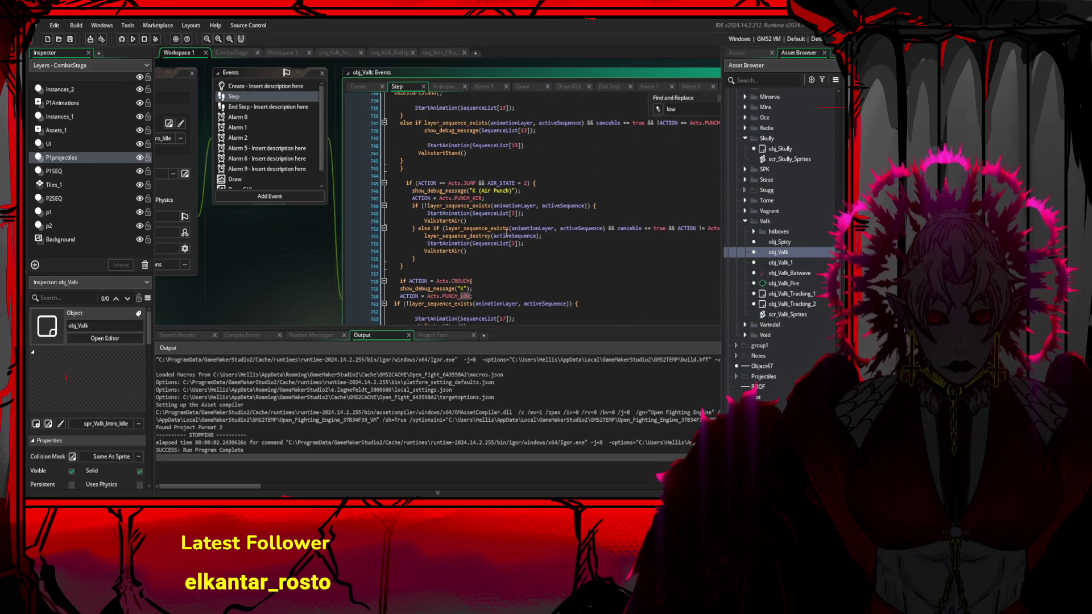
left_click_drag(416, 259, 400, 183)
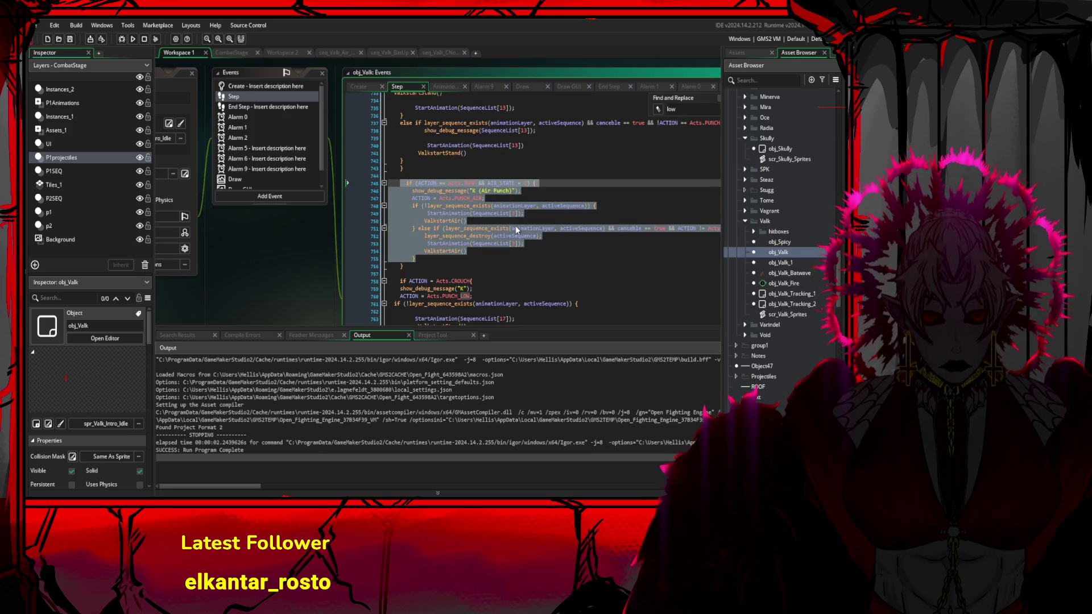
scroll(550, 243, "down", 4)
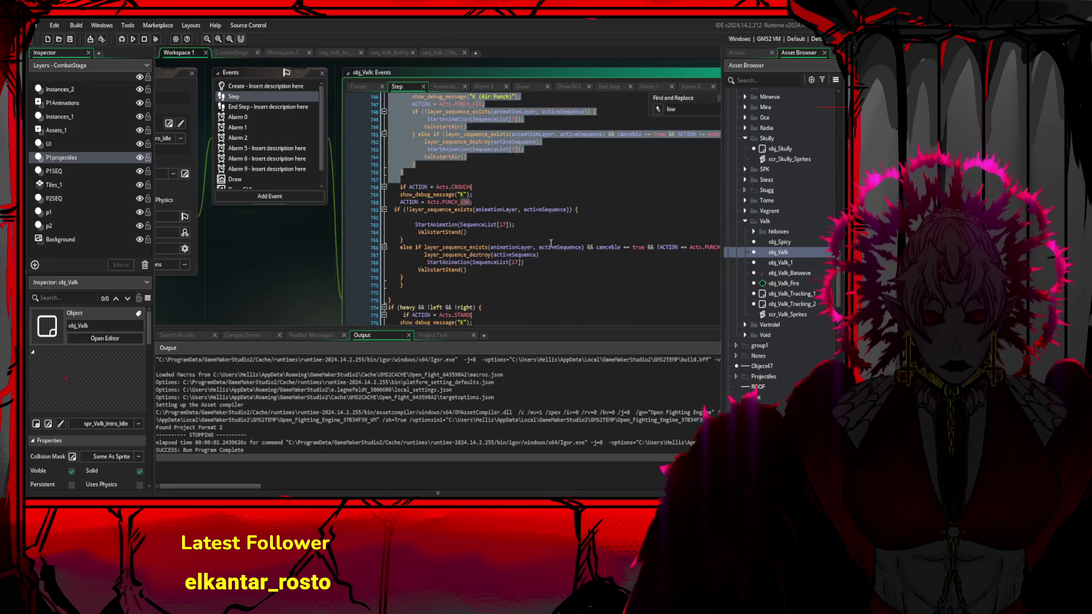
left_click(550, 244)
scroll(541, 244, "down", 12)
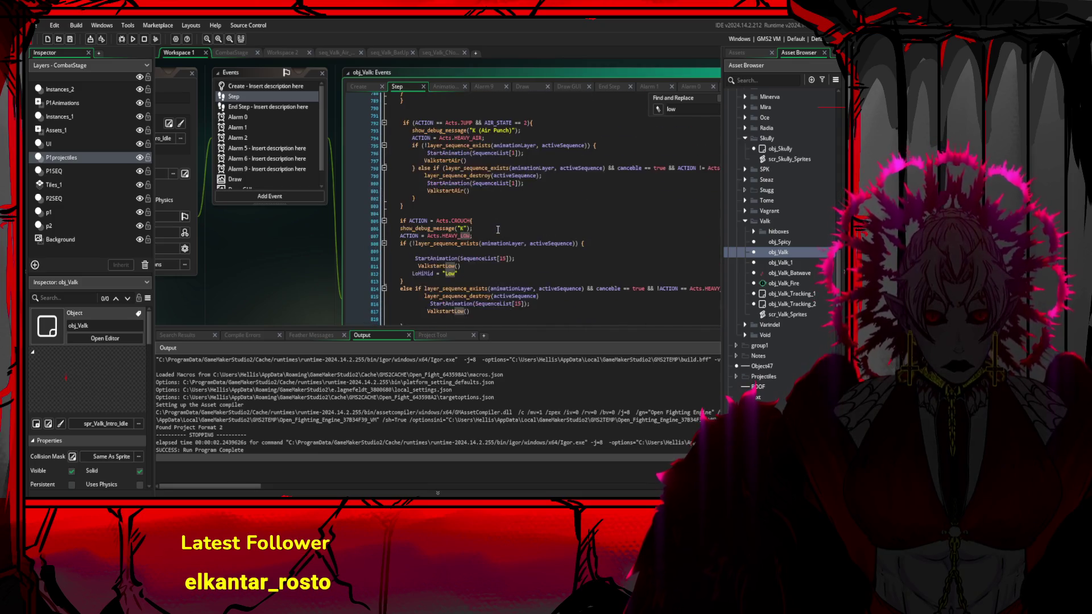
scroll(498, 230, "down", 2)
scroll(493, 242, "up", 4)
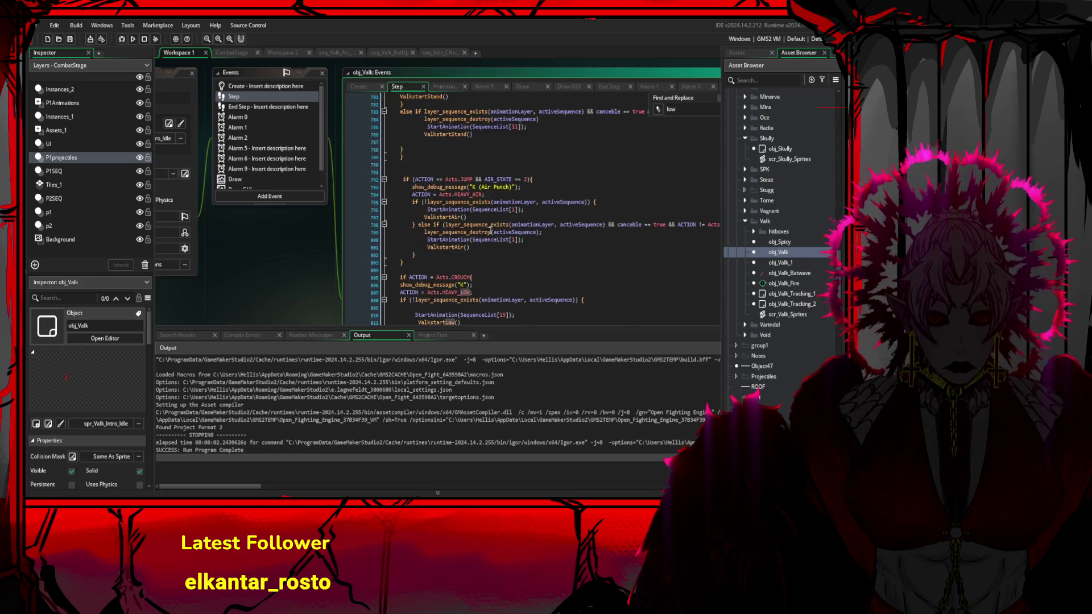
left_click(486, 255)
left_click(526, 185)
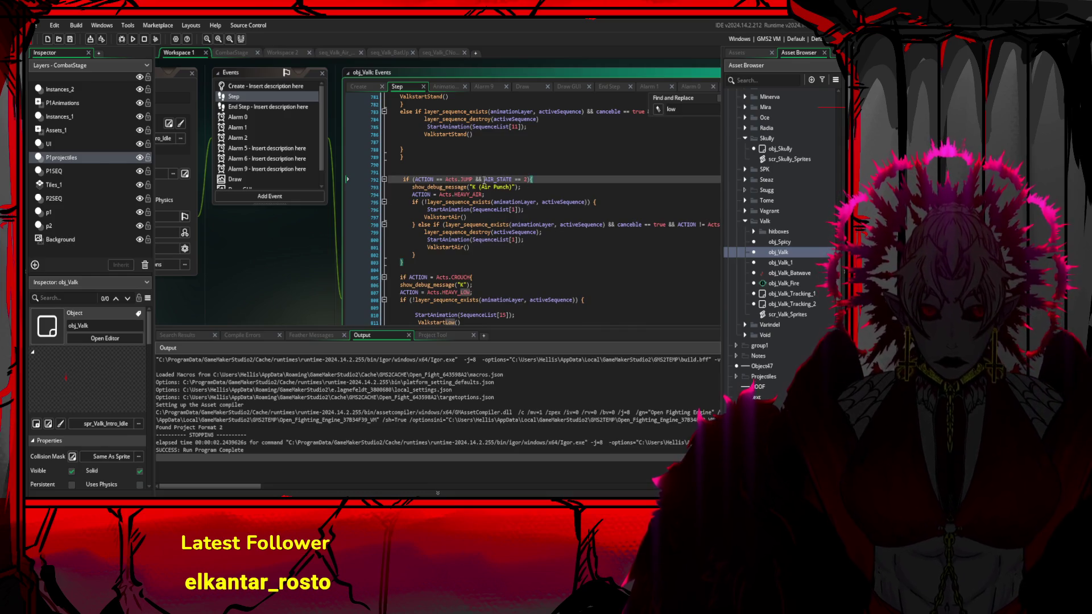
- Change SequenceList[1] to SequenceList[2] on lines 796 and 800, save, and launch a test run
left_click(513, 209)
key("BackSpace")
type("2")
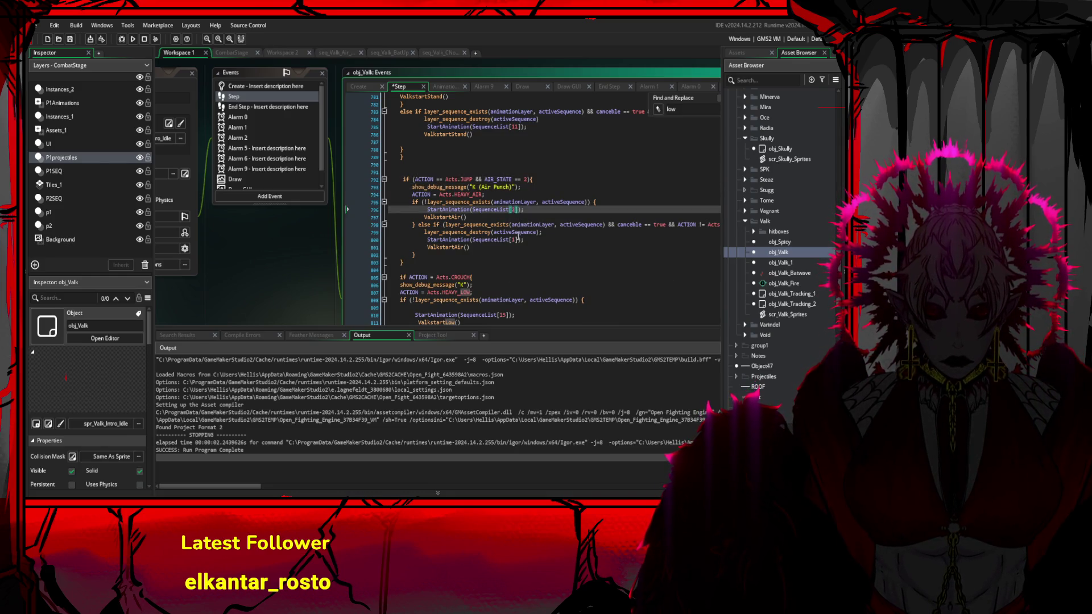
left_click(516, 239)
key("BackSpace")
type("2")
key("Down")
key("ctrl+s")
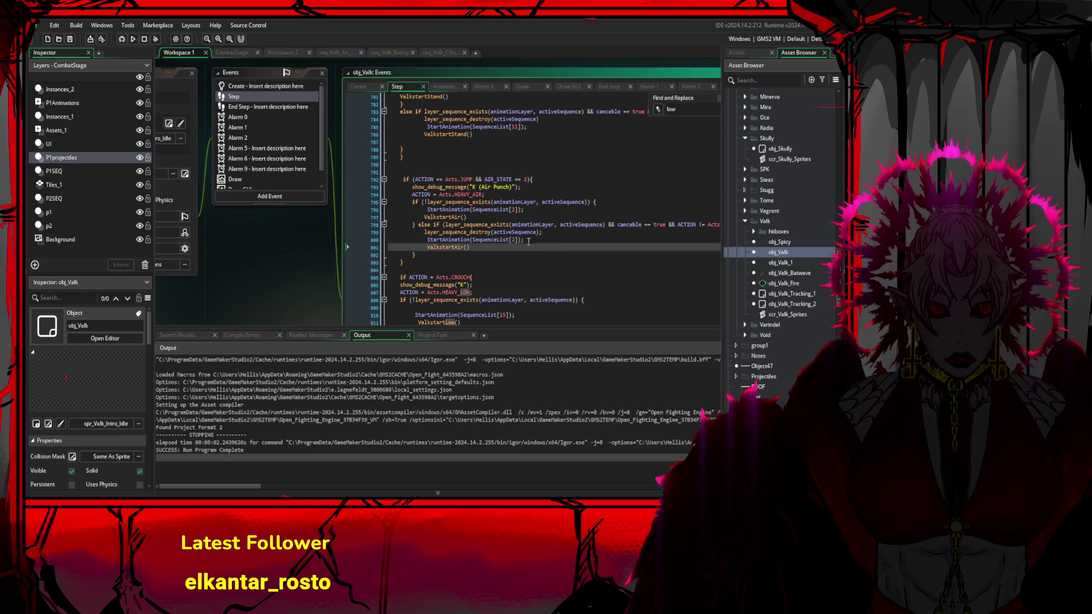
left_click(134, 38)
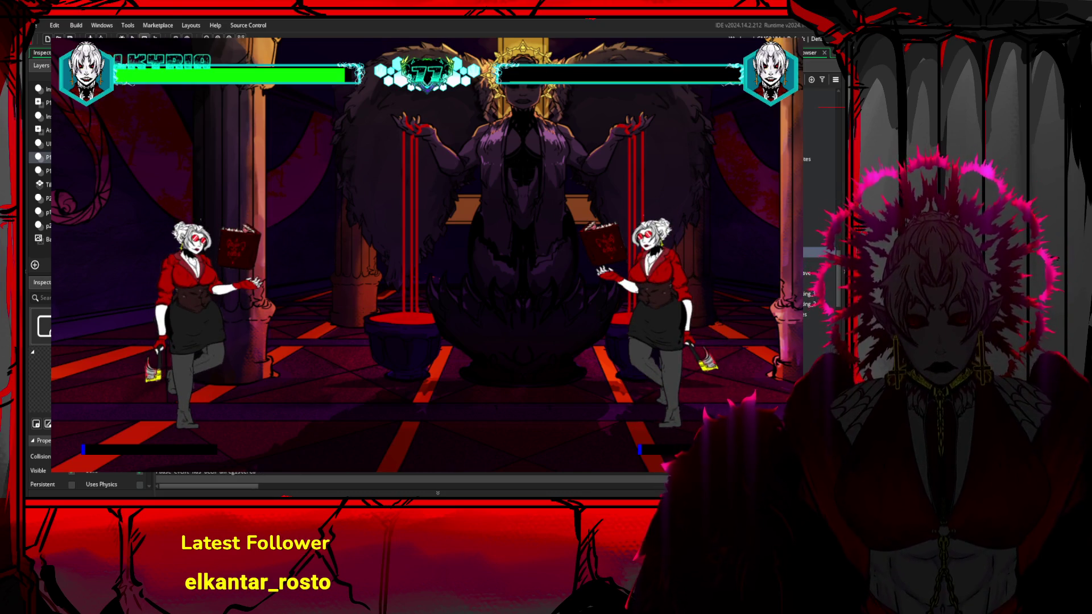
- Quit the test game with Escape to return to the Step code
key("Escape")
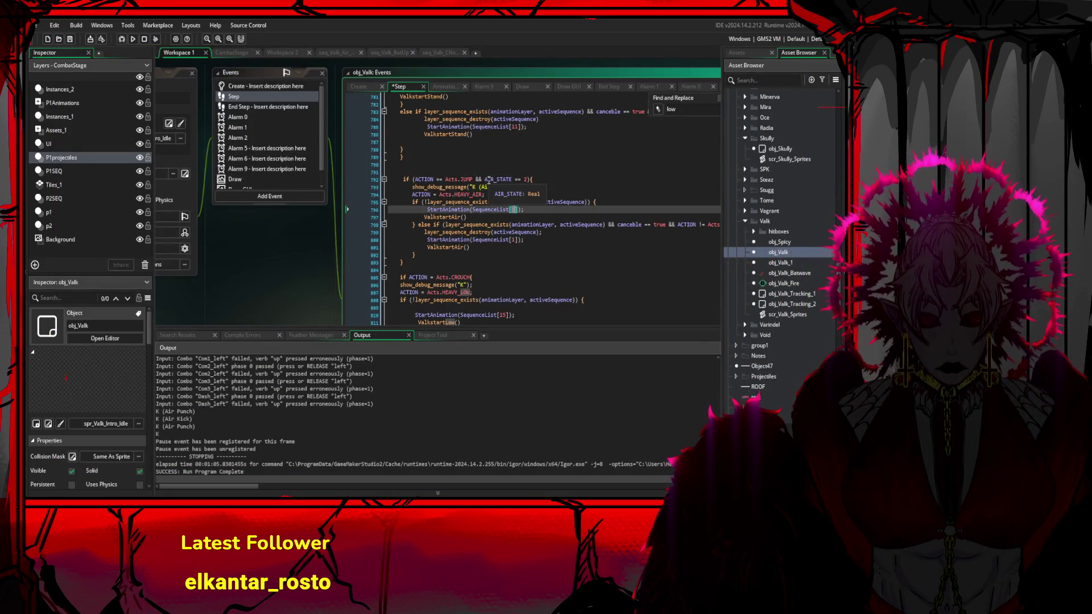
scroll(495, 171, "down", 2)
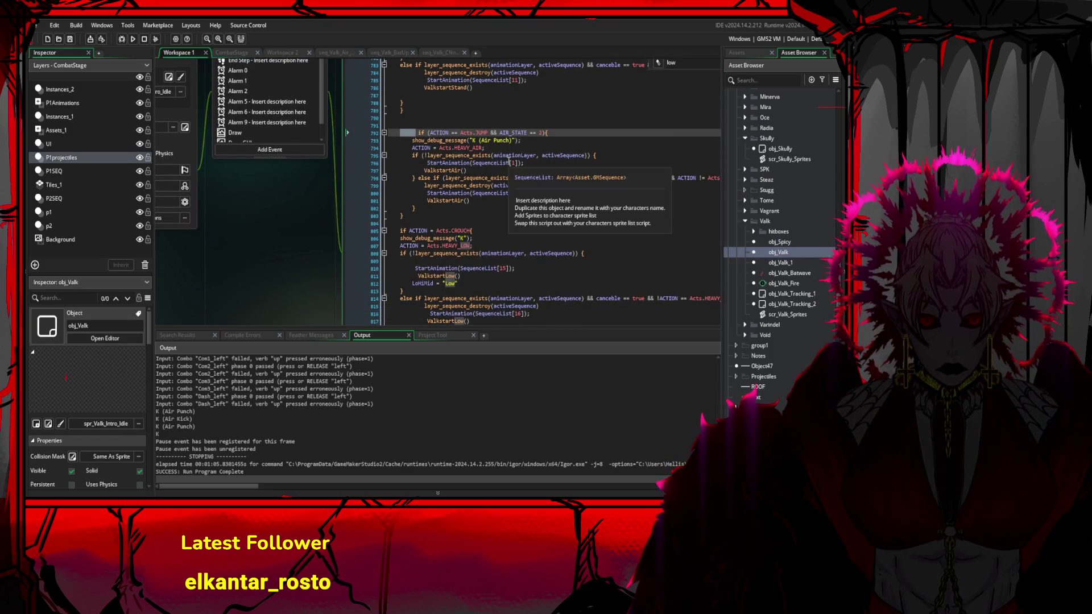
key("Delete")
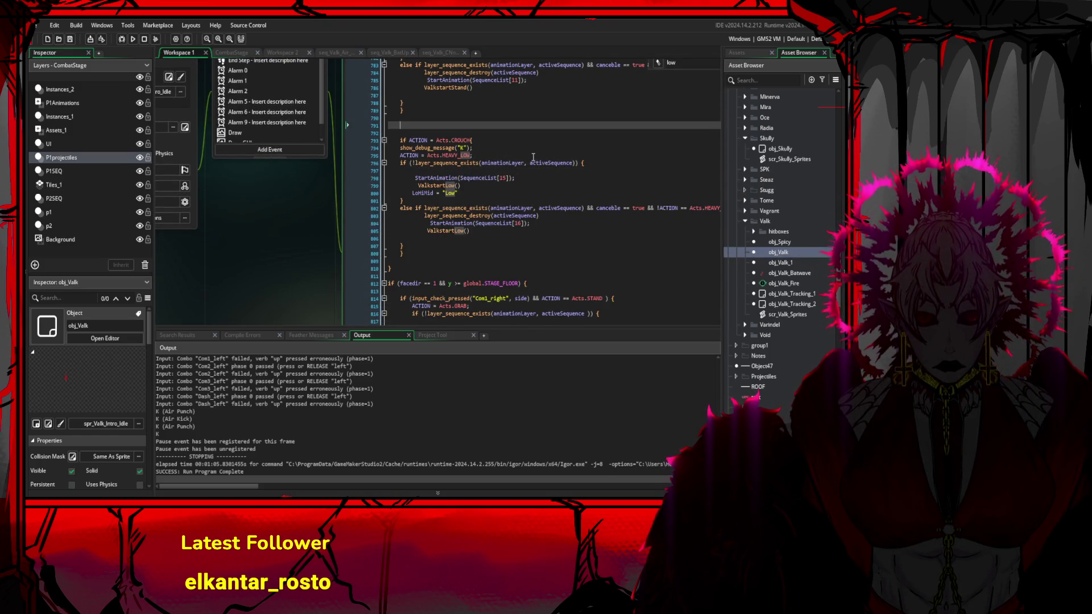
key("ctrl+z")
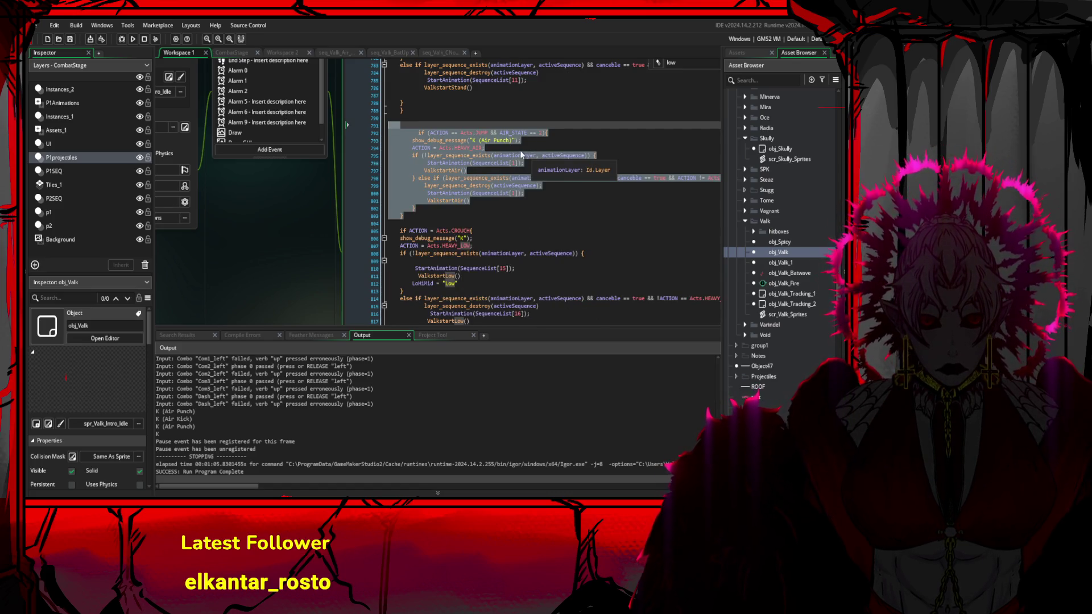
key("ctrl+z")
key("ctrl+z")
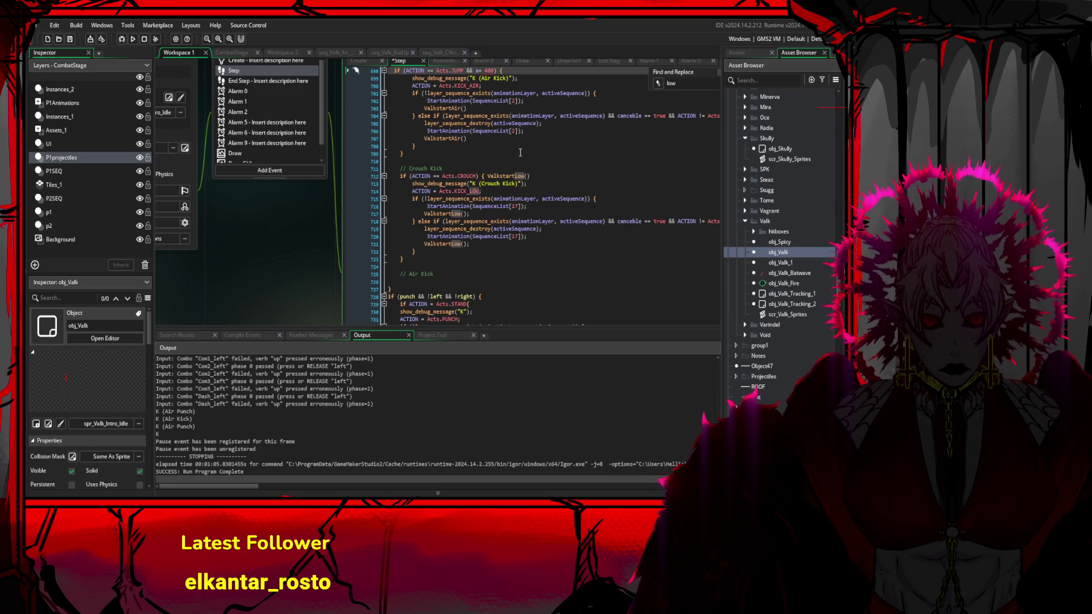
key("ctrl+z")
key("ctrl+z")
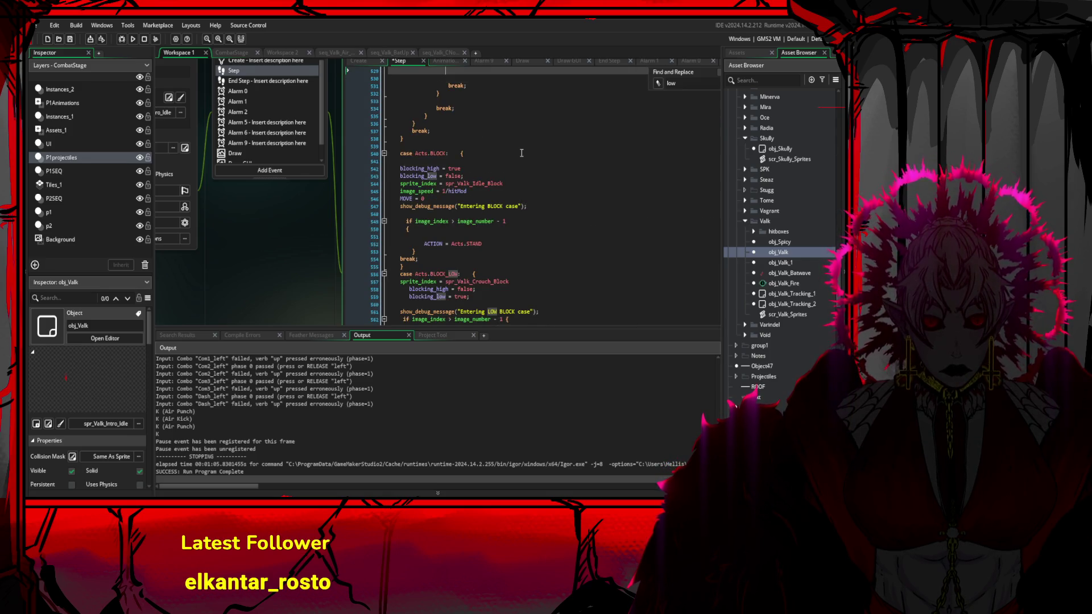
key("ctrl+z")
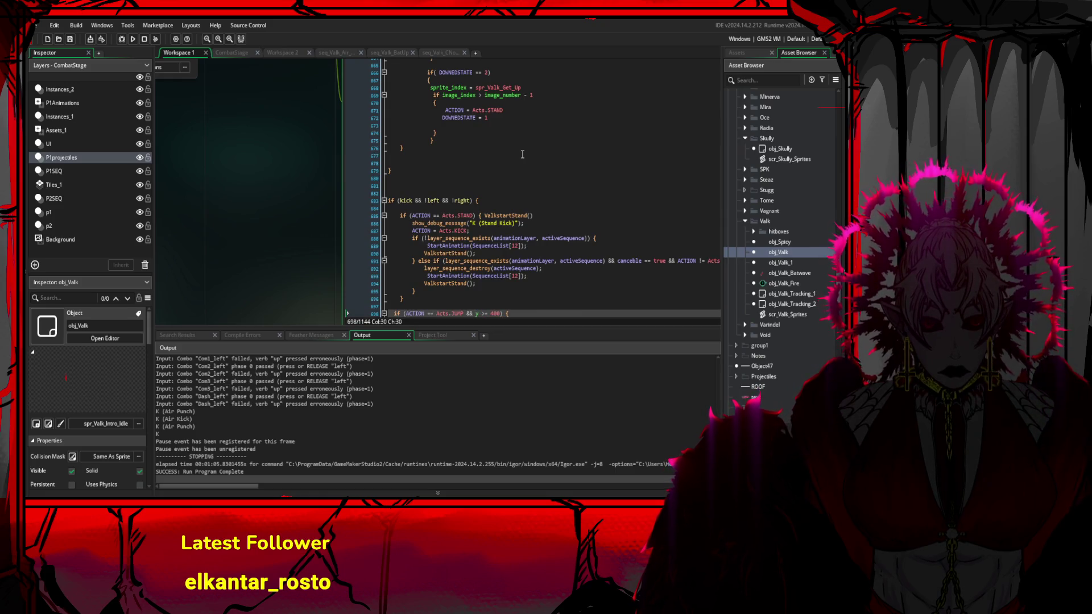
- Go back to the THROWN_STATE search result and locate the hit sprite line in case 5
key("ctrl+y")
scroll(522, 154, "up", 3)
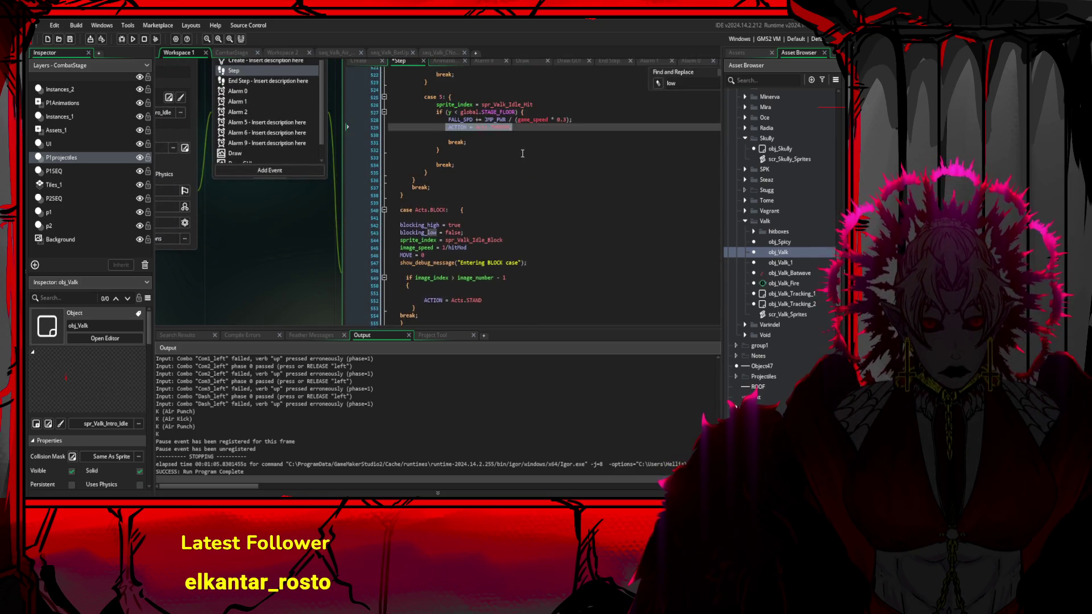
scroll(523, 154, "down", 2)
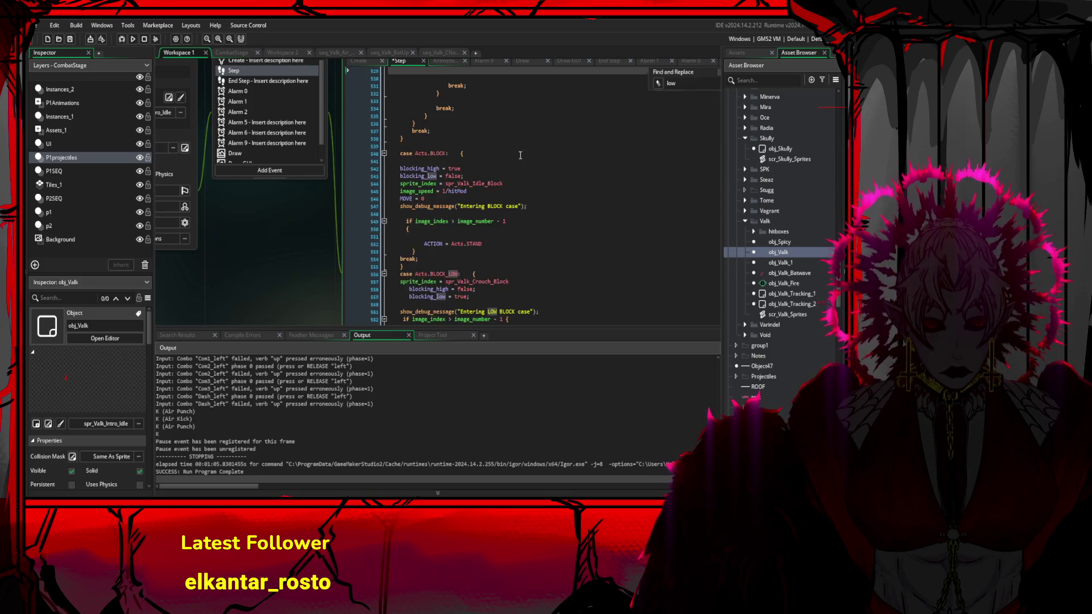
scroll(518, 167, "up", 2)
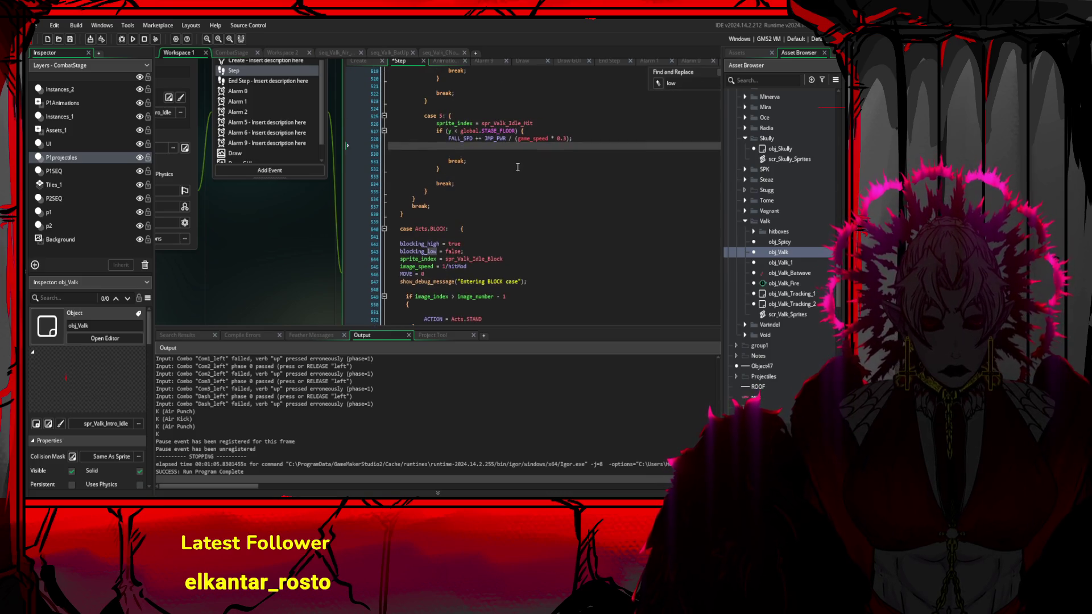
double_click(538, 122)
left_click(518, 148)
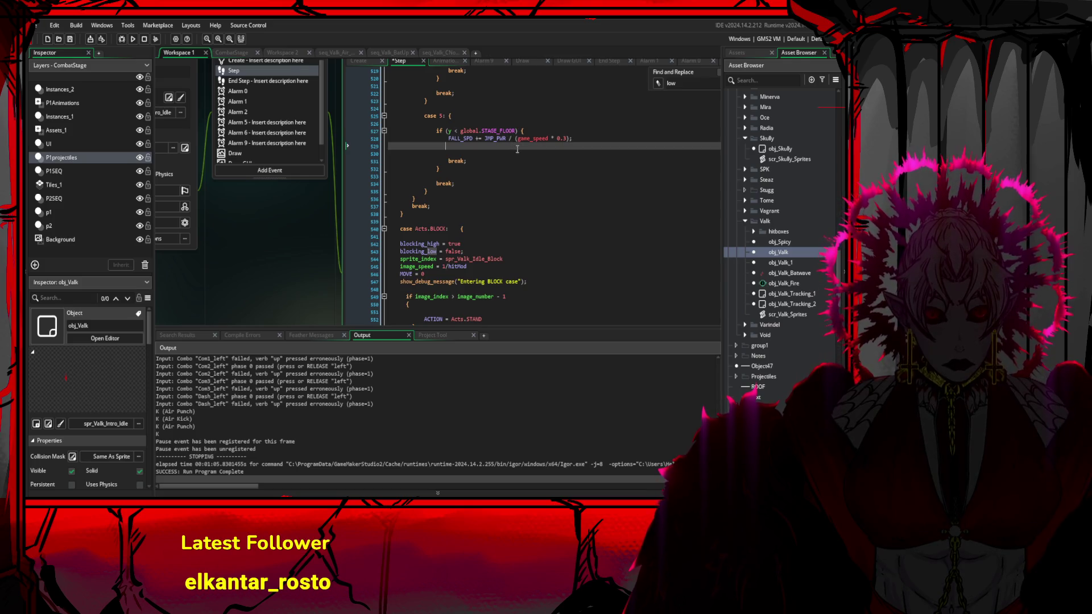
- Delete case 5's sprite_index and ACTION lines, keeping only the FALL_SPD update inside the floor check
scroll(521, 160, "down", 20)
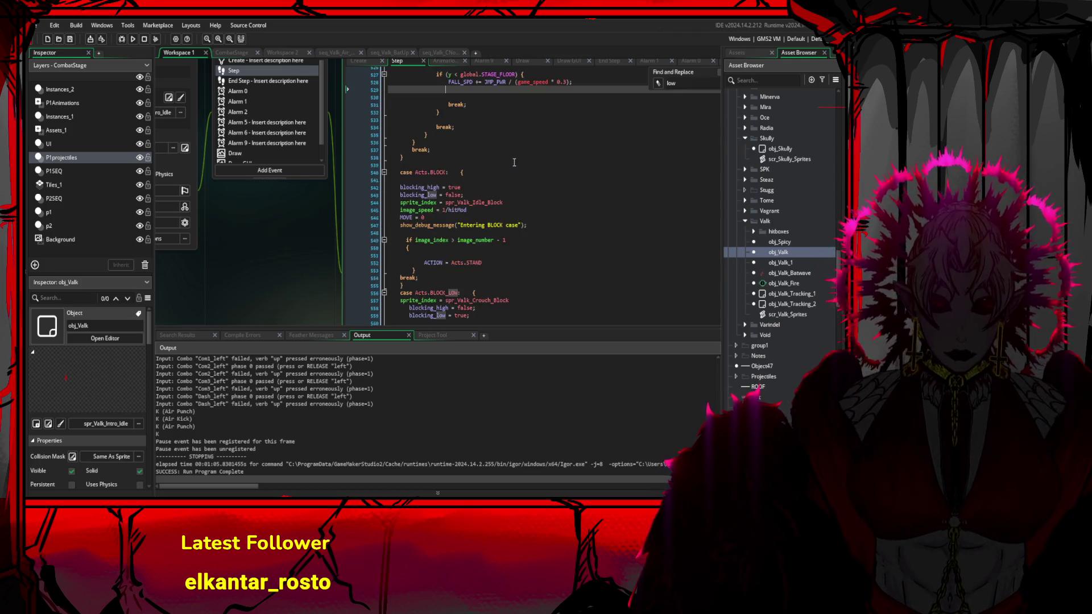
scroll(494, 190, "down", 5)
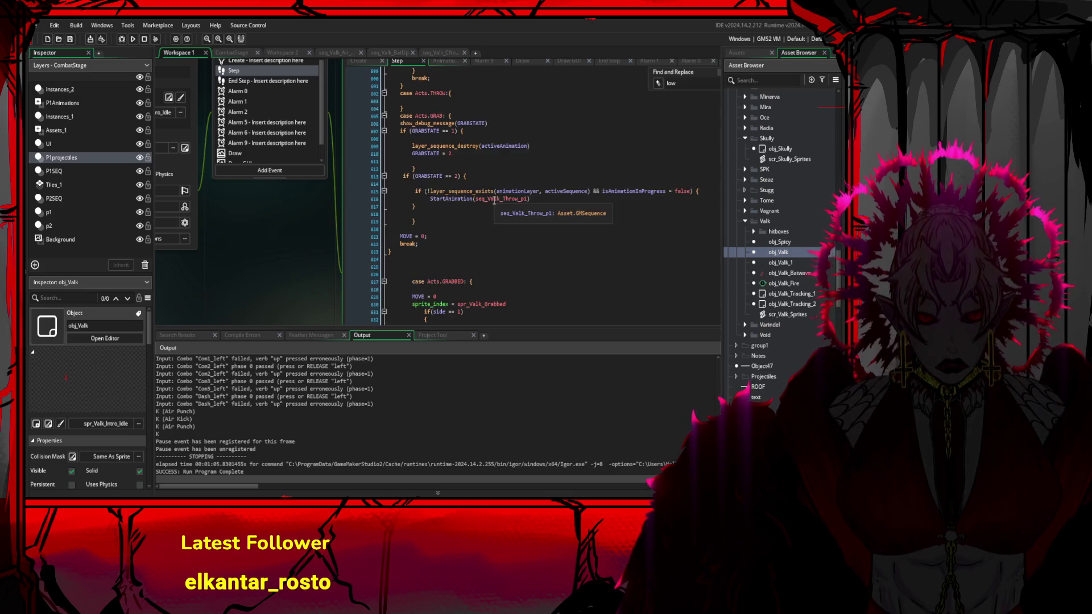
scroll(498, 199, "up", 13)
scroll(498, 208, "up", 3)
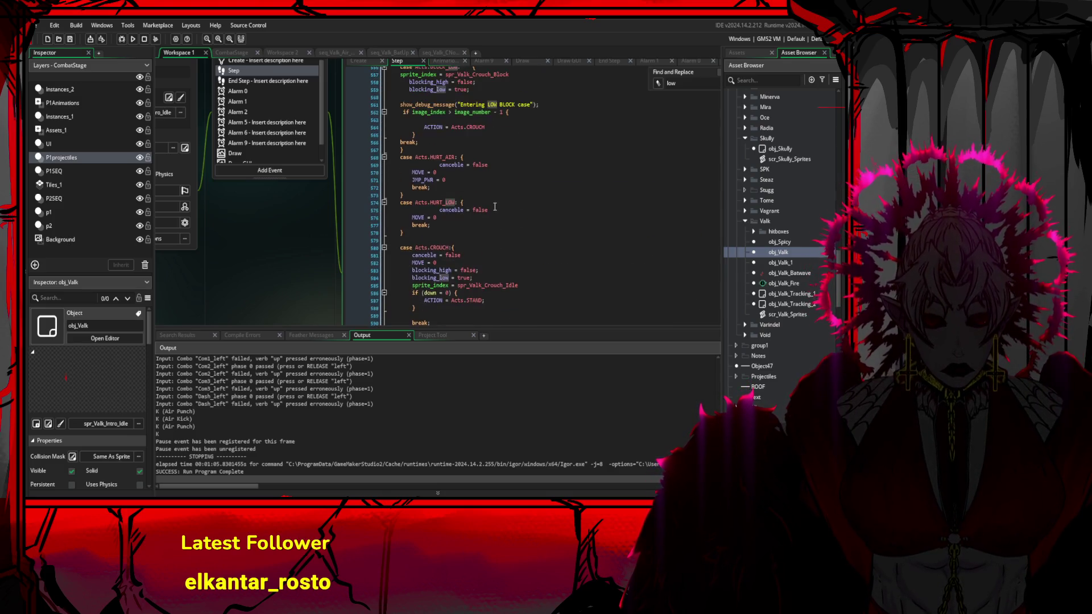
scroll(543, 187, "up", 3)
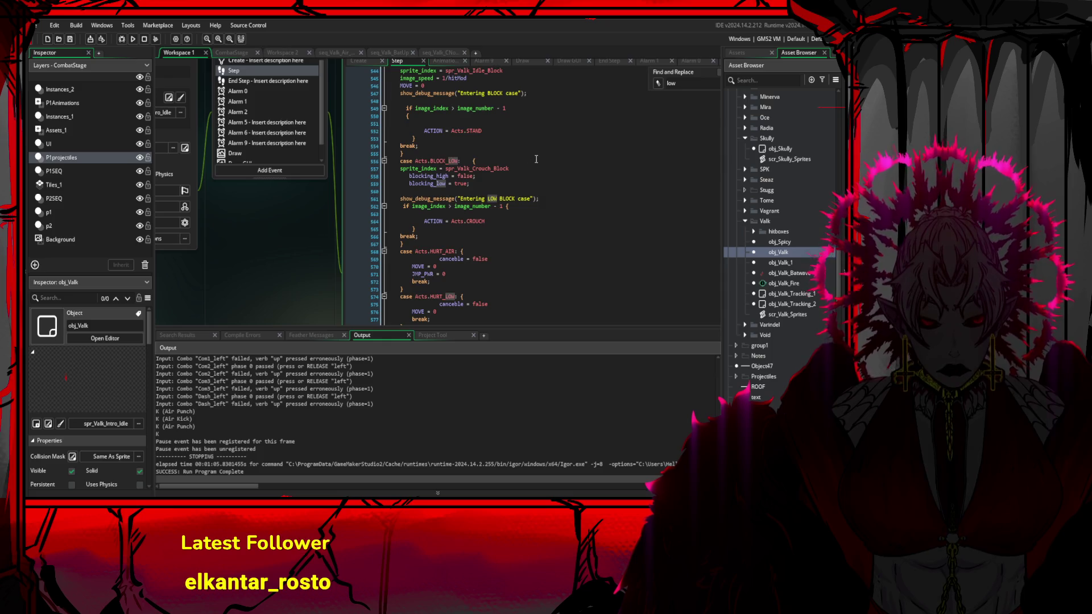
scroll(536, 160, "up", 10)
left_click_drag(536, 159, 471, 247)
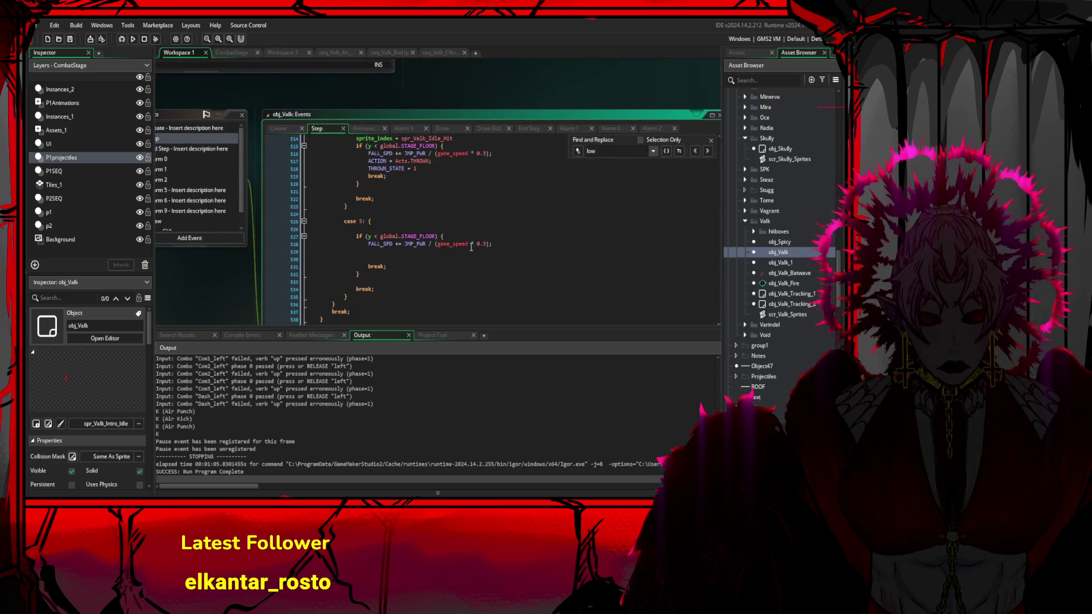
scroll(471, 247, "up", 3)
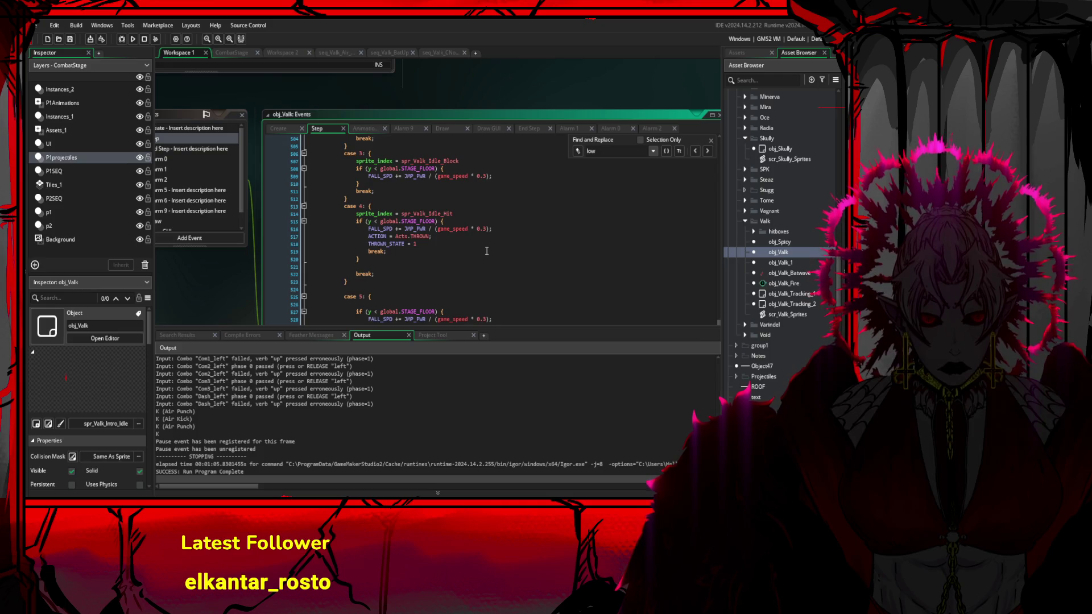
left_click_drag(517, 230, 350, 228)
scroll(465, 240, "down", 3)
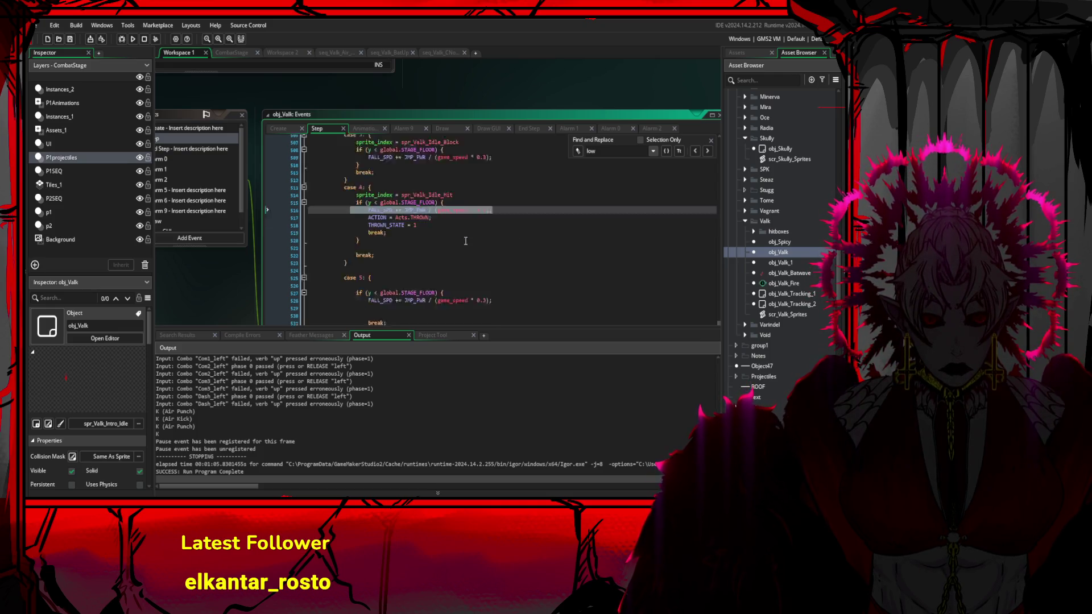
left_click(466, 251)
scroll(508, 252, "down", 2)
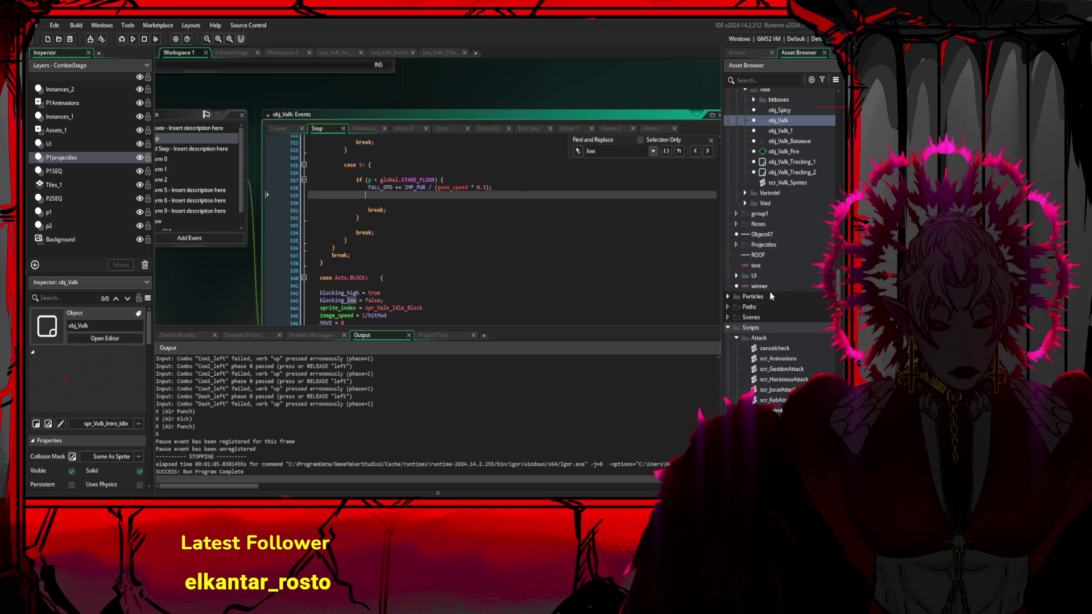
- Scroll the Asset Browser through the seq_Valk attack sequences
scroll(797, 296, "down", 10)
scroll(802, 302, "down", 2)
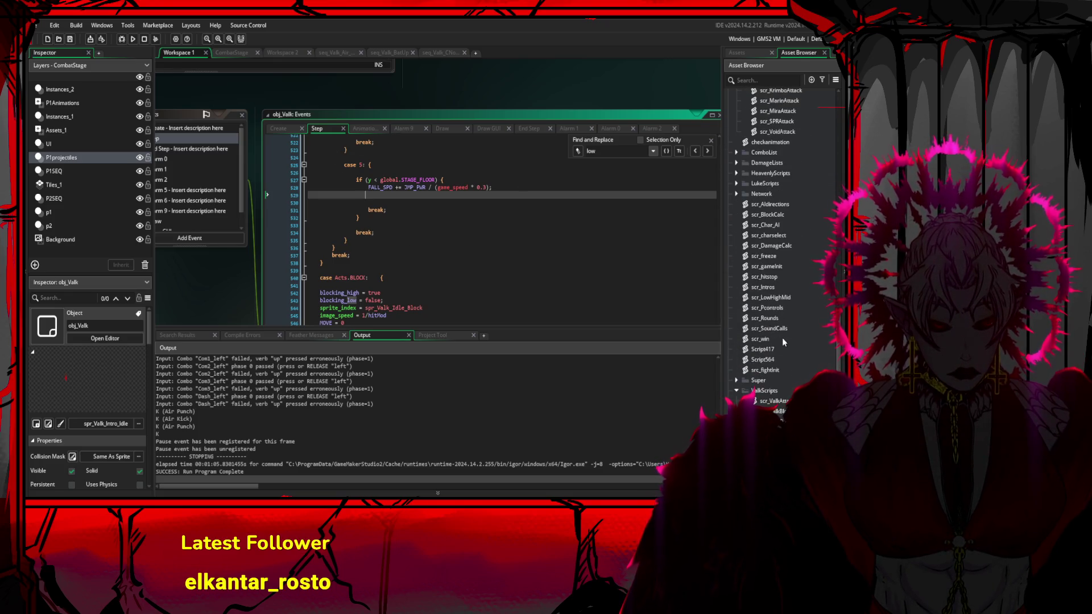
scroll(783, 338, "down", 2)
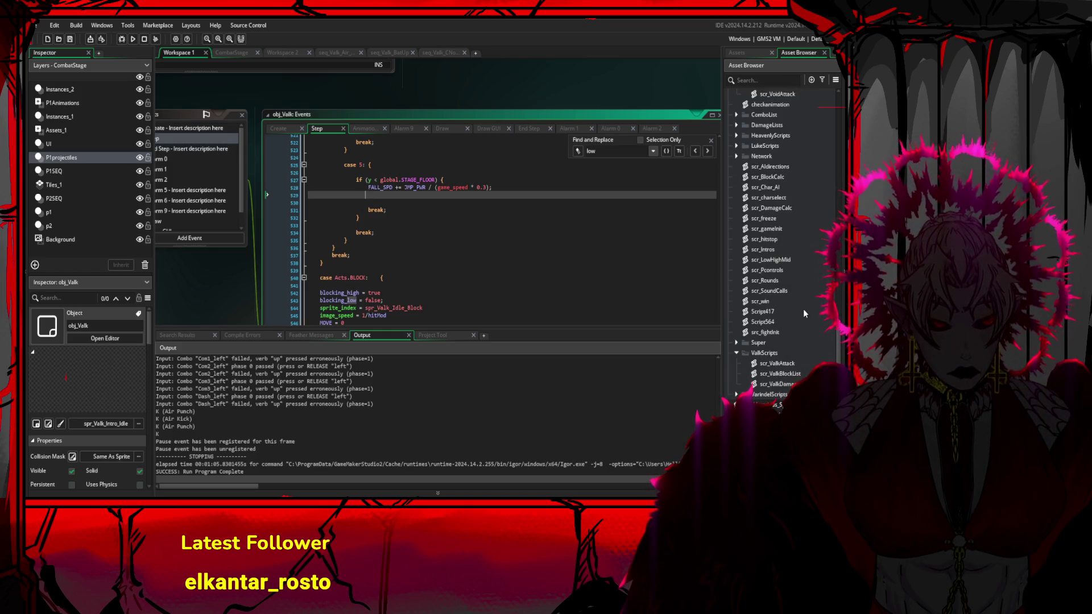
scroll(803, 313, "down", 3)
scroll(805, 313, "down", 8)
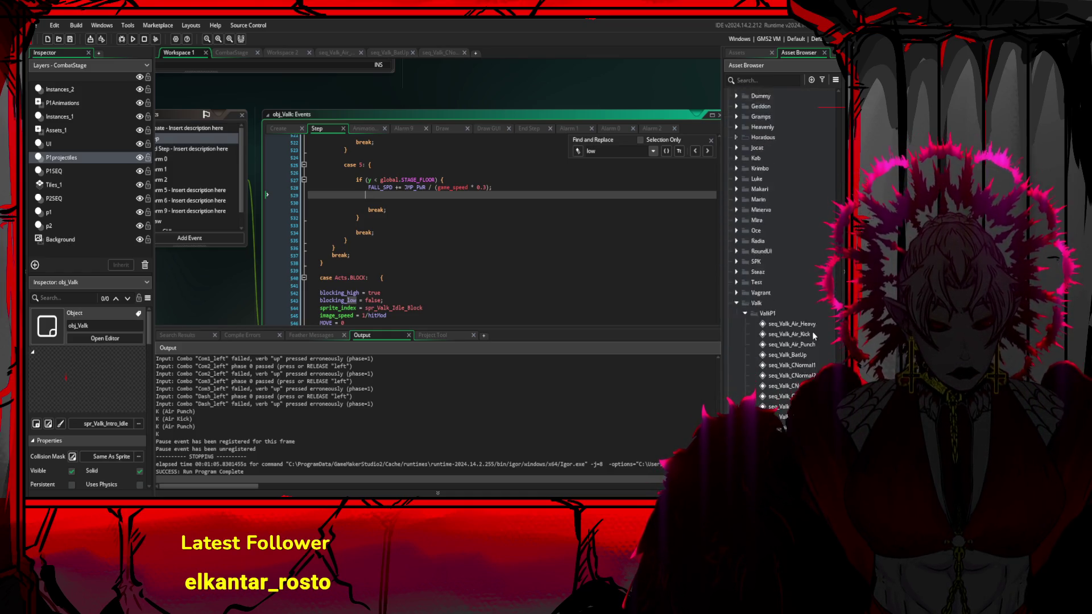
scroll(832, 330, "up", 6)
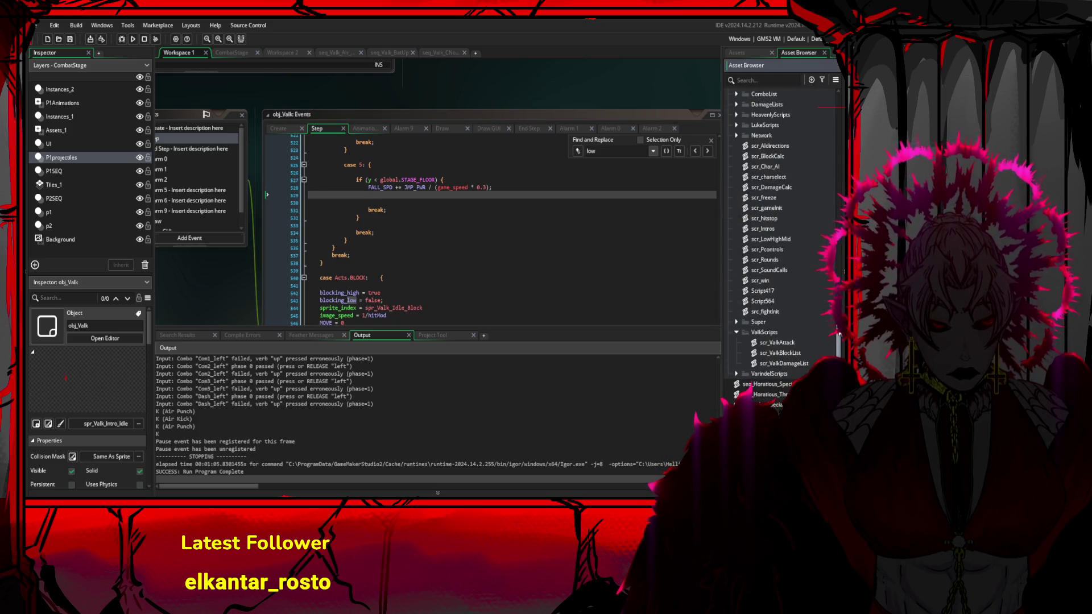
scroll(831, 333, "down", 10)
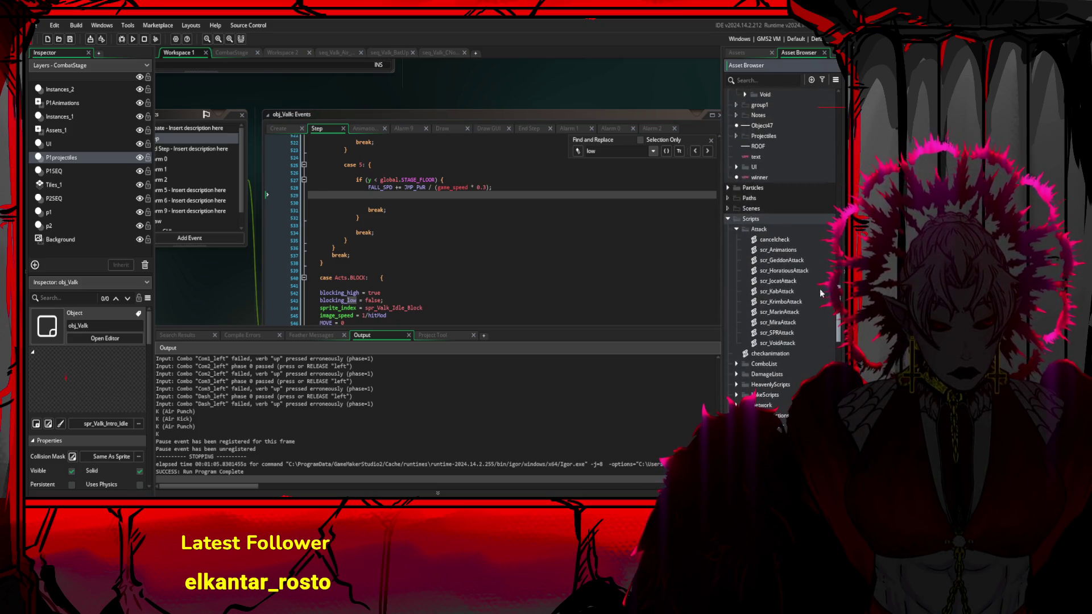
scroll(824, 243, "up", 10)
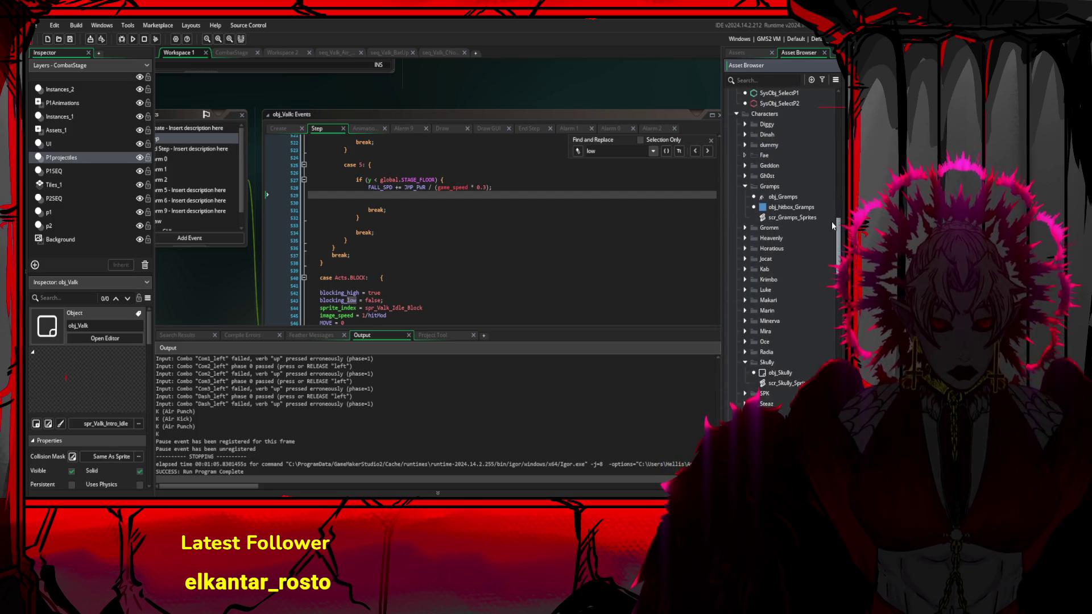
left_click_drag(838, 214, 824, 329)
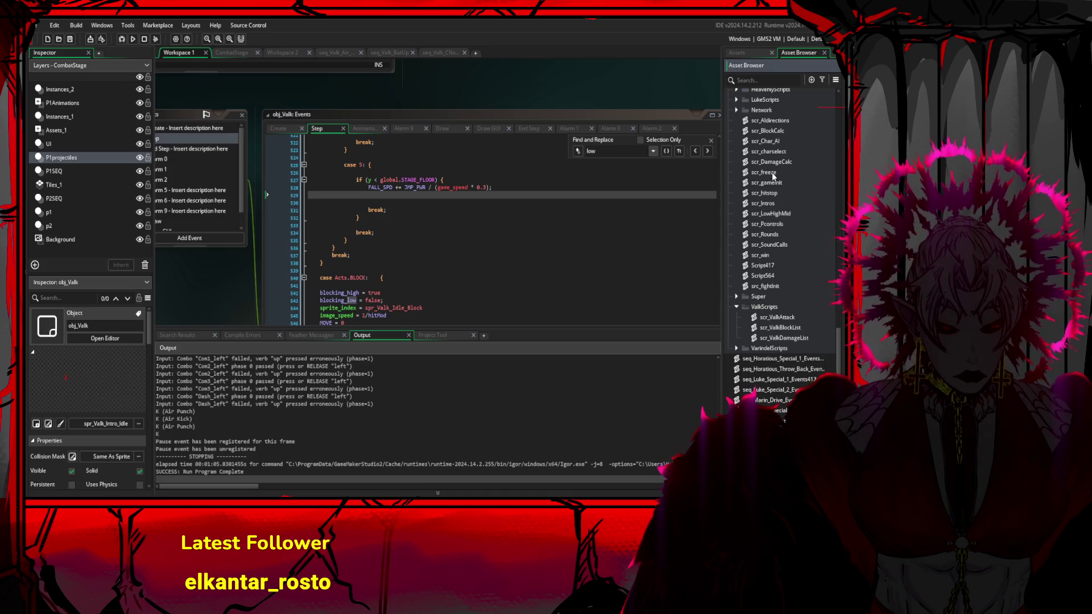
scroll(782, 228, "down", 3)
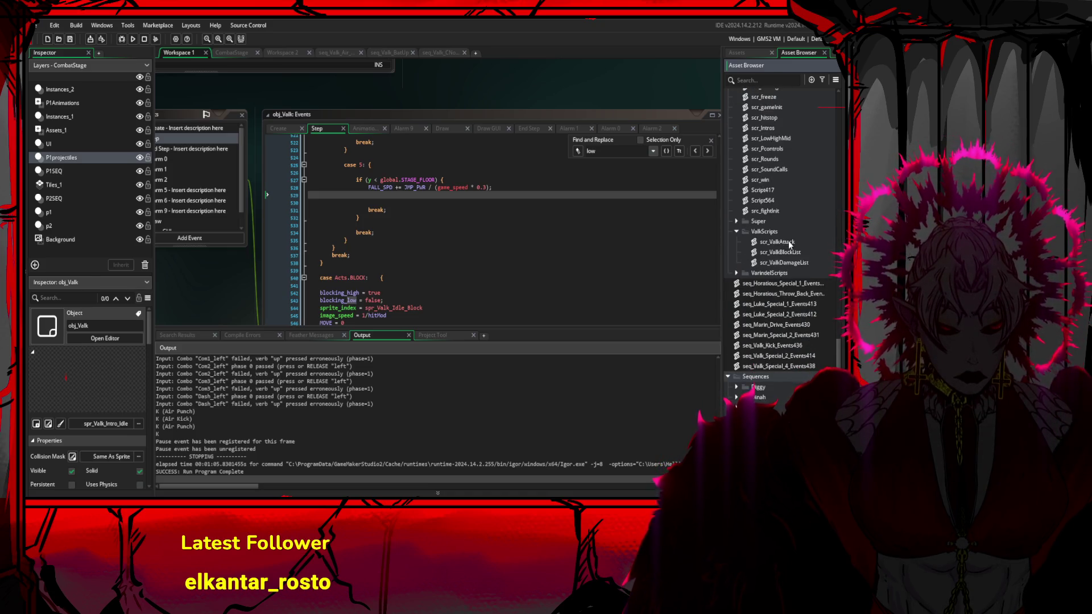
- Open the scr_ValkAttack script and review its valk.ACTION assignment and obj_Hit_P2 check
double_click(766, 243)
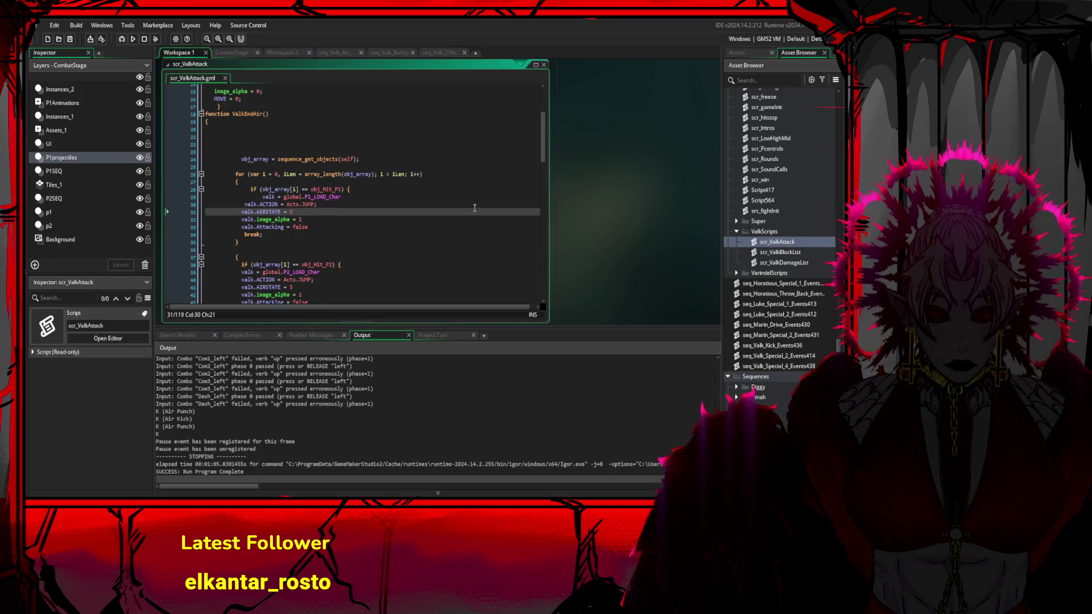
left_click(283, 204)
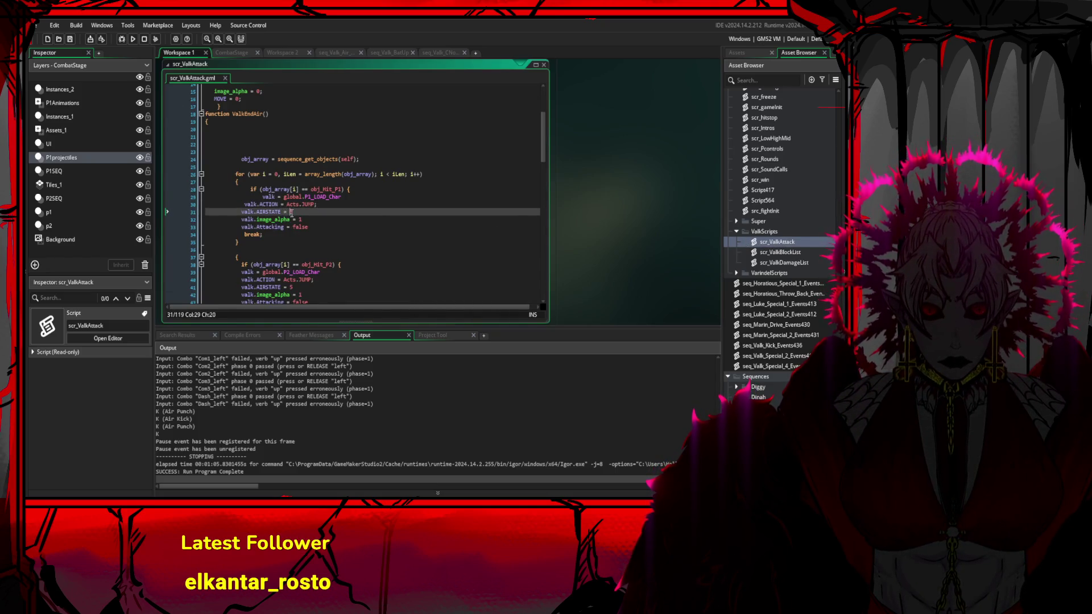
left_click(352, 226)
scroll(358, 228, "down", 2)
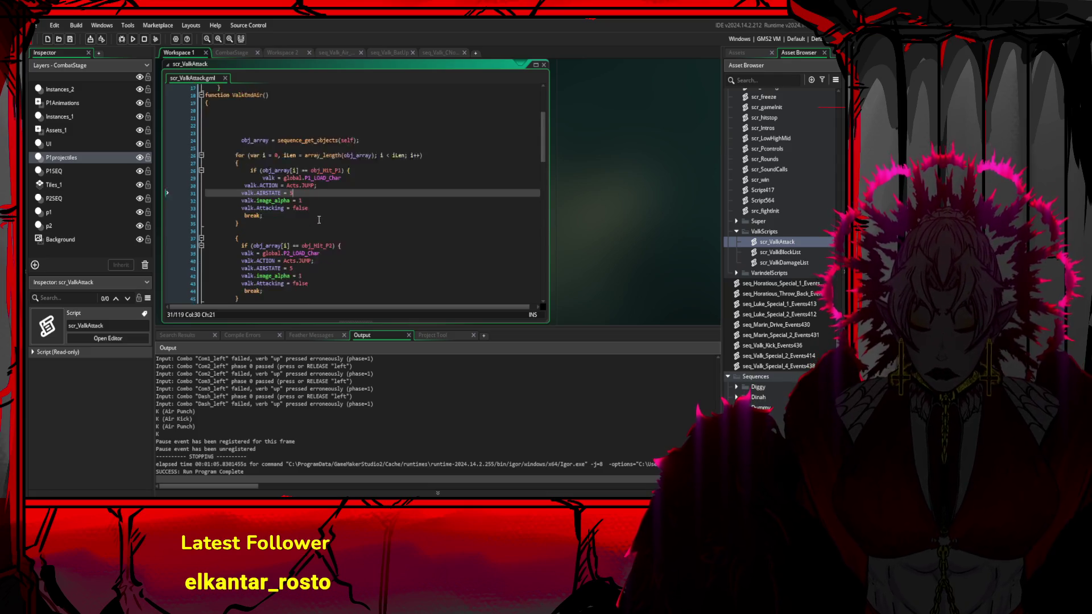
left_click(369, 228)
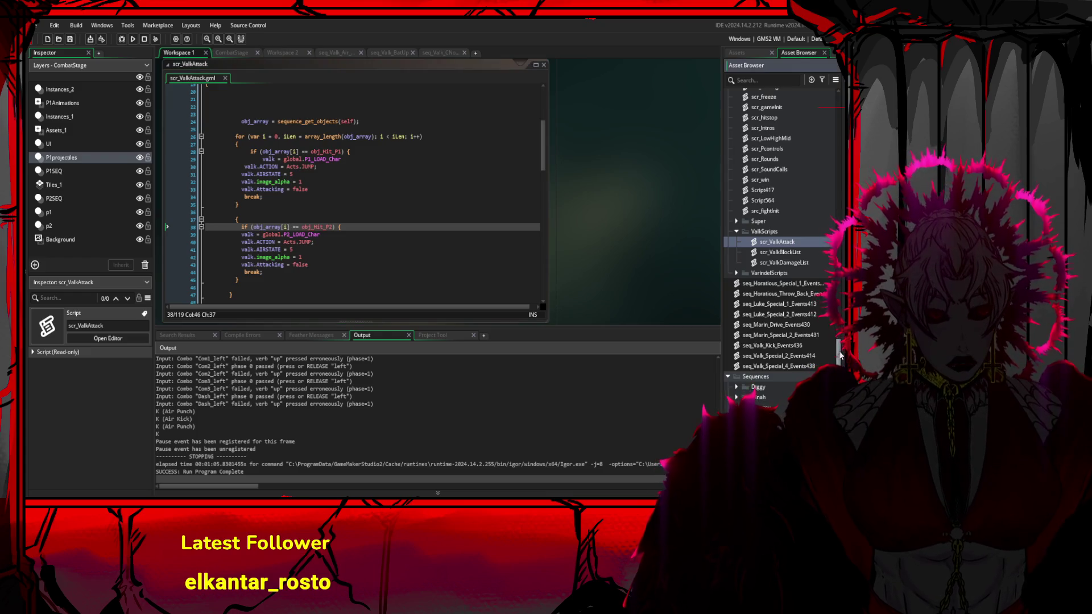
scroll(796, 256, "up", 4)
scroll(827, 335, "down", 4)
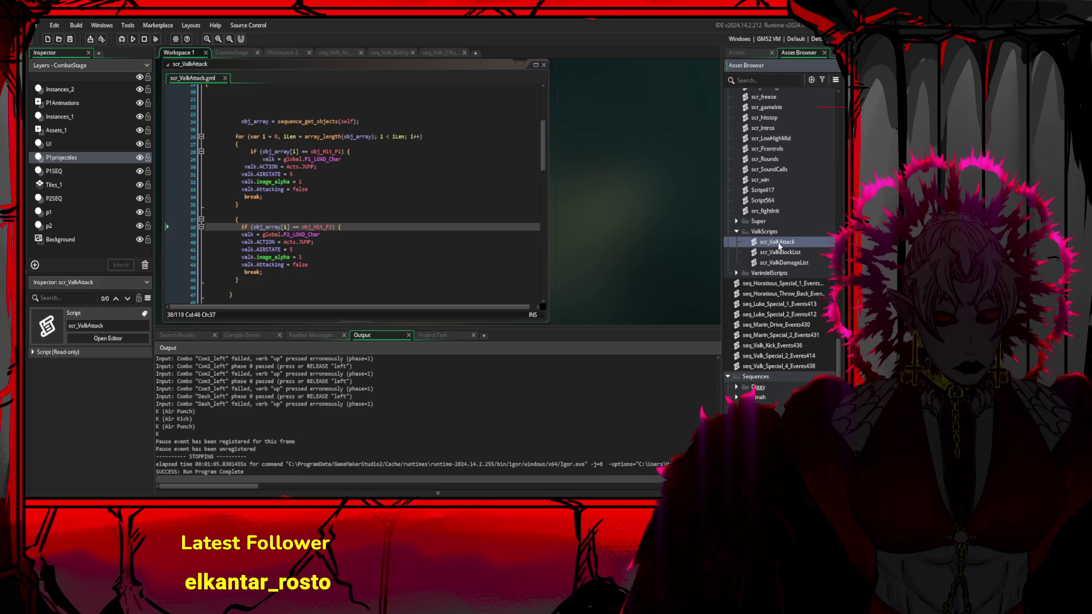
double_click(817, 240)
- Bring the Valk objects folder into view and reopen obj_Valk
scroll(796, 284, "down", 8)
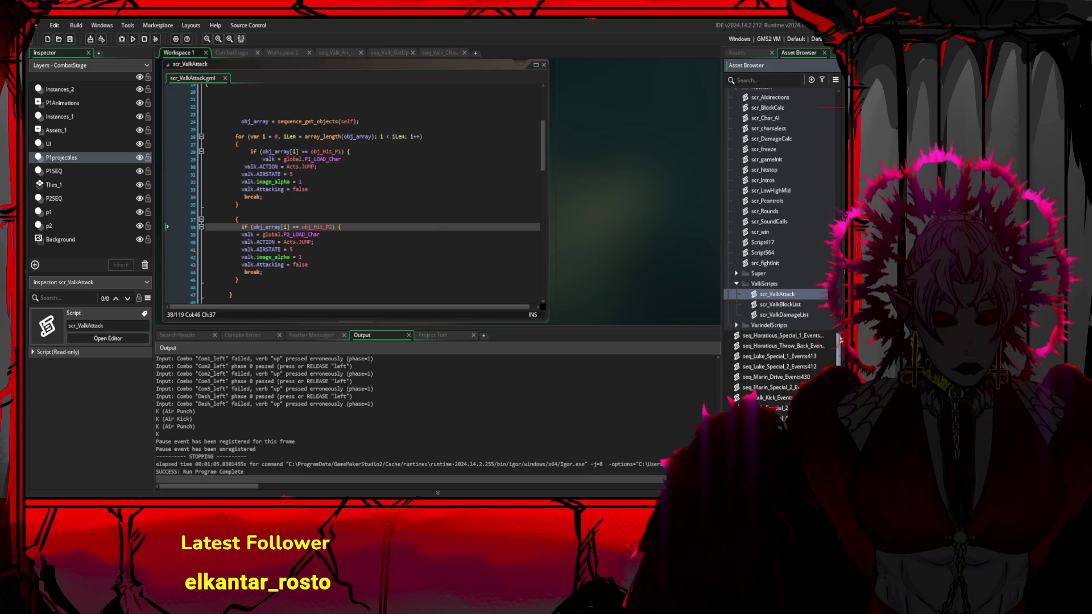
scroll(778, 408, "down", 5)
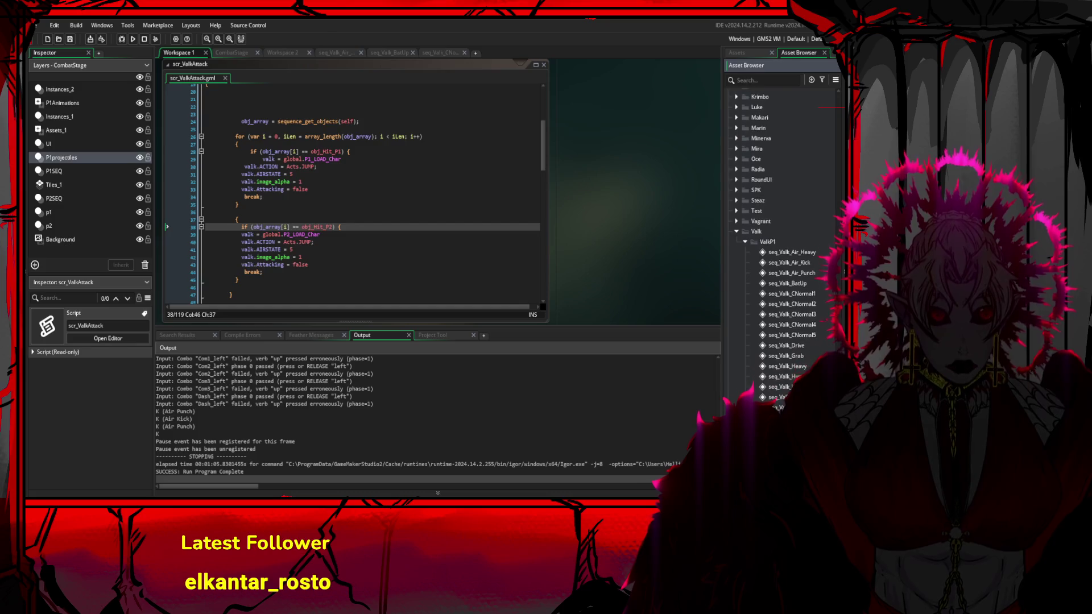
scroll(779, 342, "down", 4)
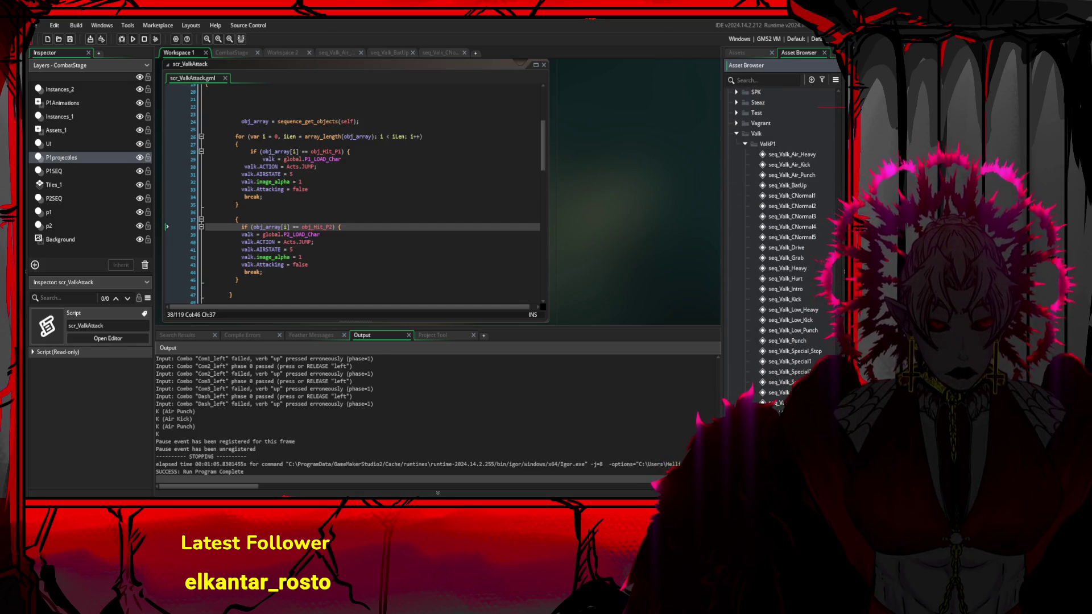
mouse_move(841, 341)
left_mouse_down()
mouse_move(841, 252)
mouse_move(842, 269)
left_mouse_up()
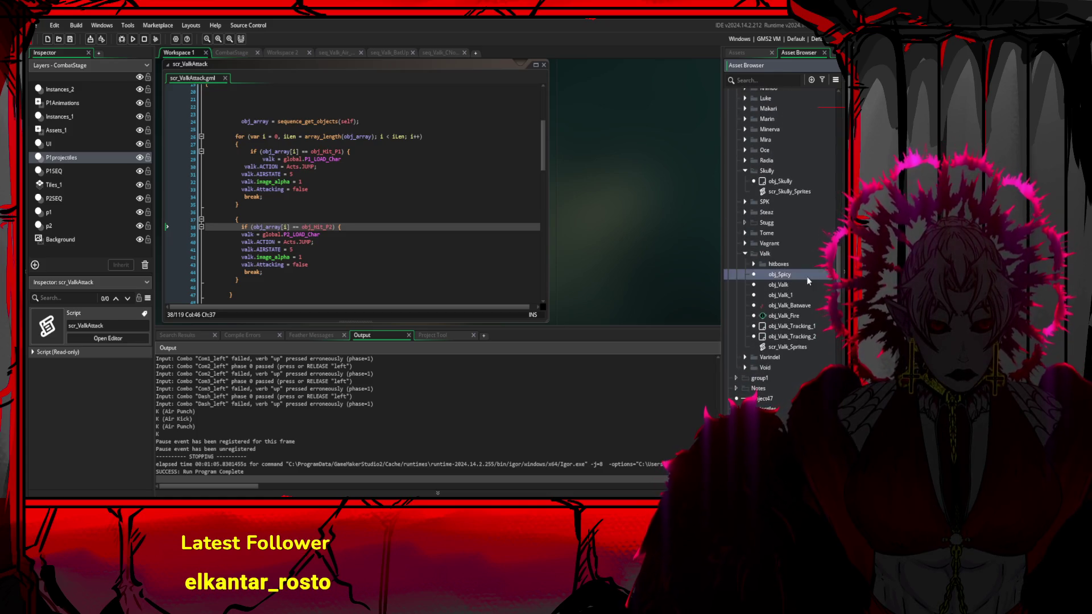
double_click(807, 276)
left_click(807, 284)
- Open obj_Valk's Step event and scroll to the stand, air and crouch kick branches
double_click(805, 285)
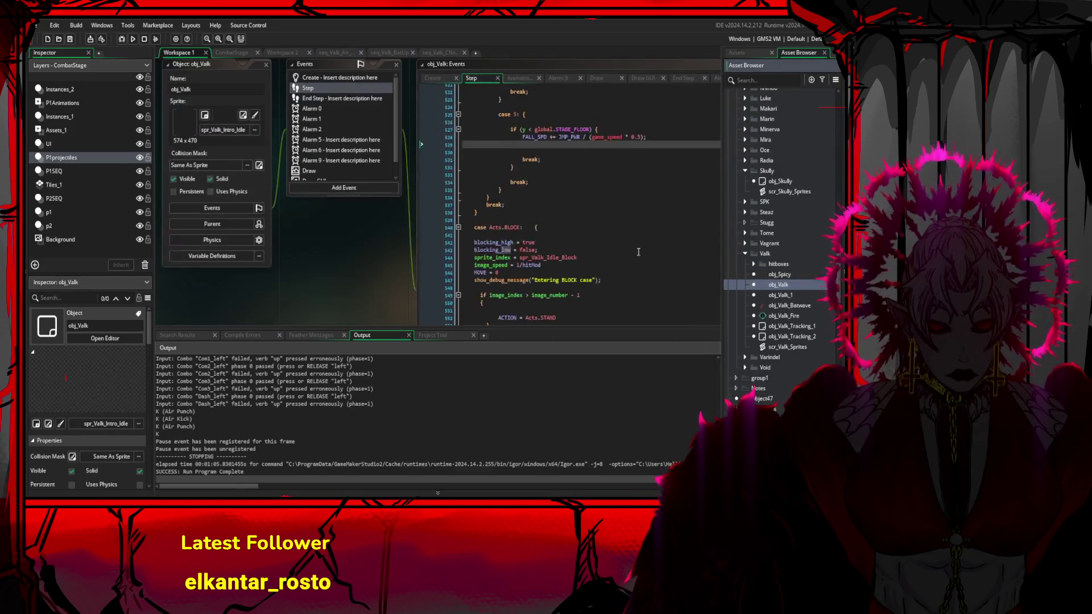
scroll(504, 250, "down", 5)
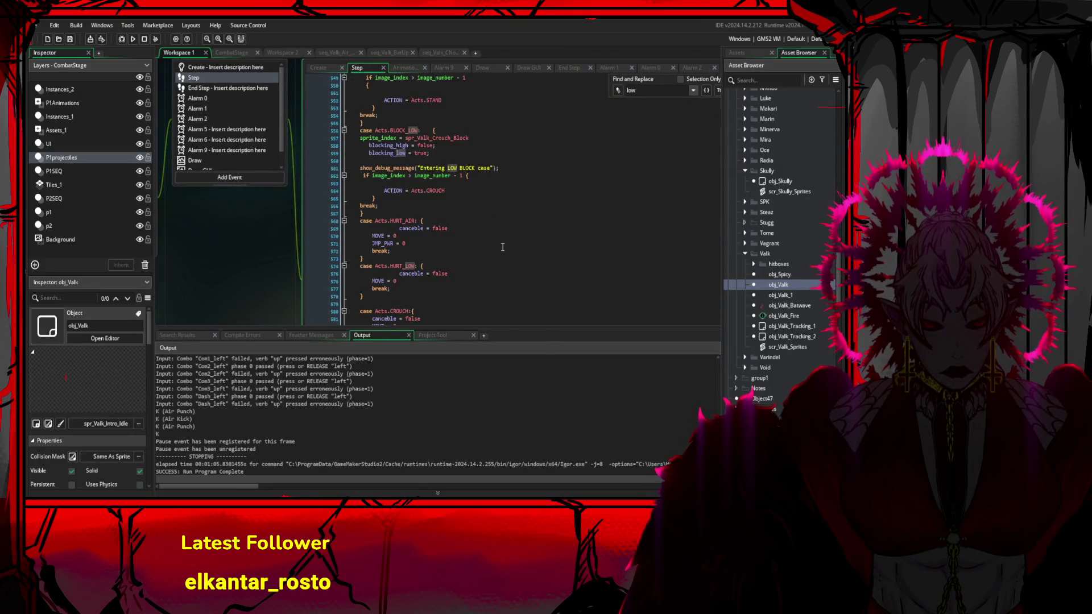
scroll(512, 267, "up", 3)
scroll(514, 272, "up", 15)
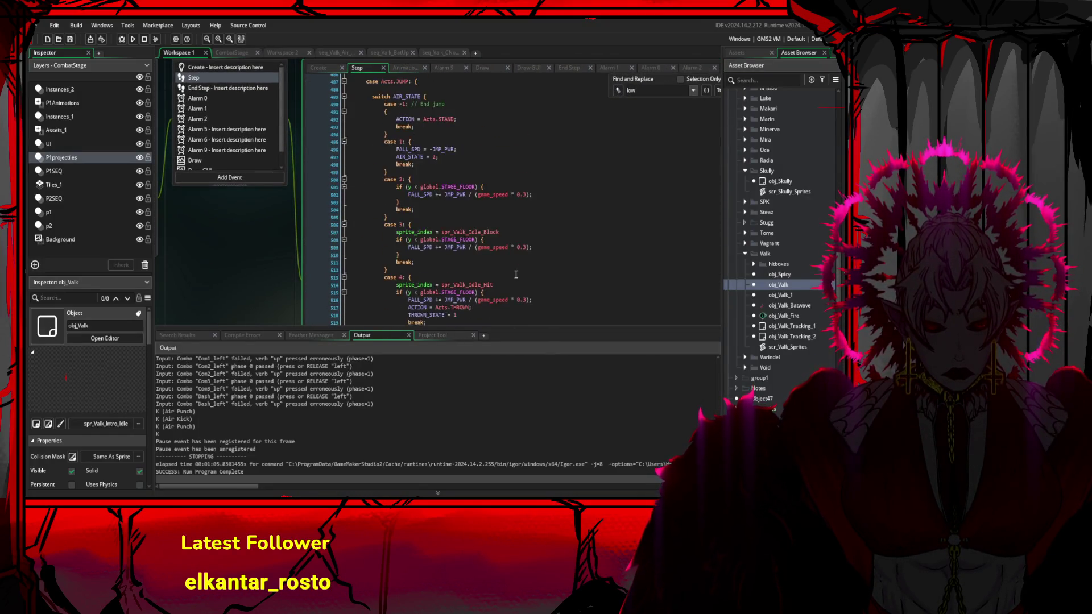
scroll(523, 287, "down", 10)
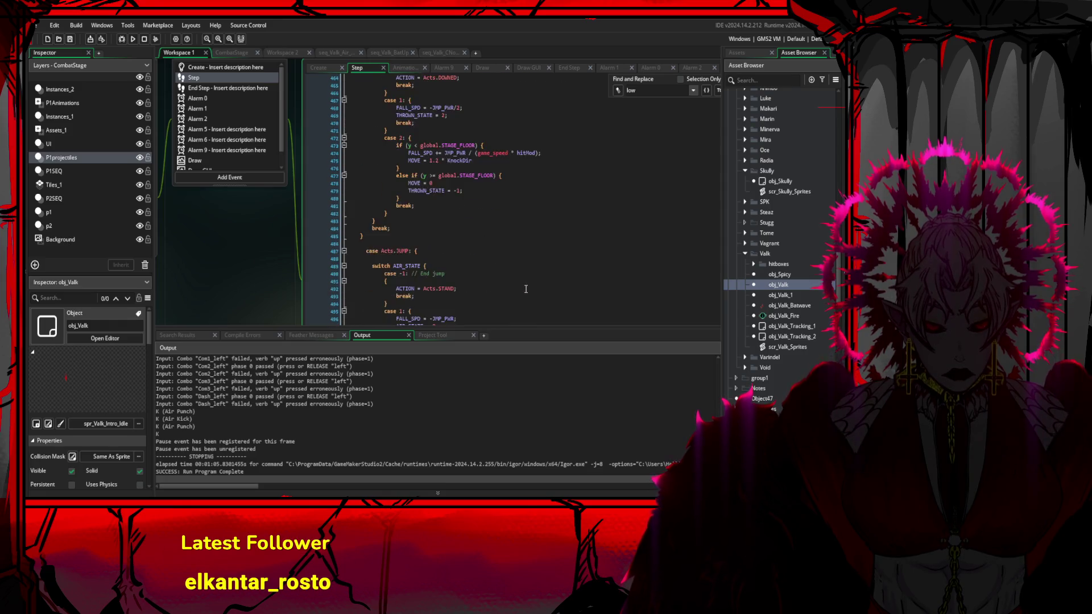
scroll(521, 281, "down", 5)
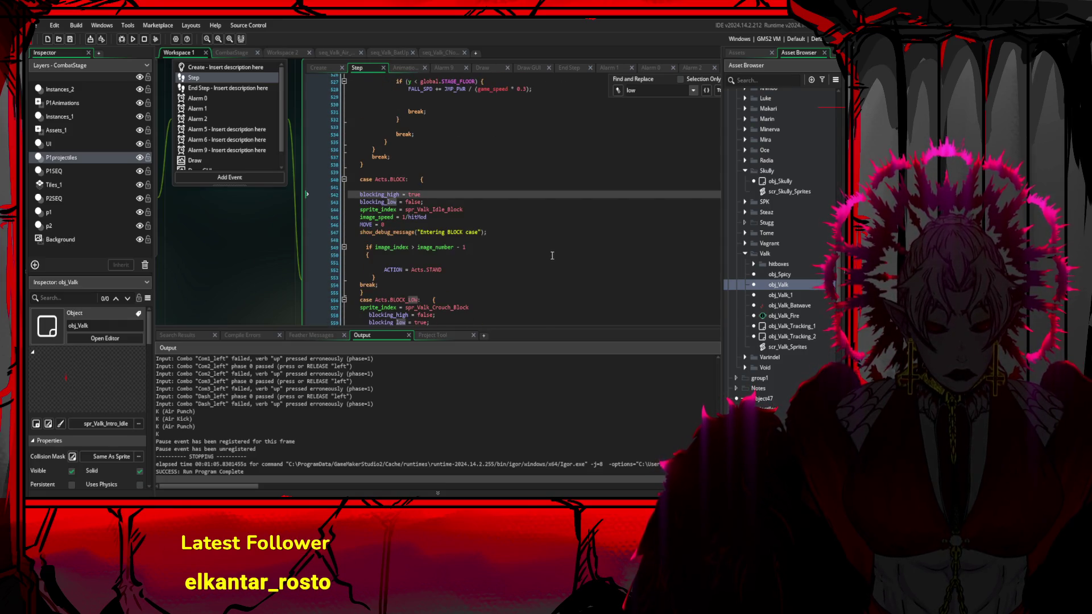
left_click(552, 240)
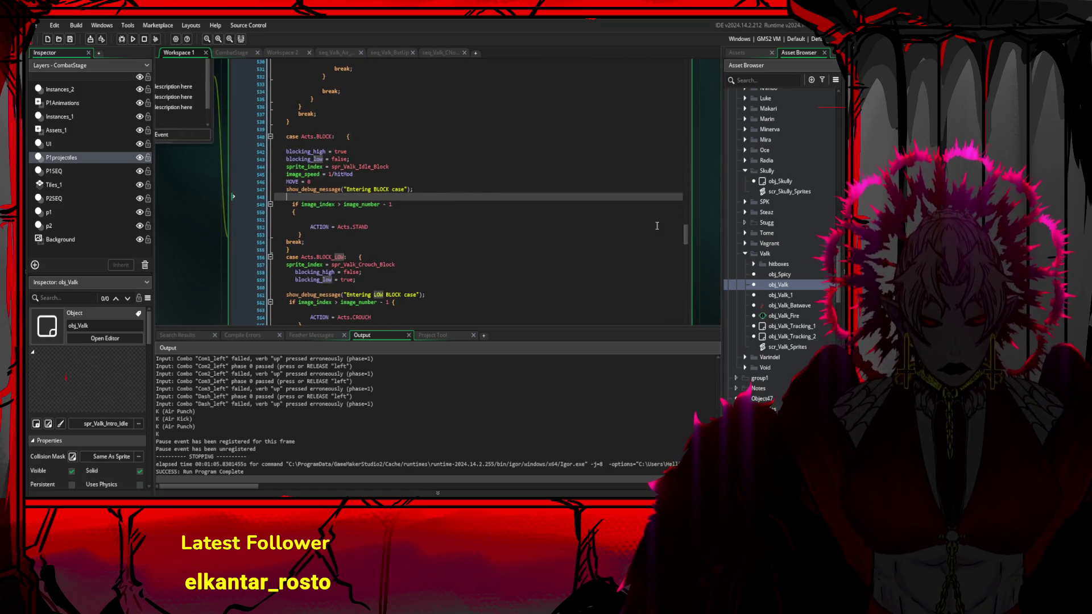
mouse_move(695, 232)
left_mouse_down()
mouse_move(696, 271)
mouse_move(677, 157)
mouse_move(679, 294)
mouse_move(676, 285)
left_mouse_up()
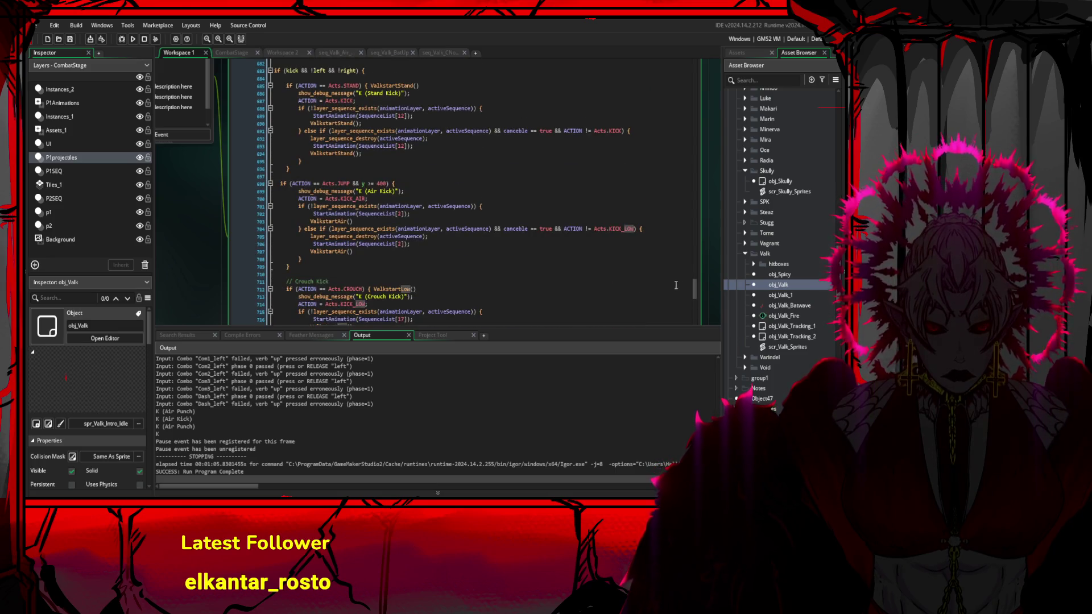
- Locate and select the Air Kick if-block below the Stand Kick block
left_click(421, 192)
scroll(397, 184, "up", 2)
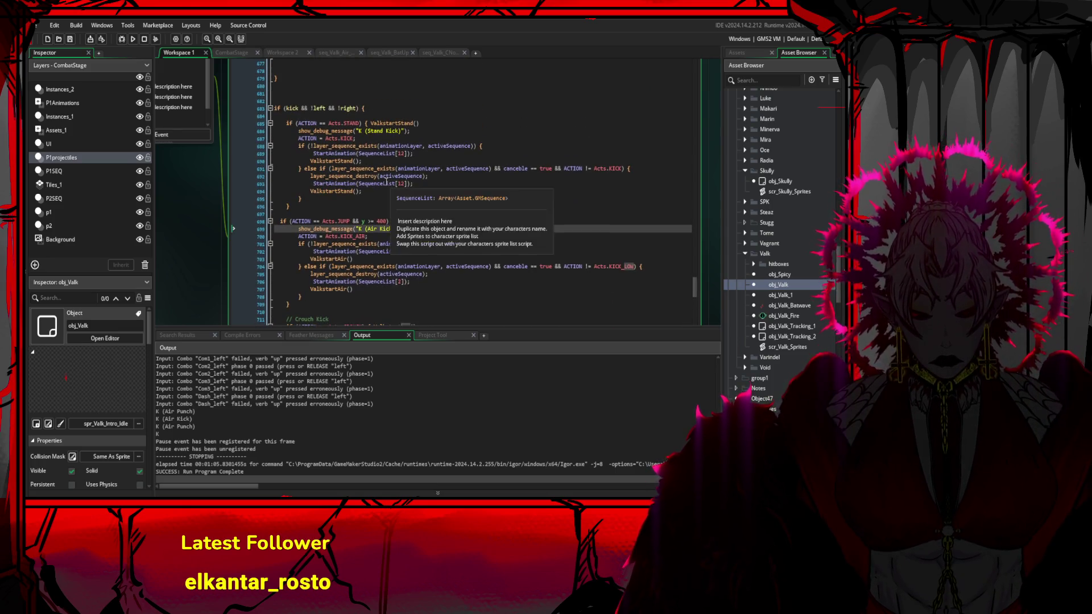
left_click(286, 108)
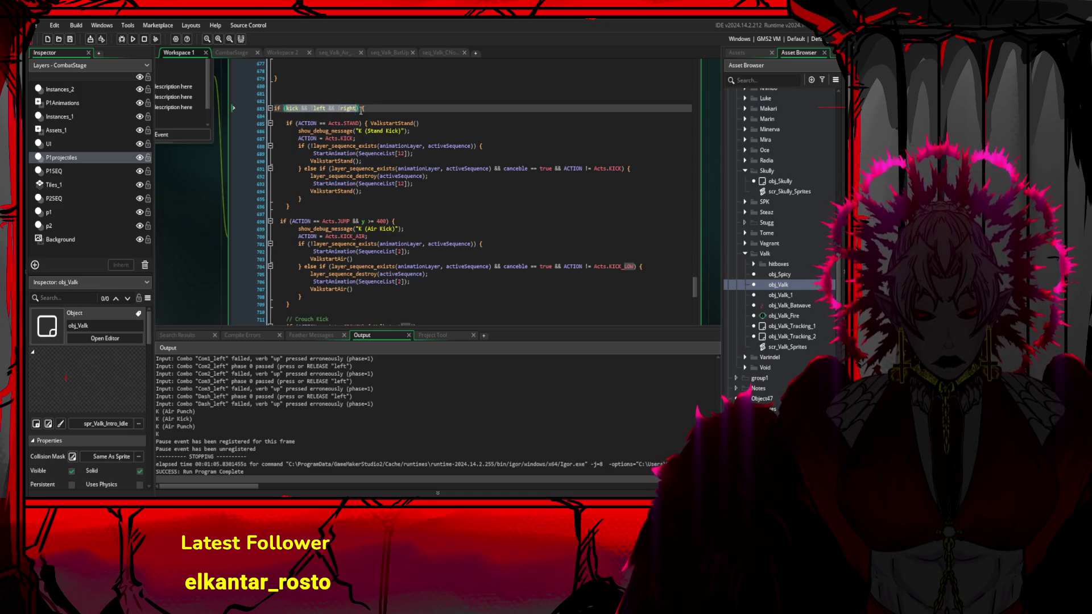
left_click(495, 201)
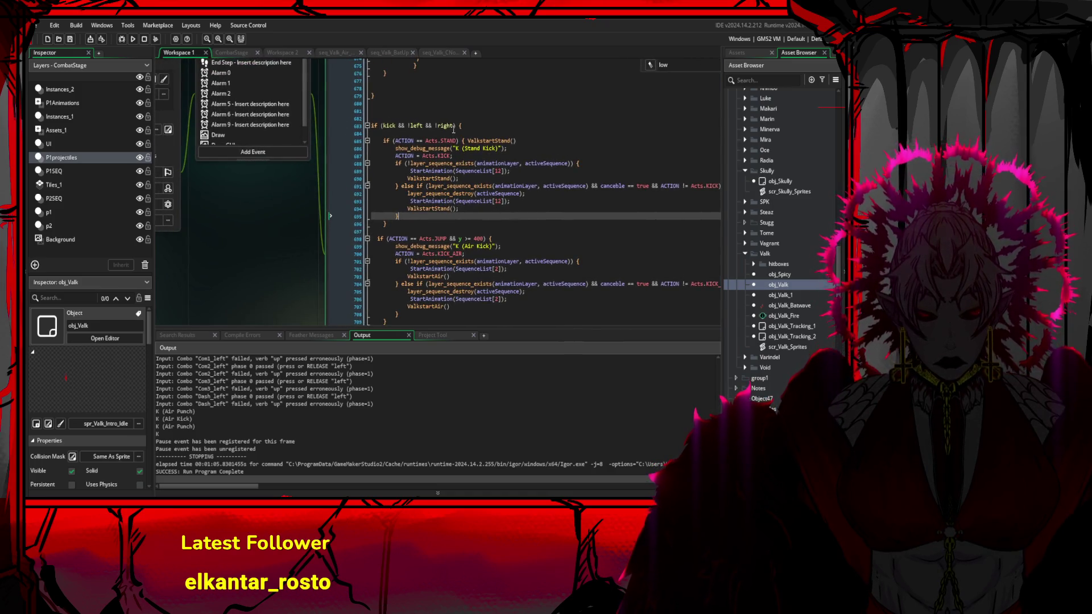
left_click_drag(454, 126, 407, 127)
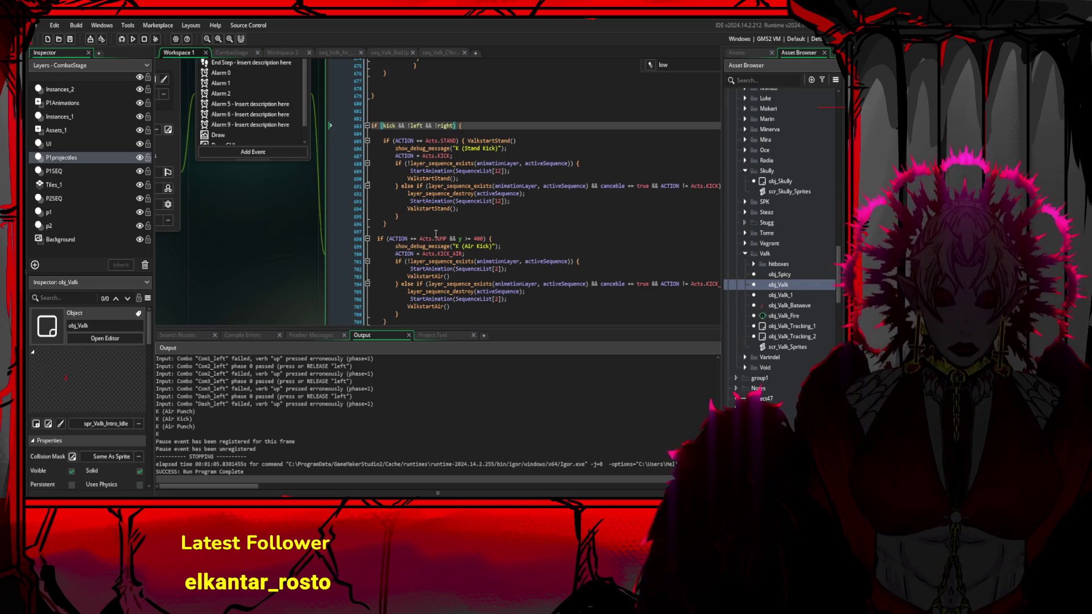
scroll(436, 233, "down", 1)
left_click_drag(378, 221, 426, 305)
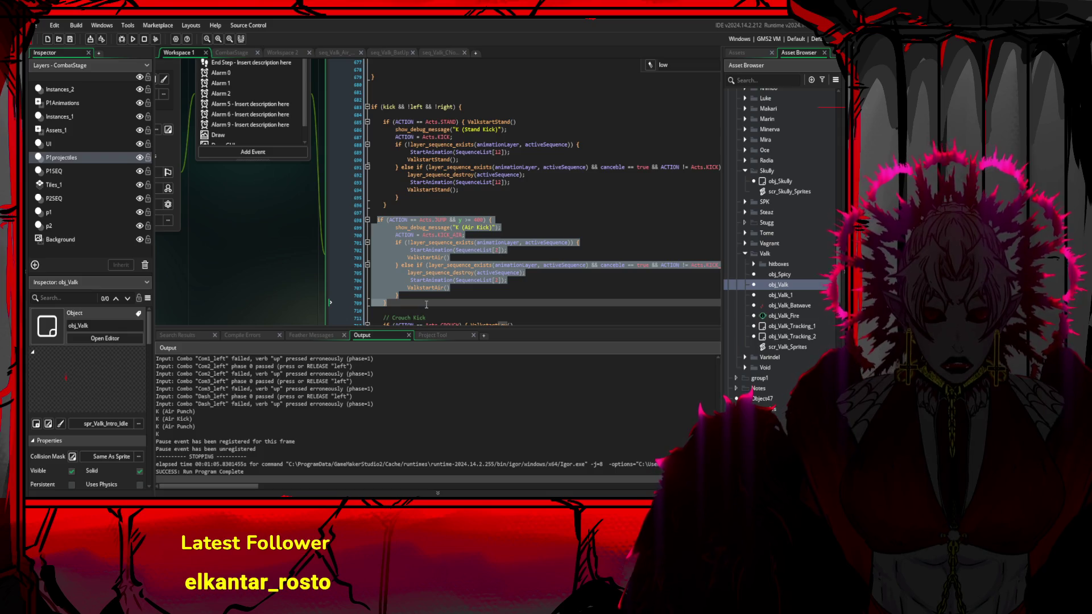
left_click(474, 245)
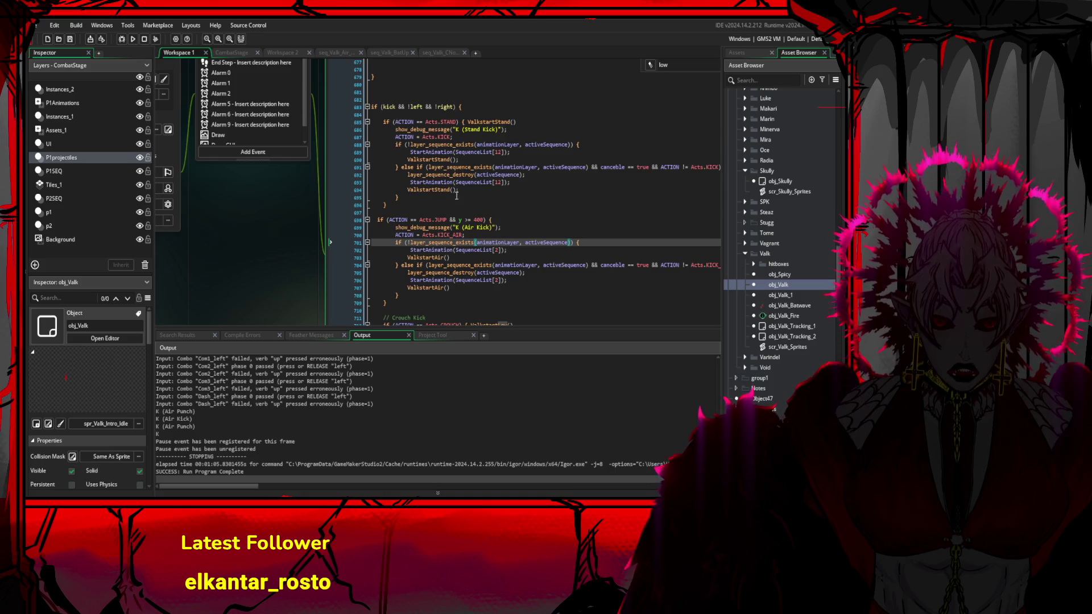
left_click(455, 212)
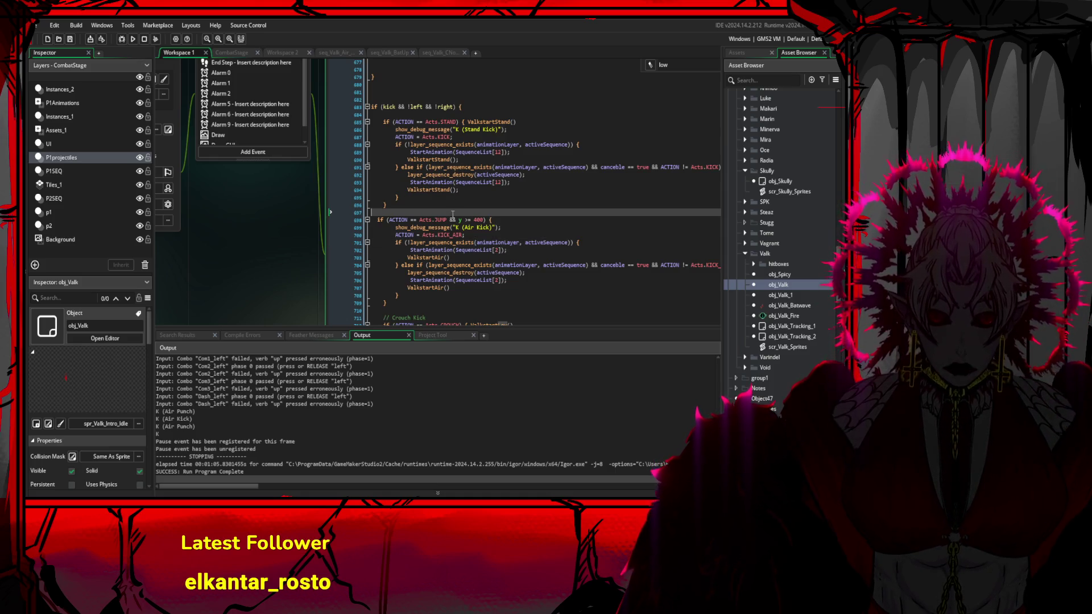
left_click(461, 219)
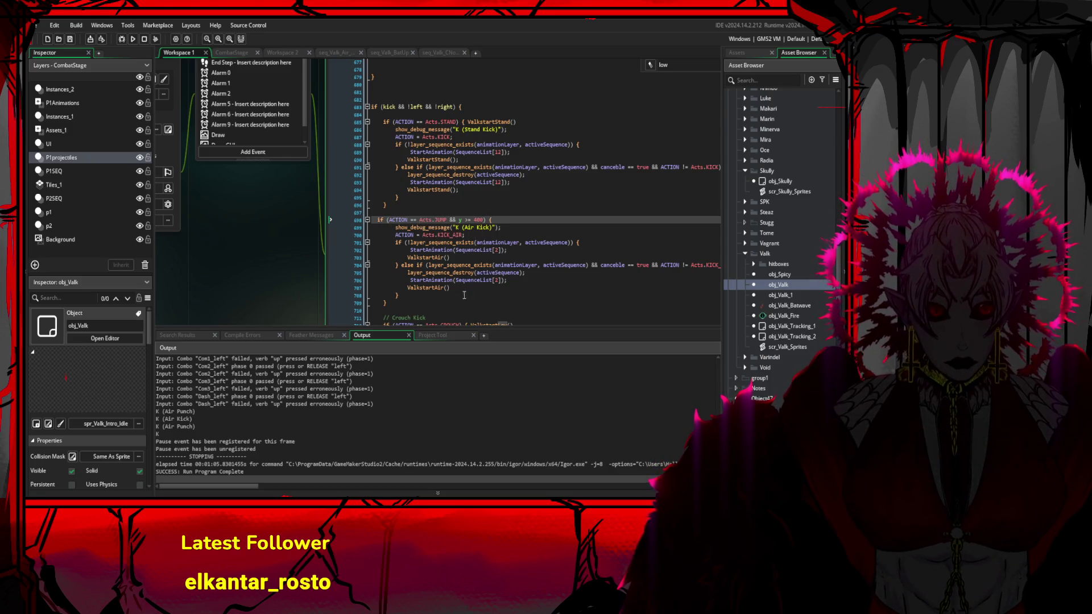
left_click_drag(464, 297, 378, 218)
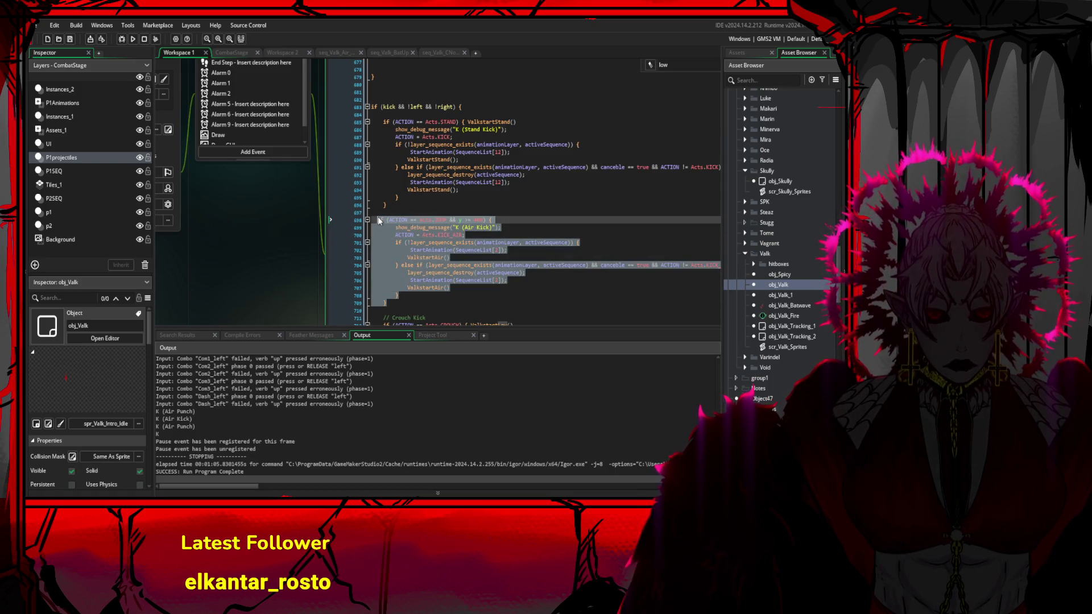
left_click(472, 219)
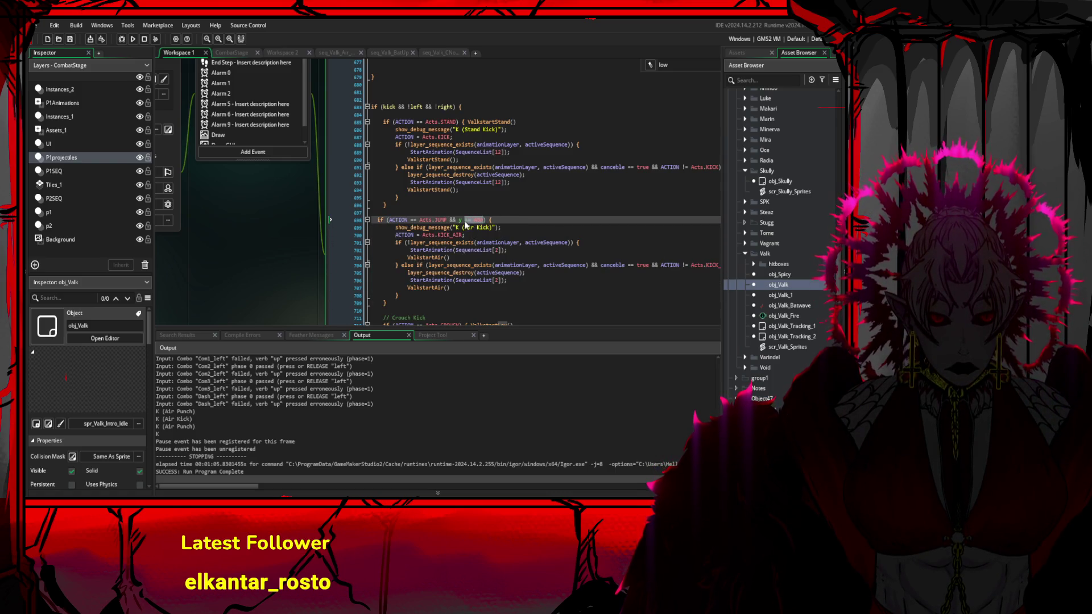
- Cut the Air Kick block and paste it back in line with the Stand Kick block
scroll(438, 217, "up", 3)
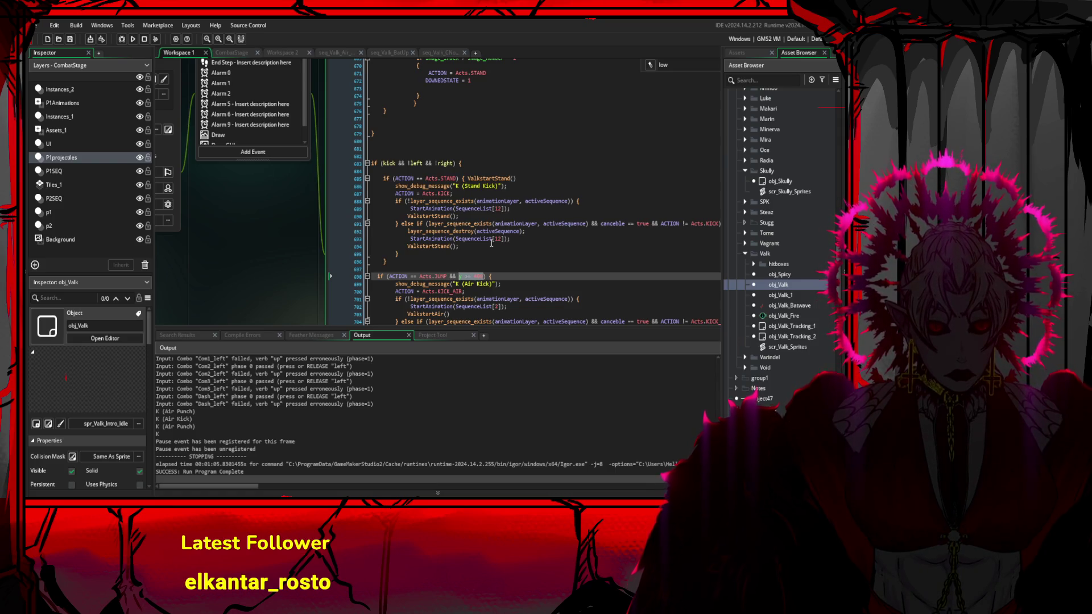
scroll(492, 243, "down", 3)
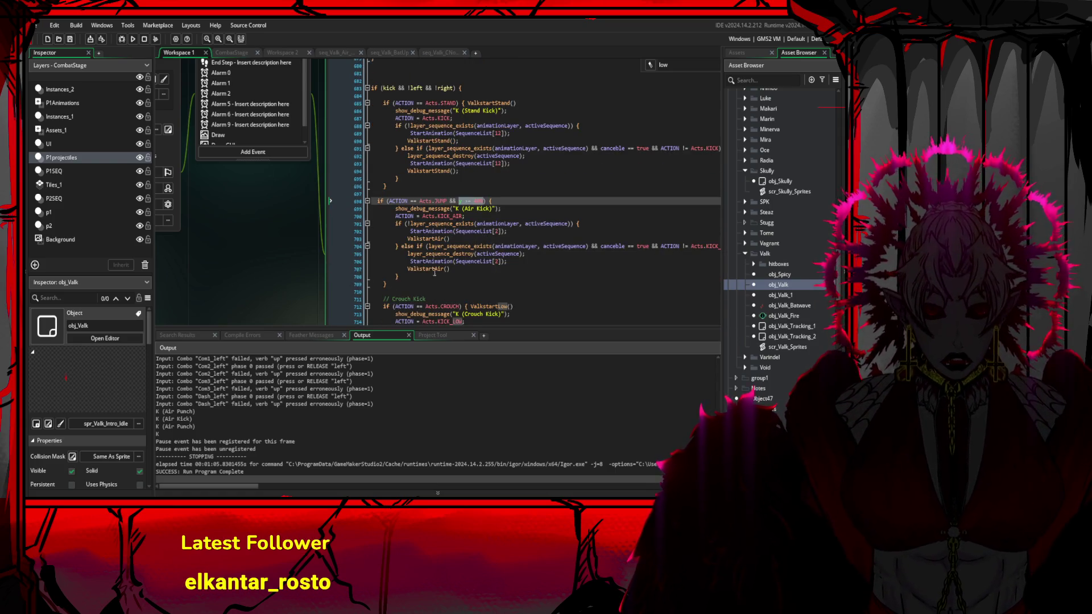
mouse_move(388, 284)
left_mouse_down()
mouse_move(397, 247)
mouse_move(372, 202)
left_mouse_up()
scroll(407, 222, "up", 2)
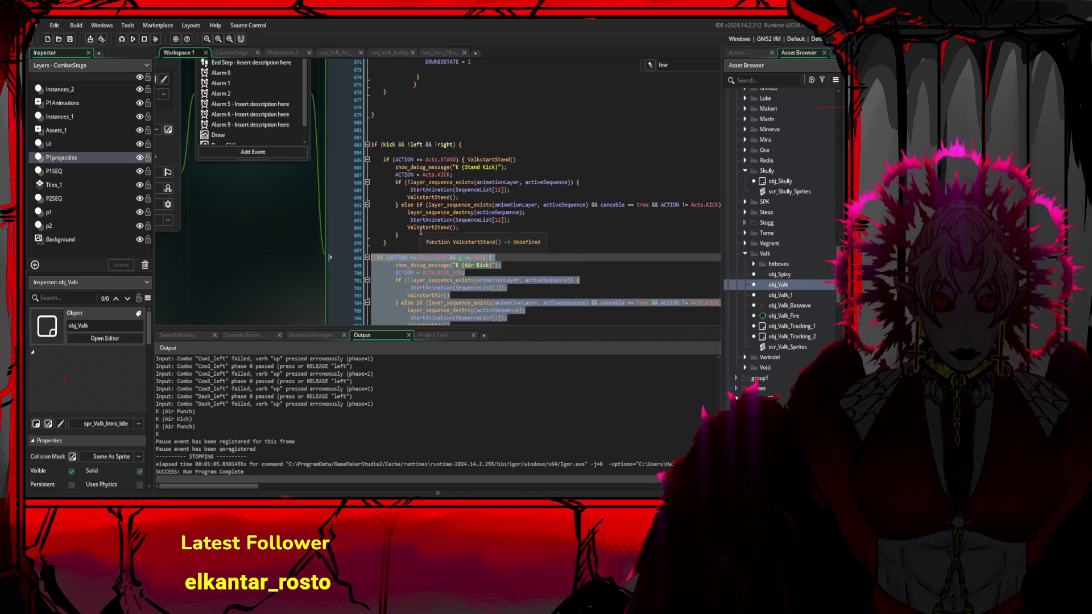
key("Delete")
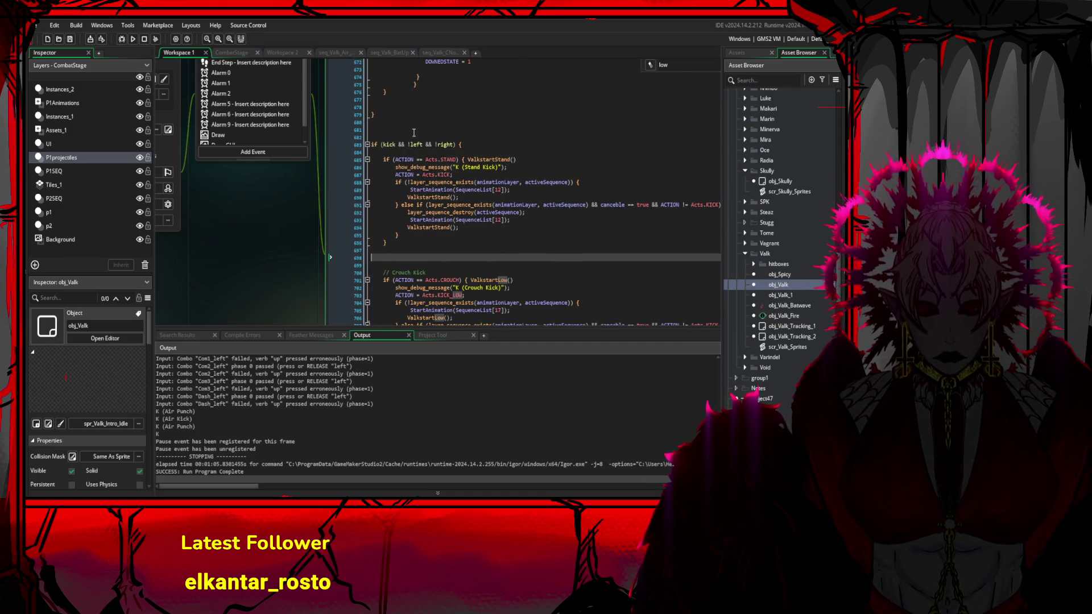
key("ctrl+v")
left_click(413, 132)
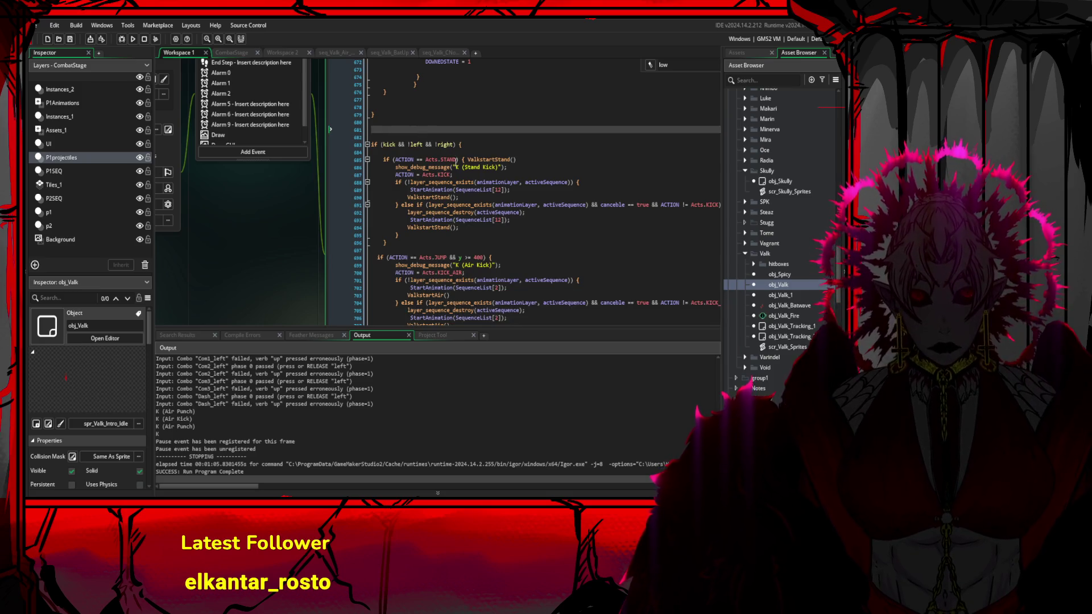
- Inspect the Air Kick else-if branch and its SequenceList index 2
scroll(483, 243, "down", 3)
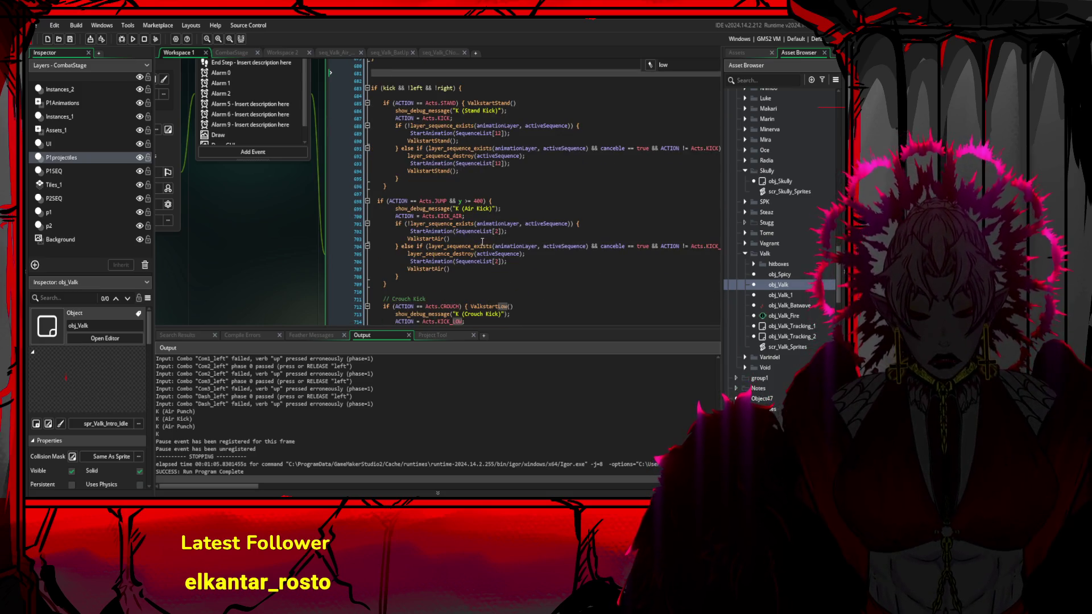
left_click_drag(400, 277, 458, 247)
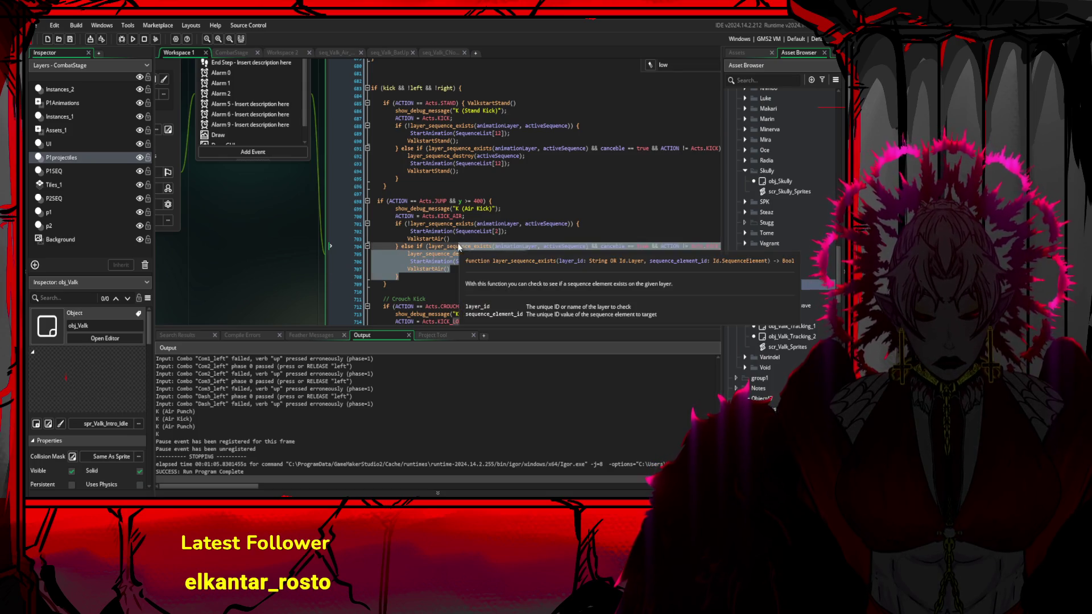
left_click(487, 248)
key("Up")
key("Up")
key("Up")
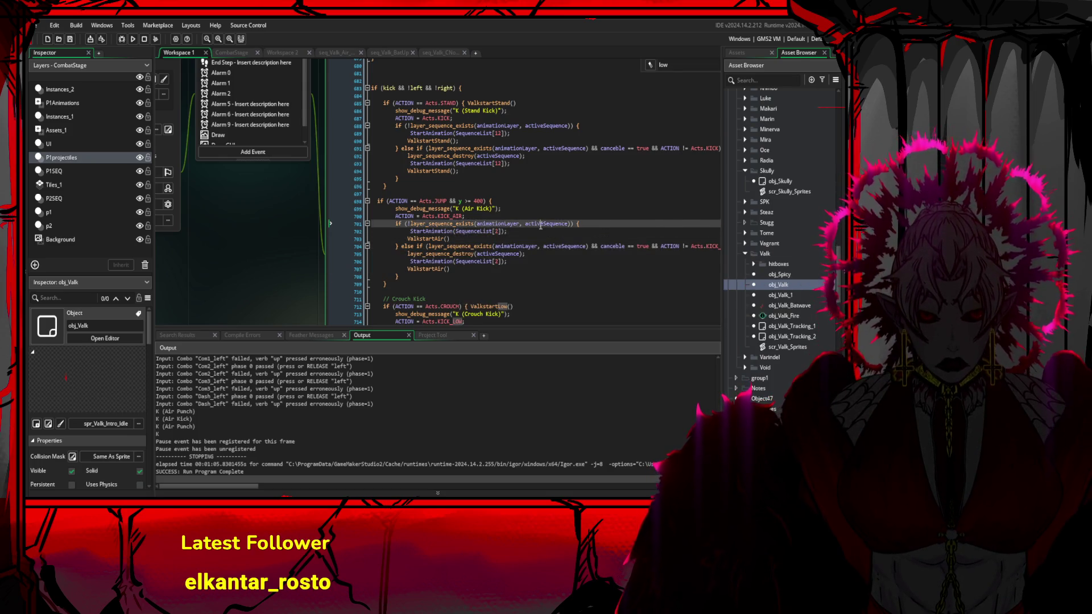
scroll(533, 259, "down", 3)
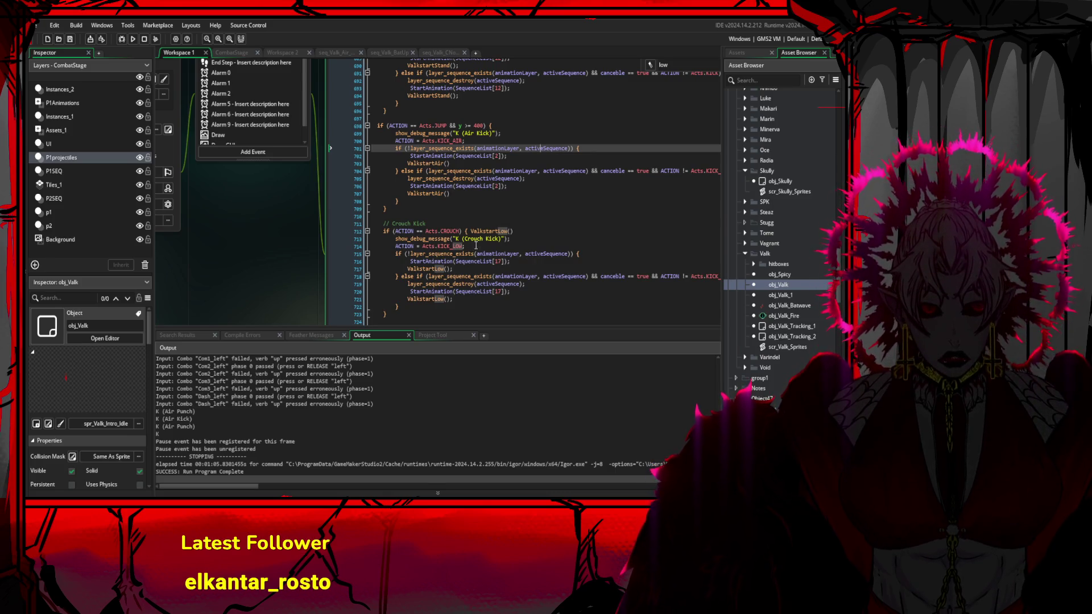
double_click(498, 156)
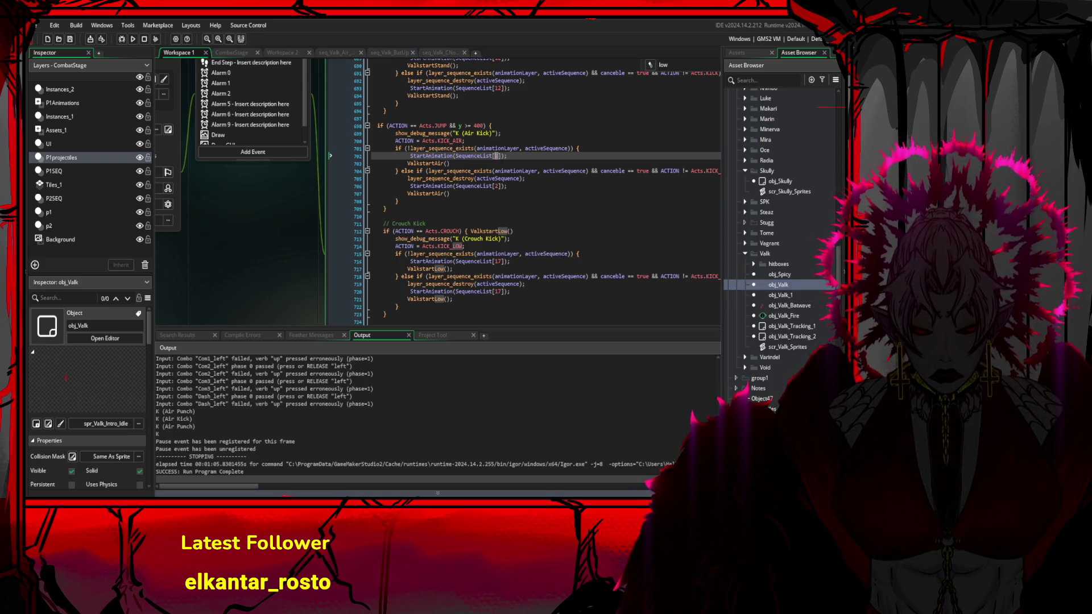
left_click(478, 202)
scroll(507, 185, "down", 10)
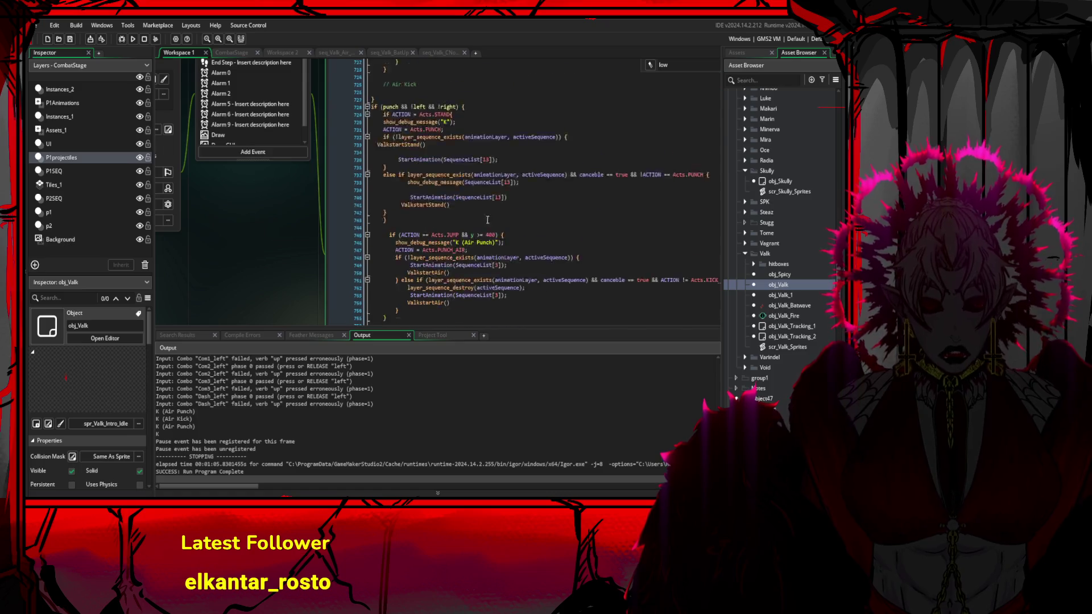
scroll(485, 224, "down", 10)
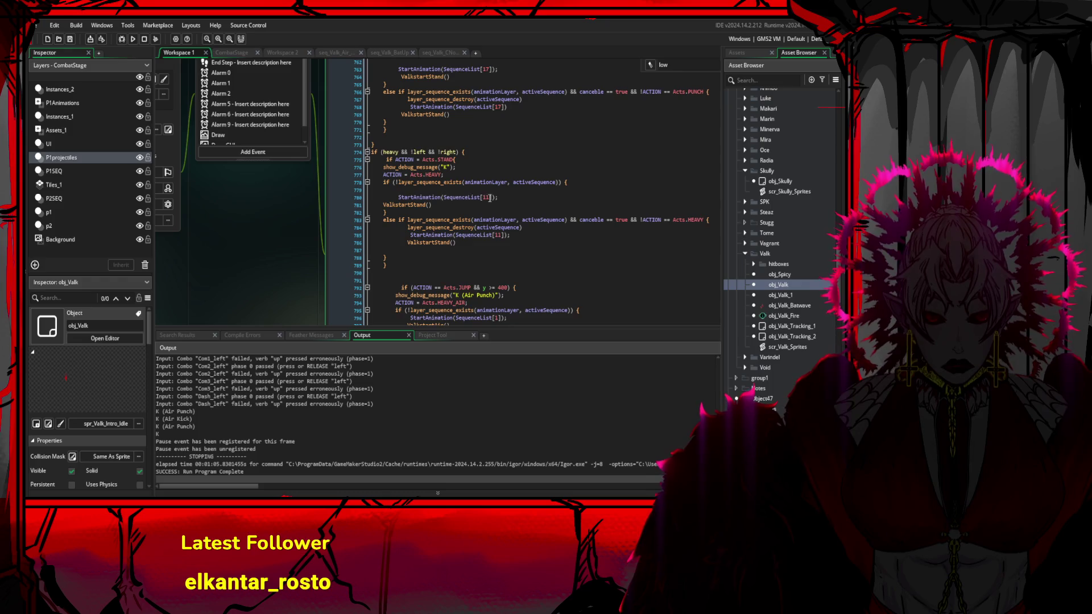
double_click(487, 197)
scroll(514, 250, "down", 3)
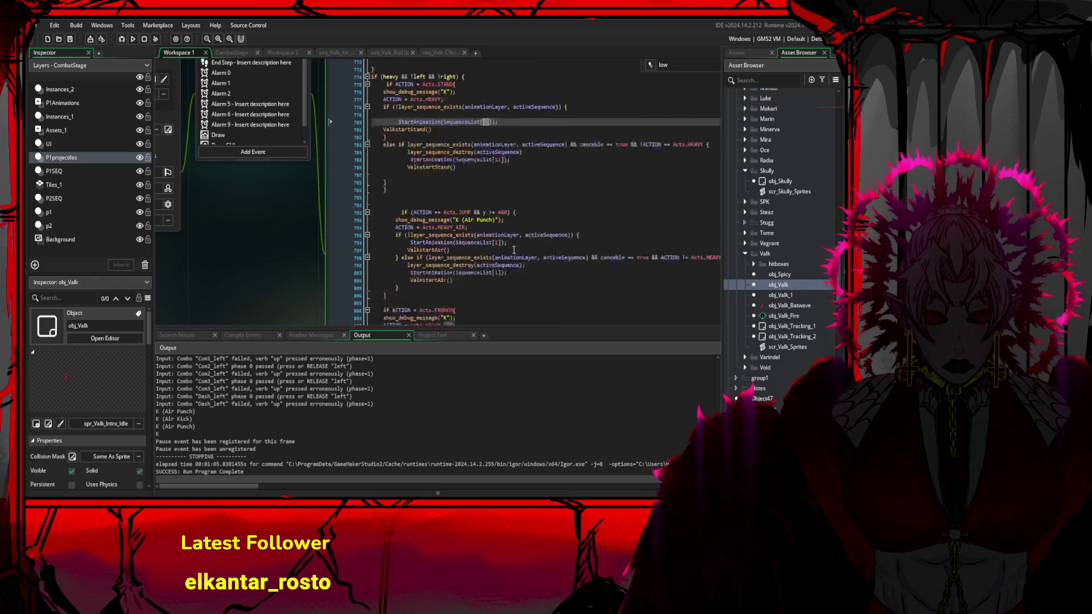
scroll(514, 250, "down", 2)
double_click(498, 235)
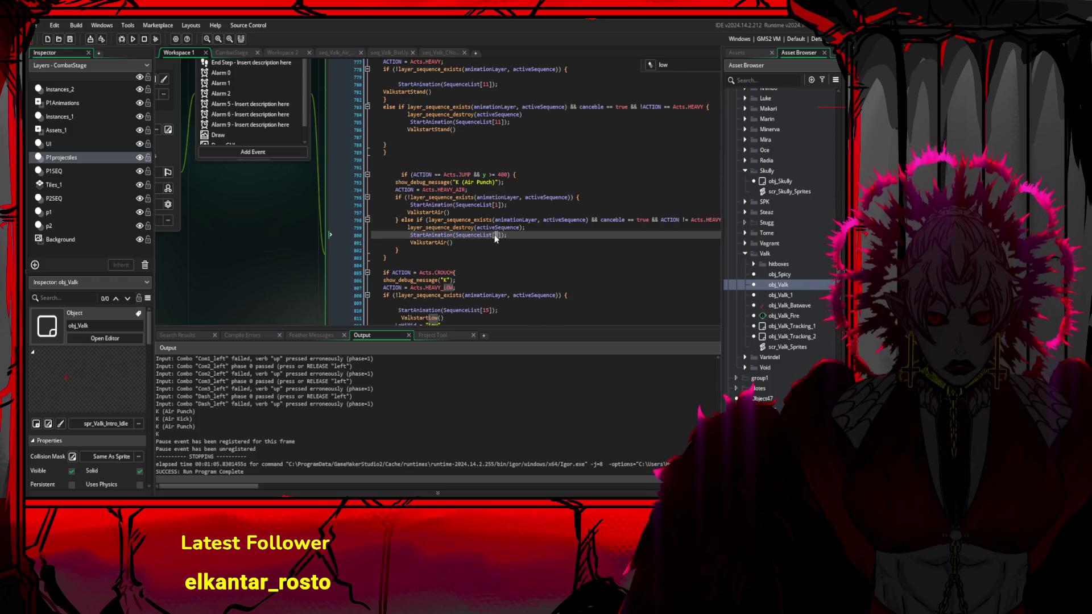
mouse_move(495, 239)
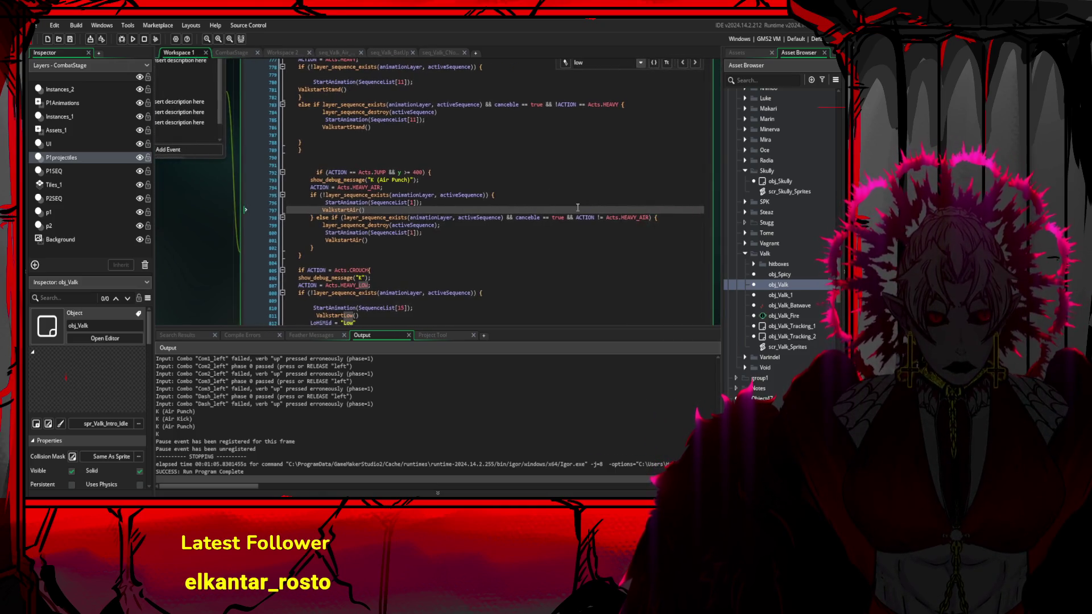
left_click(614, 234)
scroll(615, 232, "up", 1)
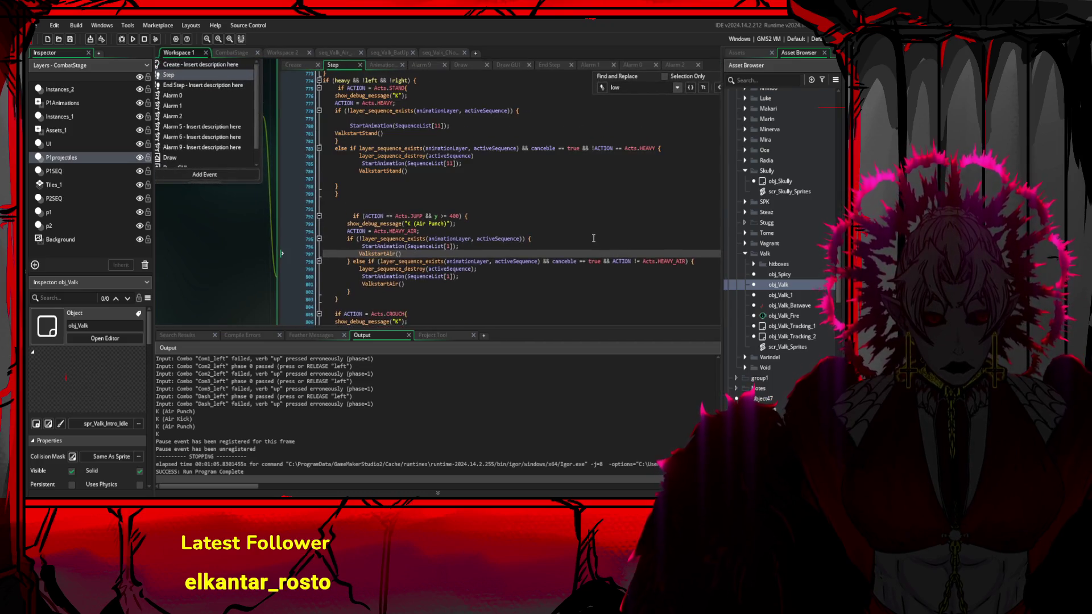
left_click(687, 261)
left_click_drag(687, 261, 640, 261)
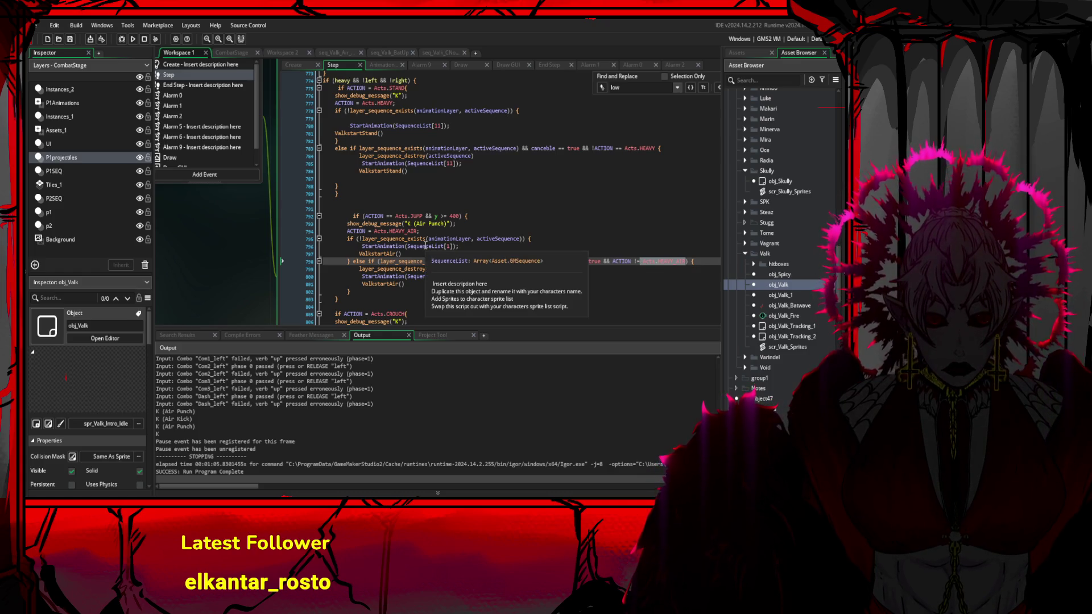
left_click(337, 186)
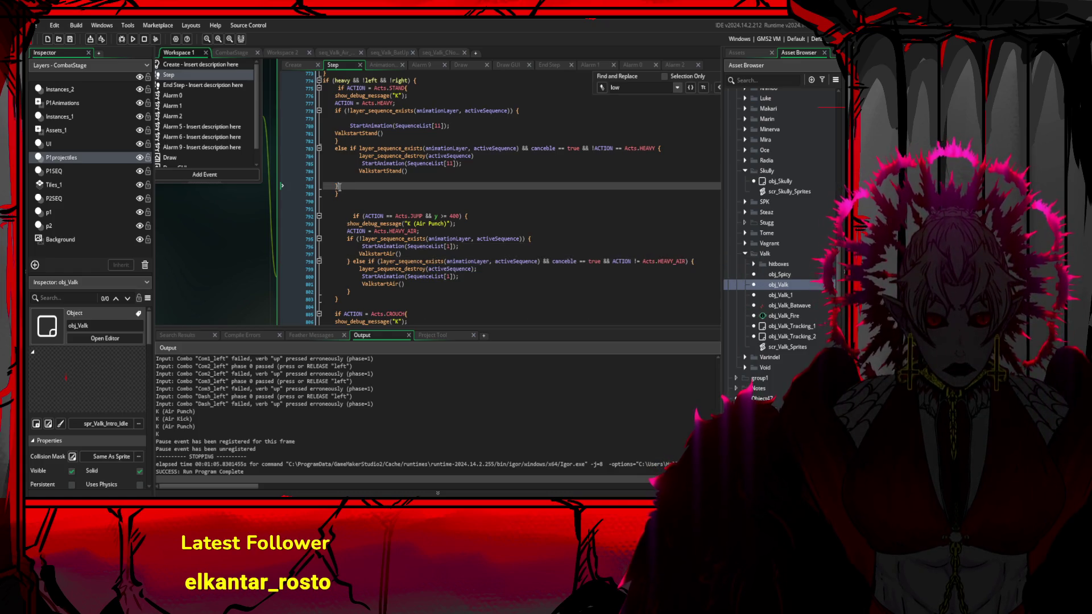
left_click(417, 80)
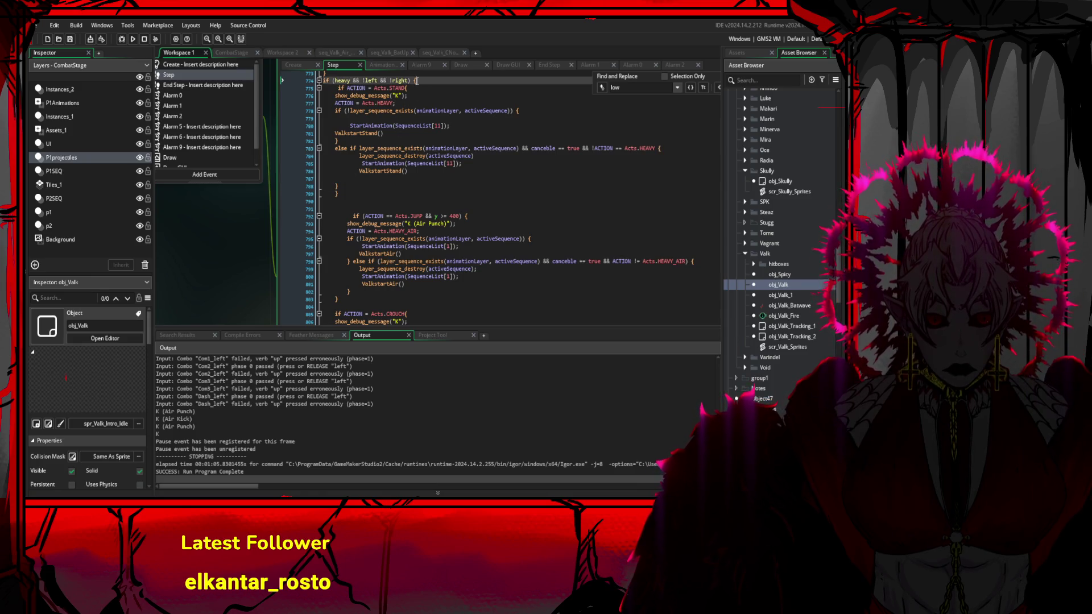
left_click(398, 152)
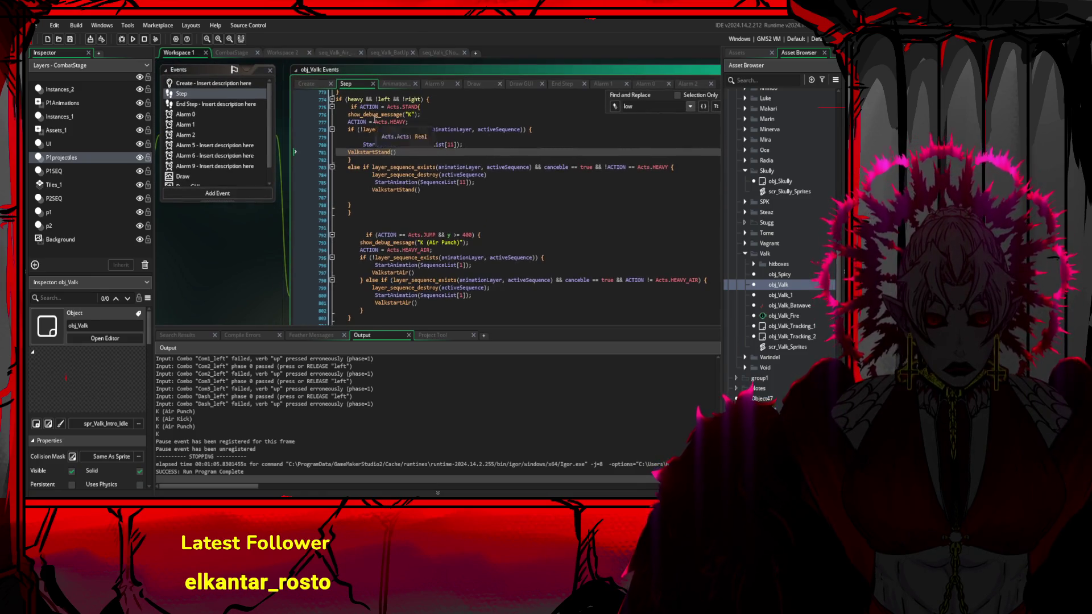
left_click(430, 100)
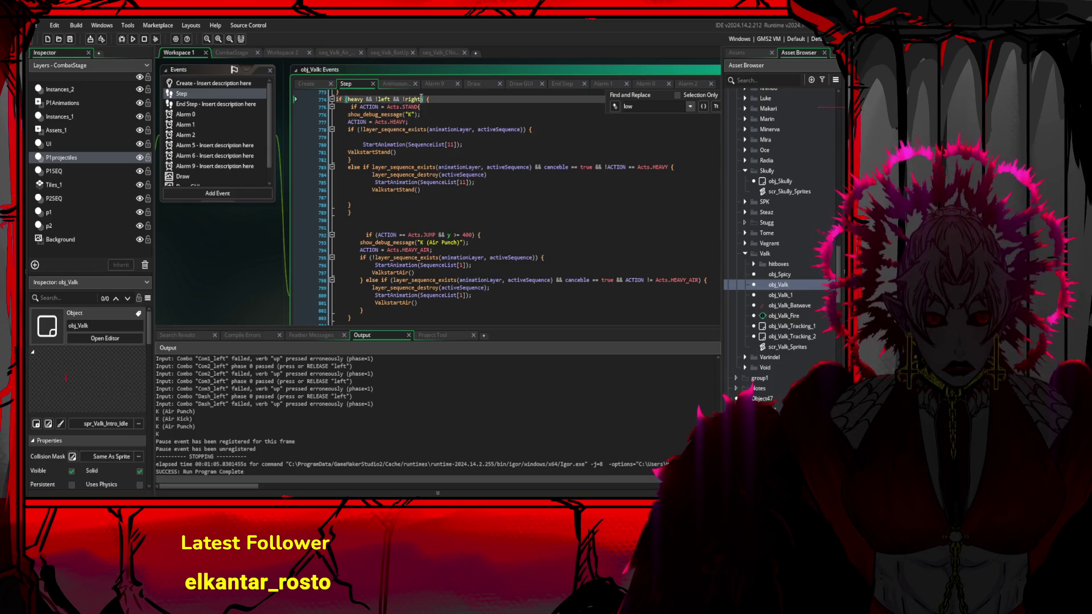
left_click(389, 121)
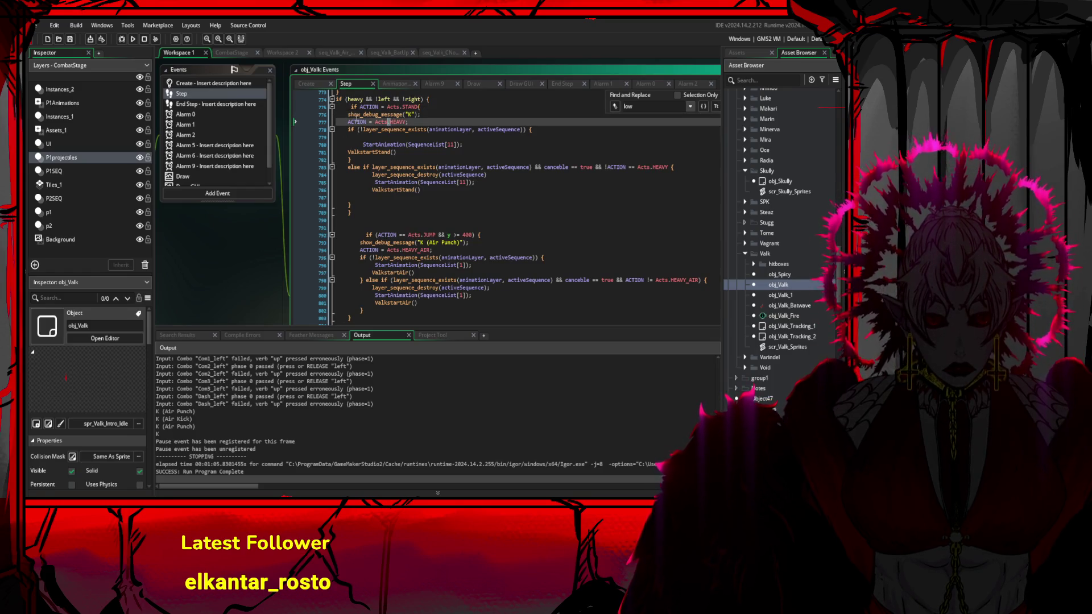
left_click(373, 130)
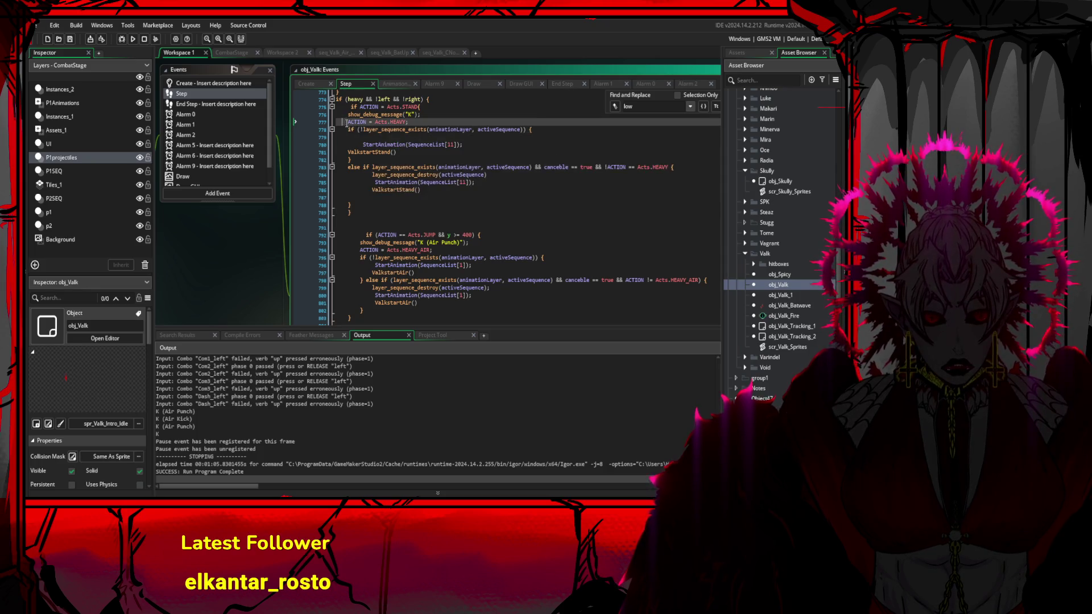
left_click_drag(349, 130, 385, 145)
left_click(393, 182)
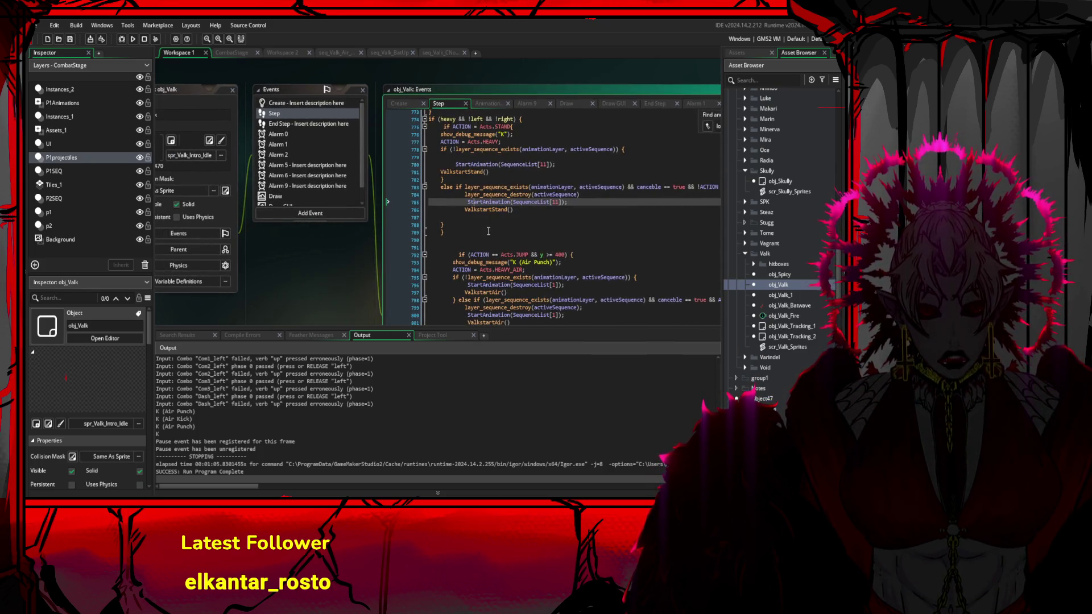
scroll(486, 231, "down", 1)
left_click(434, 206)
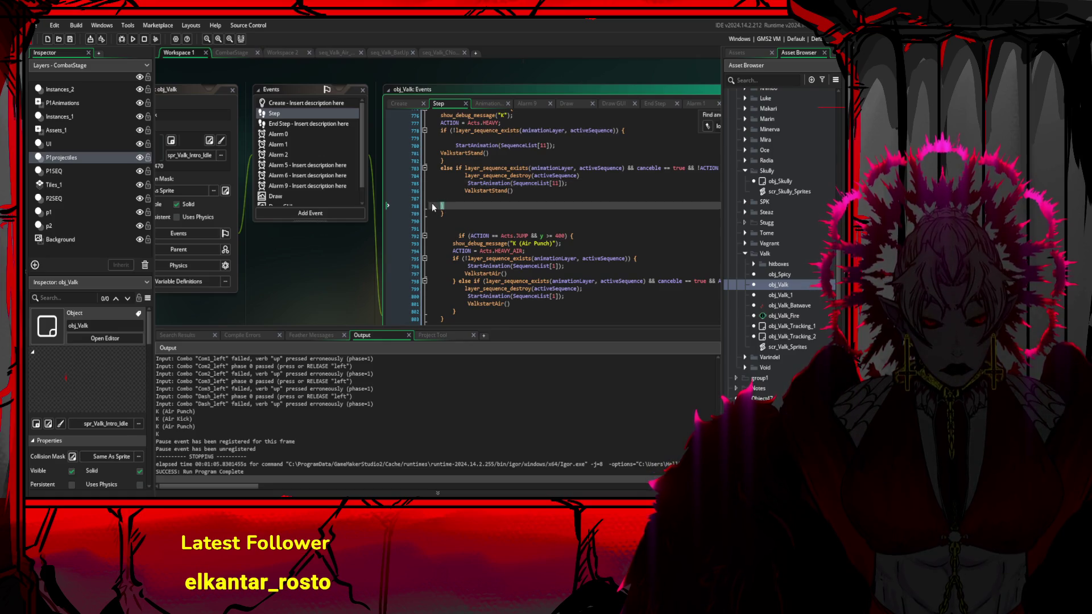
scroll(525, 252, "down", 5)
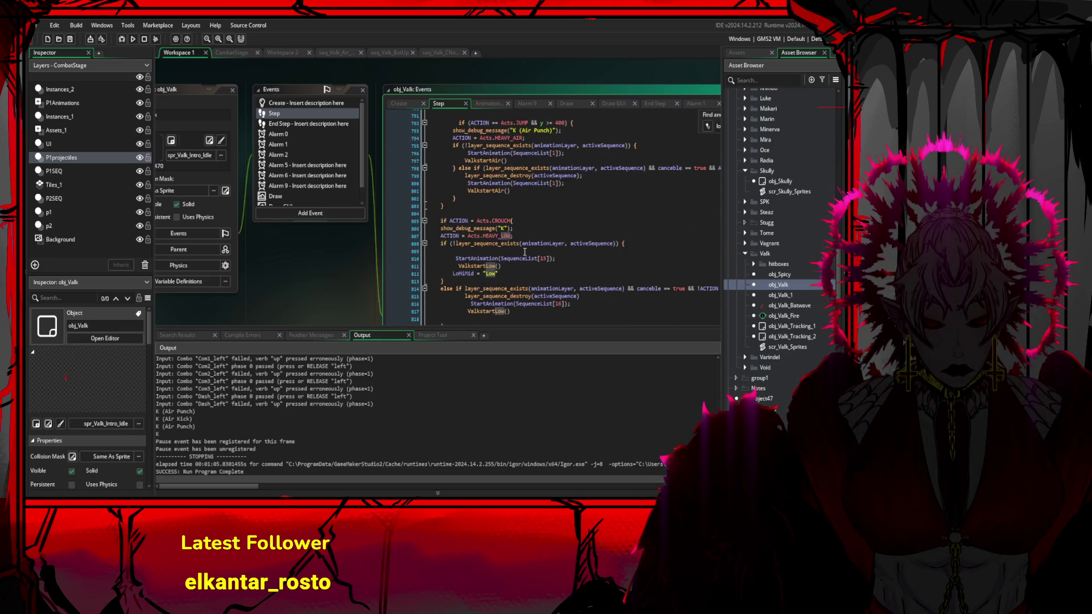
scroll(525, 252, "up", 7)
left_click(462, 184)
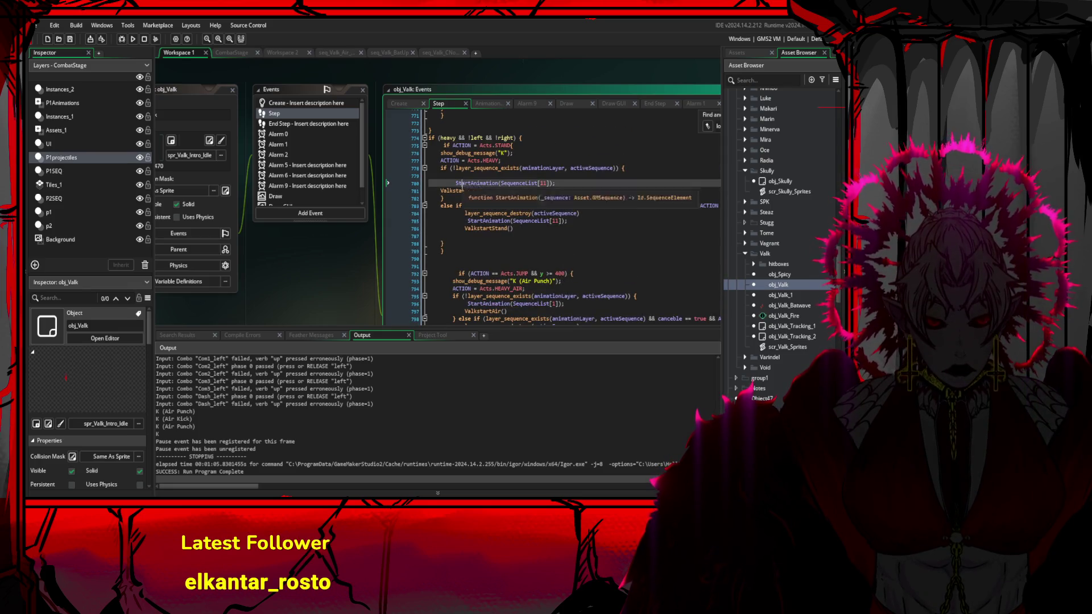
left_click(471, 160)
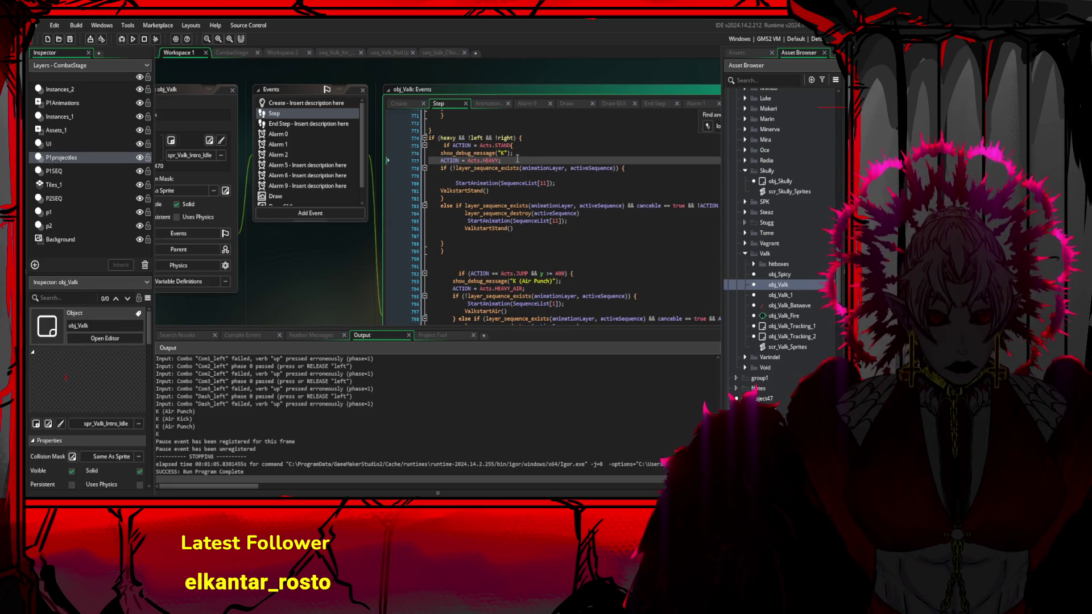
left_click(512, 146)
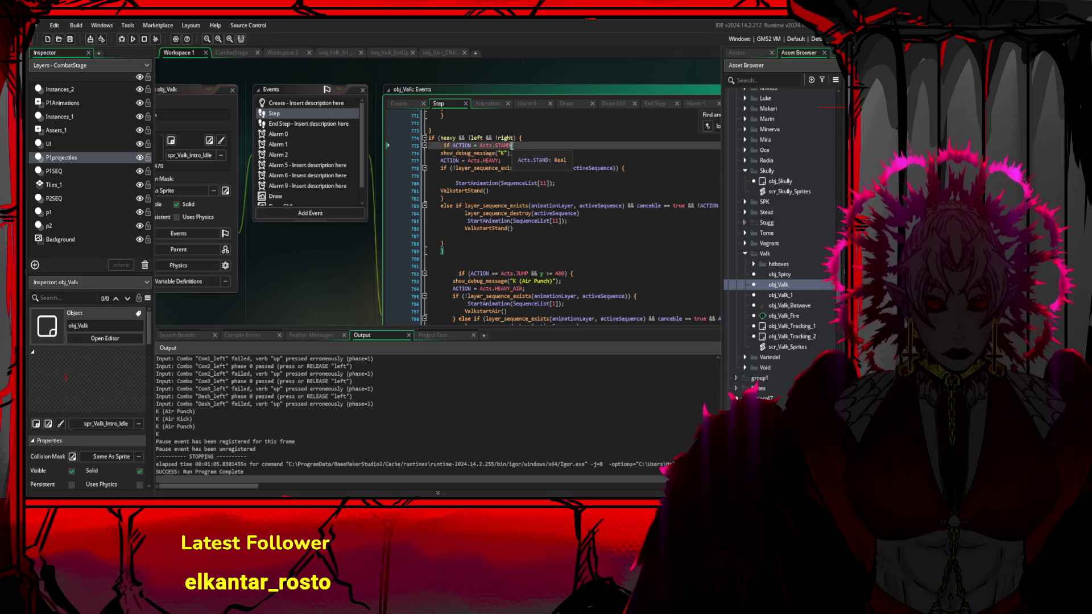
scroll(449, 182, "down", 1)
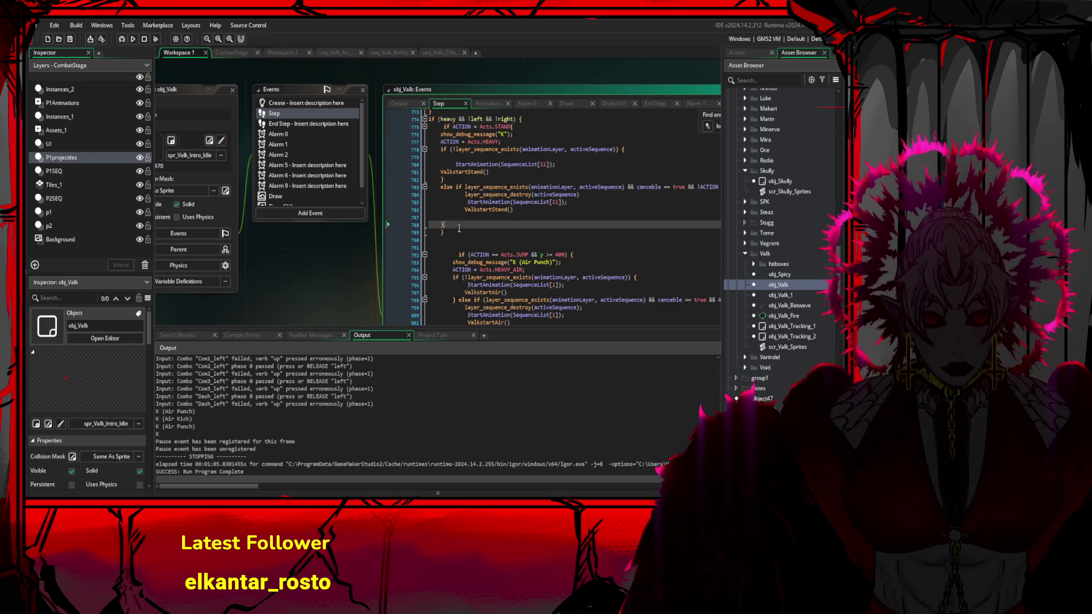
left_click(442, 150)
mouse_move(442, 150)
left_mouse_down()
mouse_move(512, 209)
mouse_move(500, 225)
mouse_move(444, 233)
mouse_move(443, 184)
left_mouse_up()
scroll(465, 221, "down", 4)
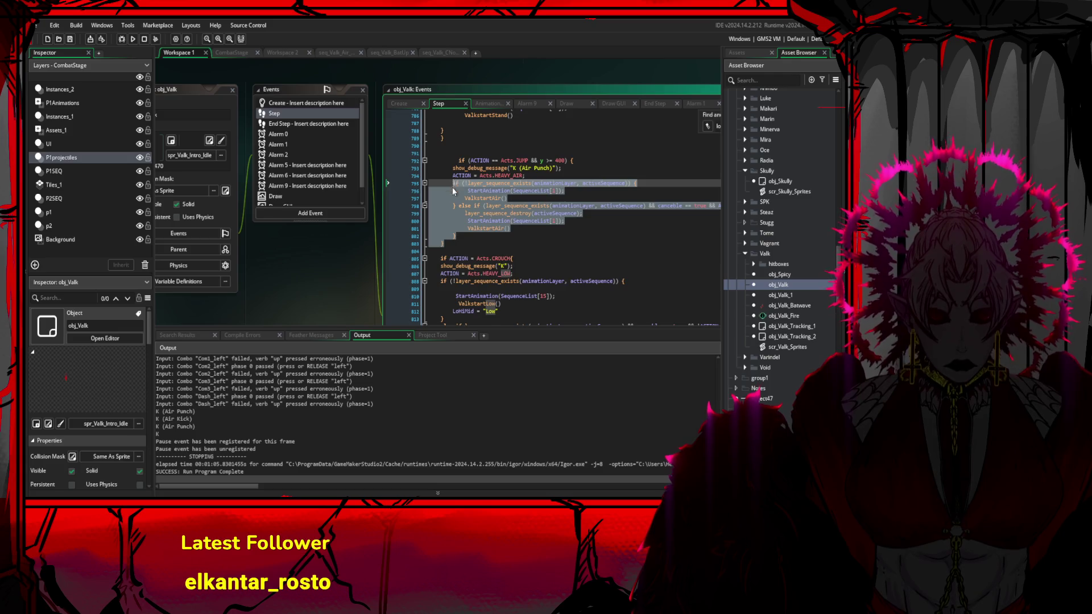
- Paste the heavy block over the air heavy block and change both SequenceList indices to 1
key("ctrl+v")
left_click(548, 199)
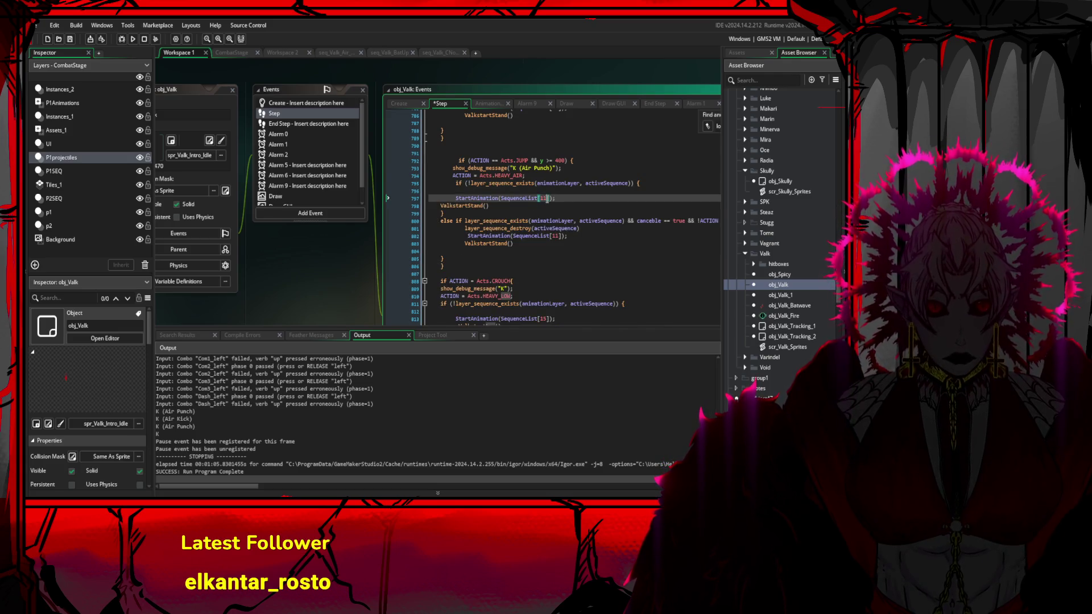
key("BackSpace")
left_click(562, 237)
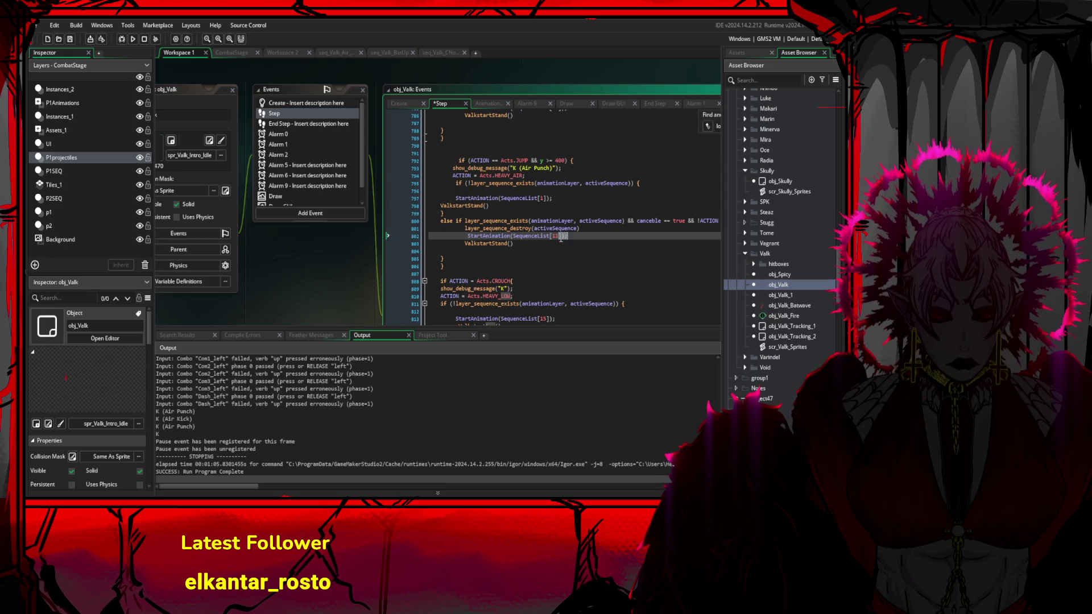
key("Delete")
key("Delete")
key("Delete")
left_click(545, 251)
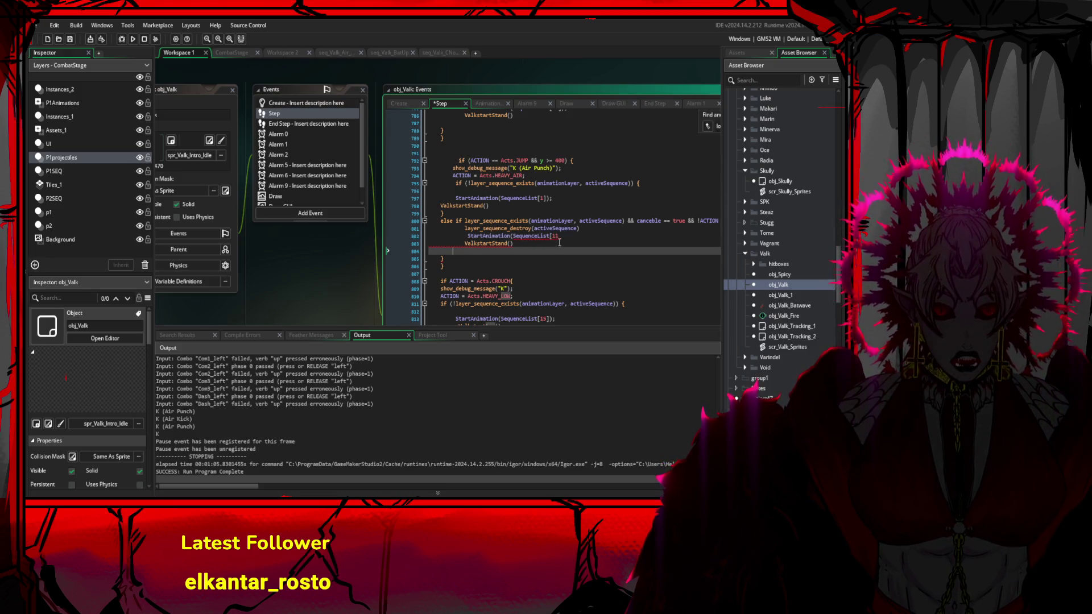
left_click(561, 238)
key("BackSpace")
- Replace both ValkstartStand() calls with ValkstartAir() and save the Step event
left_click(503, 244)
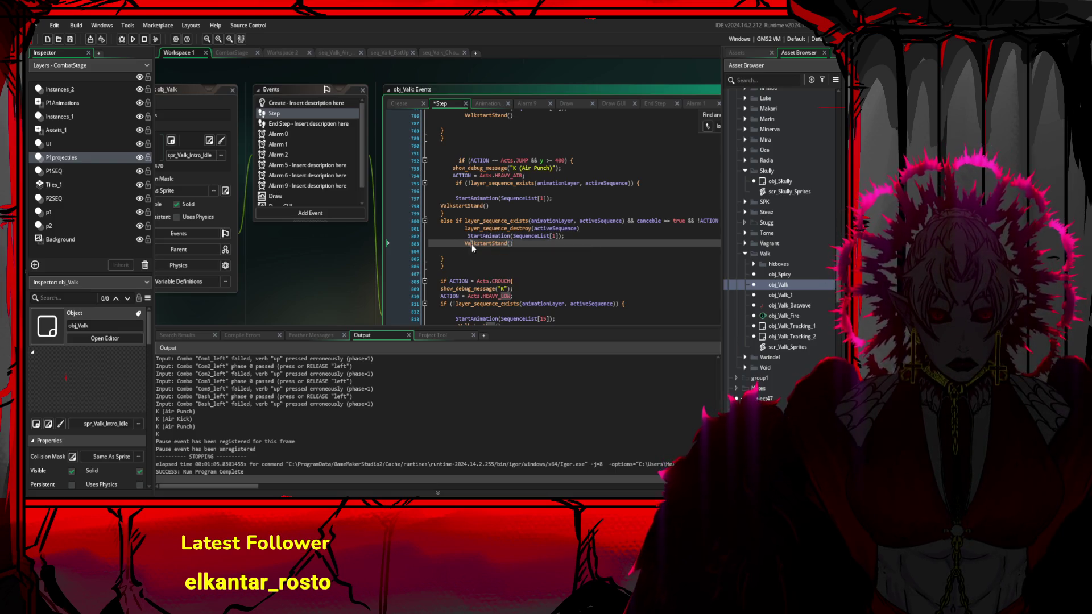
left_click_drag(495, 245, 508, 243)
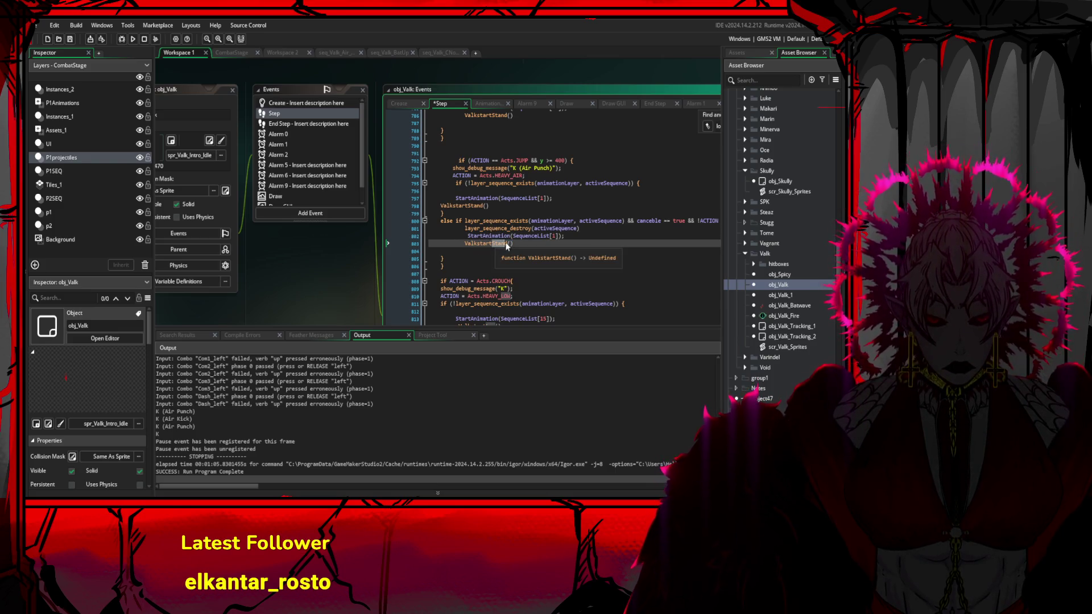
type("Air")
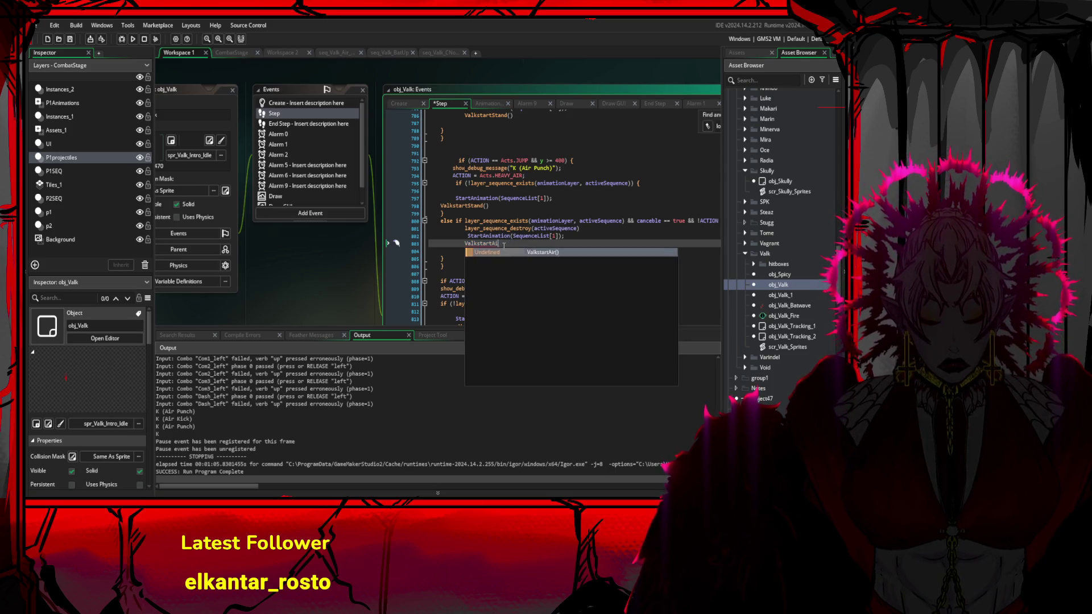
type("()")
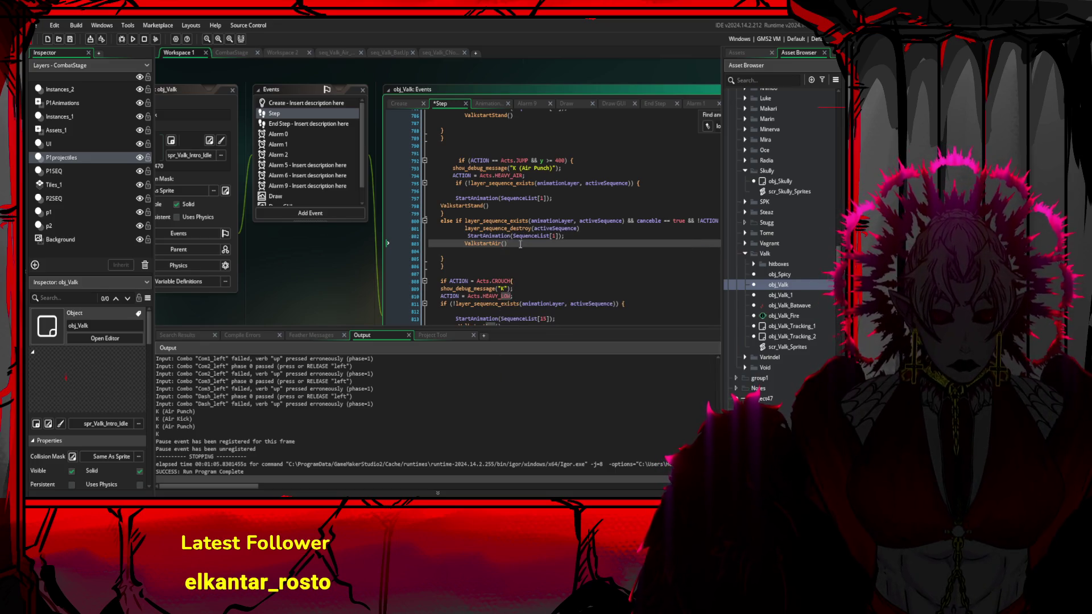
left_click_drag(508, 244, 464, 244)
key("ctrl+c")
left_click_drag(491, 205, 440, 206)
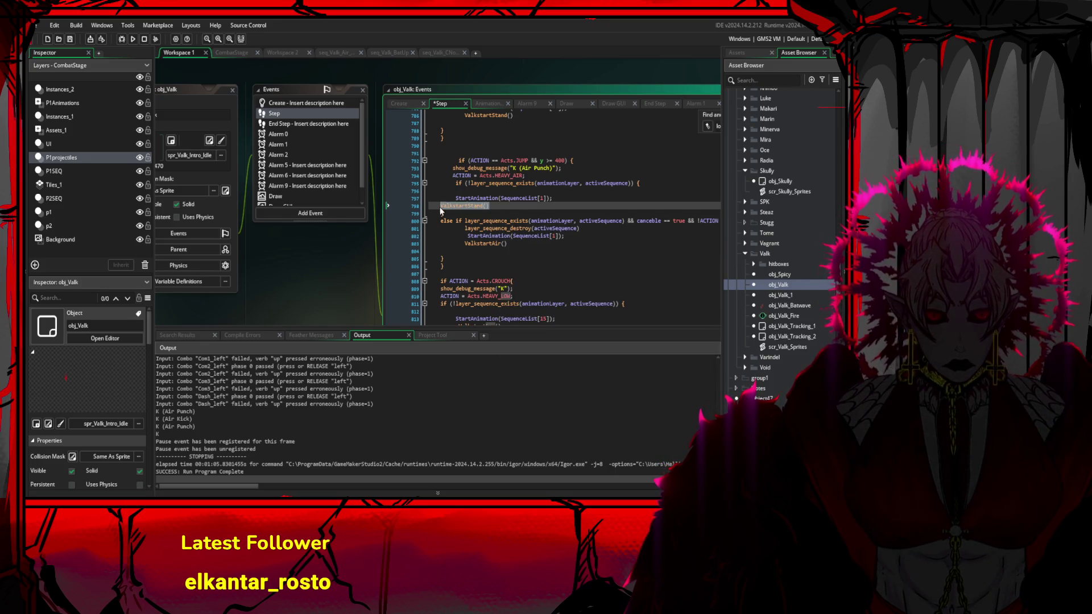
key("ctrl+v")
key("ctrl+s")
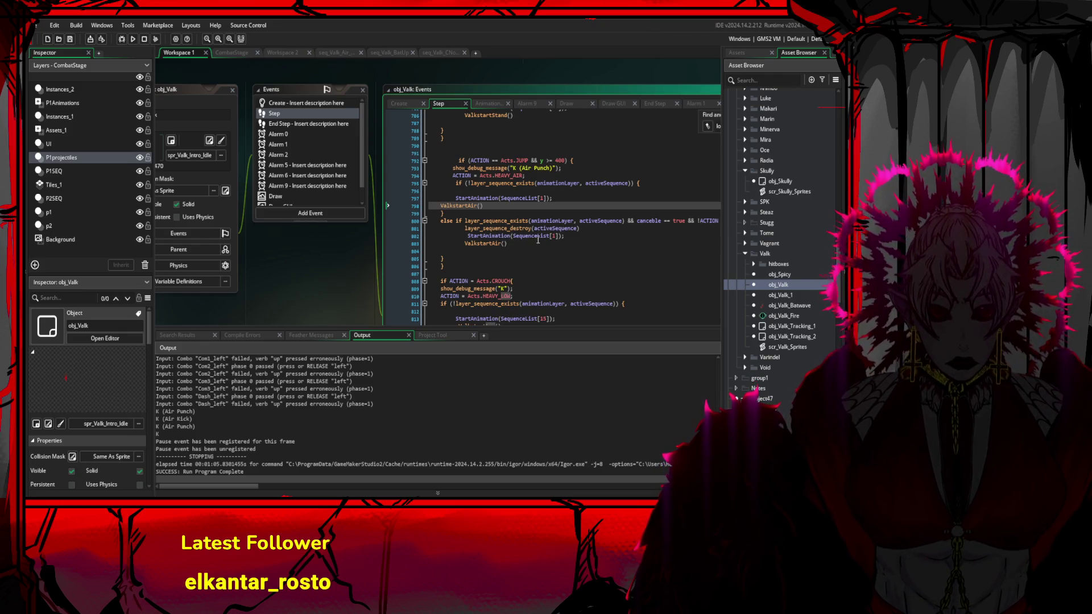
left_click(539, 240)
scroll(626, 256, "up", 2)
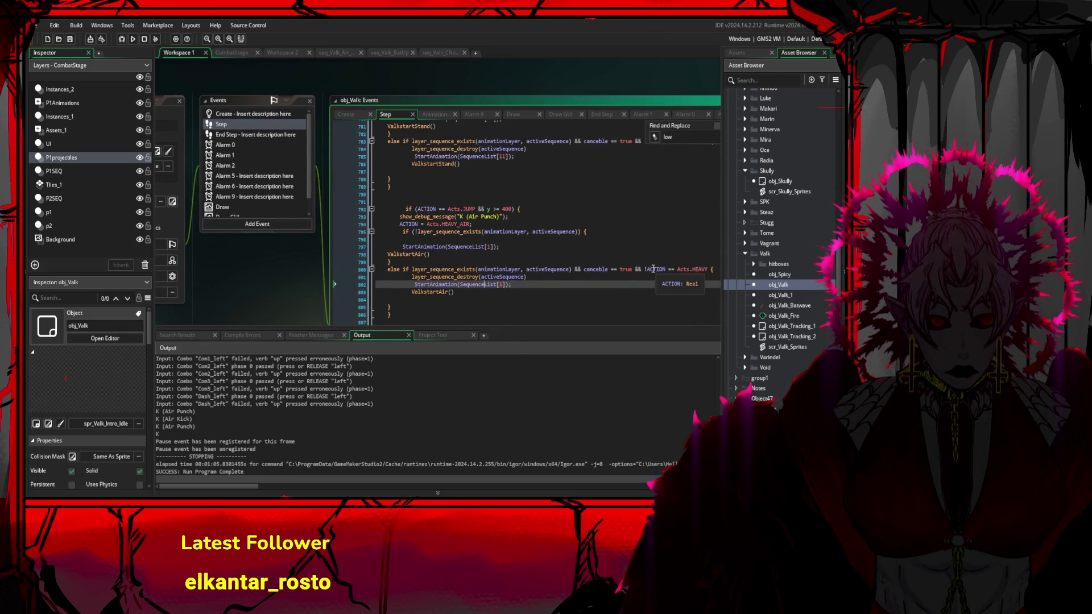
- Change Acts.HEAVY to Acts.HEAVY_AIR in the line 800 cancel check, save, and review lines 795–805
left_click(699, 269)
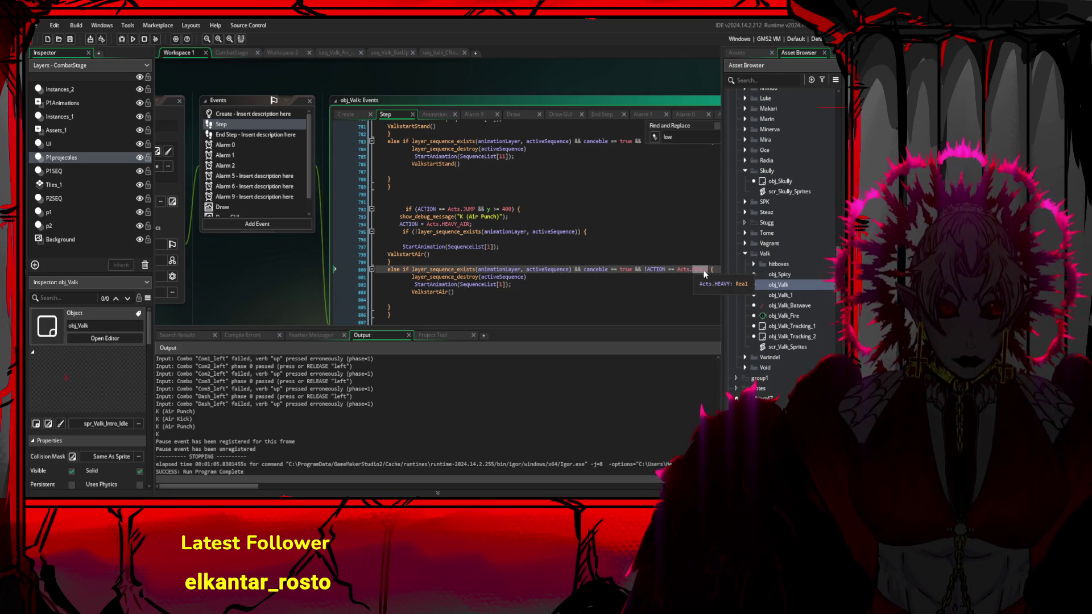
type("HEAVY")
type("AIR_")
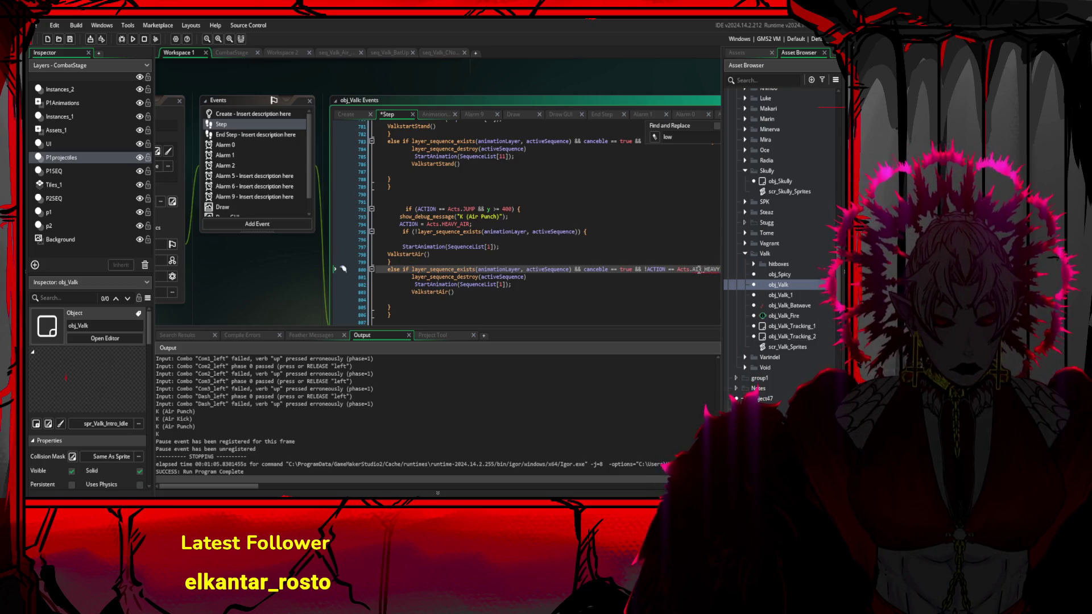
key("BackSpace")
key("BackSpace")
key("BackSpace")
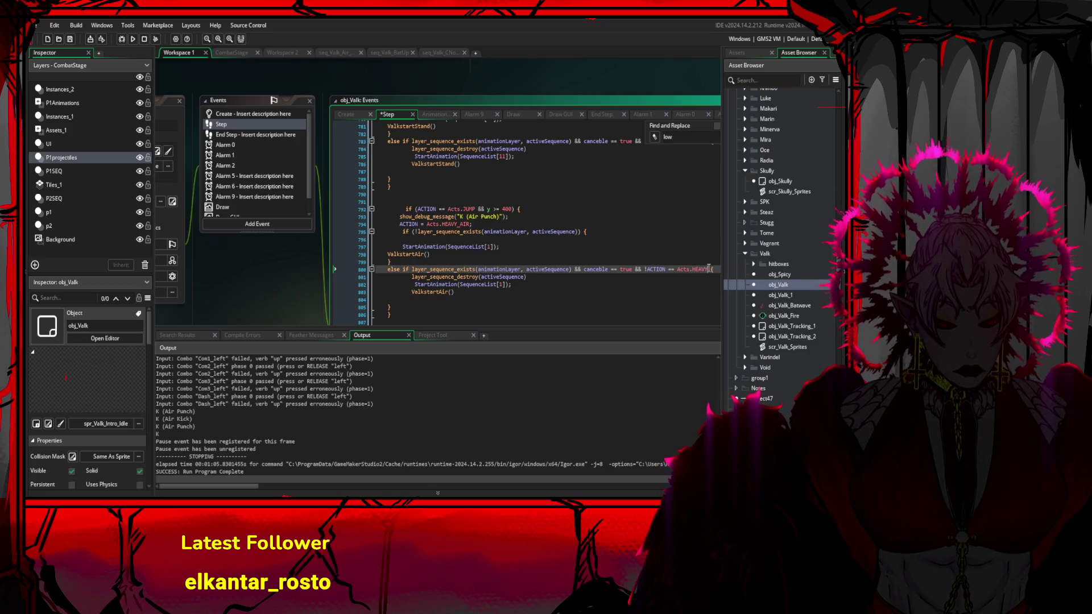
type("_AIR")
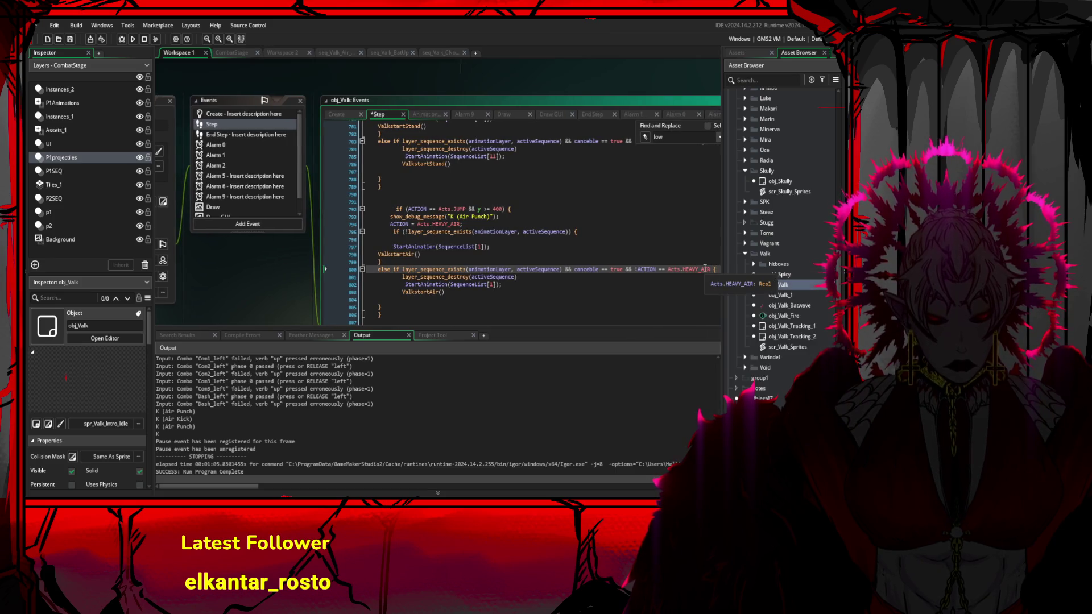
key("ctrl+s")
left_click(514, 218)
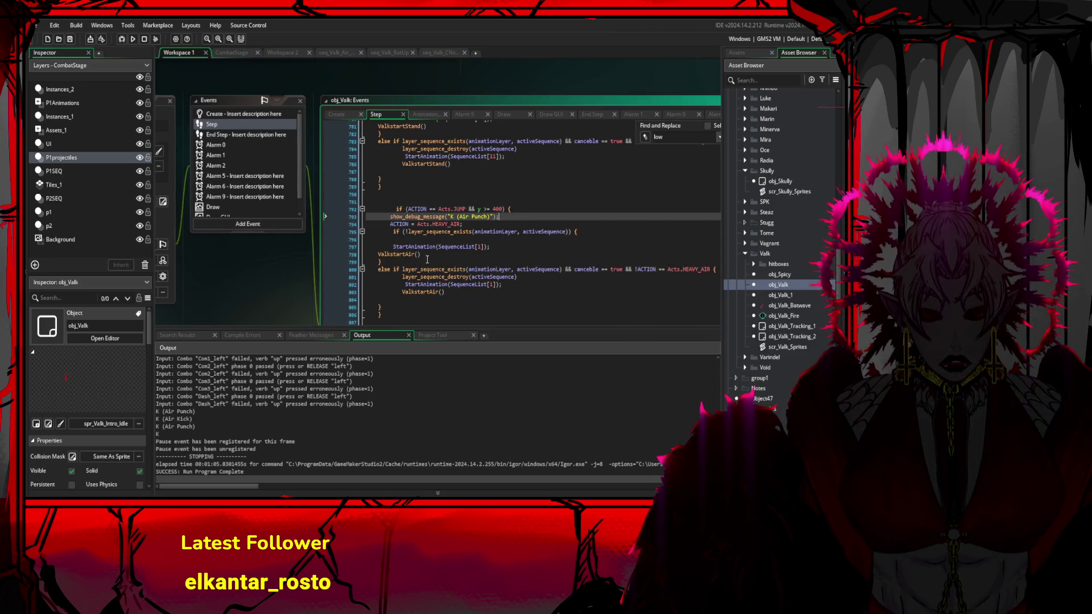
left_click_drag(396, 233, 509, 308)
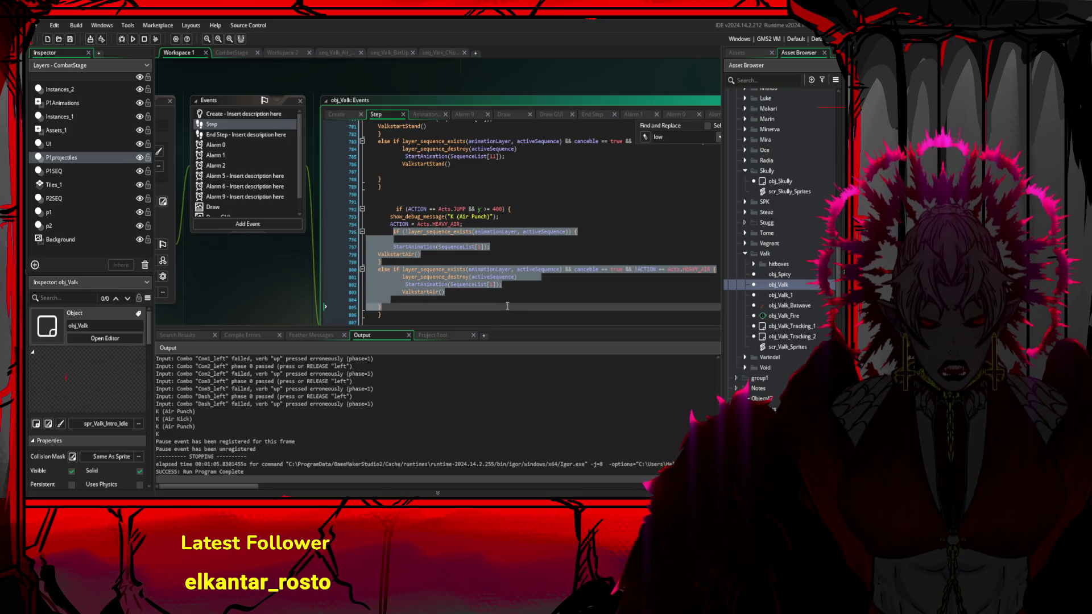
left_click(485, 301)
scroll(471, 293, "down", 1)
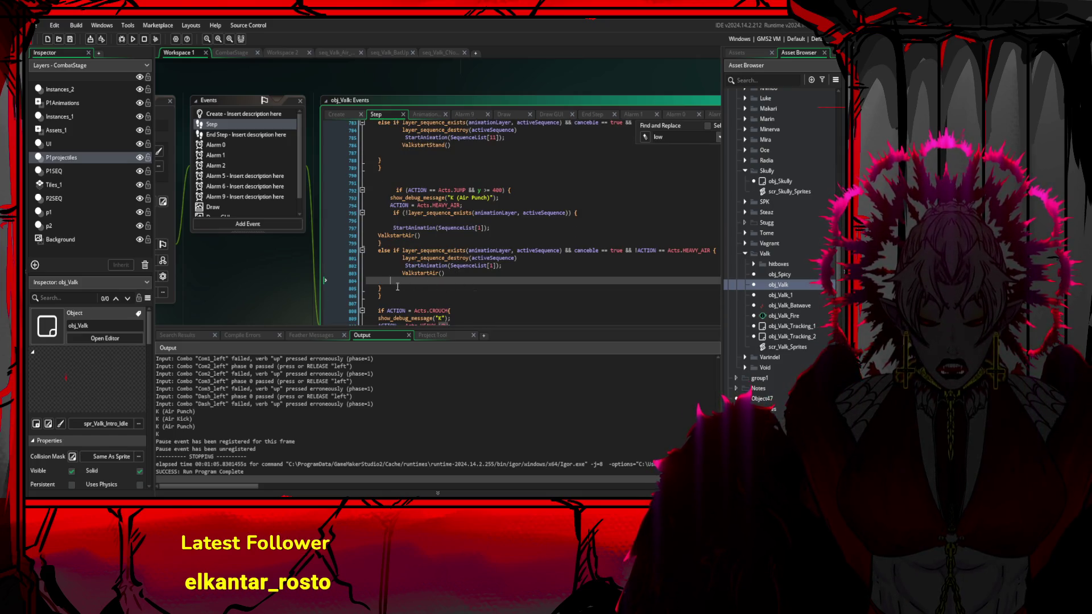
scroll(487, 219, "up", 5)
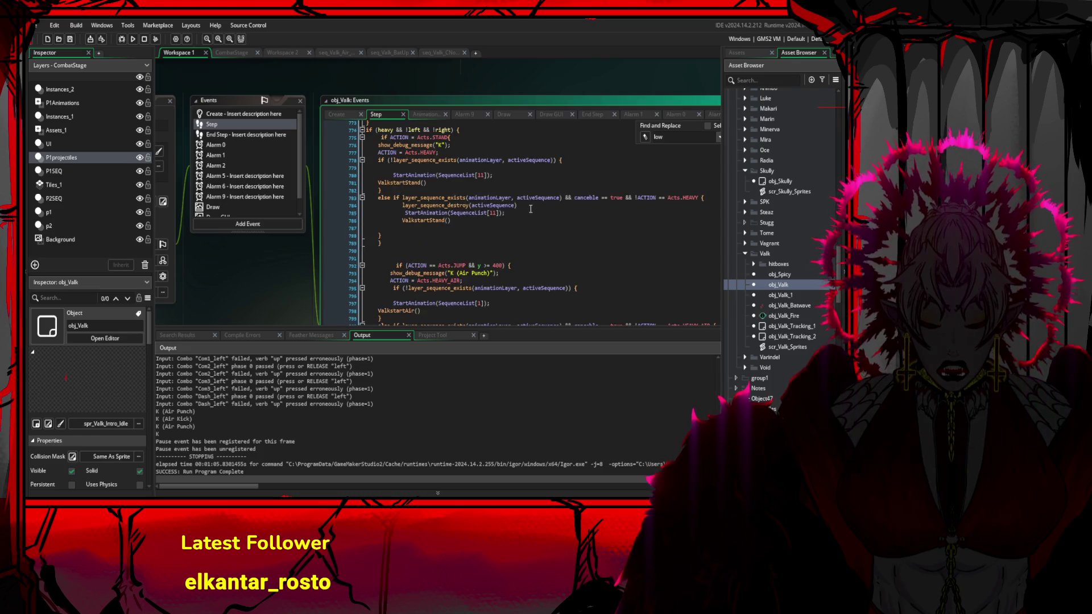
- Build and run the fighting game through to the Round 1 intro
left_click(134, 39)
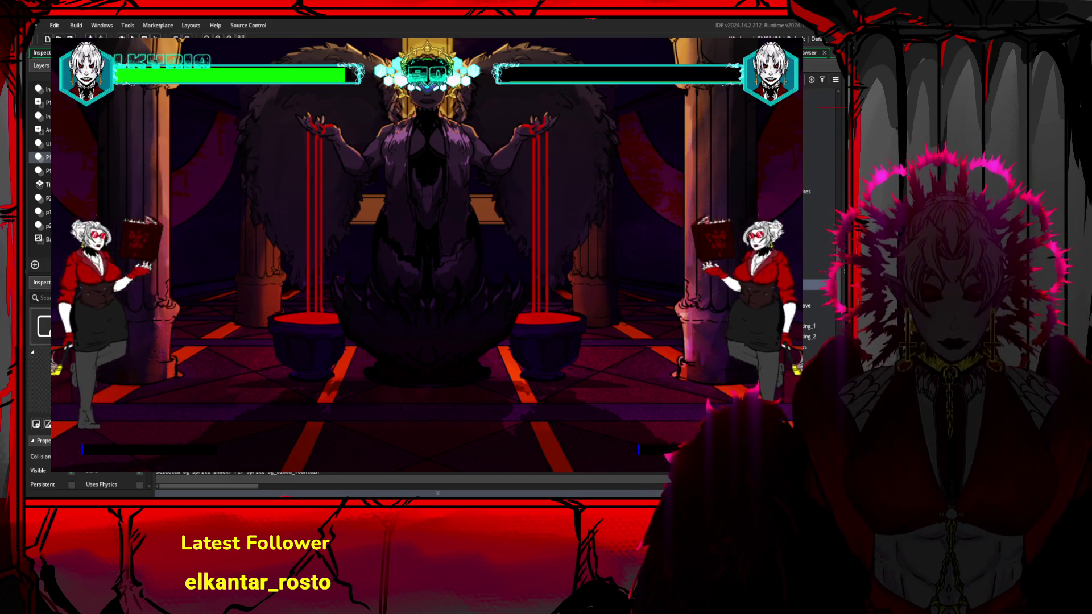
- Test Valk's jump and air kick with the arrow keys, then close the game and clean the build
key("Up")
key("Up")
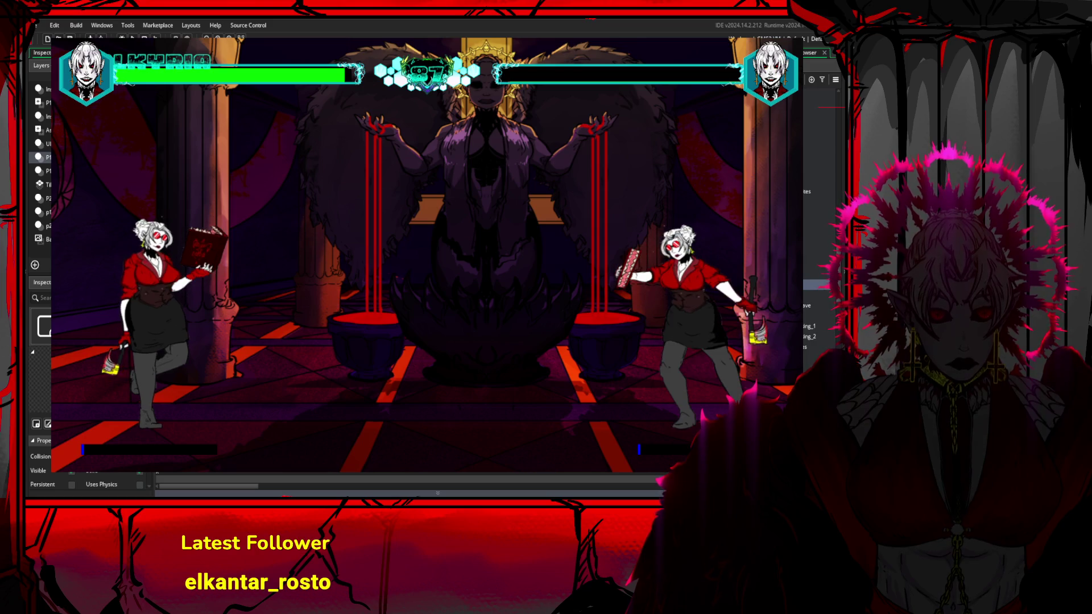
key("Up")
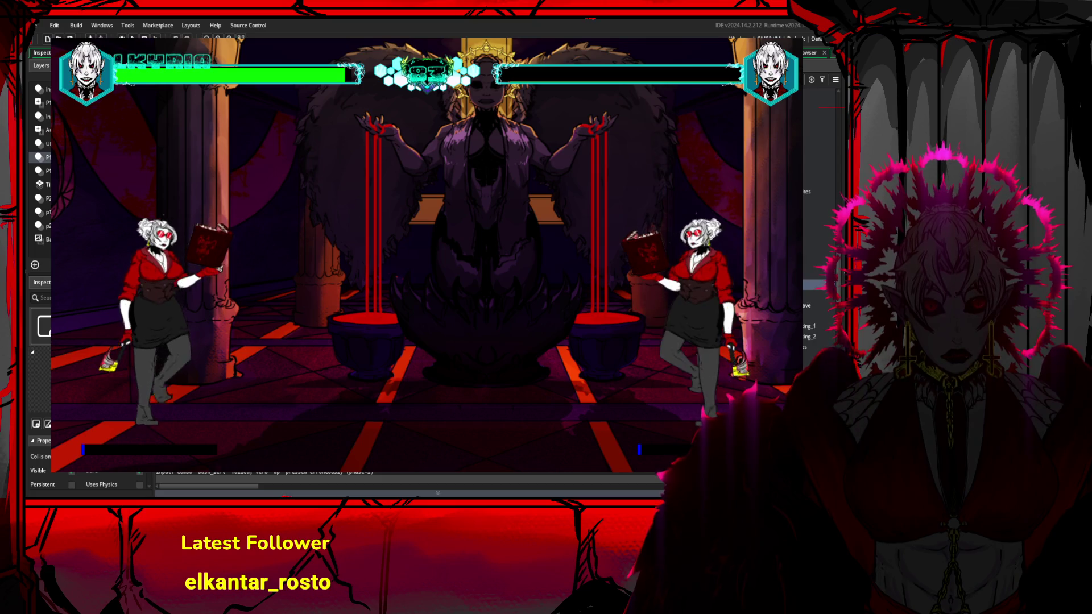
key("Left")
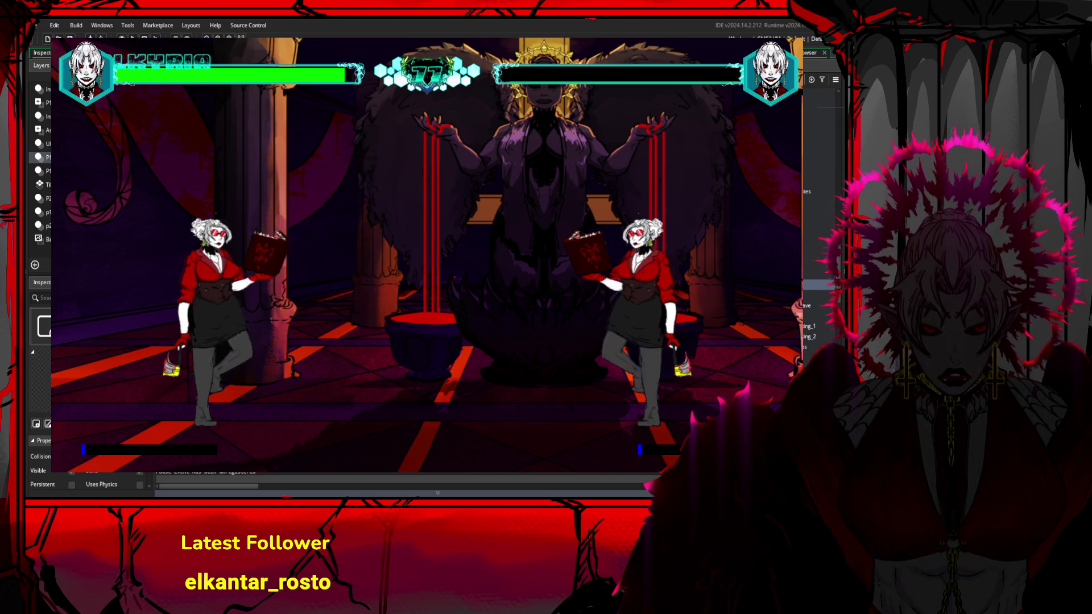
key("Escape")
left_click(132, 39)
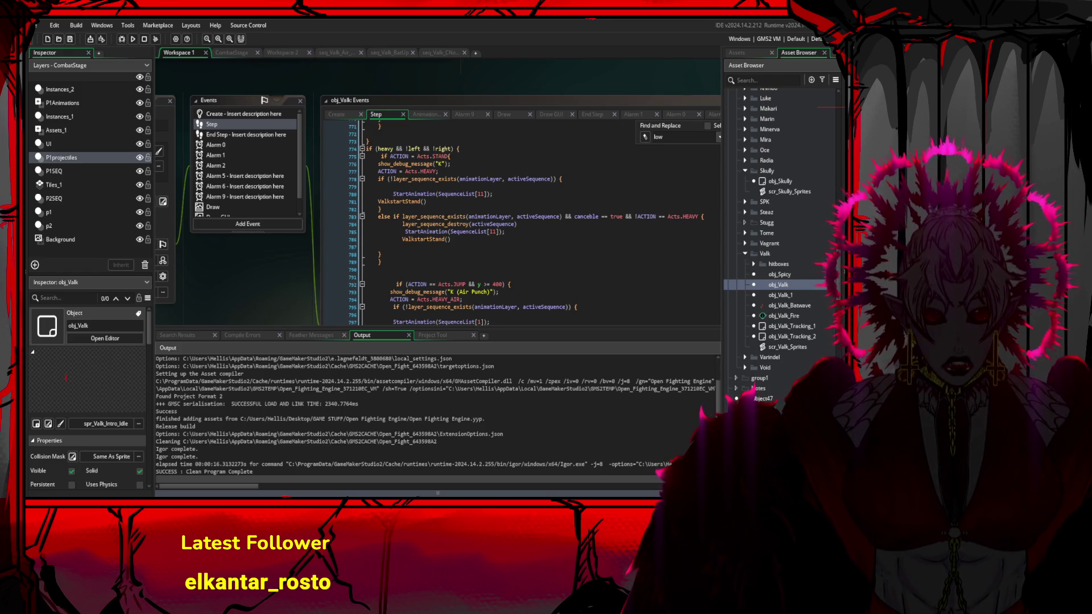
- Change the SequenceList indices on lines 797 and 802 to 0 and save
left_click(498, 232)
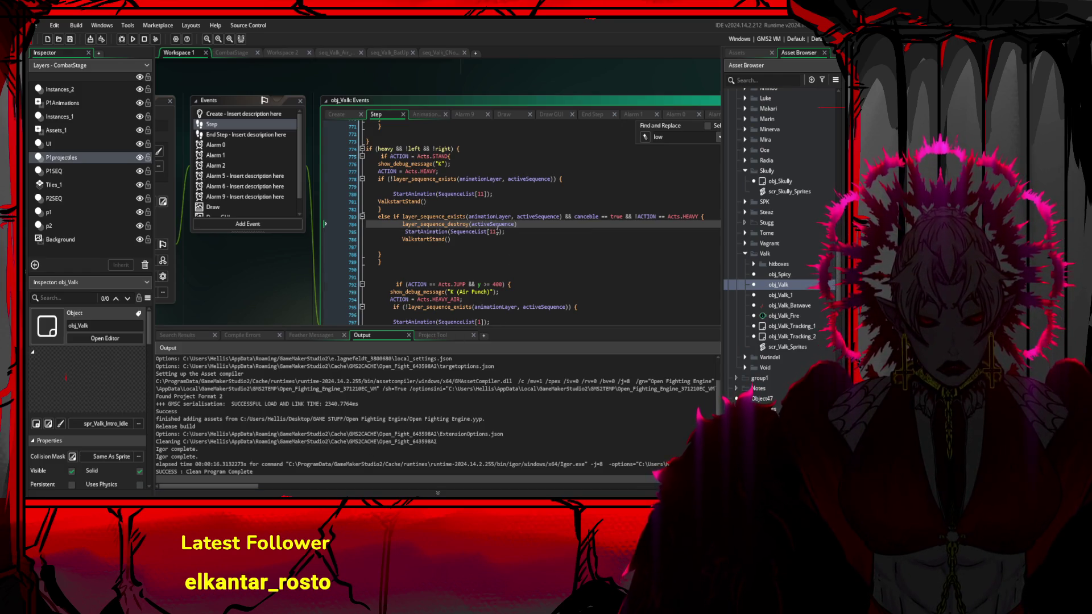
scroll(499, 232, "up", 7)
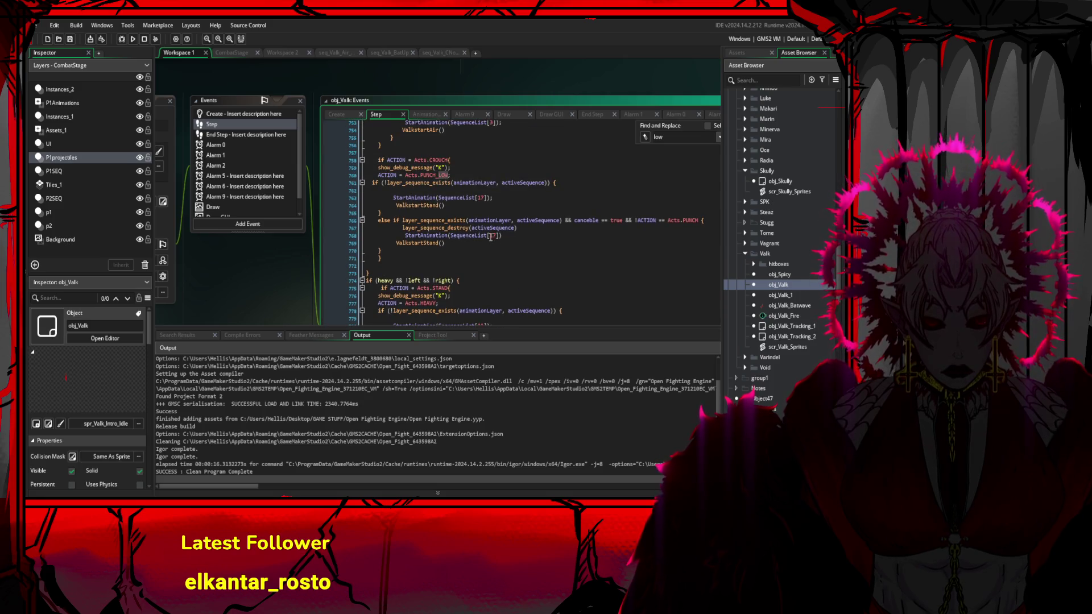
scroll(500, 260, "down", 4)
scroll(506, 264, "up", 5)
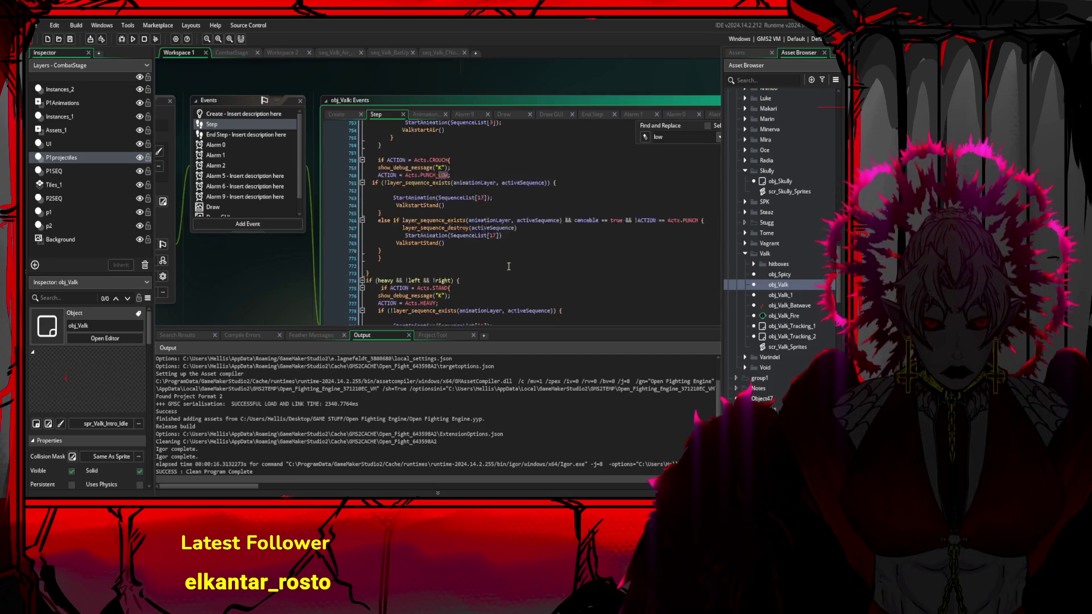
scroll(509, 267, "down", 14)
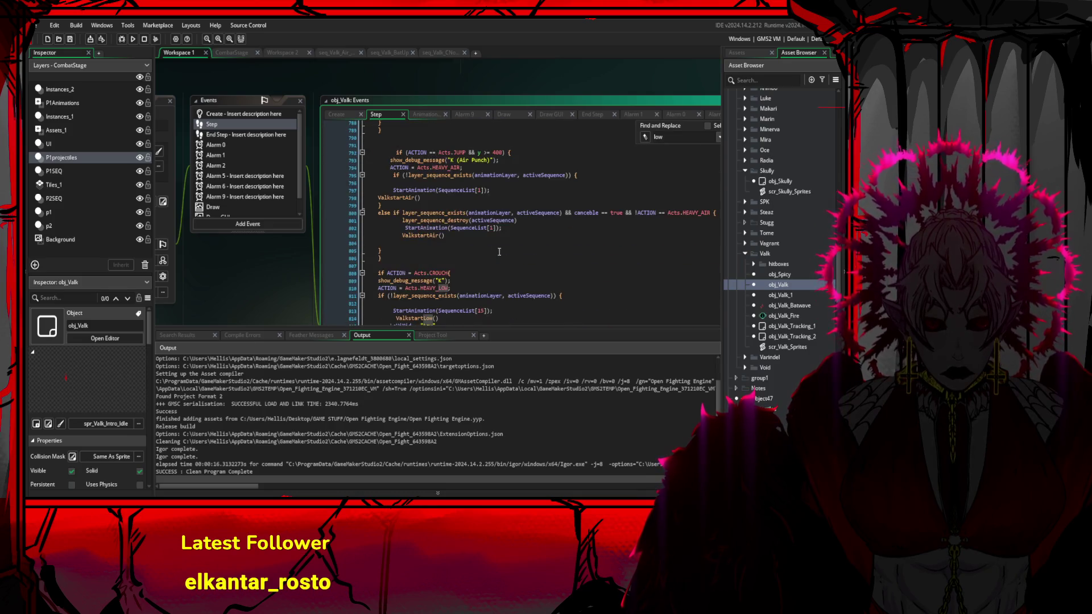
double_click(480, 190)
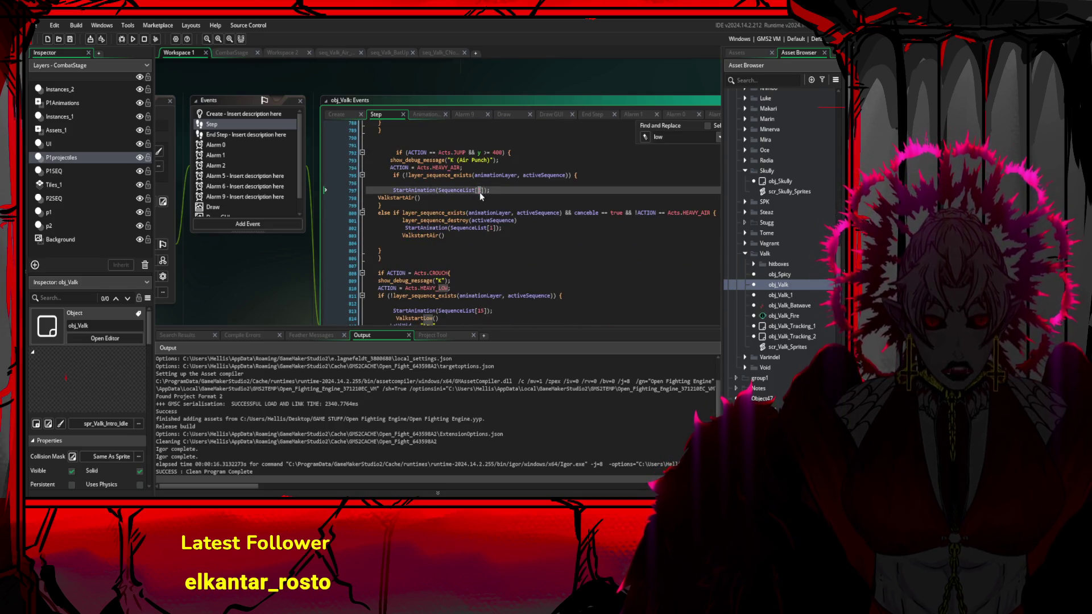
type("0")
double_click(493, 227)
type("0")
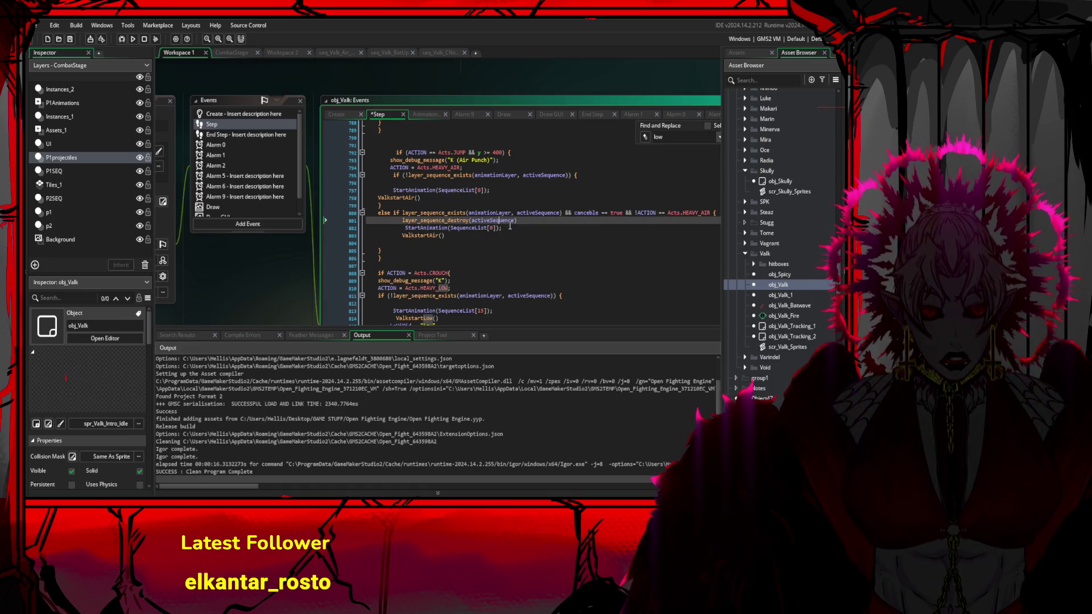
left_click(511, 228)
key("ctrl+s")
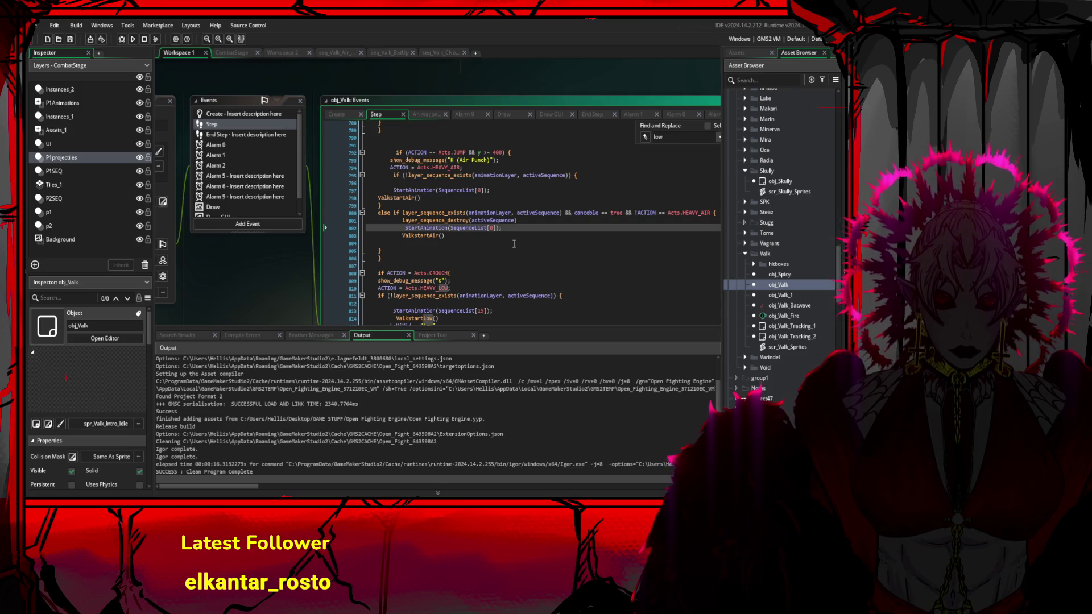
- Change the SequenceList indices on lines 749 and 753 to 2 and save
scroll(502, 227, "up", 7)
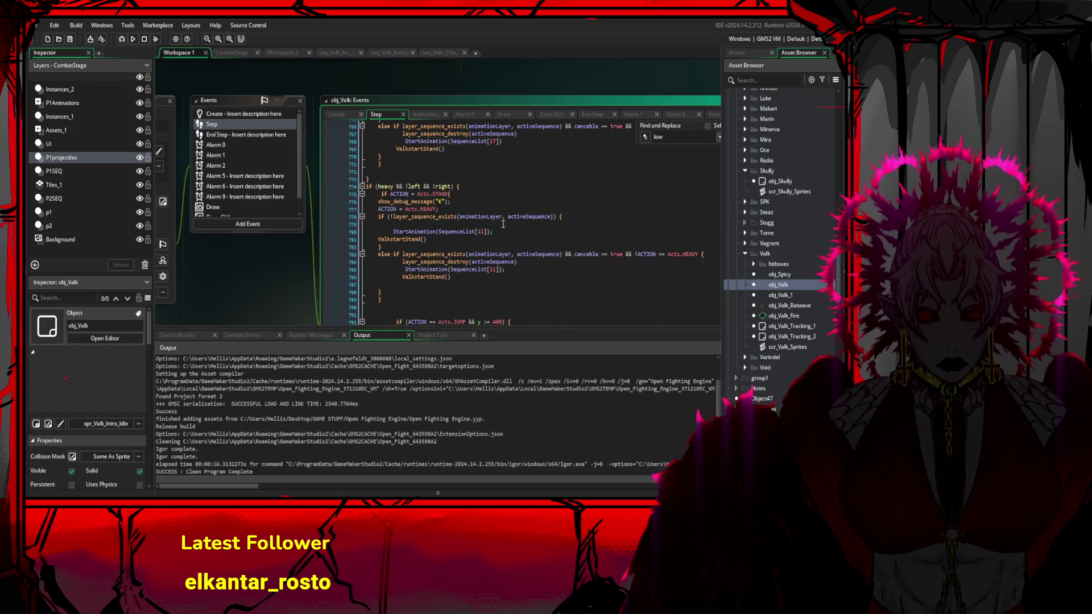
scroll(502, 224, "up", 11)
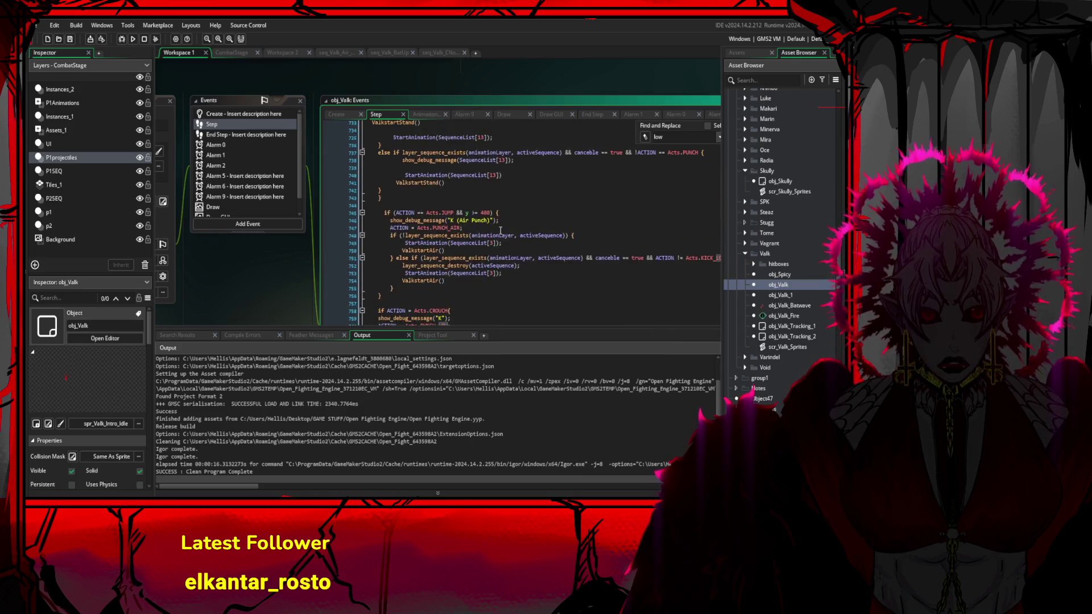
left_click(495, 244)
double_click(493, 243)
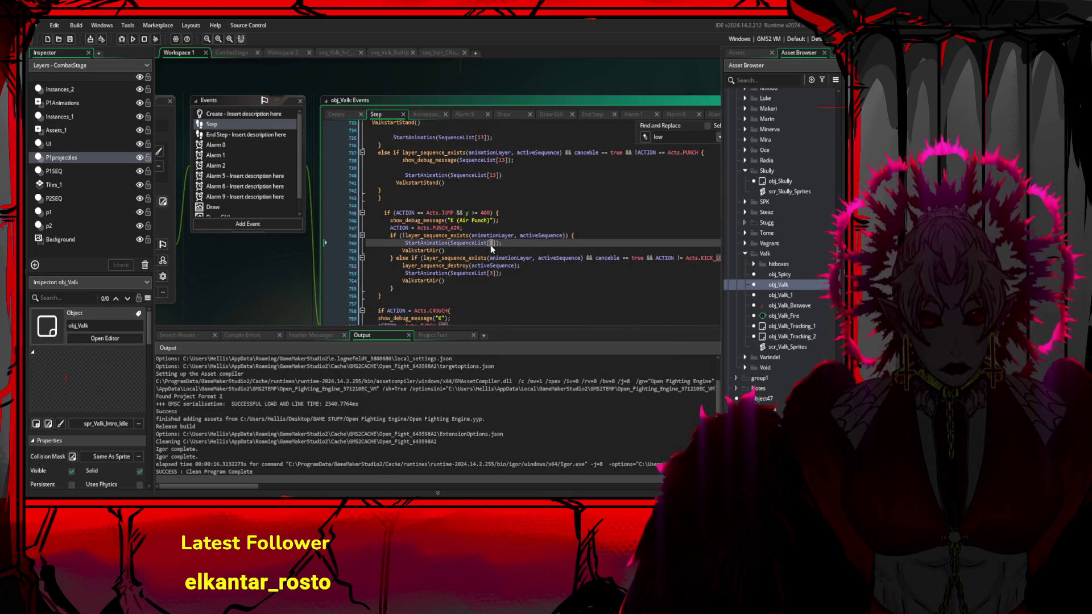
type("2")
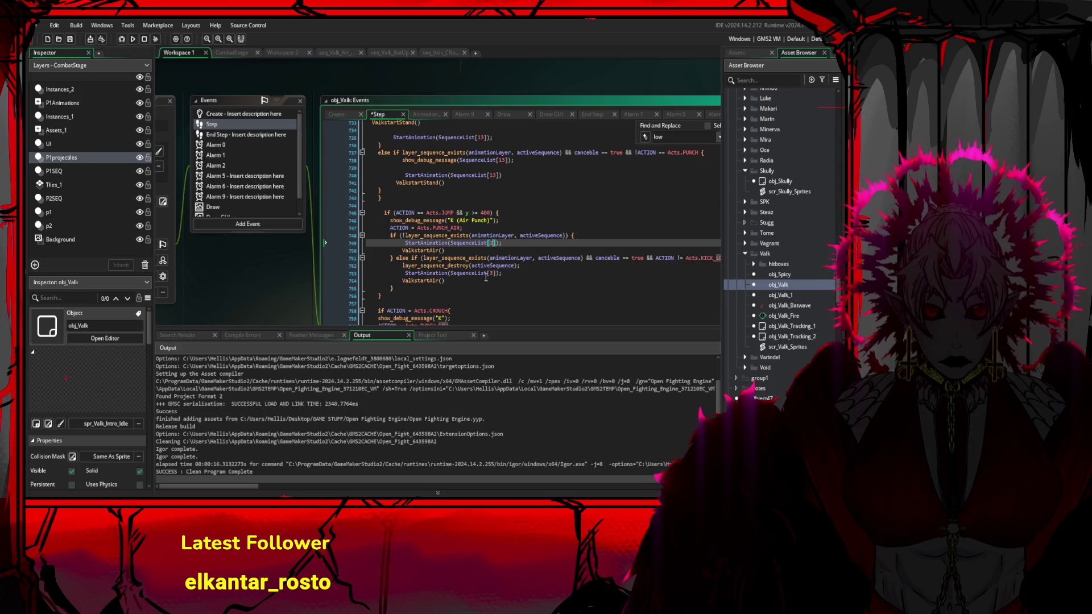
double_click(494, 274)
type("2")
left_click(532, 235)
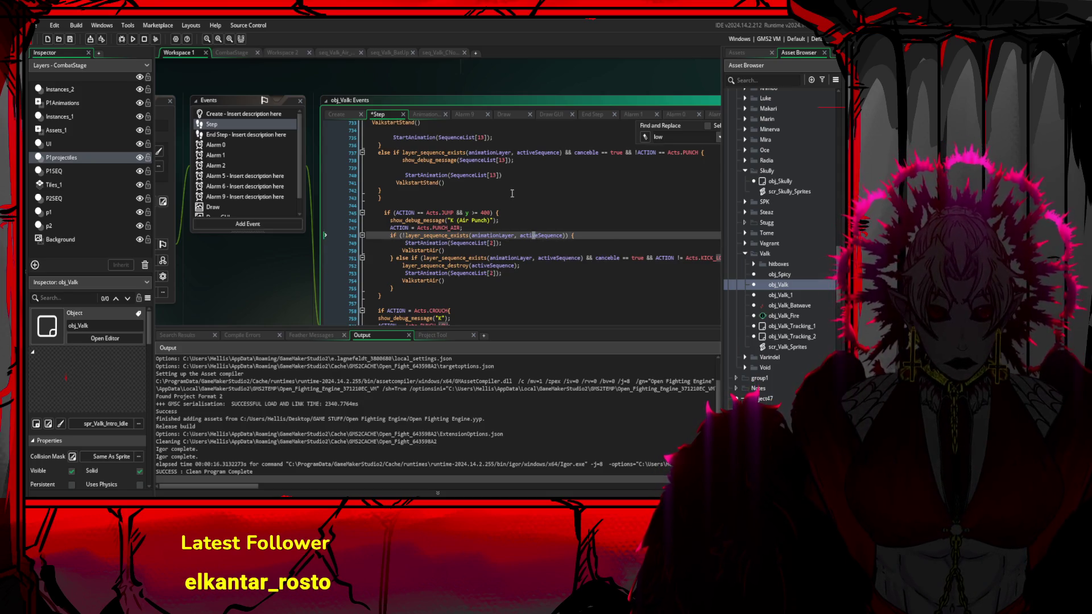
key("ctrl+s")
- Set the Air Kick SequenceList indices on lines 702 and 706 to 1 and save
scroll(523, 225, "up", 7)
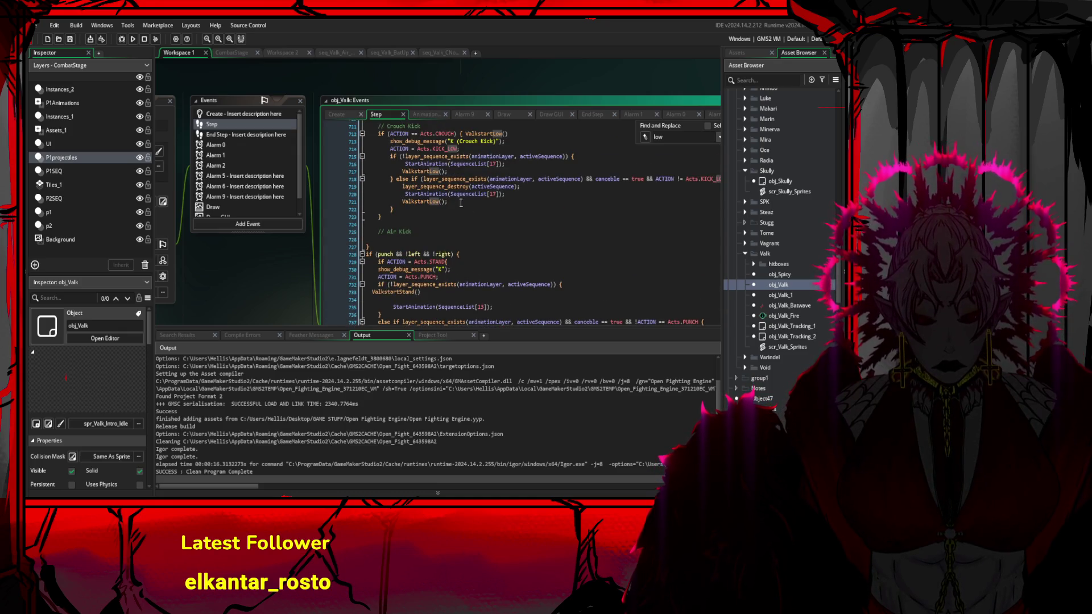
scroll(499, 204, "up", 1)
scroll(492, 191, "up", 6)
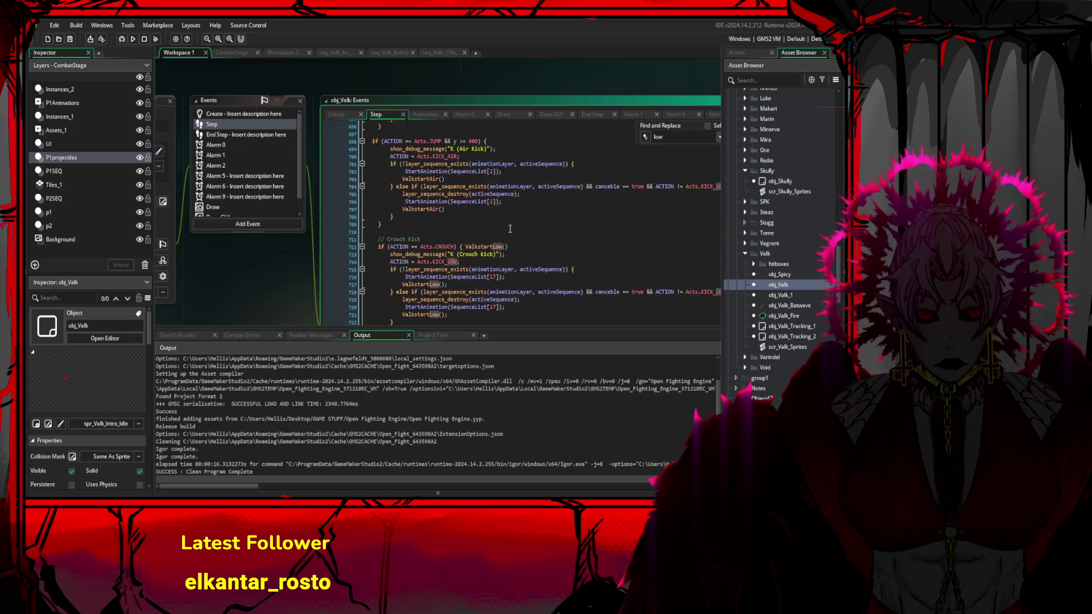
double_click(492, 210)
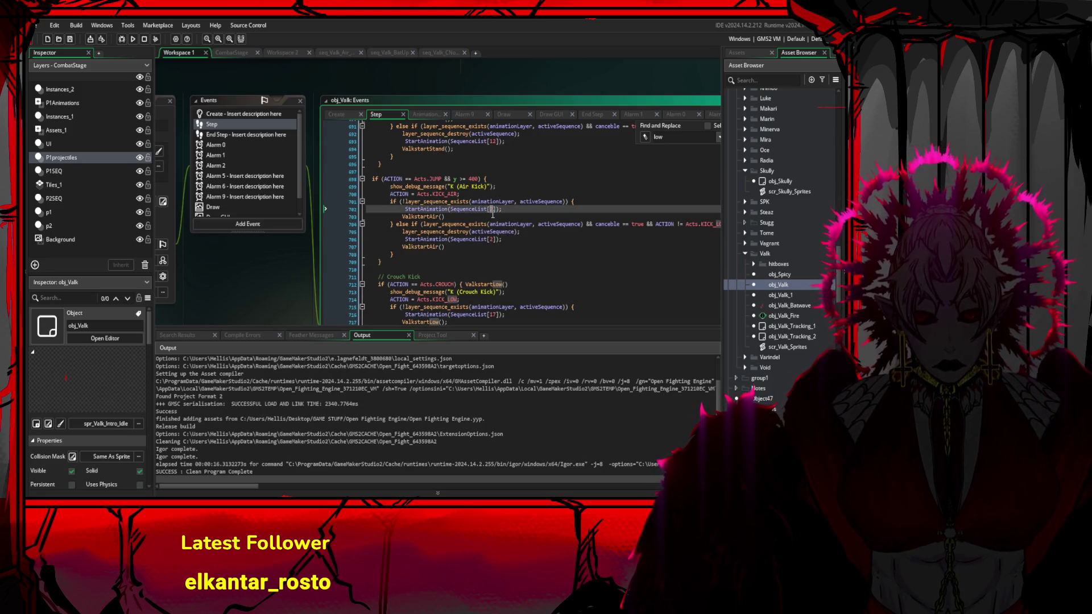
type("1")
double_click(492, 240)
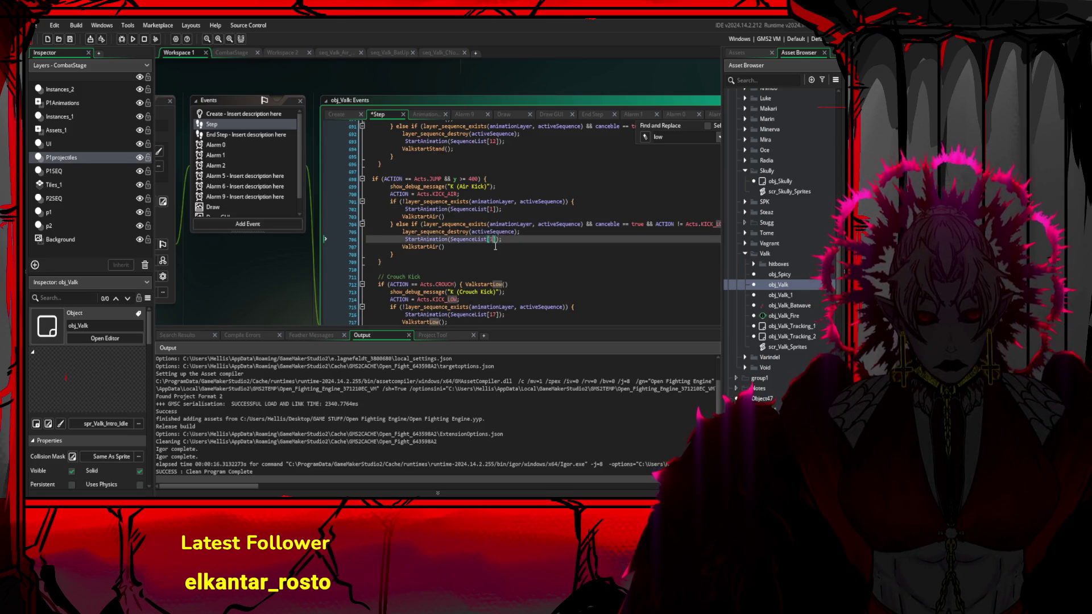
left_click(533, 224)
key("ctrl+s")
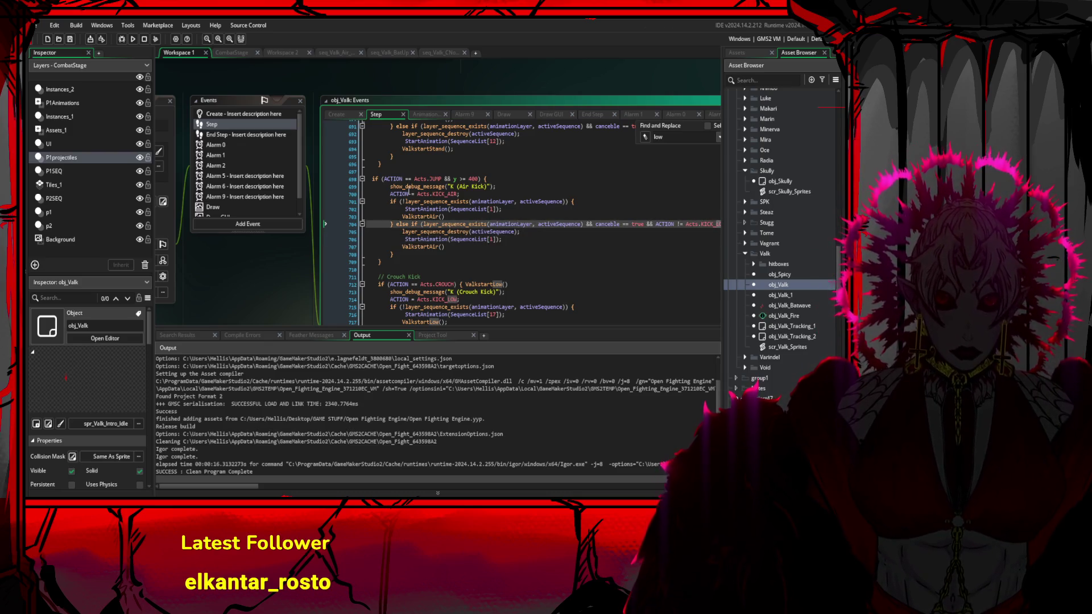
- Run the game, play-test Valk's air kick and air punch, then close it
left_click(134, 39)
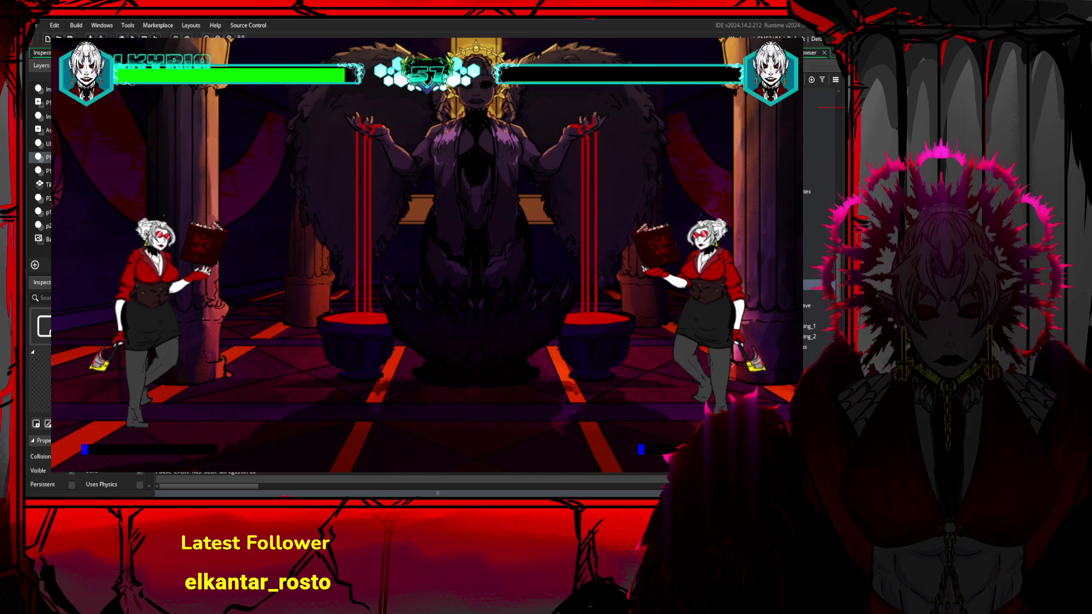
key("Escape")
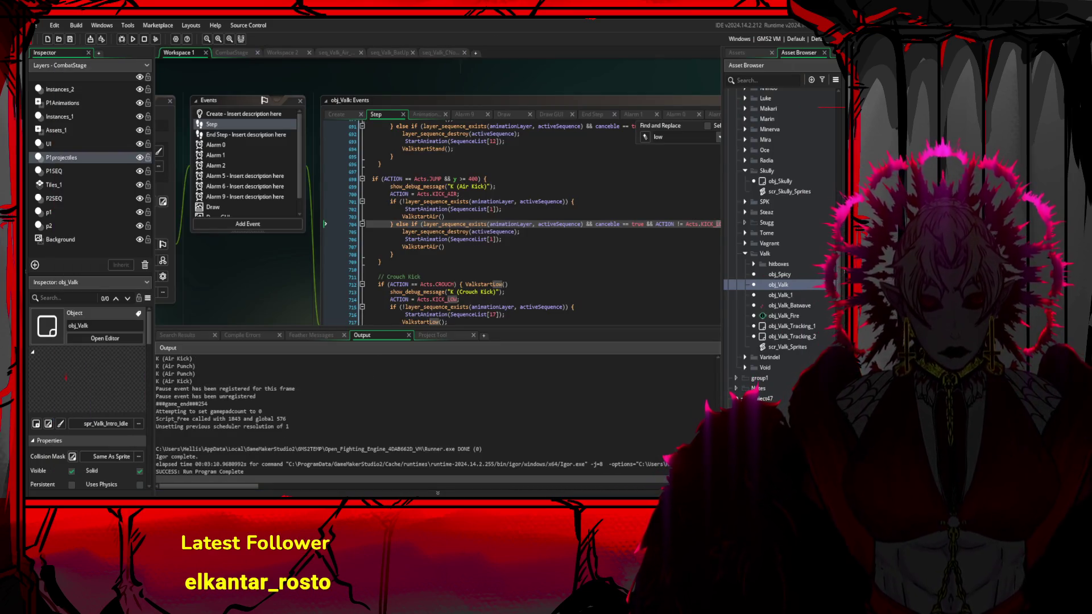
scroll(512, 222, "up", 3)
scroll(479, 273, "up", 2)
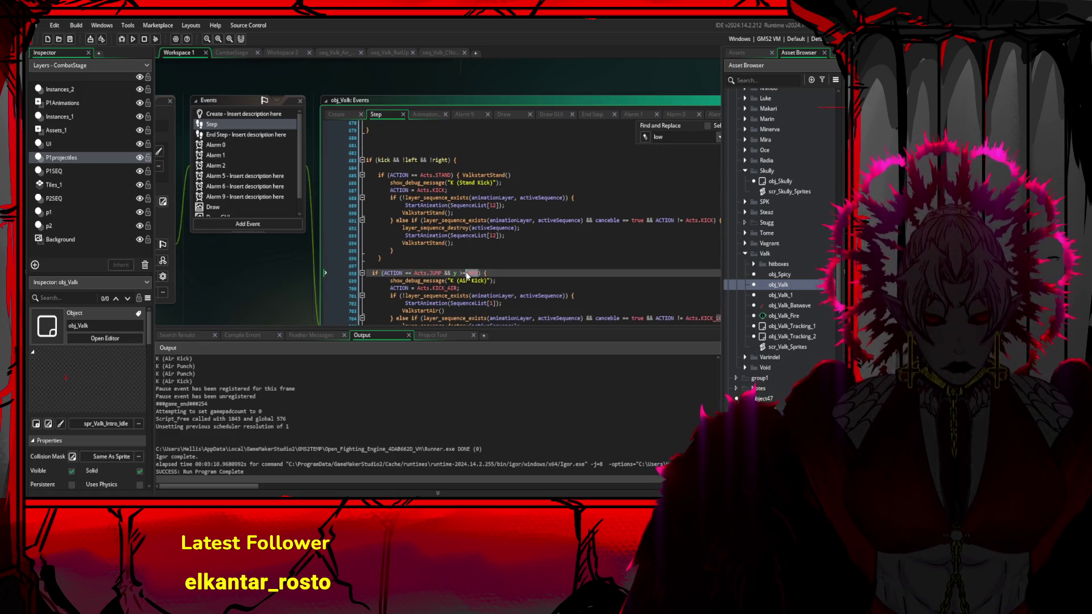
left_click_drag(479, 273, 460, 274)
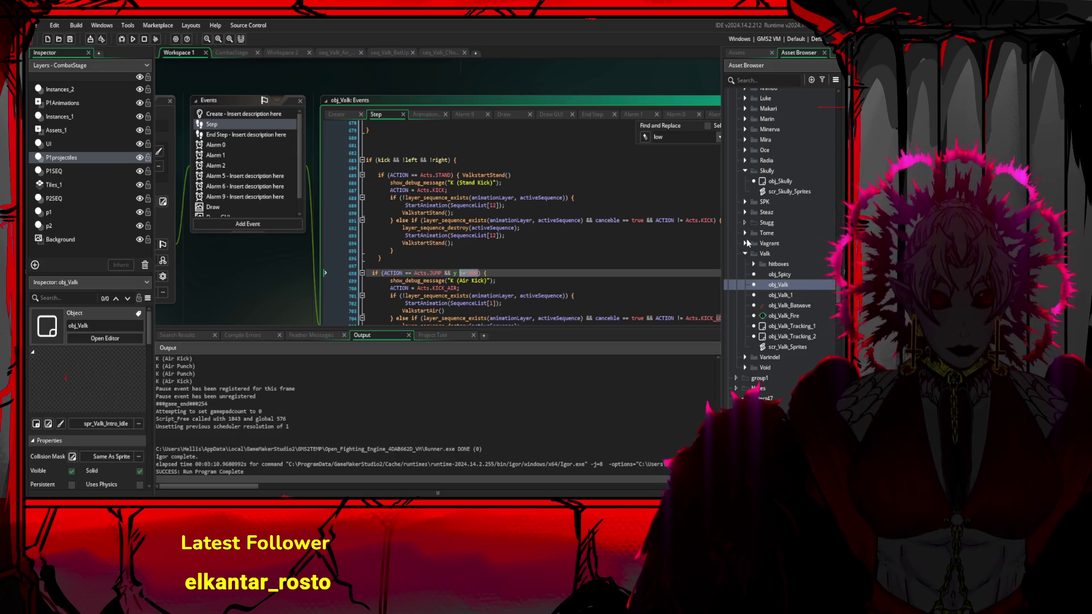
scroll(840, 269, "down", 3)
left_click_drag(841, 269, 842, 322)
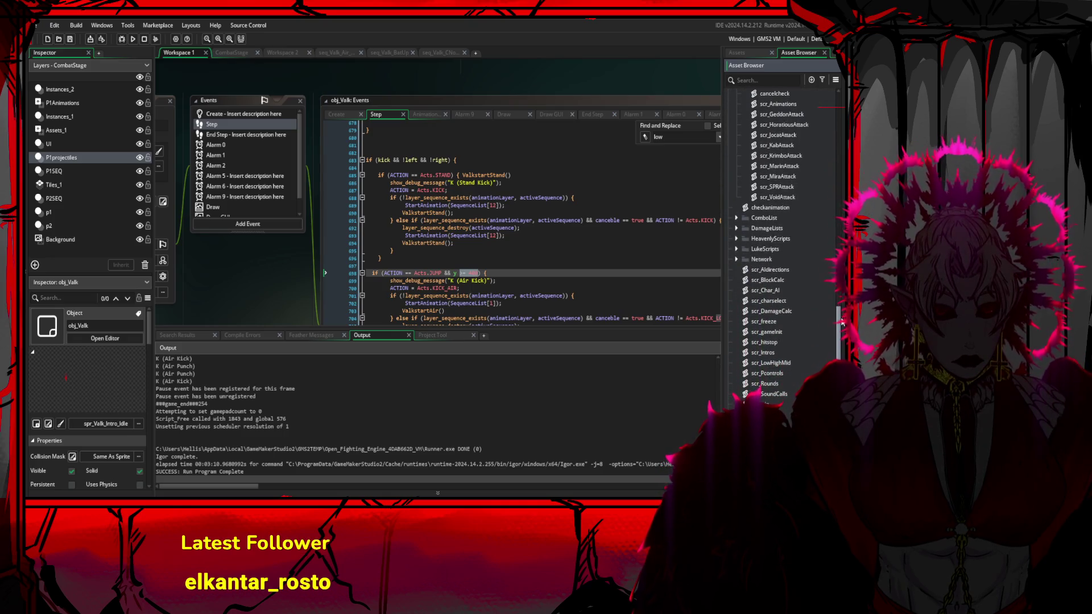
scroll(842, 322, "up", 10)
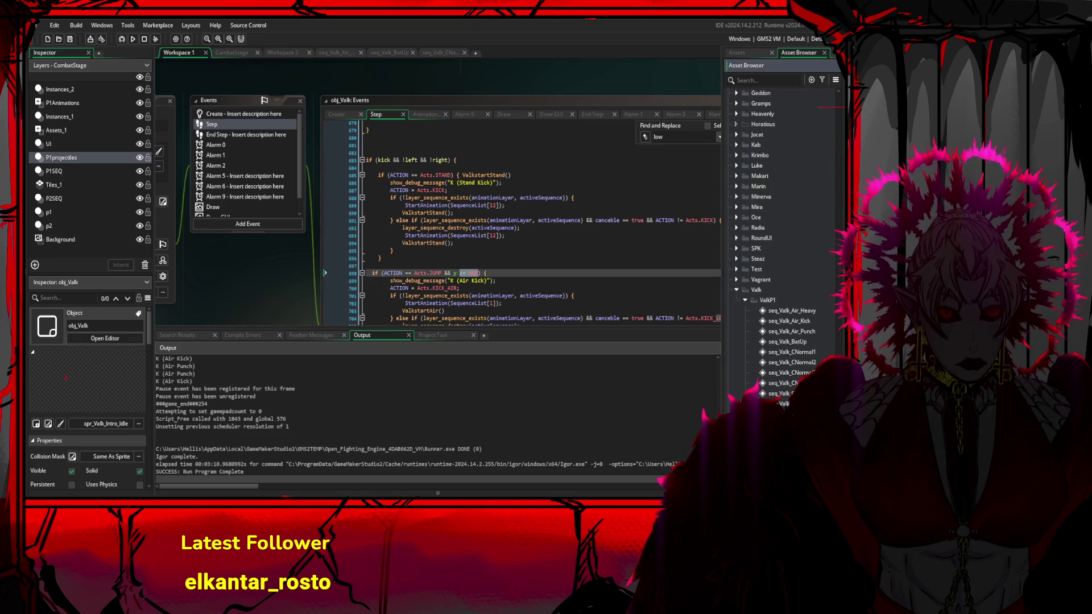
scroll(818, 297, "down", 2)
scroll(813, 354, "up", 10)
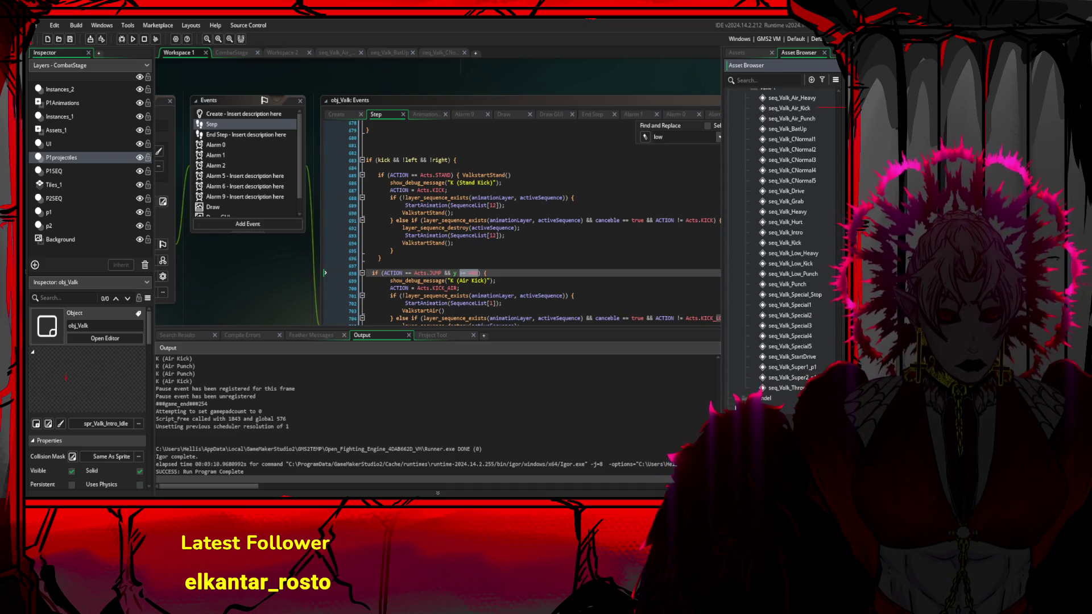
scroll(808, 341, "up", 3)
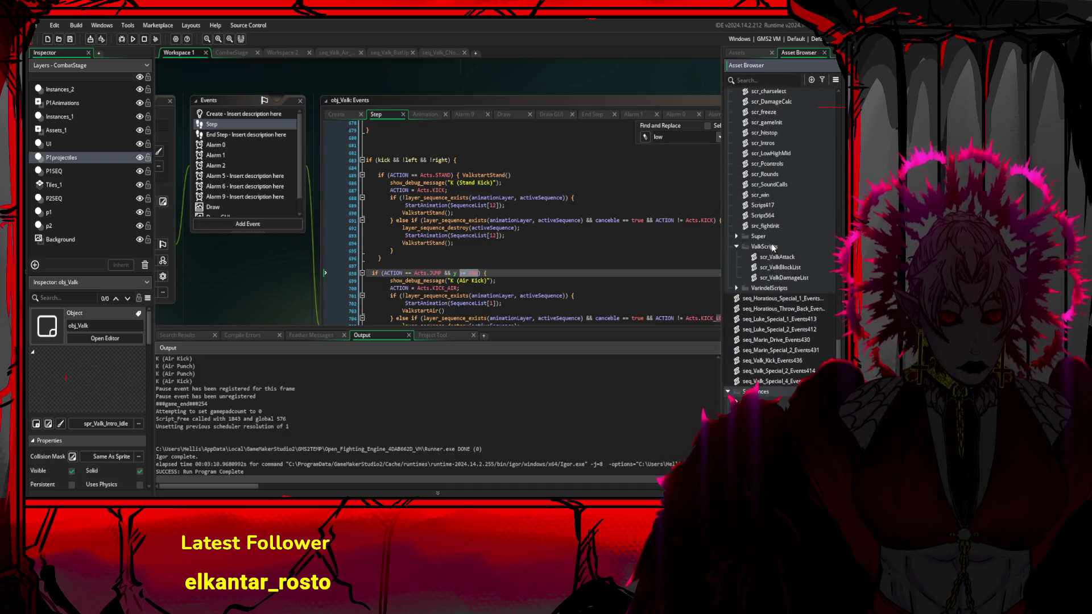
double_click(785, 277)
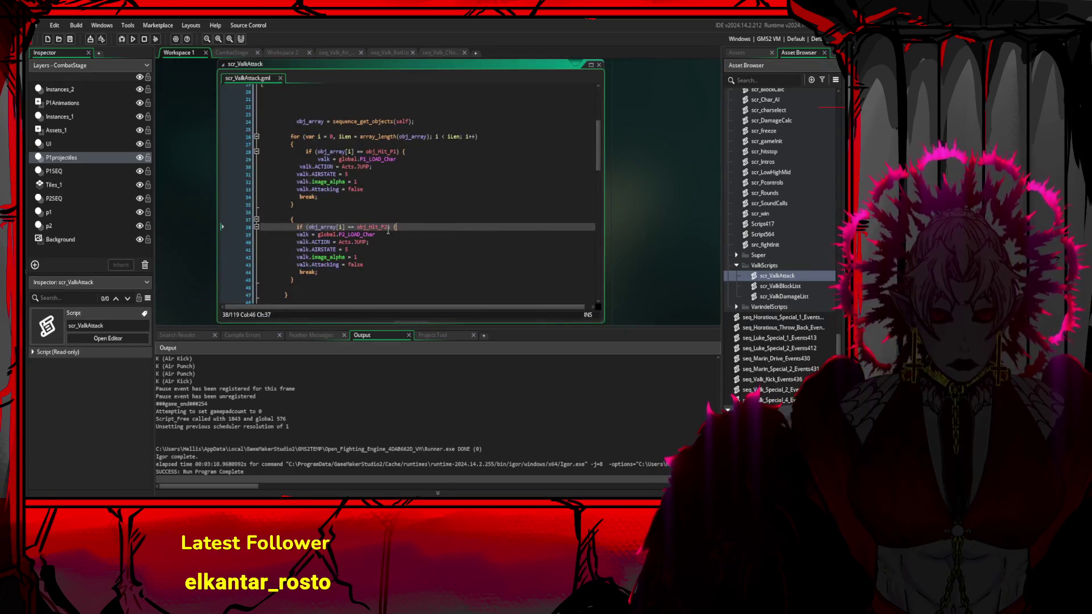
- Add an empty line 30 after valk = global.P1_LOAD_Char in scr_ValkAttack's obj_Hit_P1 branch
left_click(406, 235)
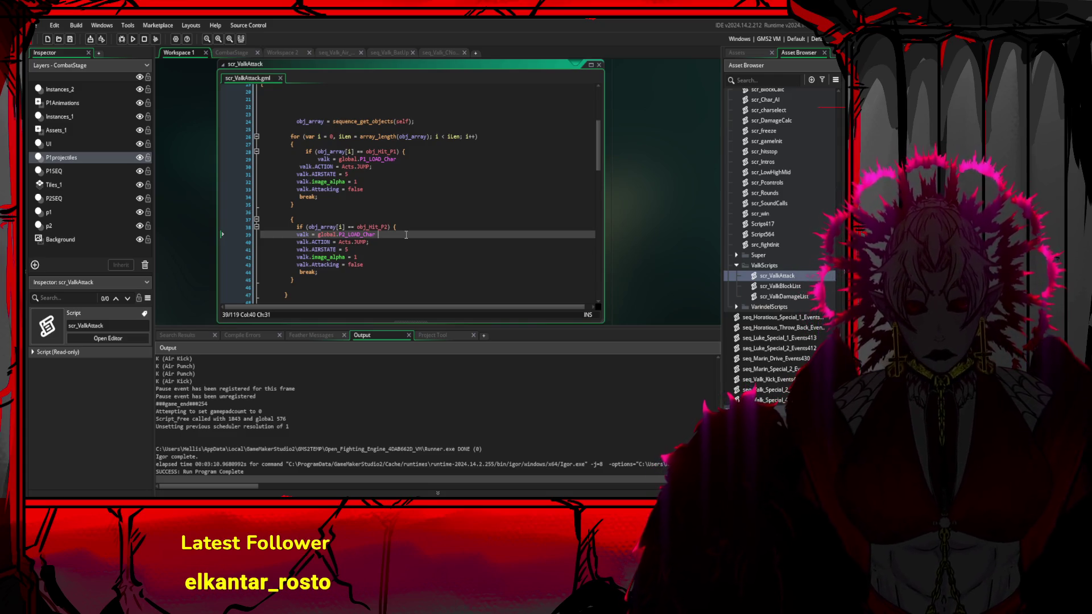
left_click(424, 161)
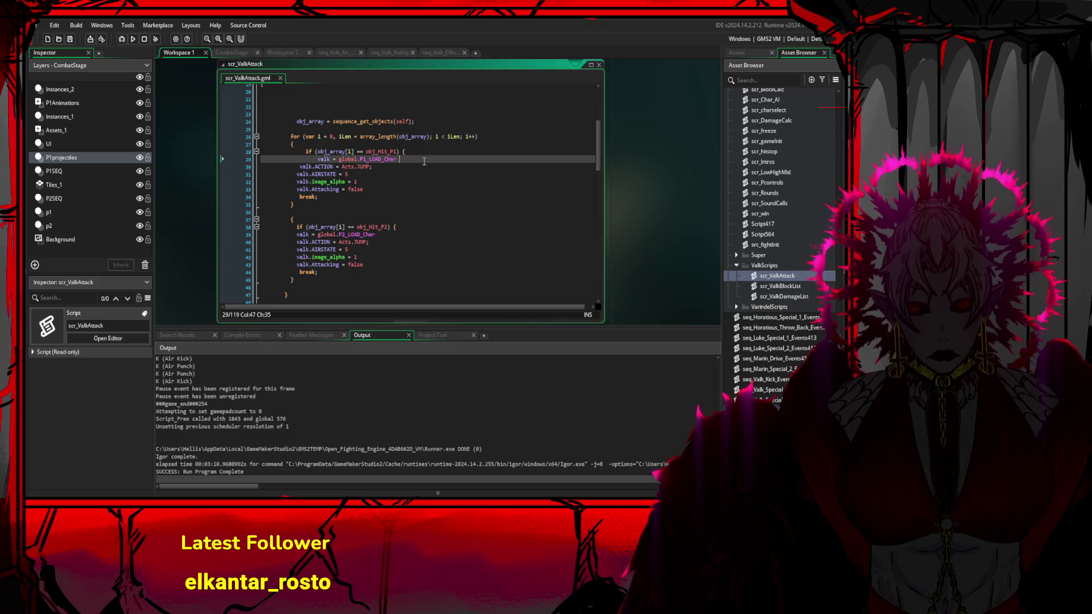
key("Return")
type("jm")
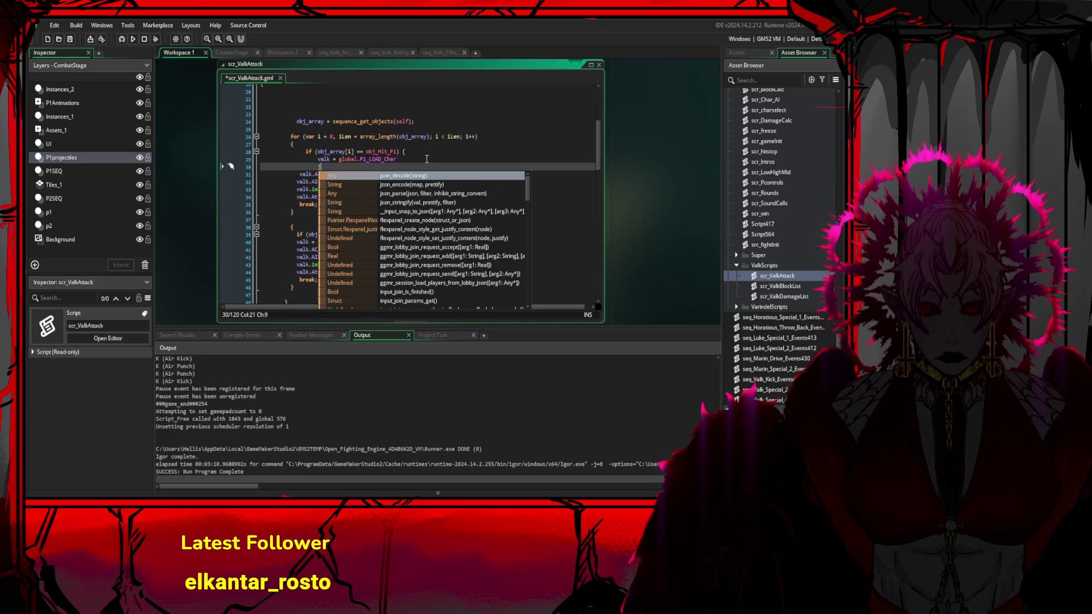
key("BackSpace")
key("BackSpace")
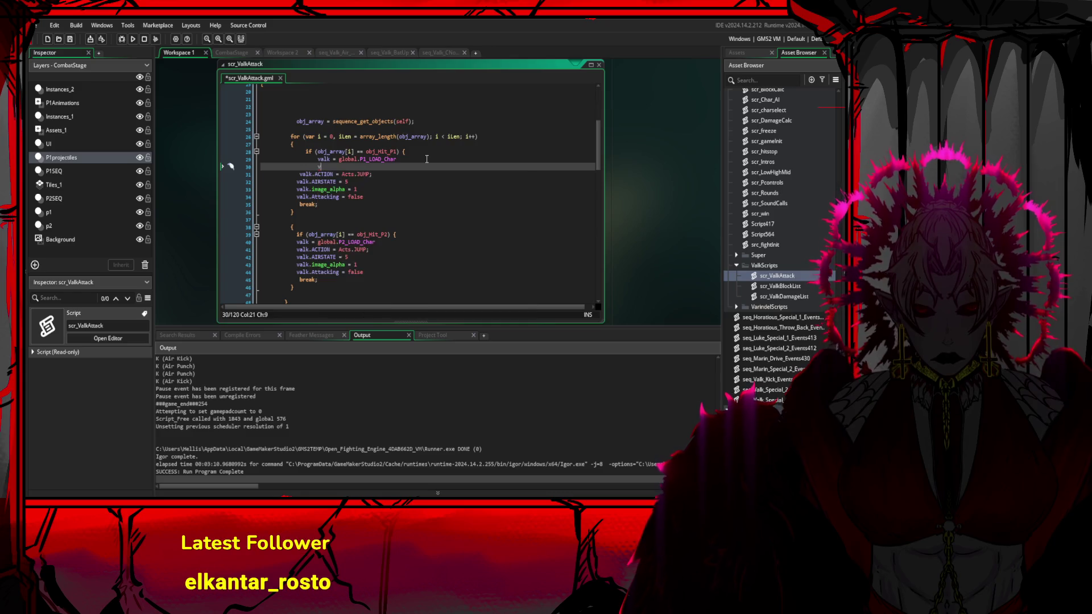
type("valk.J")
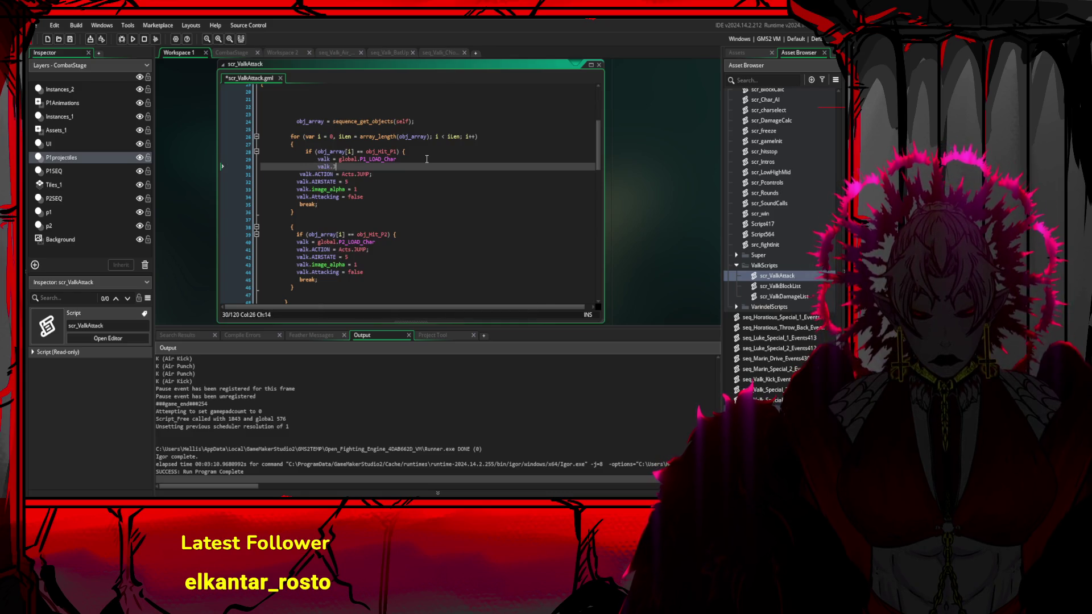
type("u")
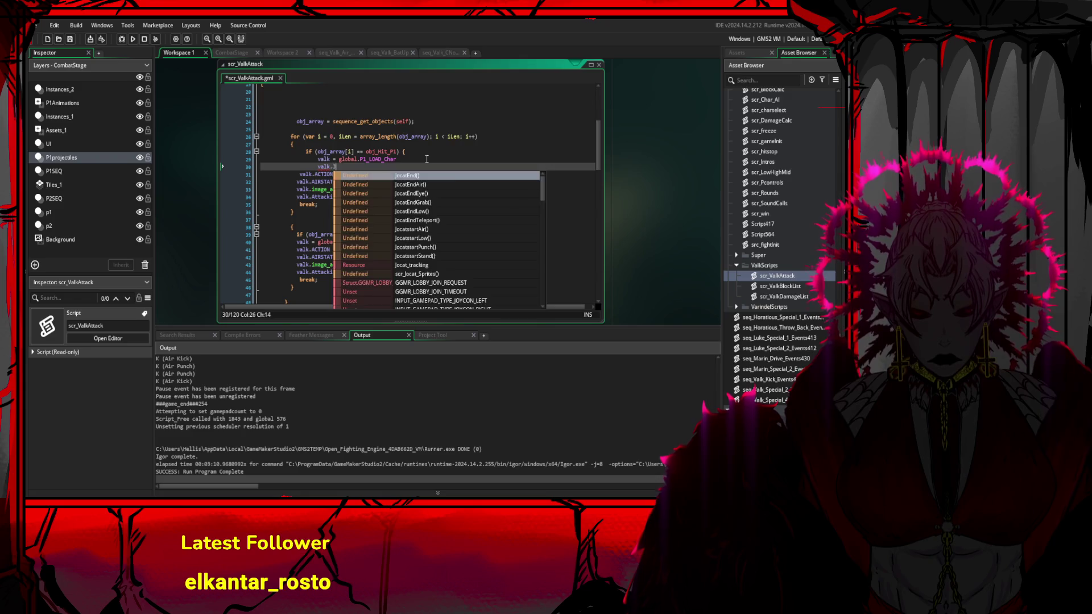
key("BackSpace")
key("BackSpace")
key("BackSpace")
type("jmp")
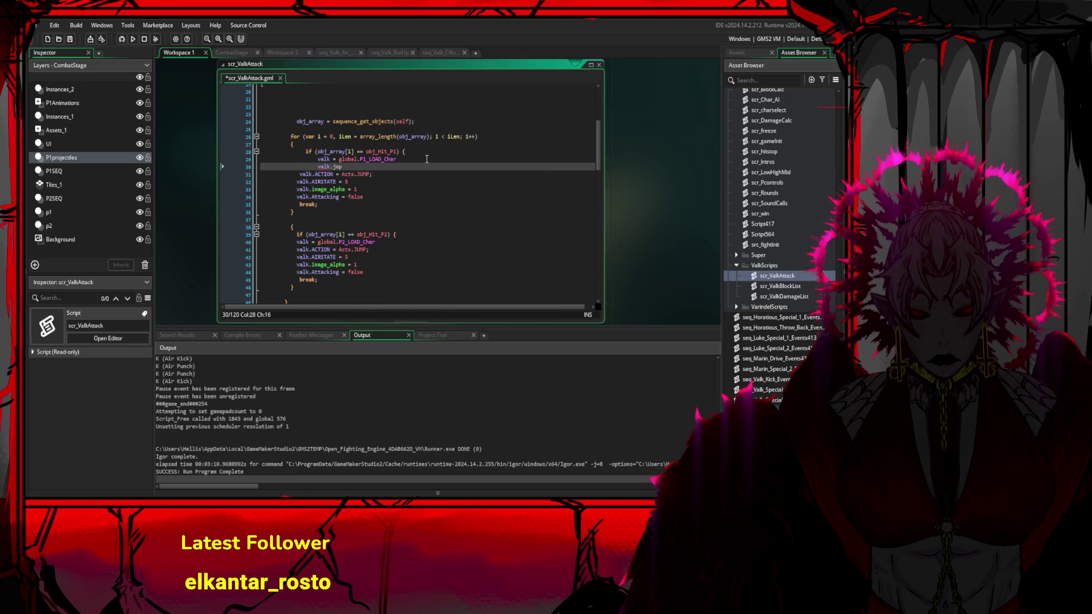
key("BackSpace")
key("BackSpace")
key("BackSpace")
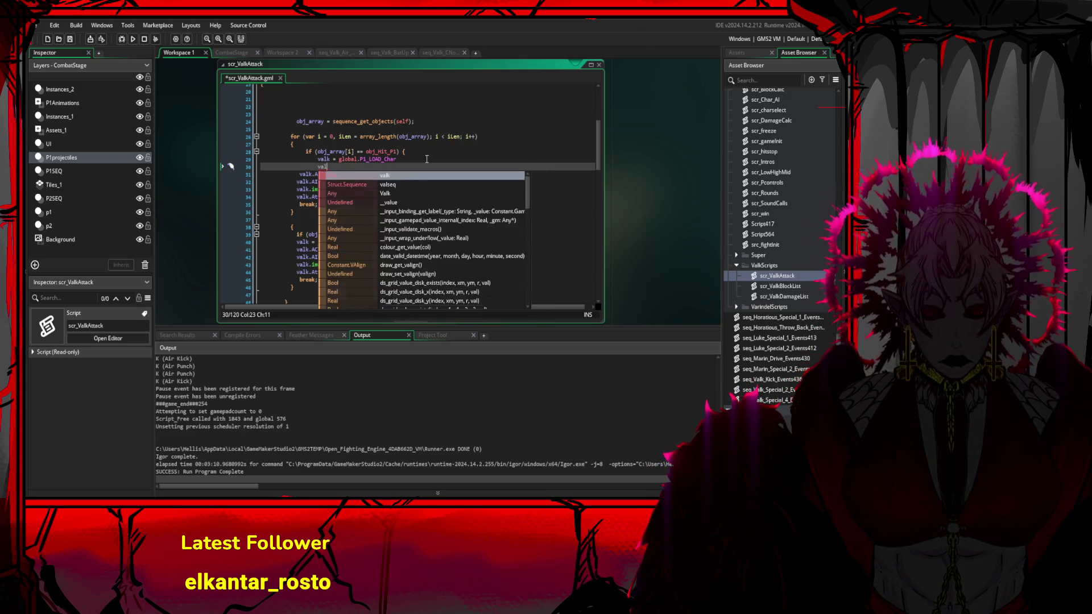
key("BackSpace")
key("BackSpace")
key("BackSpace")
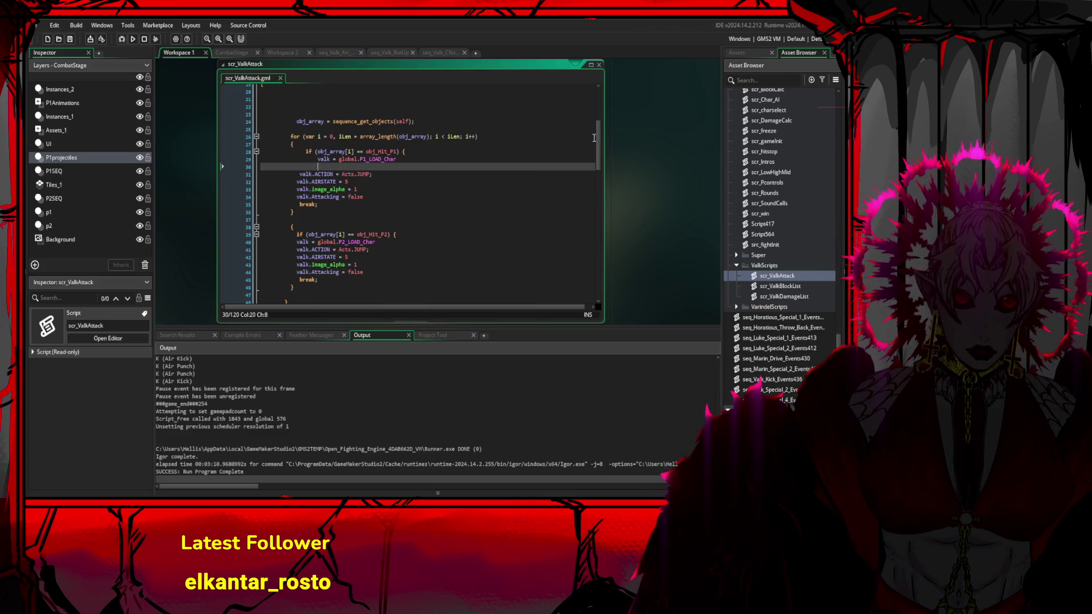
left_click(837, 349)
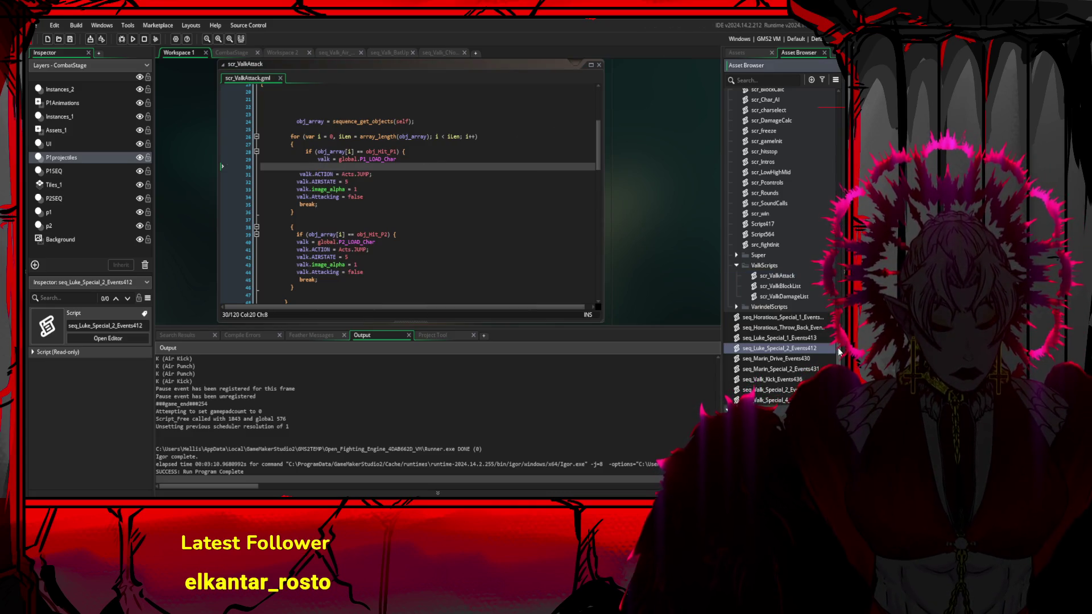
- Scroll back up through the scr_ValkAttack code to review it
scroll(839, 353, "up", 10)
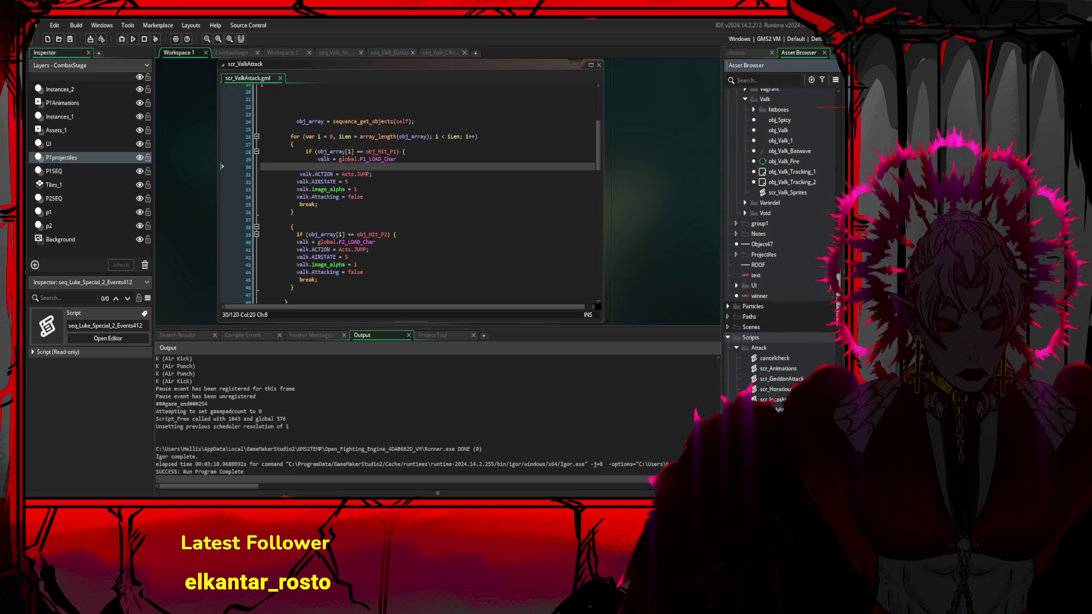
left_click(369, 168)
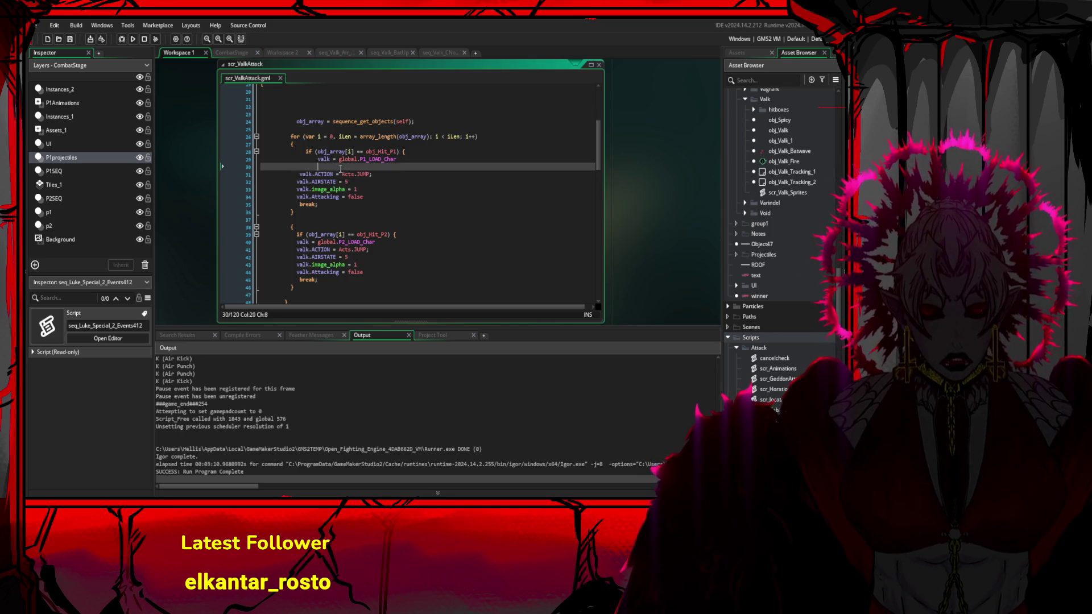
scroll(837, 257, "up", 5)
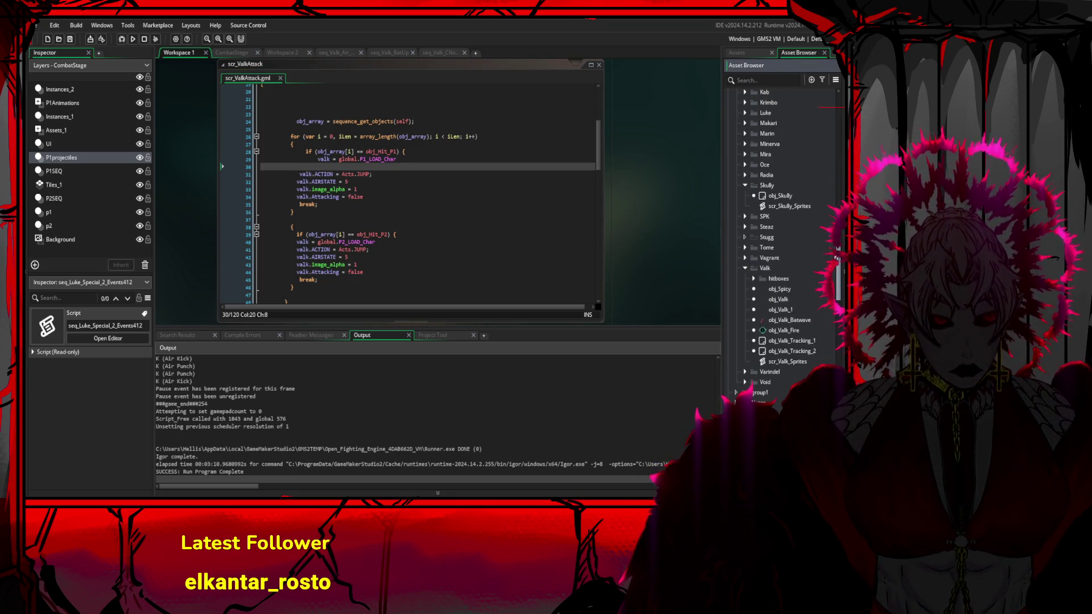
scroll(837, 256, "down", 5)
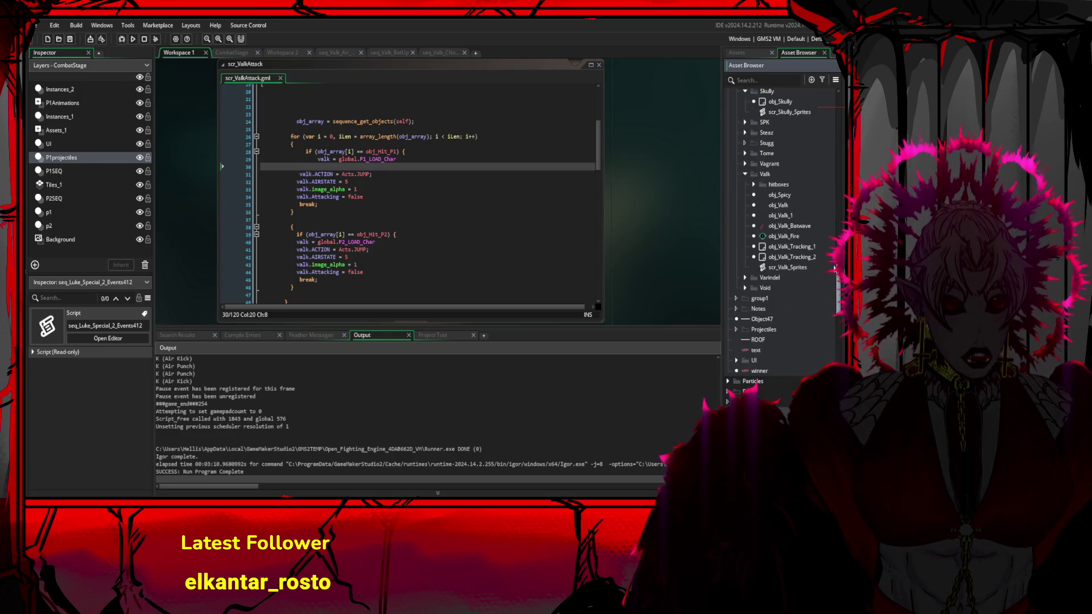
scroll(834, 267, "up", 1)
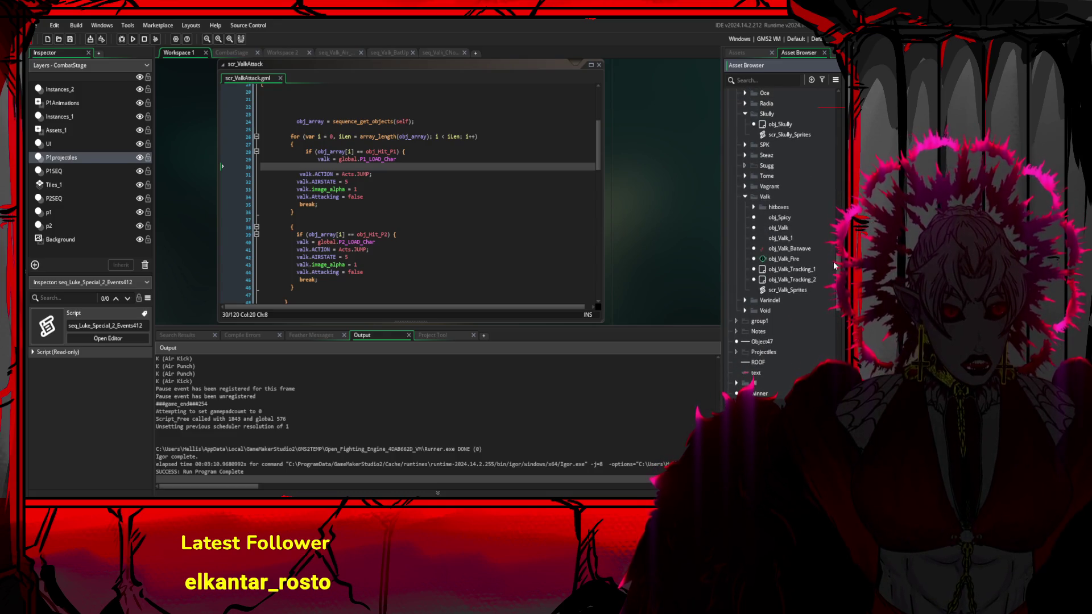
scroll(835, 256, "up", 9)
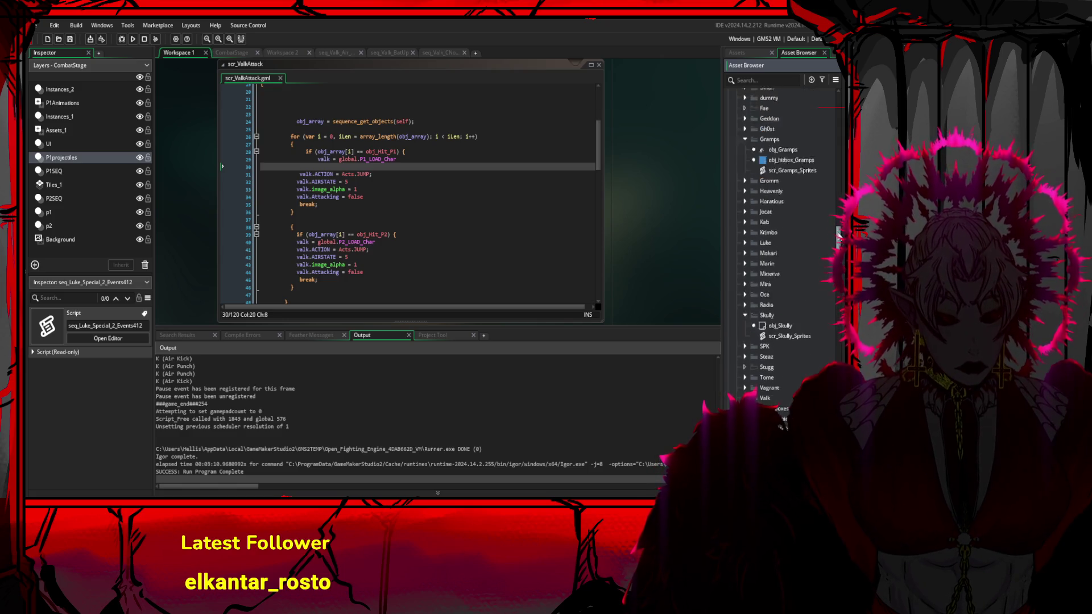
scroll(836, 236, "up", 10)
- In seq_Valk_Air, nudge obj_Tracker right to key its frame-42 position, then preview the animation
left_click(335, 53)
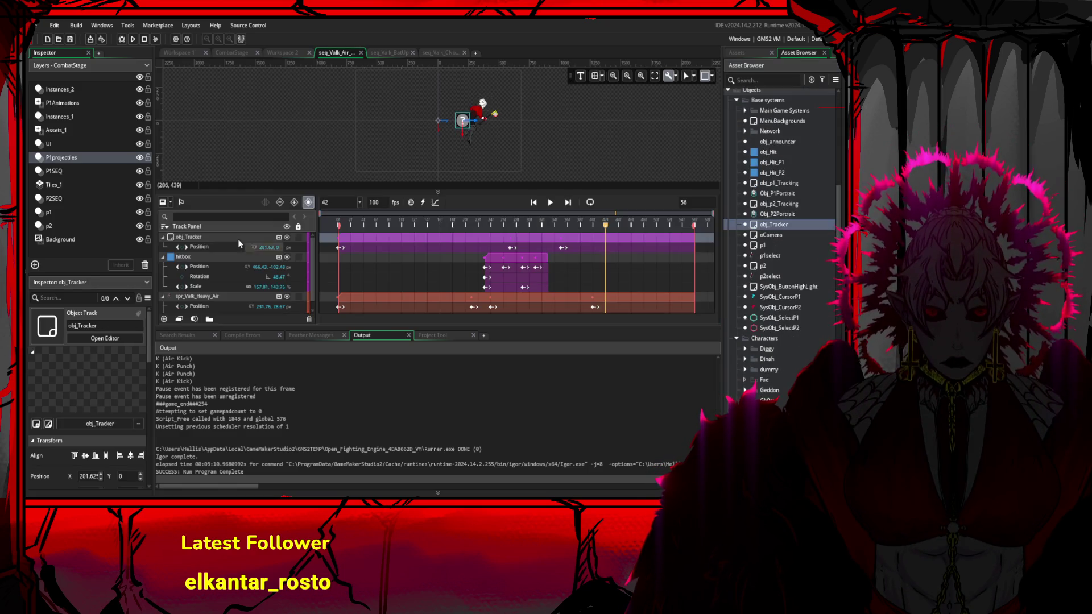
left_click(239, 241)
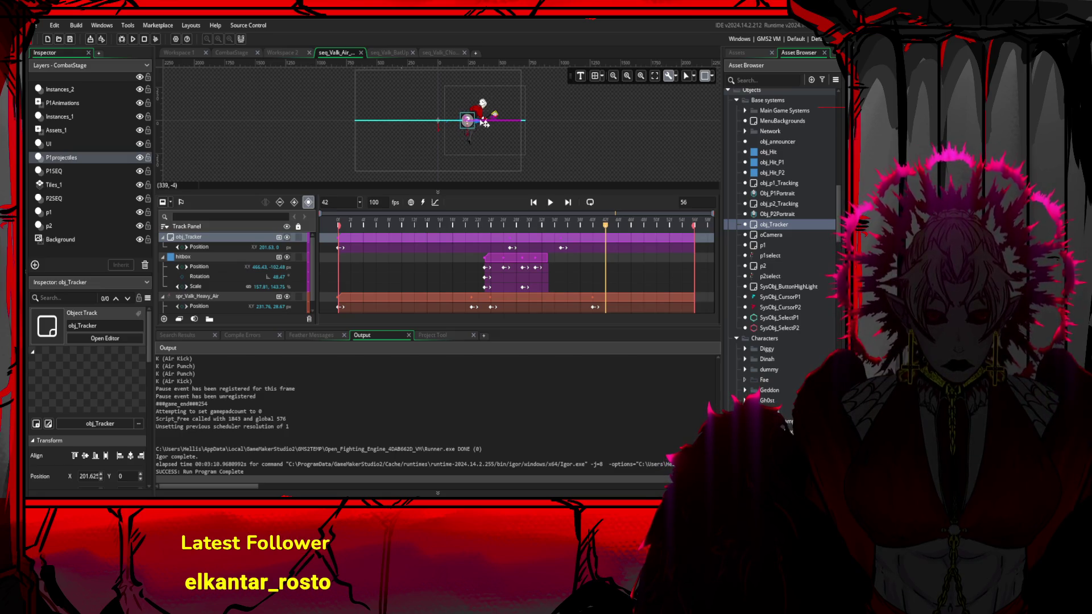
left_click_drag(485, 123, 492, 124)
left_click(599, 225)
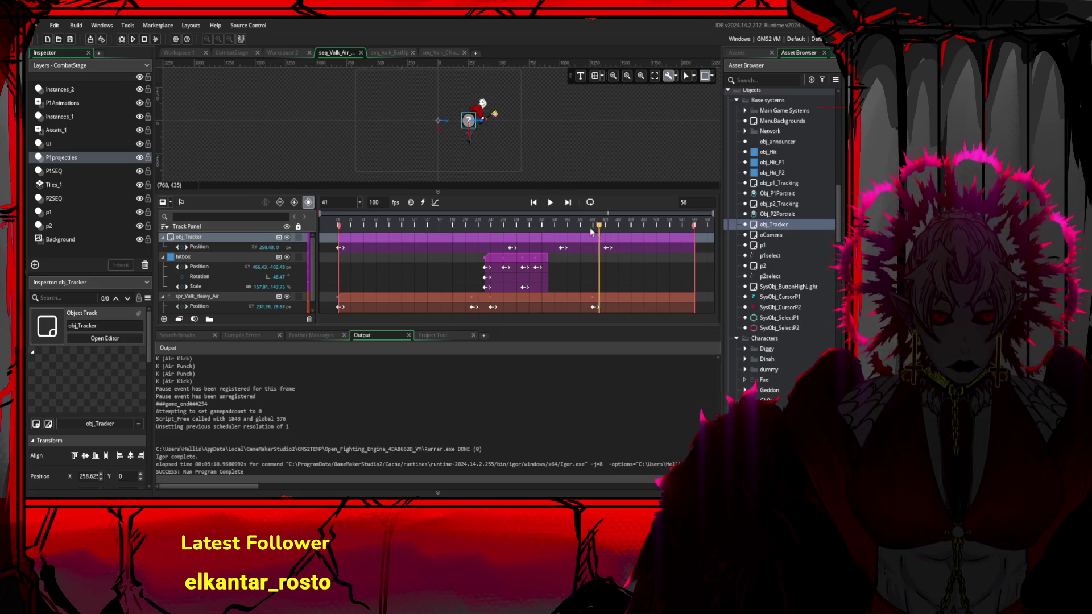
mouse_move(591, 227)
left_mouse_down()
mouse_move(434, 225)
mouse_move(657, 226)
left_mouse_up()
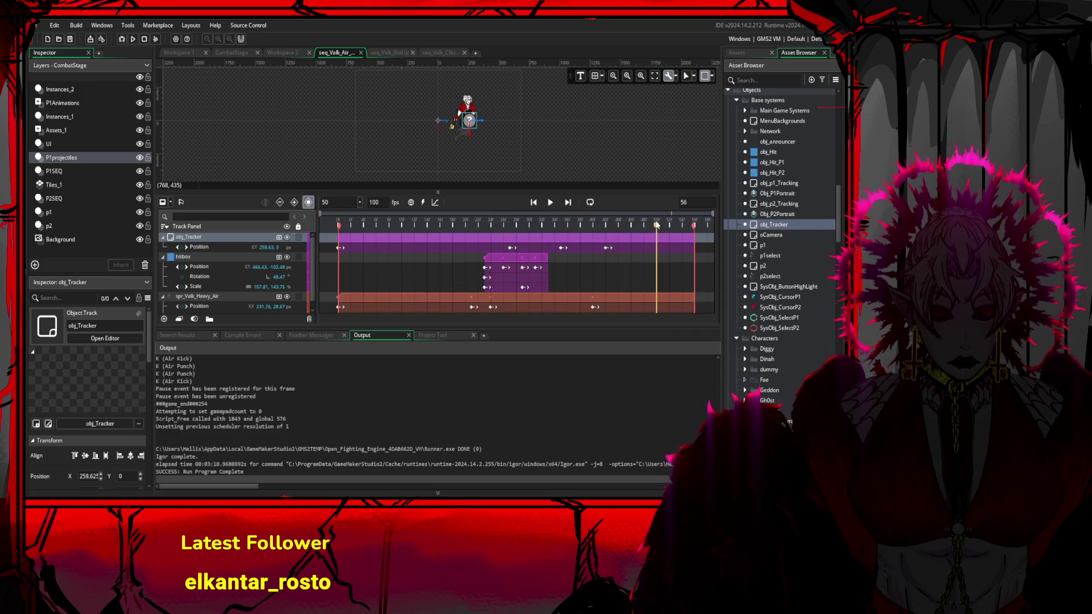
key("Home")
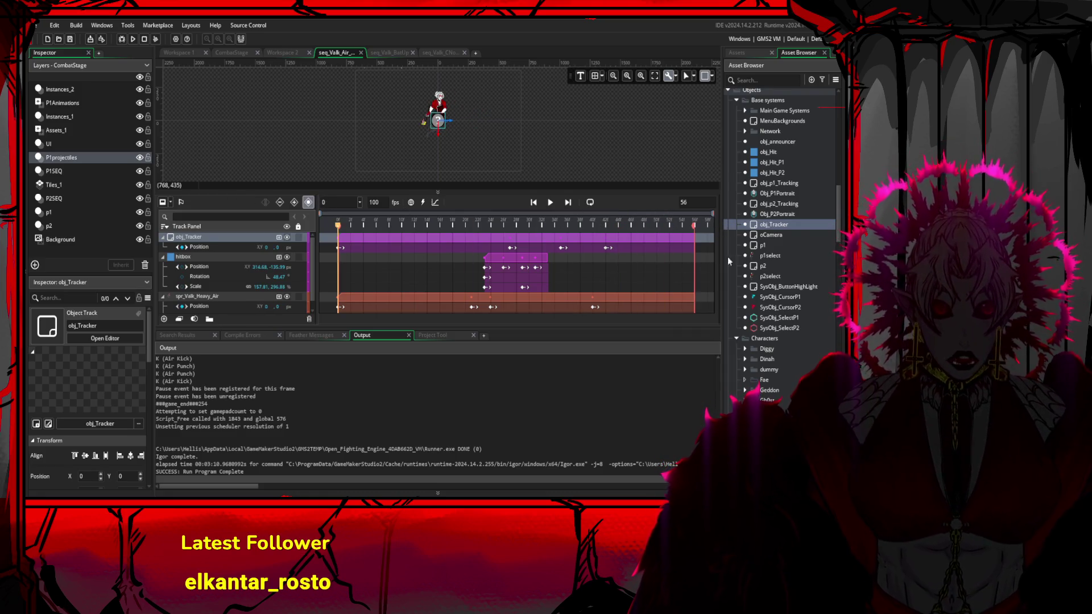
scroll(755, 272, "down", 10)
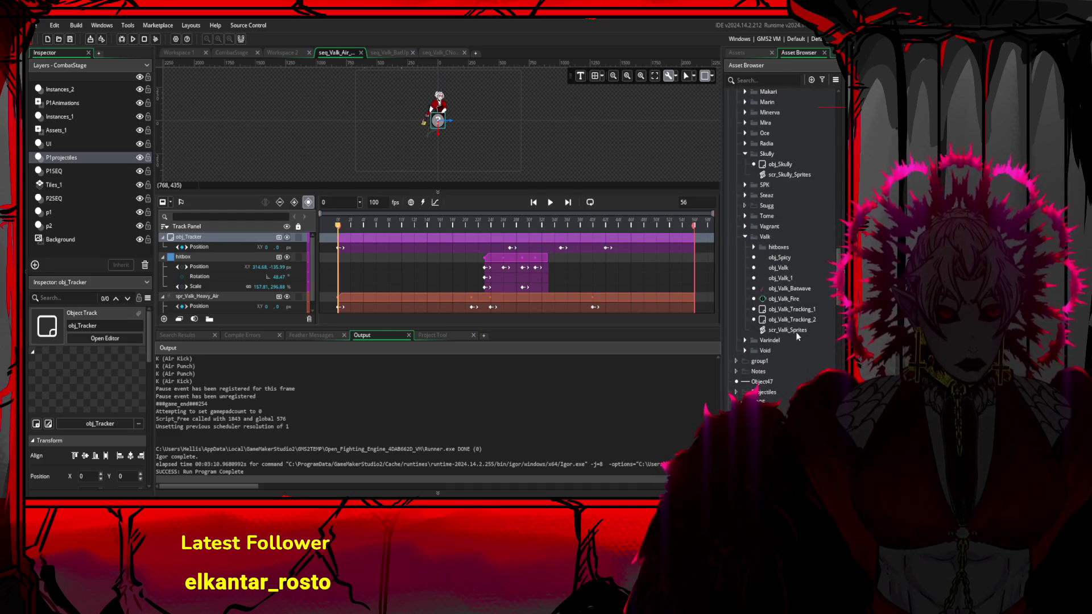
scroll(799, 333, "down", 10)
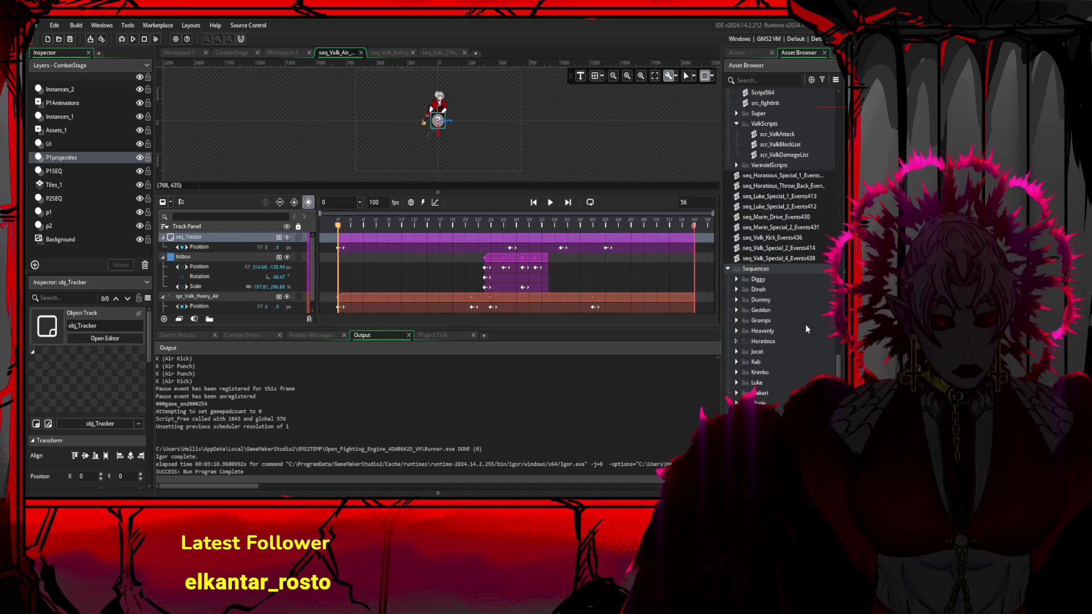
scroll(804, 325, "down", 5)
left_click(795, 257)
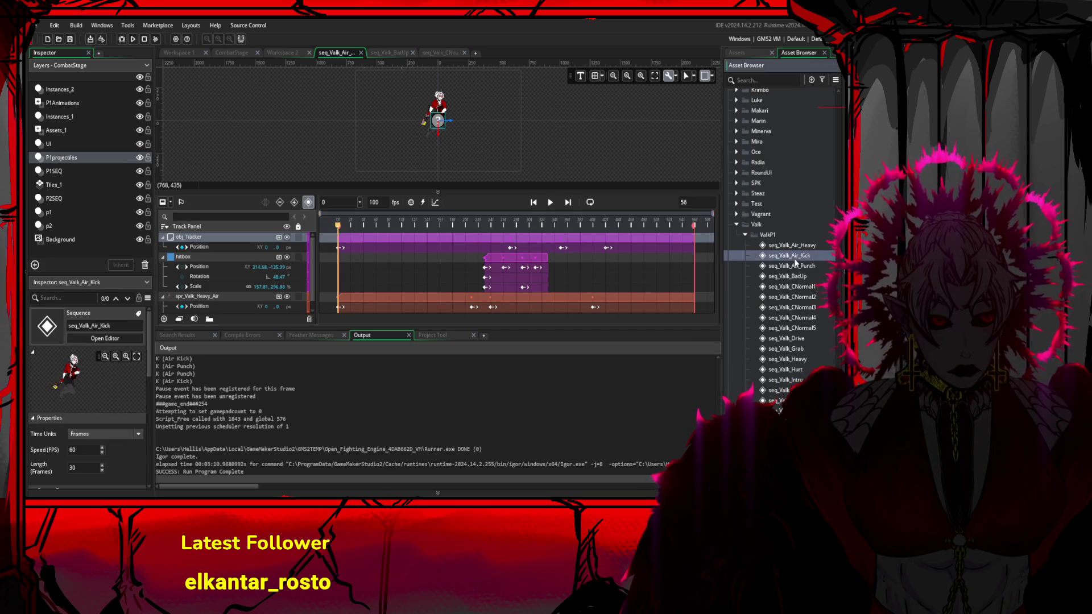
- Open seq_Valk_Air_Kick, play it through and expand the spr_Valk_Kick_Air sprite track
double_click(795, 257)
left_click(552, 203)
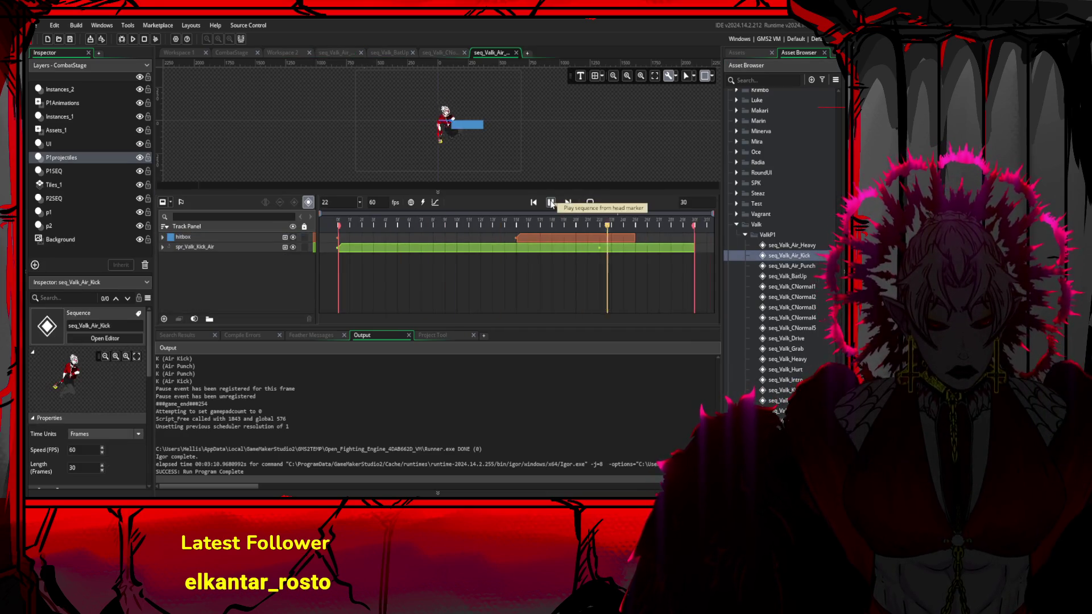
mouse_move(691, 227)
left_mouse_down()
mouse_move(408, 226)
mouse_move(354, 237)
left_mouse_up()
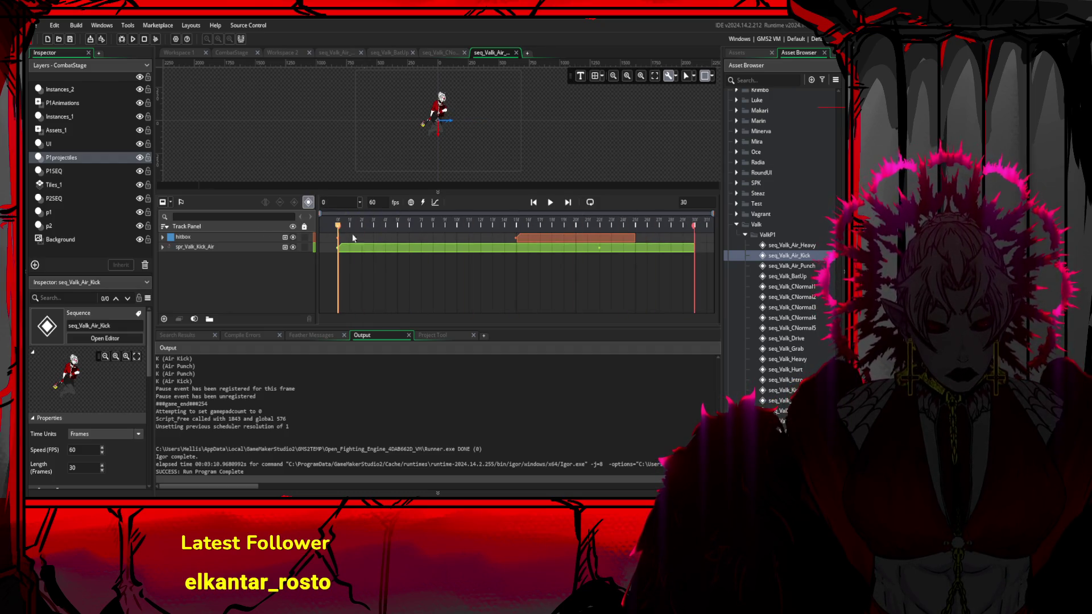
left_click(235, 248)
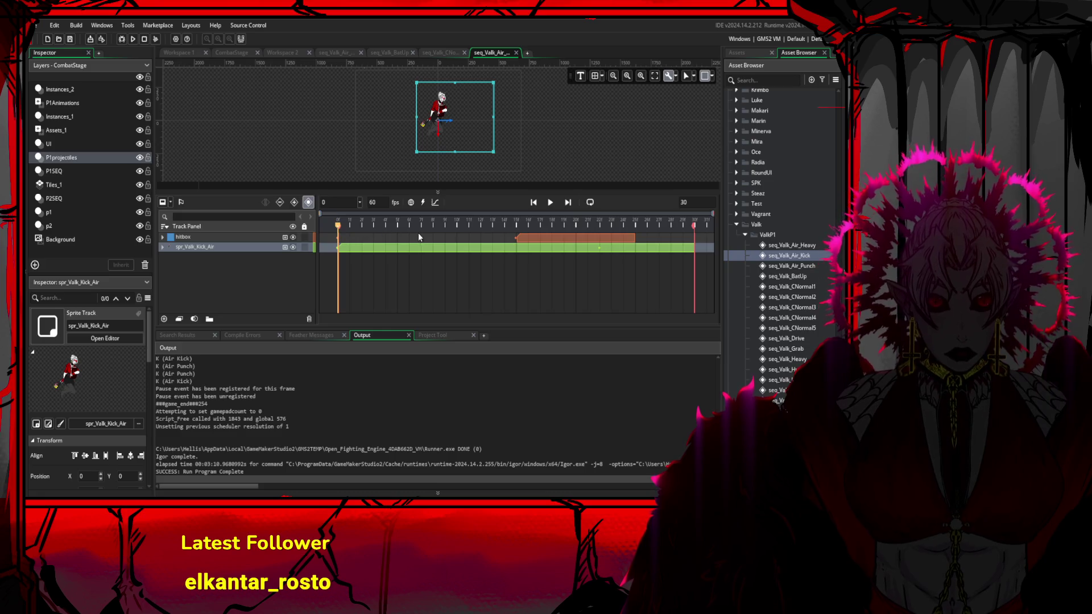
left_click(428, 251)
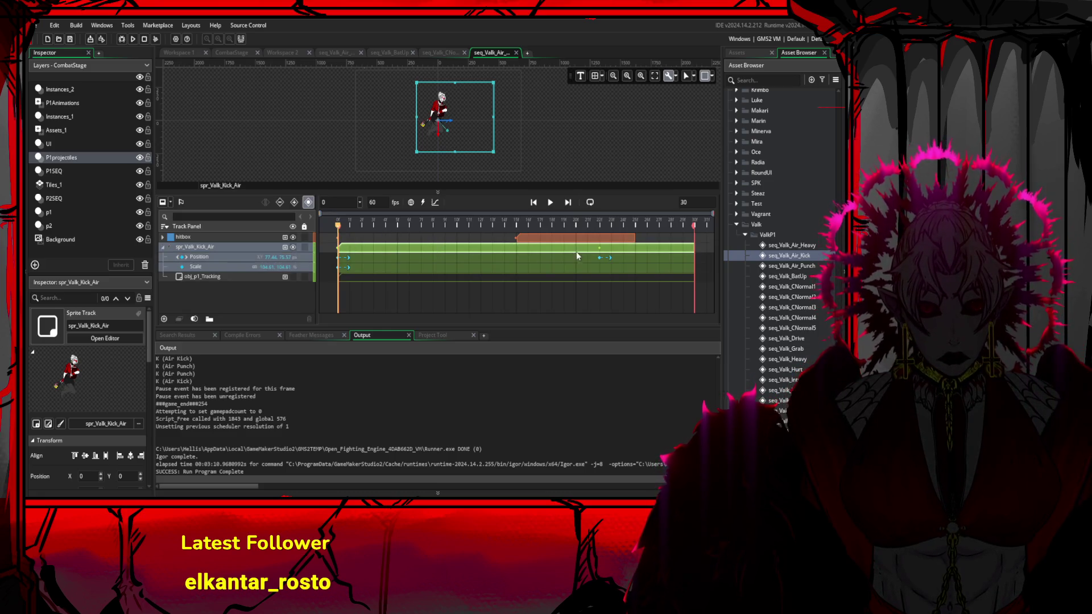
left_click(598, 260)
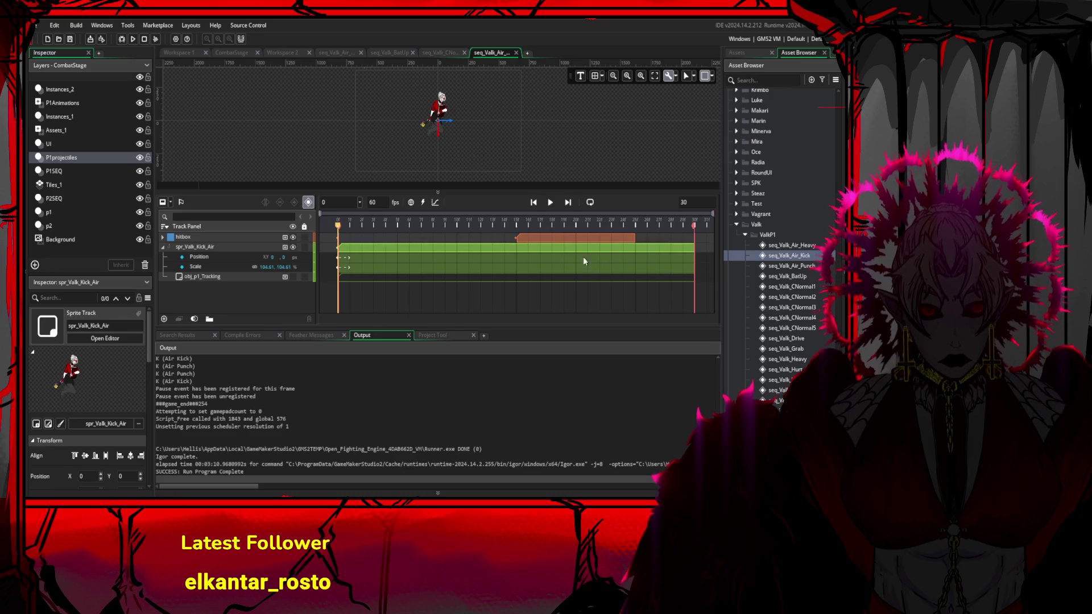
left_click(550, 204)
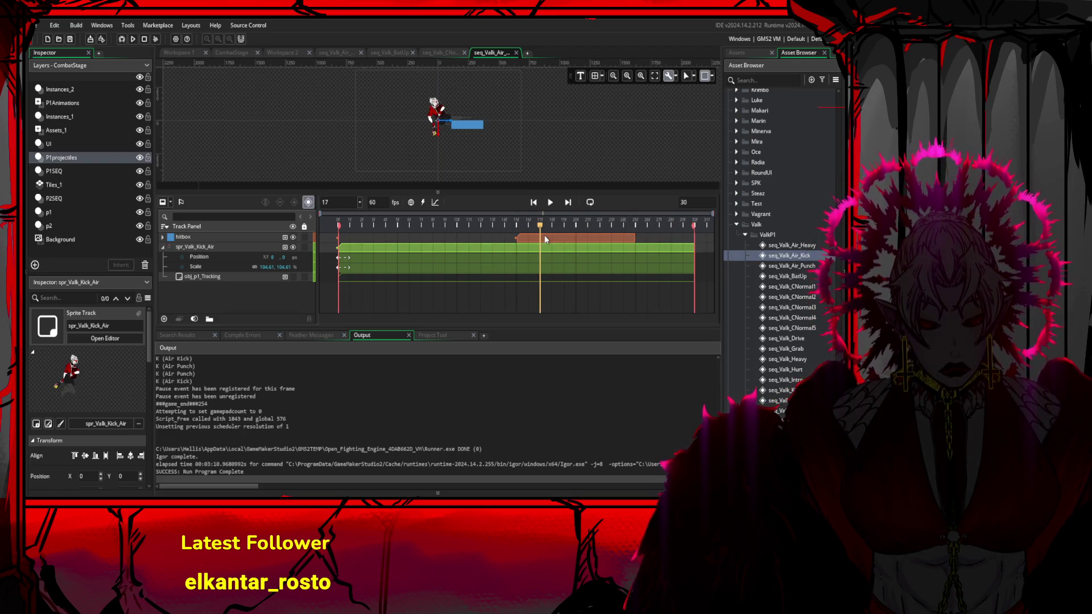
- Delete the hitbox's frame-15 Position keyframe and scrub through the hitbox's active frames
left_click(477, 128)
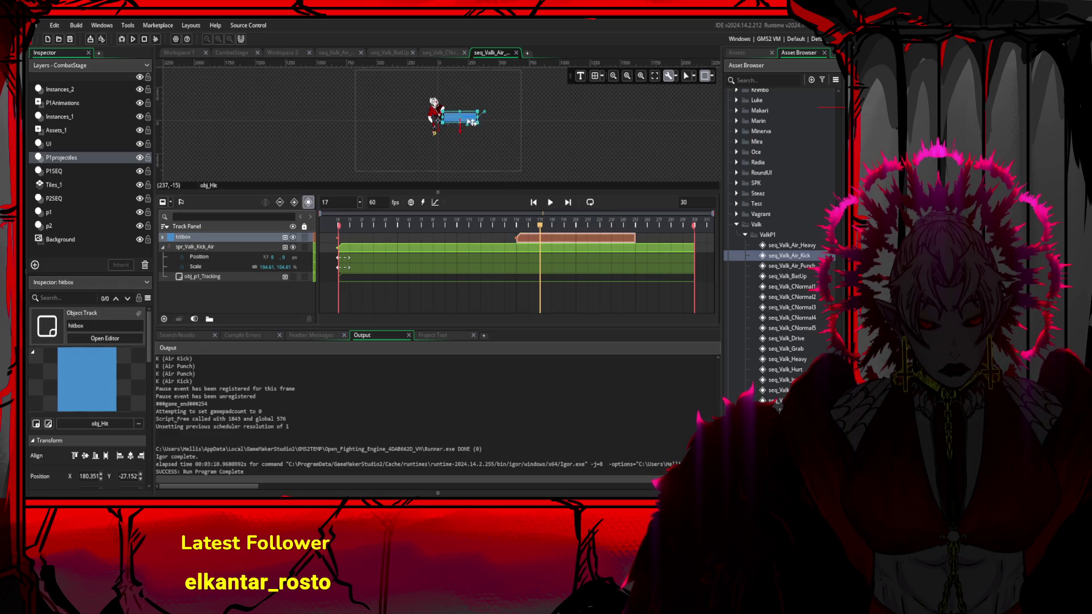
left_click_drag(539, 226, 492, 223)
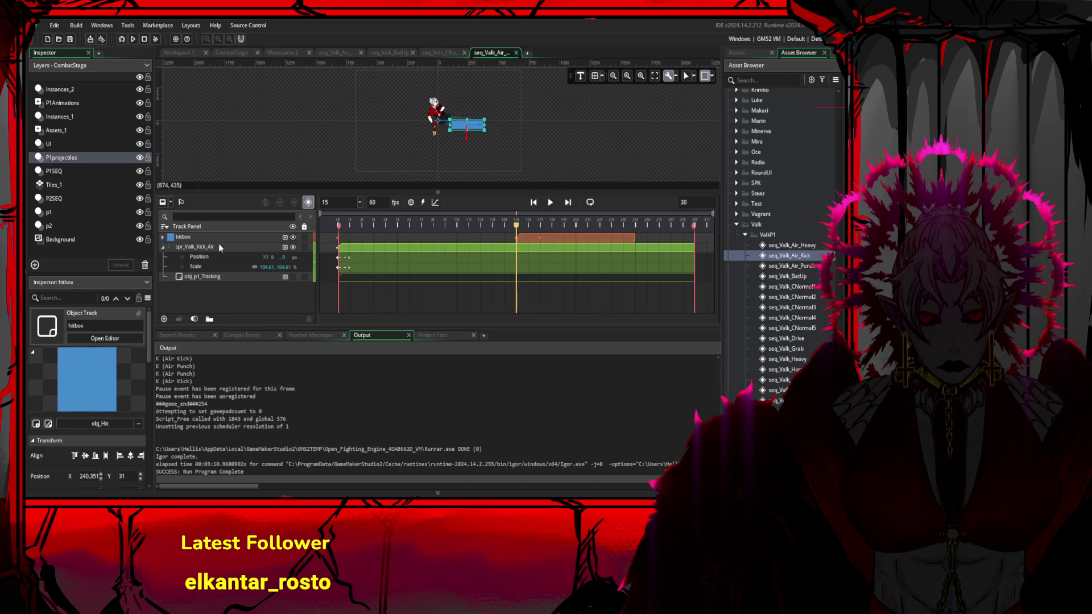
left_click(163, 239)
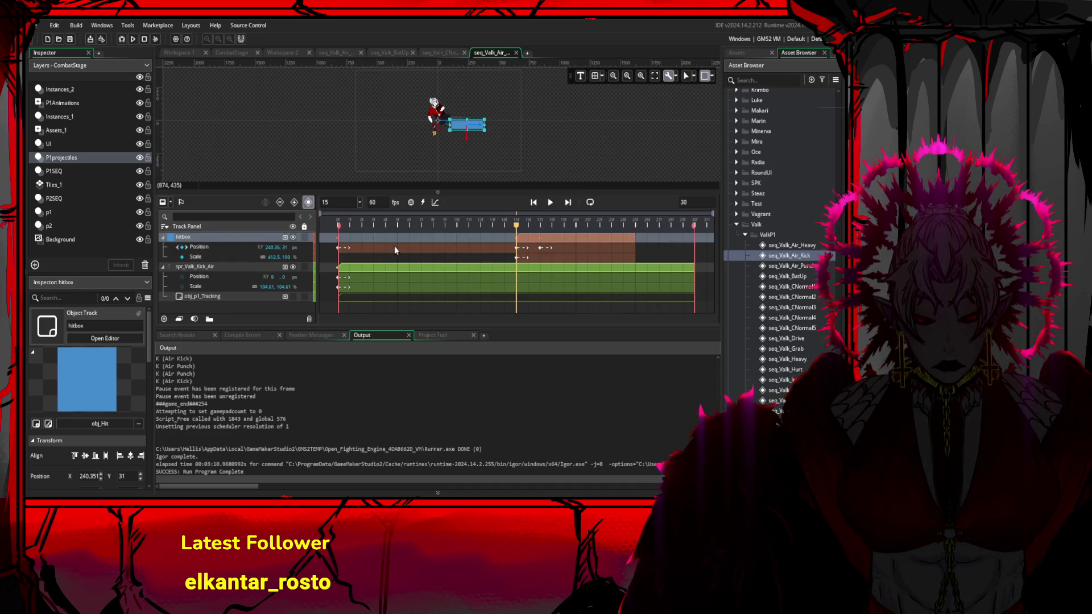
left_click(518, 250)
key("Delete")
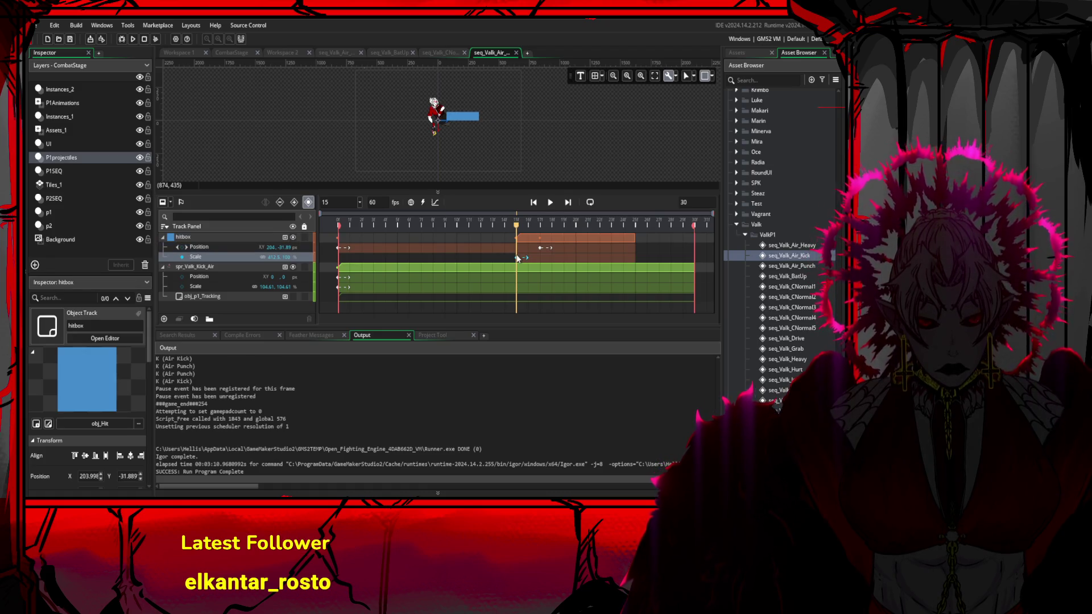
left_click(518, 258)
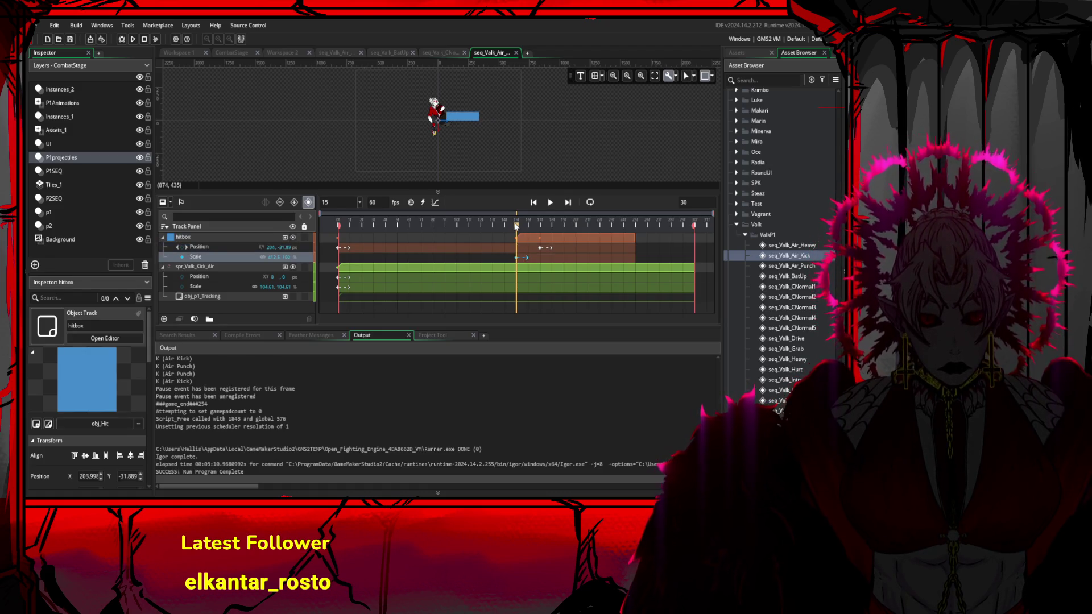
mouse_move(503, 227)
left_mouse_down()
mouse_move(464, 229)
mouse_move(512, 240)
left_mouse_up()
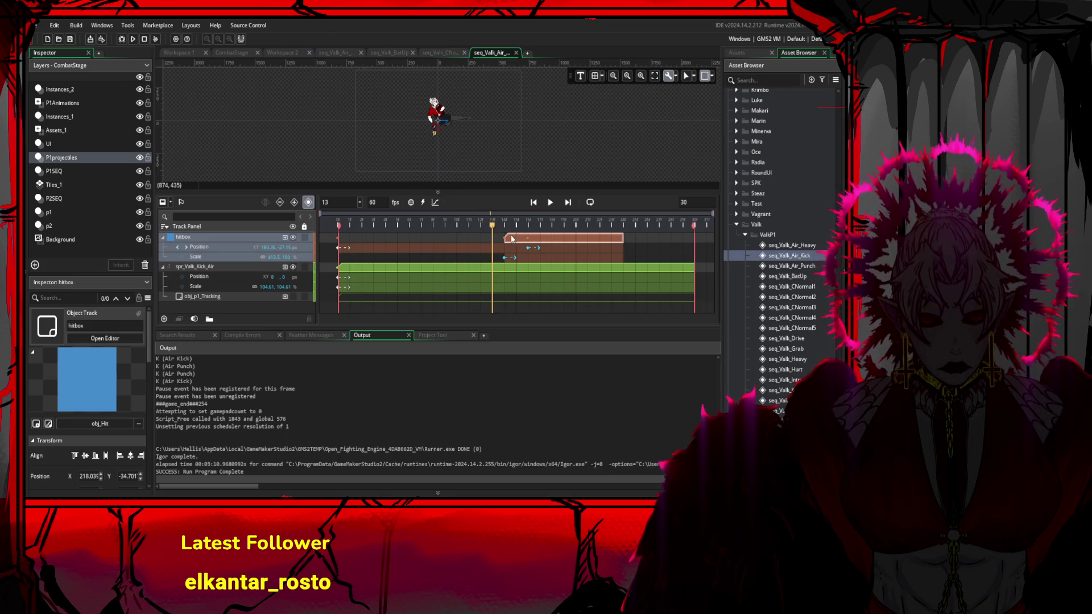
left_click(597, 229)
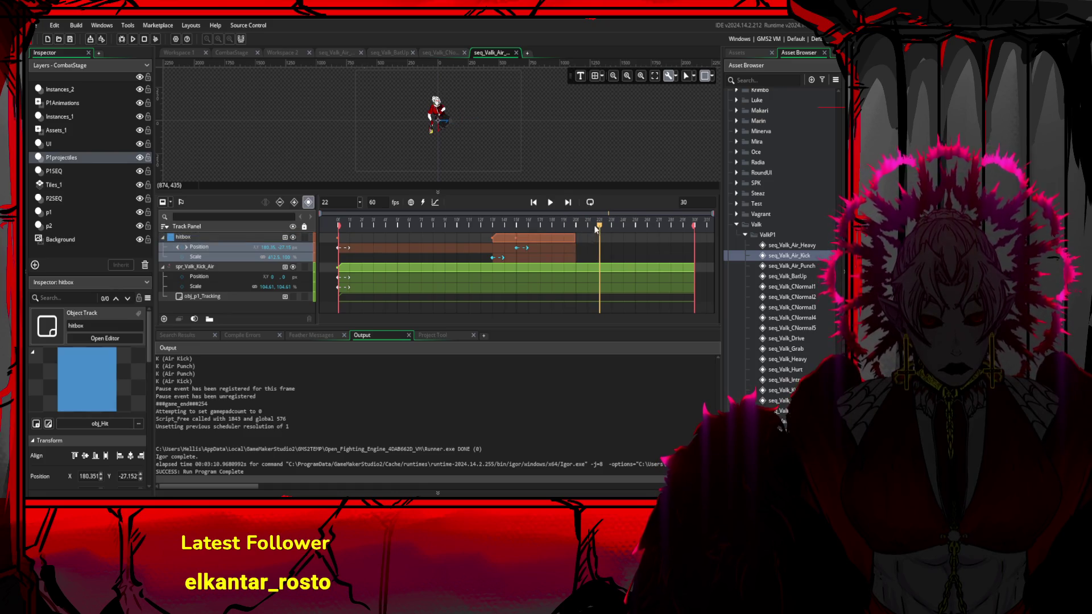
mouse_move(599, 226)
left_mouse_down()
mouse_move(515, 228)
mouse_move(570, 233)
left_mouse_up()
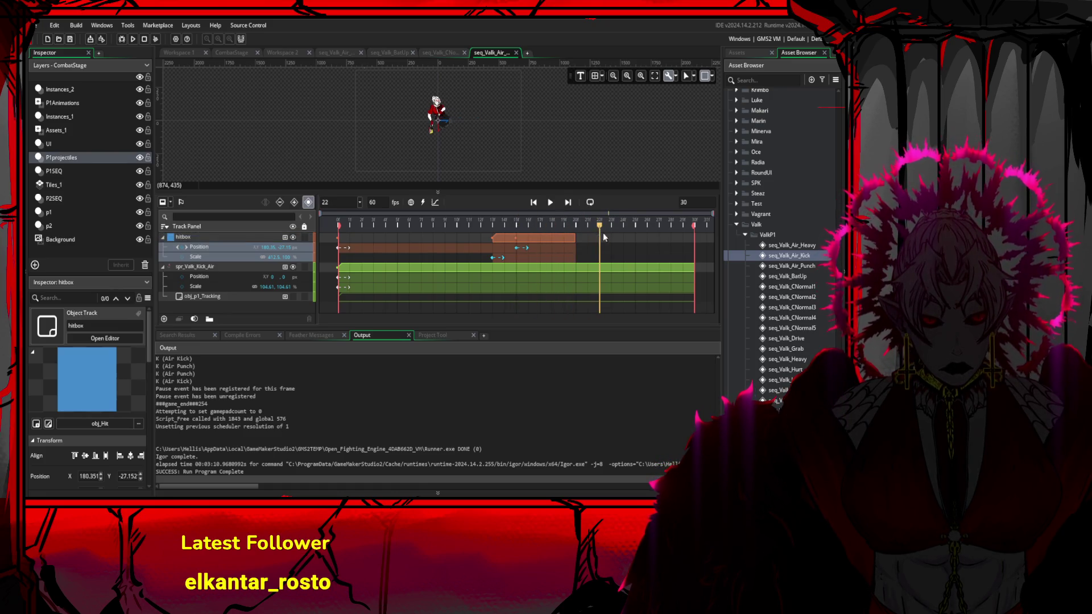
key("space")
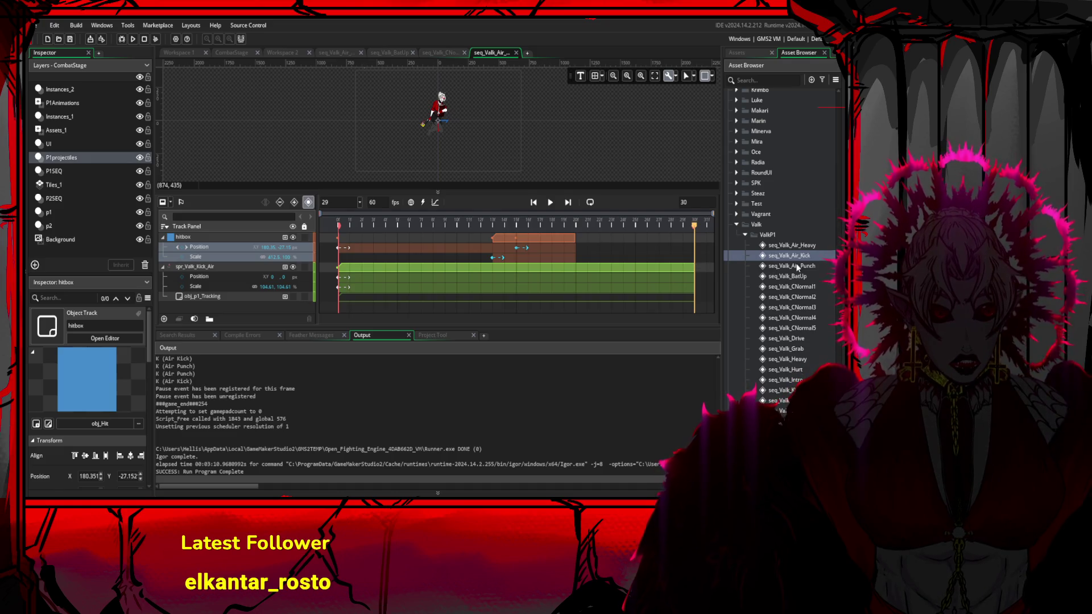
- Add obj_Tracker as a new sequence track and move it onto Valk's position
scroll(782, 228, "up", 10)
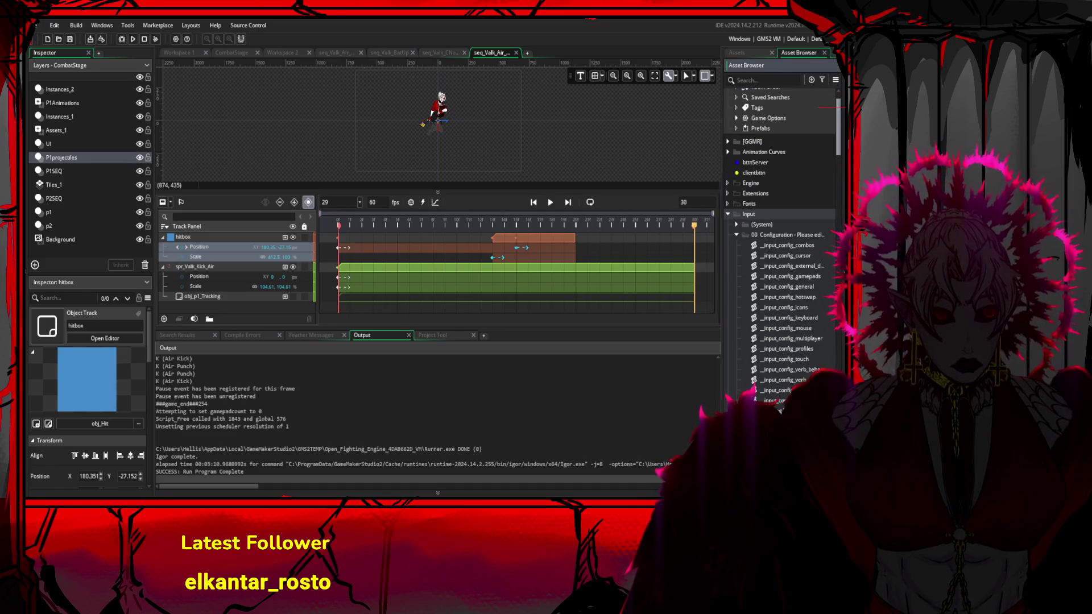
scroll(782, 227, "down", 10)
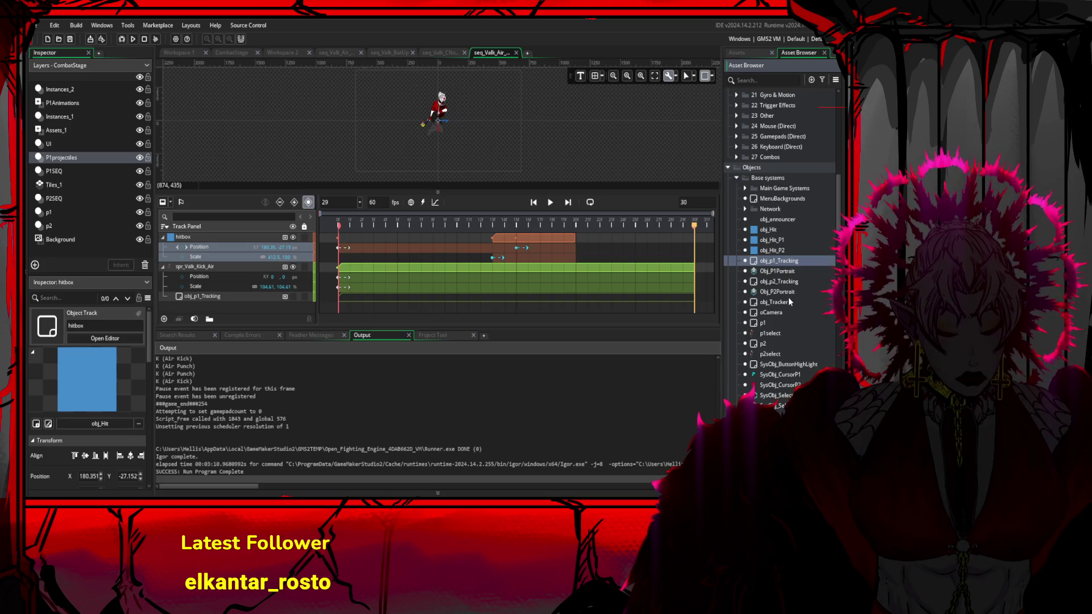
mouse_move(789, 300)
left_mouse_down()
mouse_move(556, 147)
mouse_move(487, 127)
left_mouse_up()
left_click(487, 127)
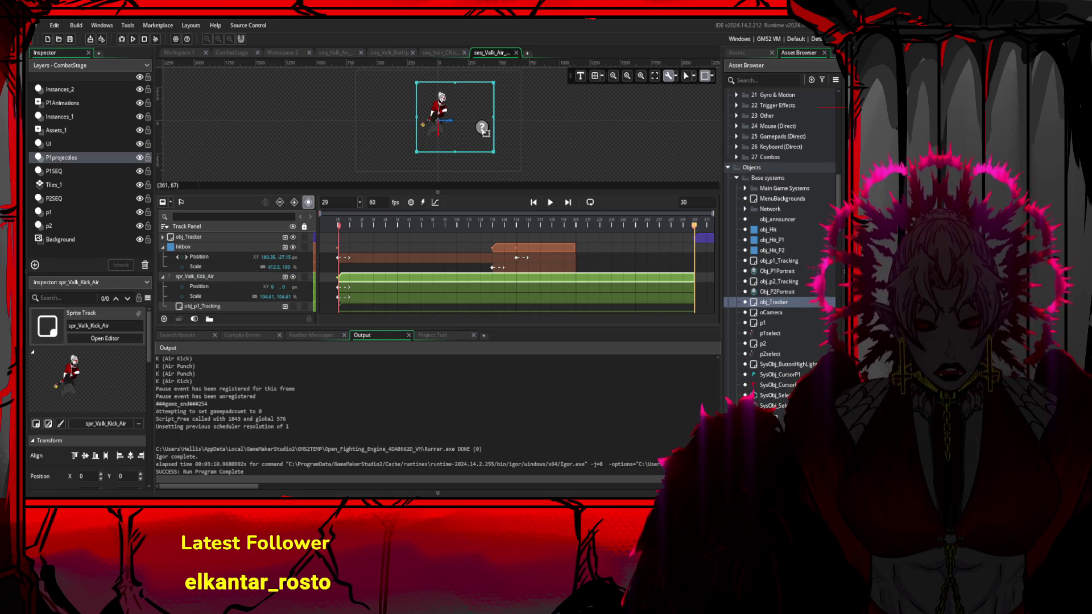
left_click(218, 237)
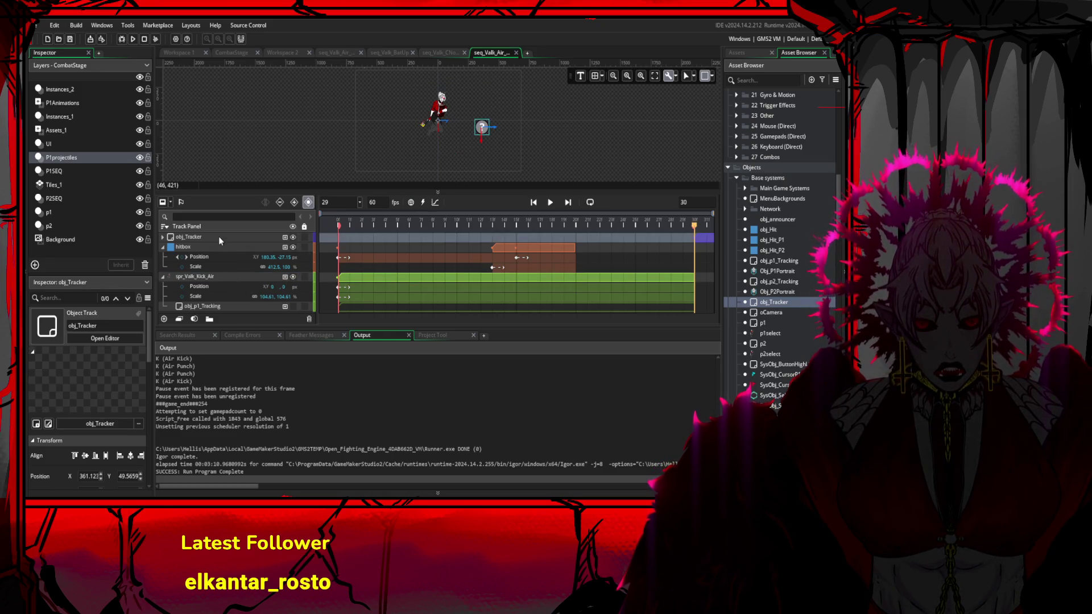
left_click_drag(482, 127, 438, 126)
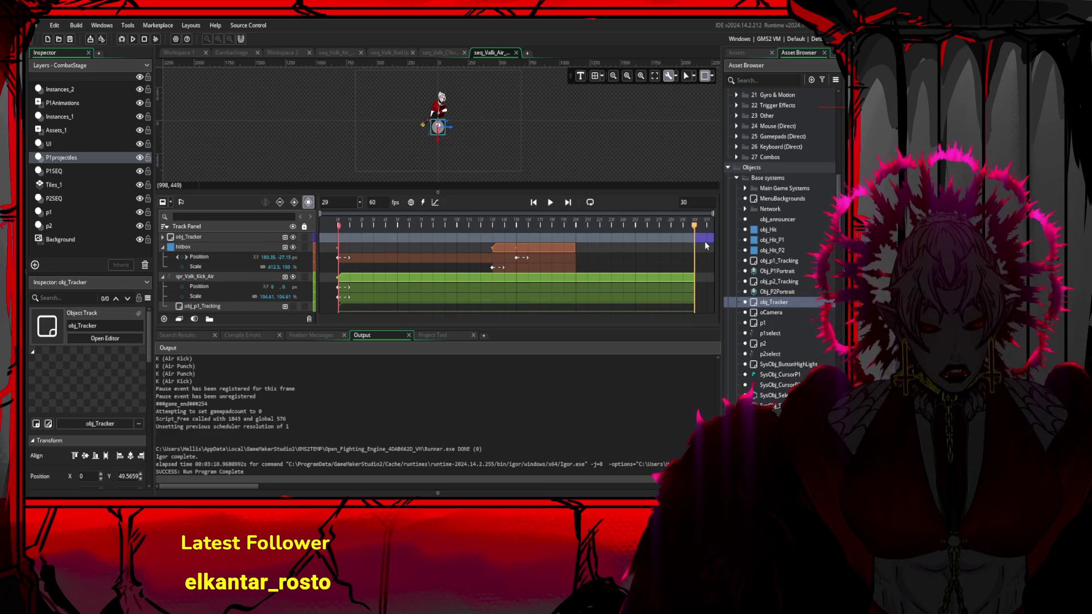
- Stretch the obj_Tracker clip from frame 0 to frame 30, then open seq_Valk_Air_Punch
mouse_move(694, 238)
left_mouse_down()
mouse_move(340, 238)
mouse_move(640, 237)
mouse_move(351, 239)
mouse_move(619, 240)
mouse_move(367, 239)
left_mouse_up()
left_click_drag(491, 239, 690, 237)
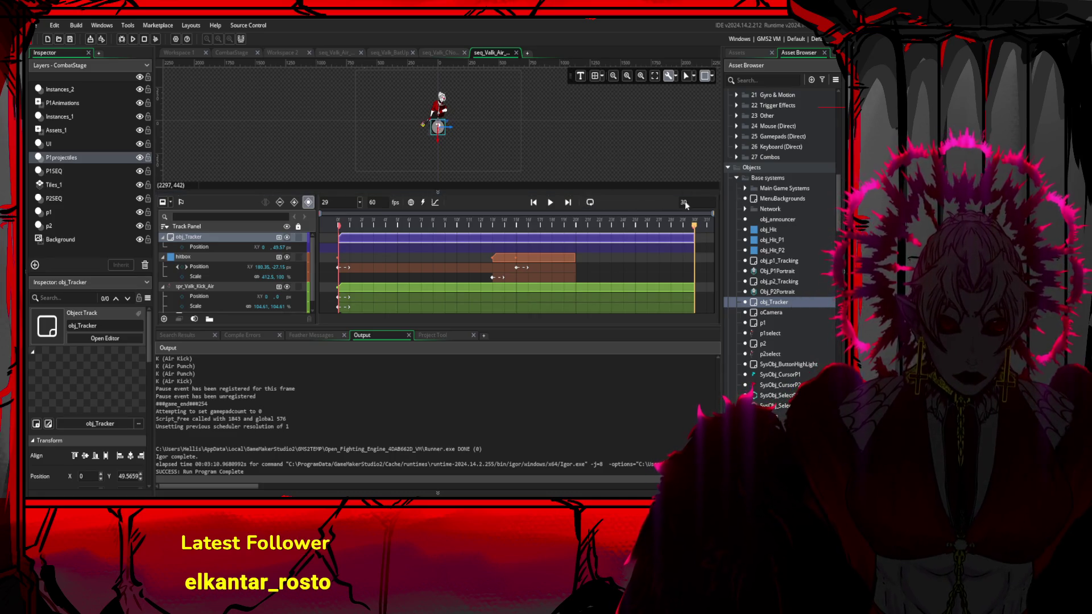
scroll(833, 193, "up", 3)
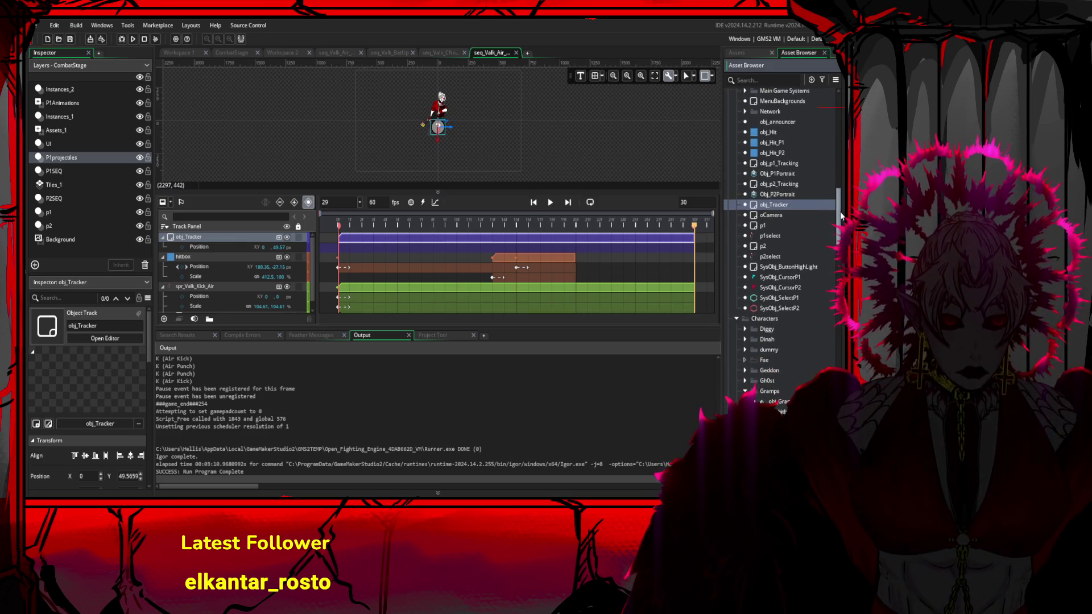
scroll(828, 185, "down", 15)
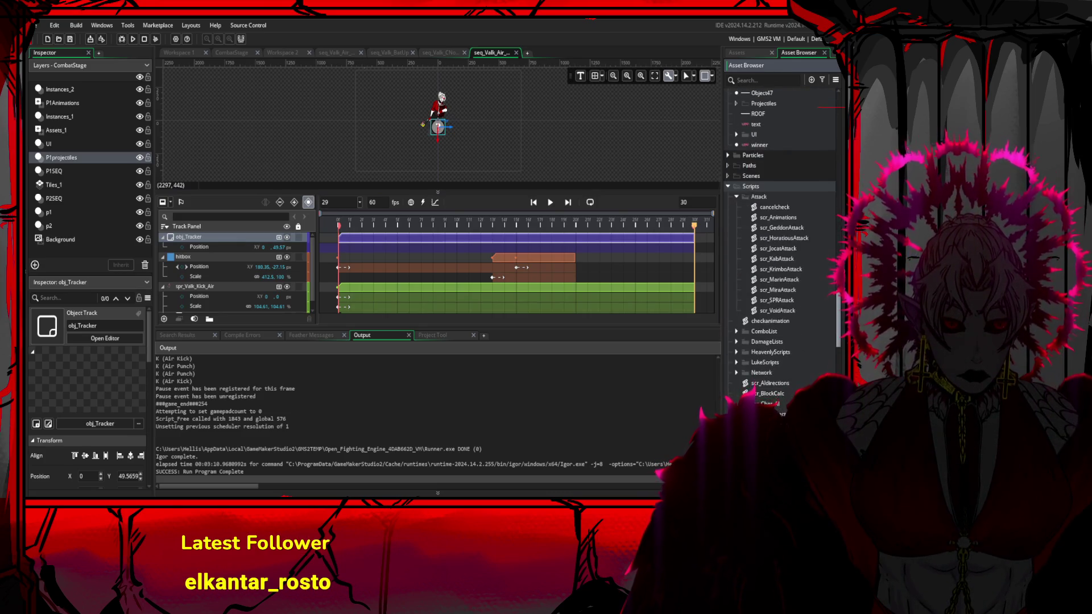
scroll(832, 339, "down", 6)
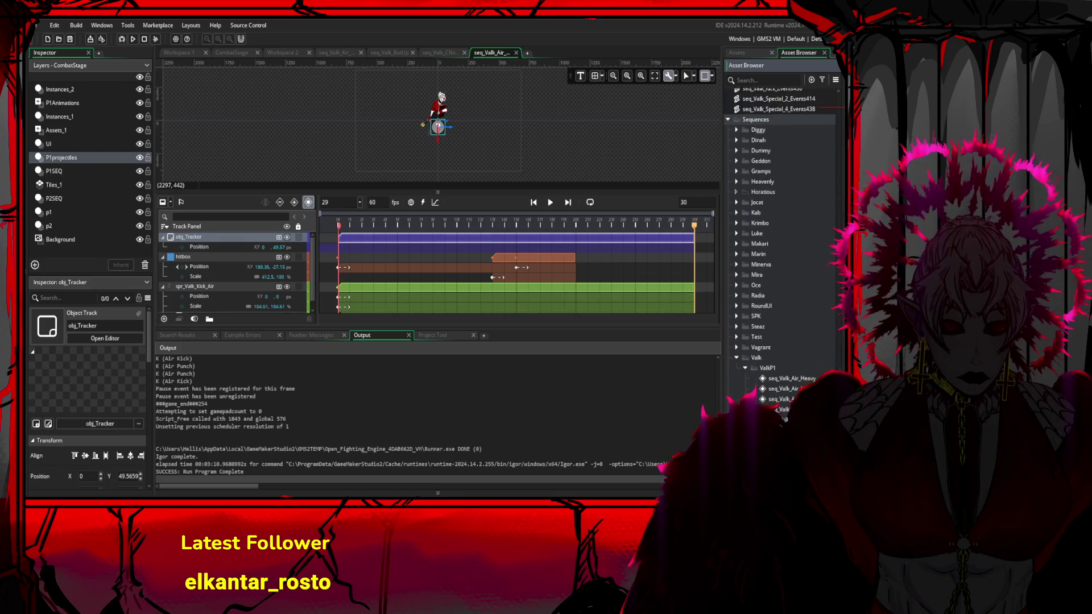
double_click(782, 386)
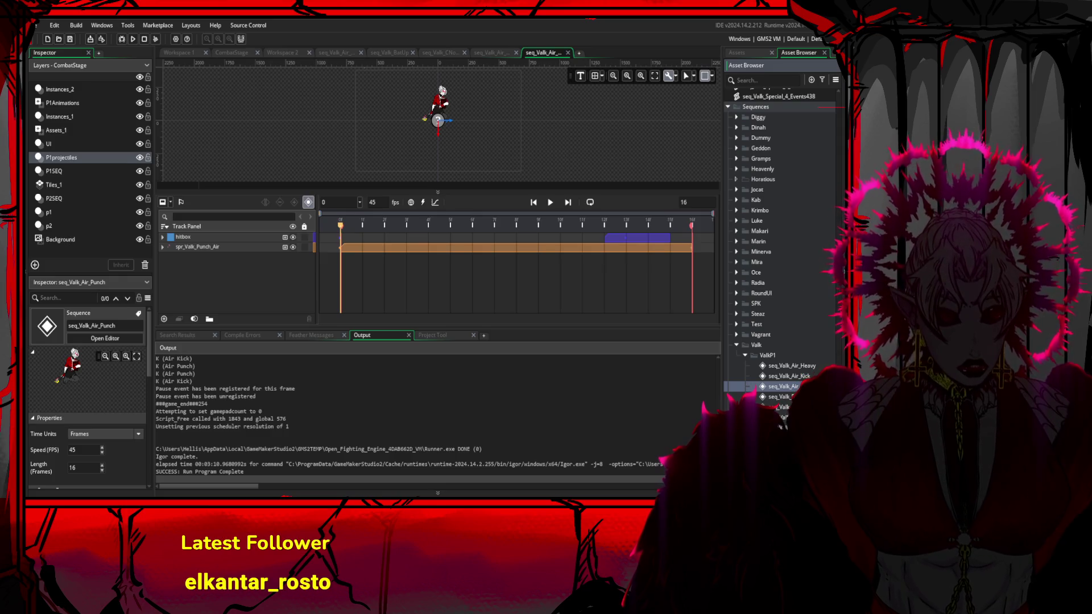
- Delete the Position and Scale sub-tracks of the spr_Valk_Punch_Air track
left_click(550, 202)
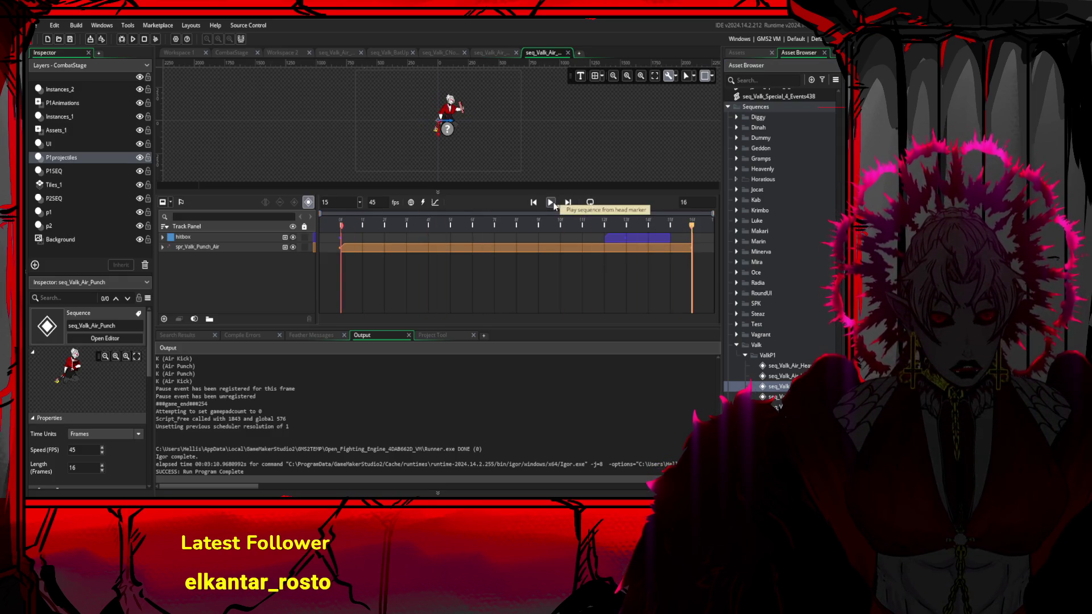
left_click(634, 246)
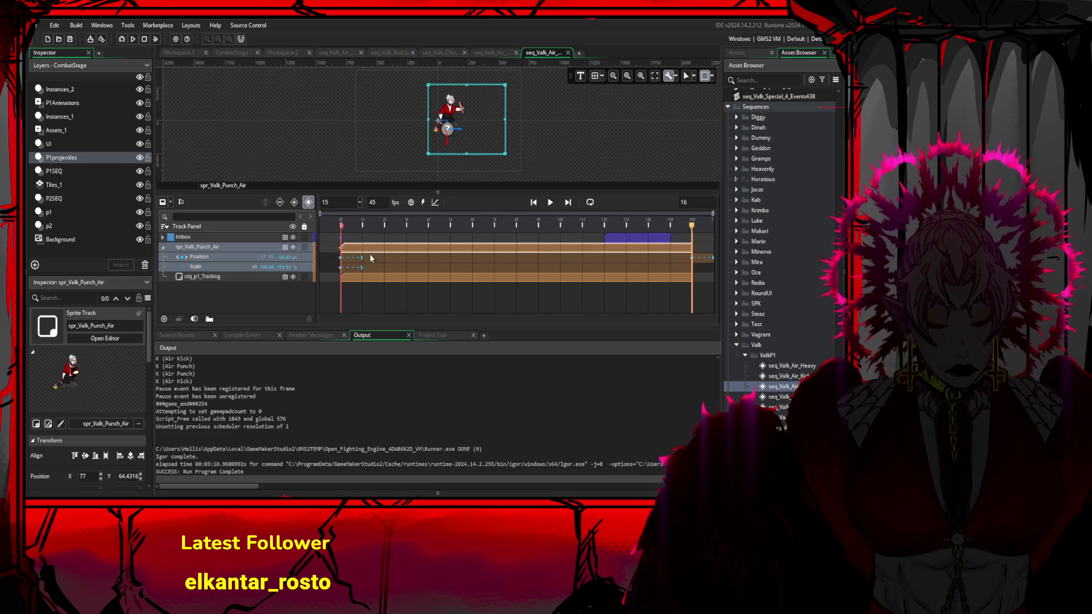
left_click(249, 256)
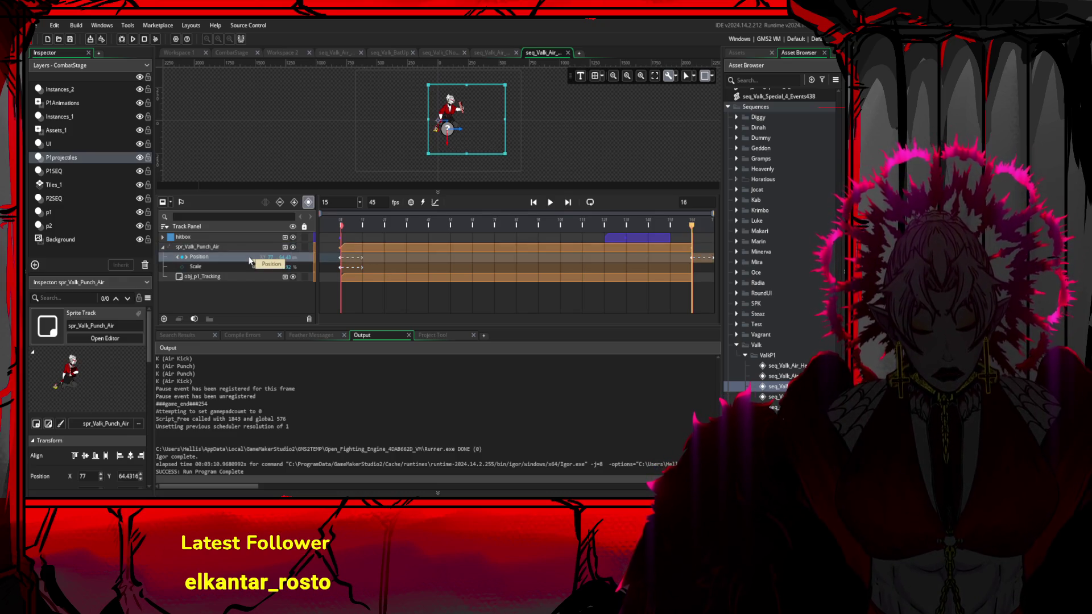
key("Delete")
left_click(233, 258)
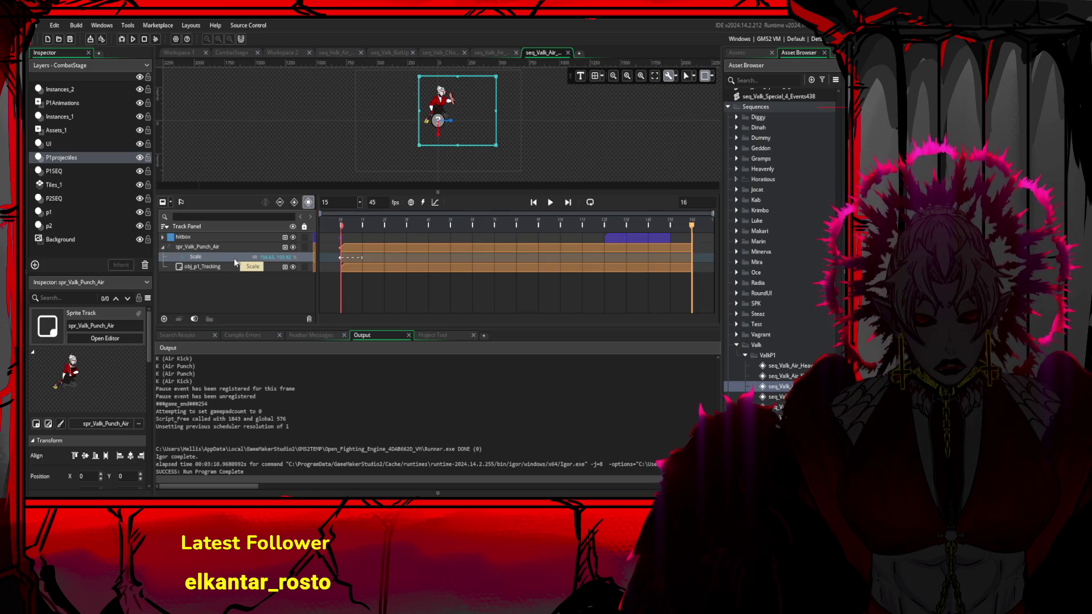
key("Delete")
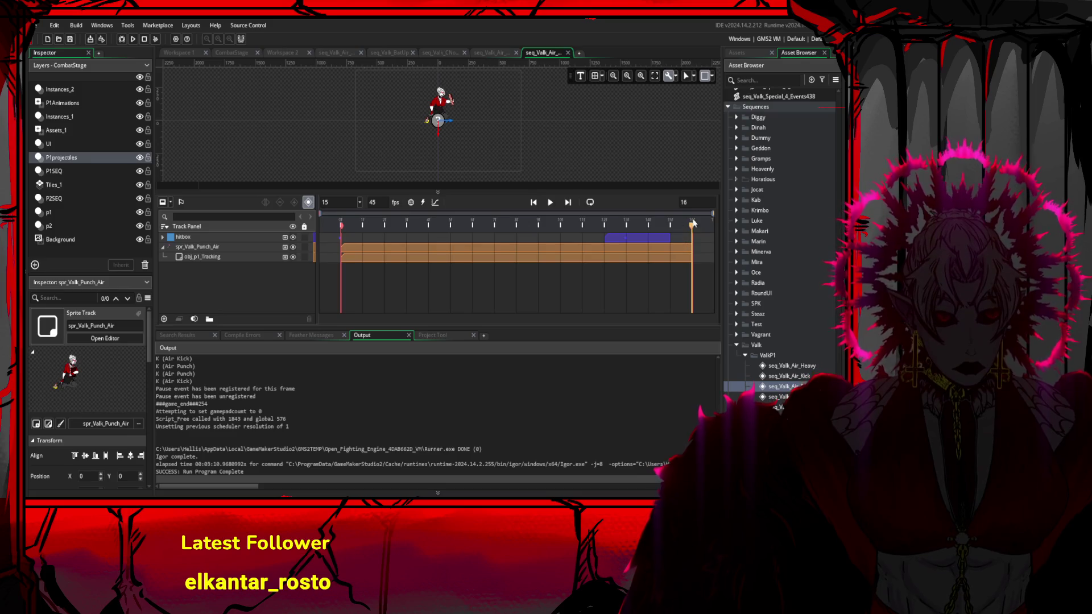
- Shorten the sequence to end at frame 13 and make the hitbox clip start earlier
left_click_drag(582, 225, 512, 229)
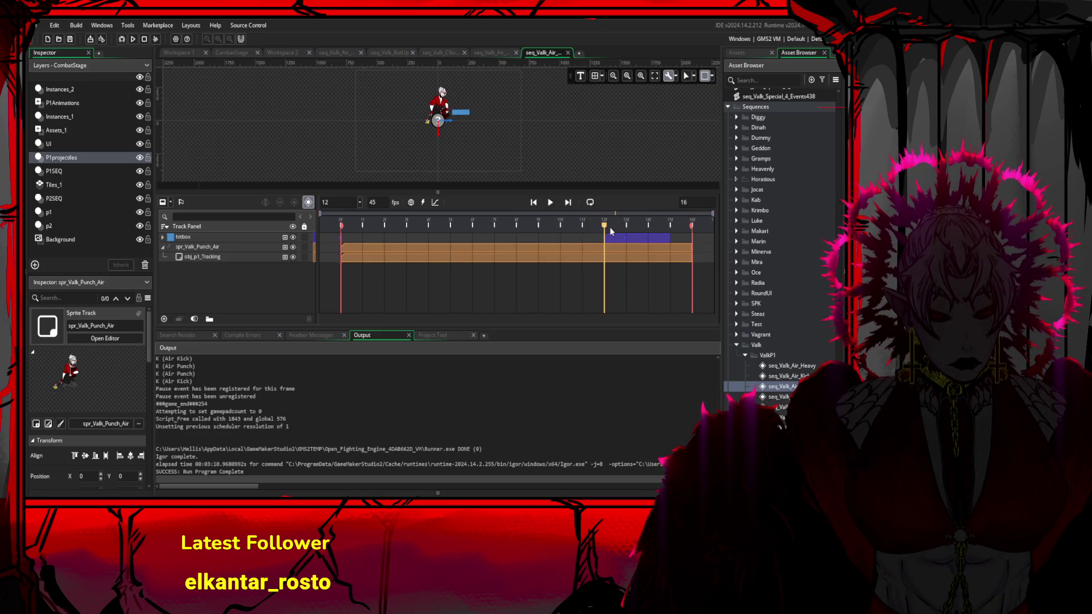
left_click_drag(610, 227, 626, 228)
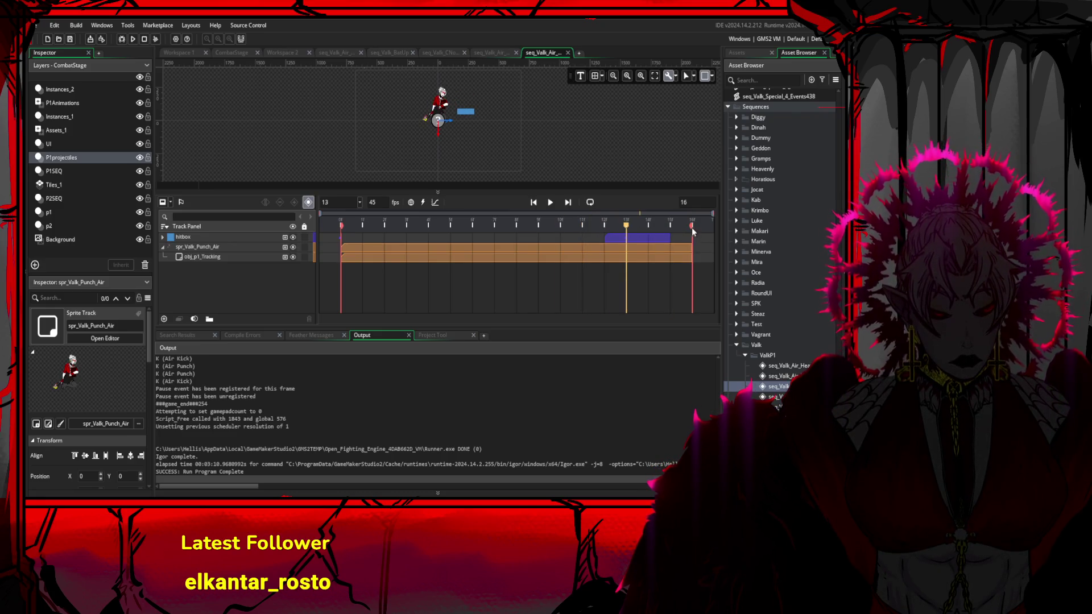
left_click_drag(691, 228, 641, 232)
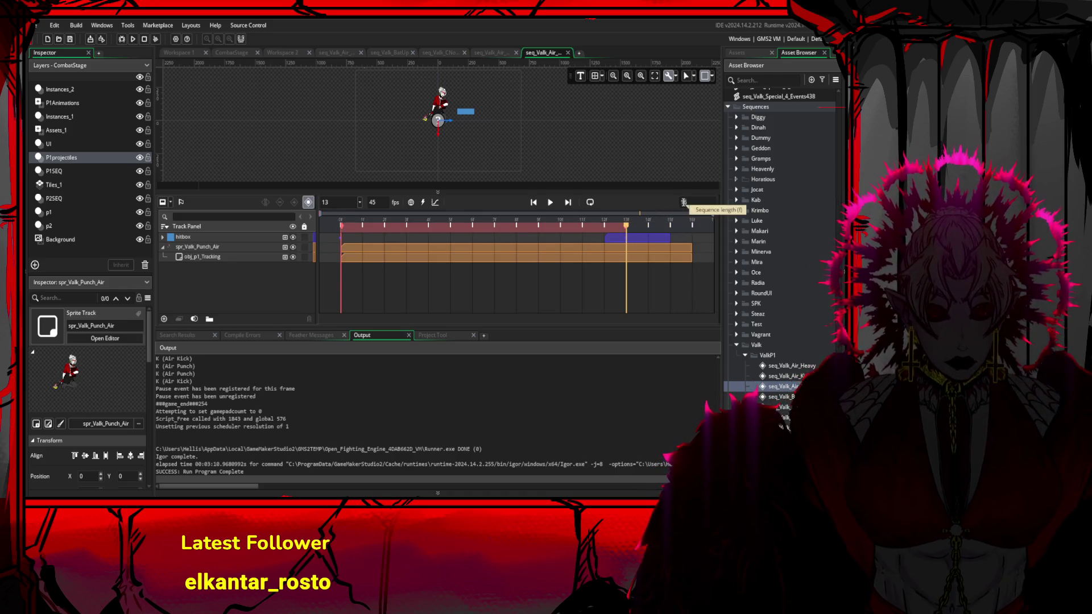
left_click(645, 239)
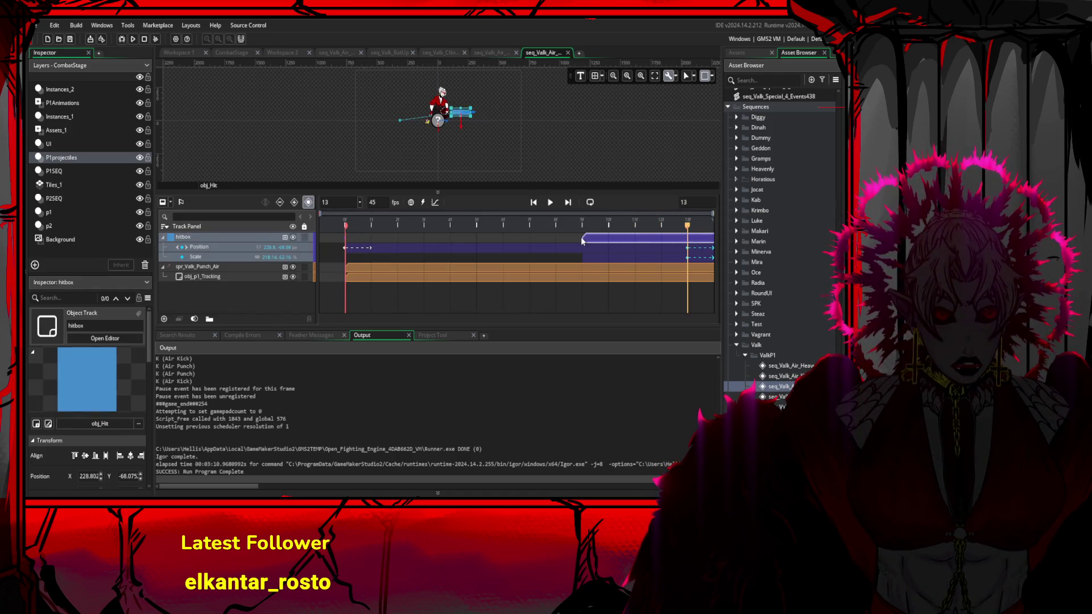
mouse_move(577, 242)
left_mouse_down()
mouse_move(479, 239)
mouse_move(662, 239)
mouse_move(458, 241)
mouse_move(512, 246)
left_mouse_up()
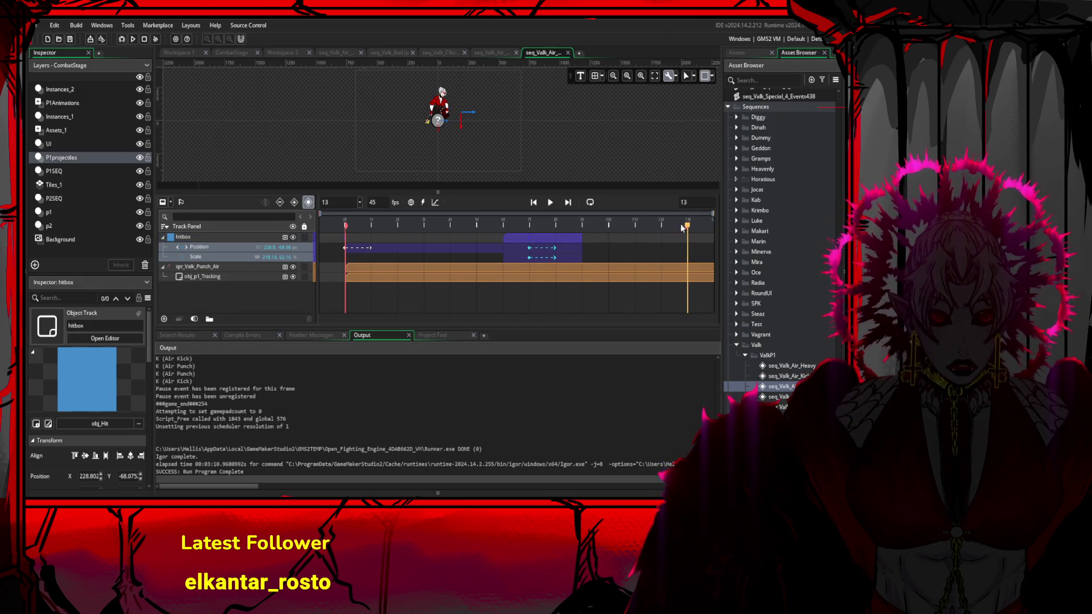
- Delete the obj_p1_Tracking track and stretch the spr_Valk_Punch_Air clip to the sequence end
left_click(354, 269)
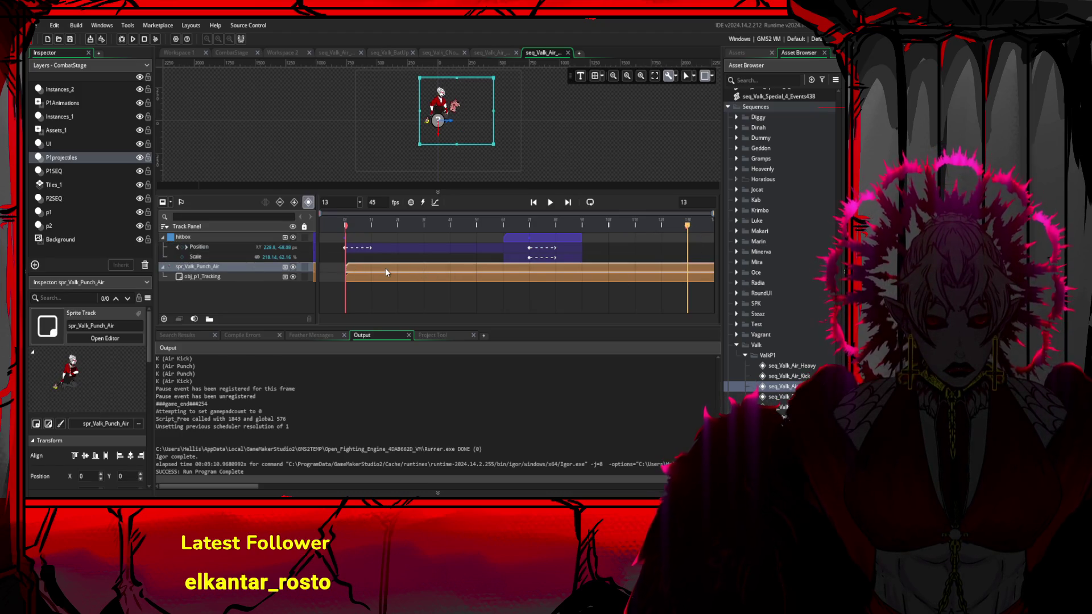
left_click(250, 277)
key("Delete")
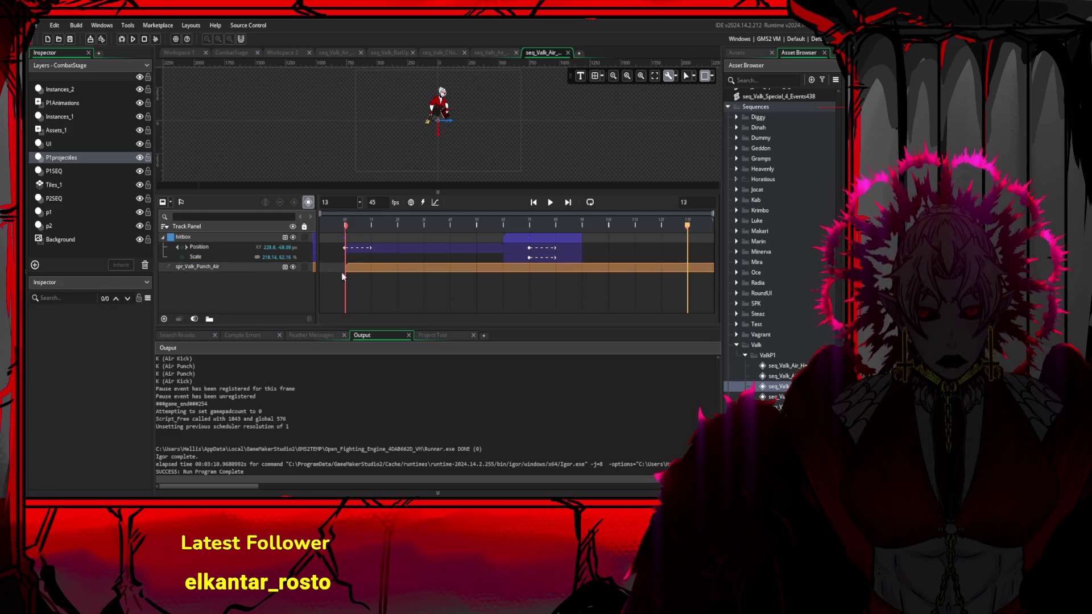
left_click(414, 271)
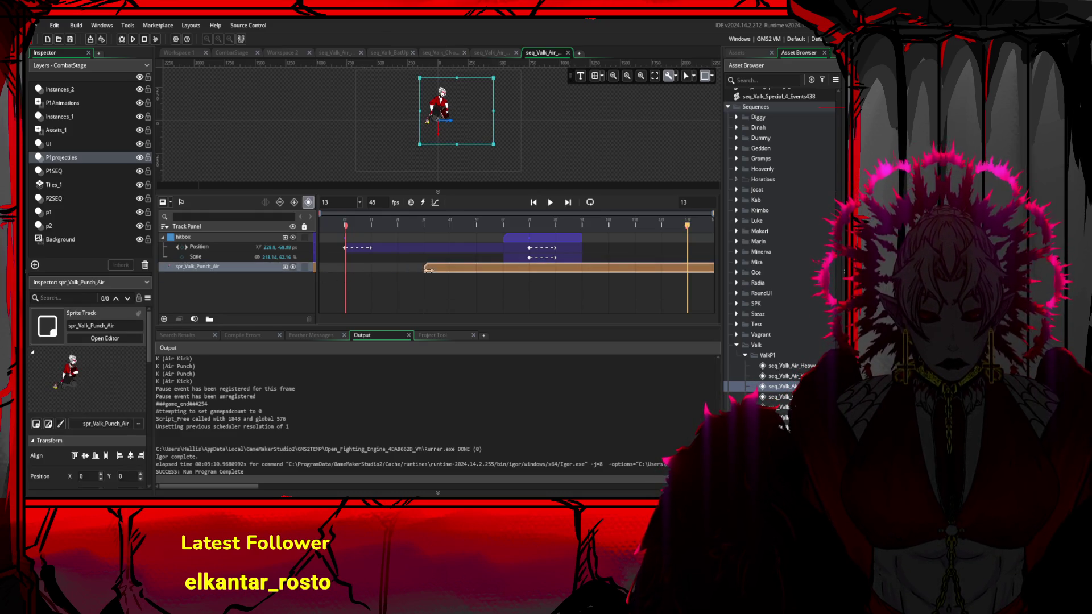
left_click(600, 269)
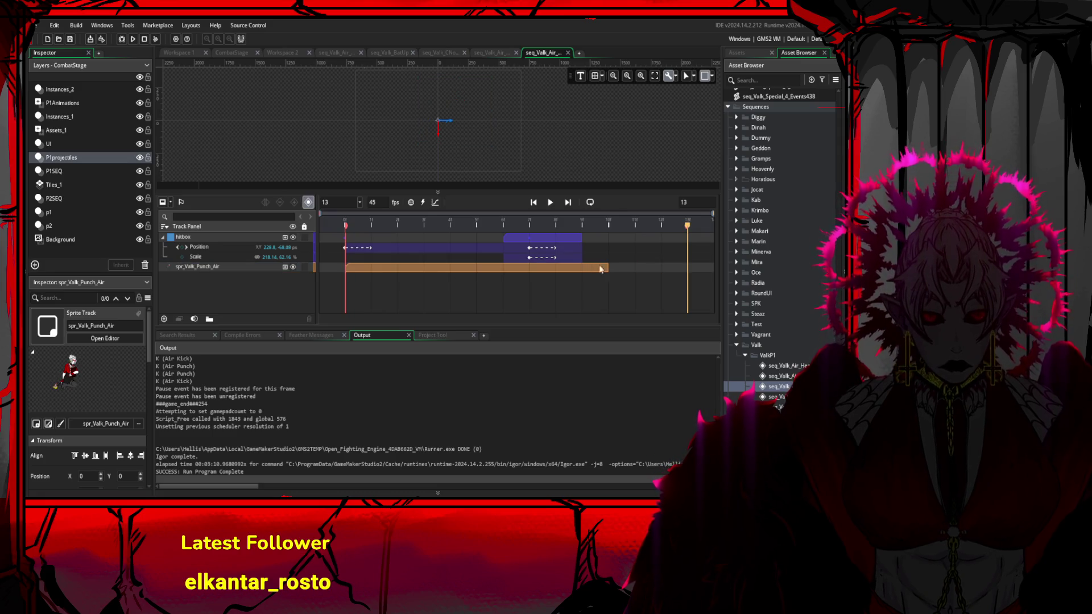
left_click_drag(609, 268, 695, 266)
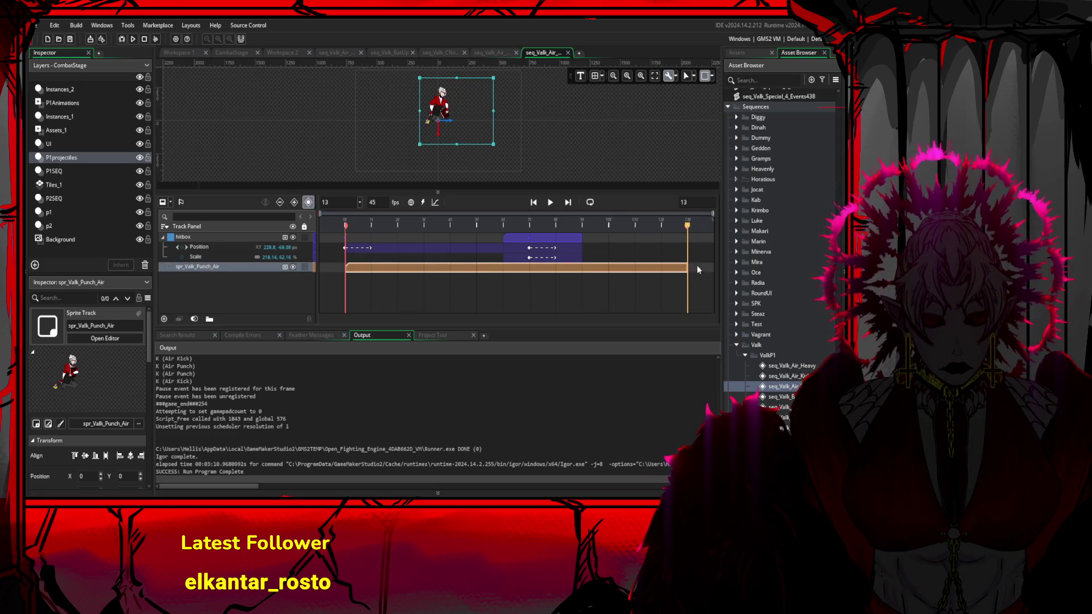
left_click_drag(476, 227, 514, 227)
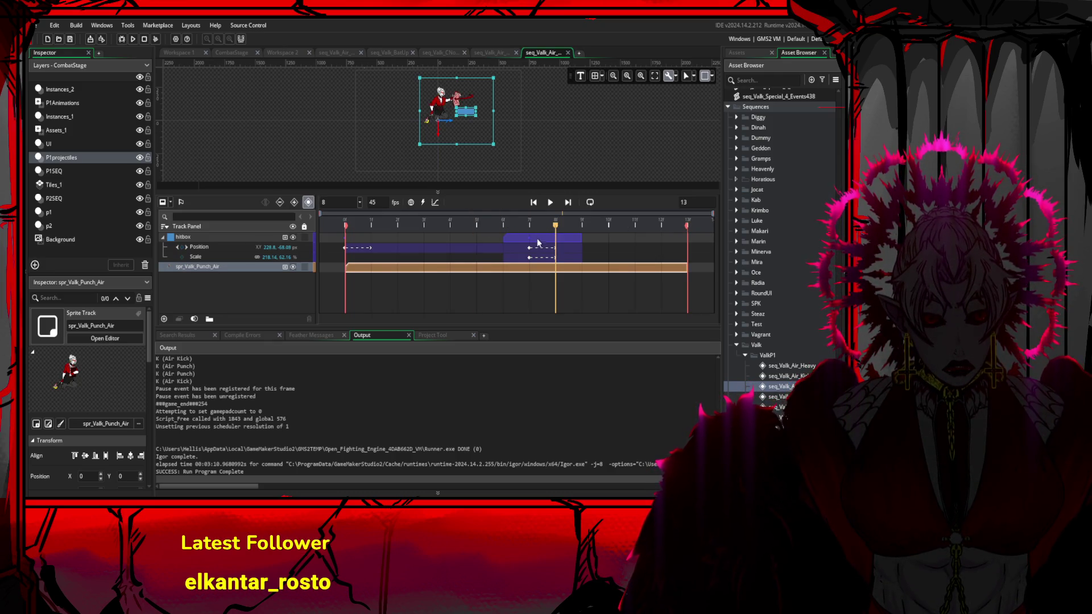
left_click(529, 246)
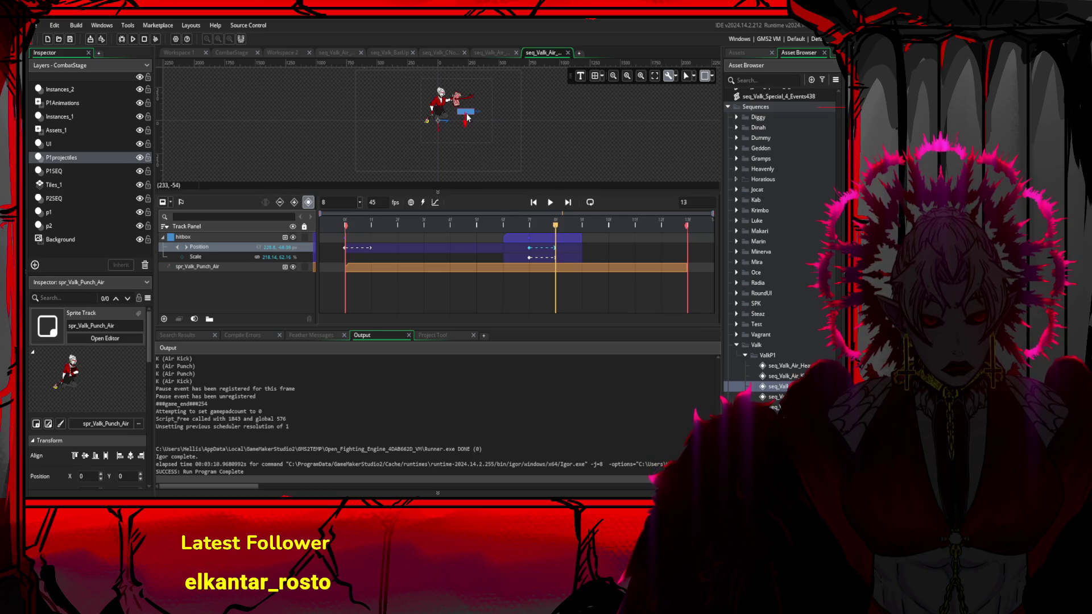
left_click(470, 127)
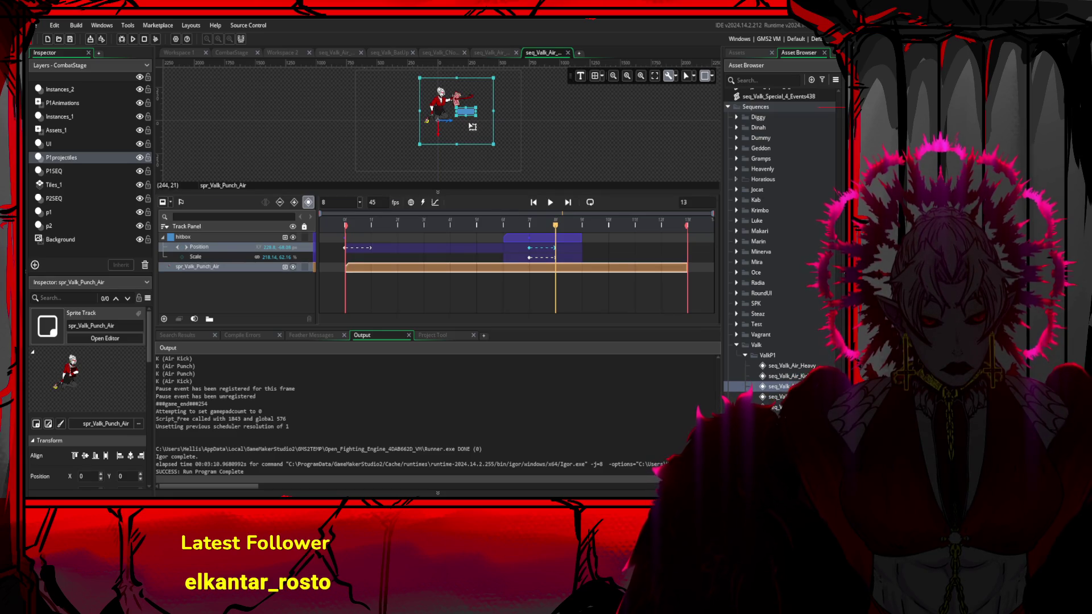
left_click(498, 118)
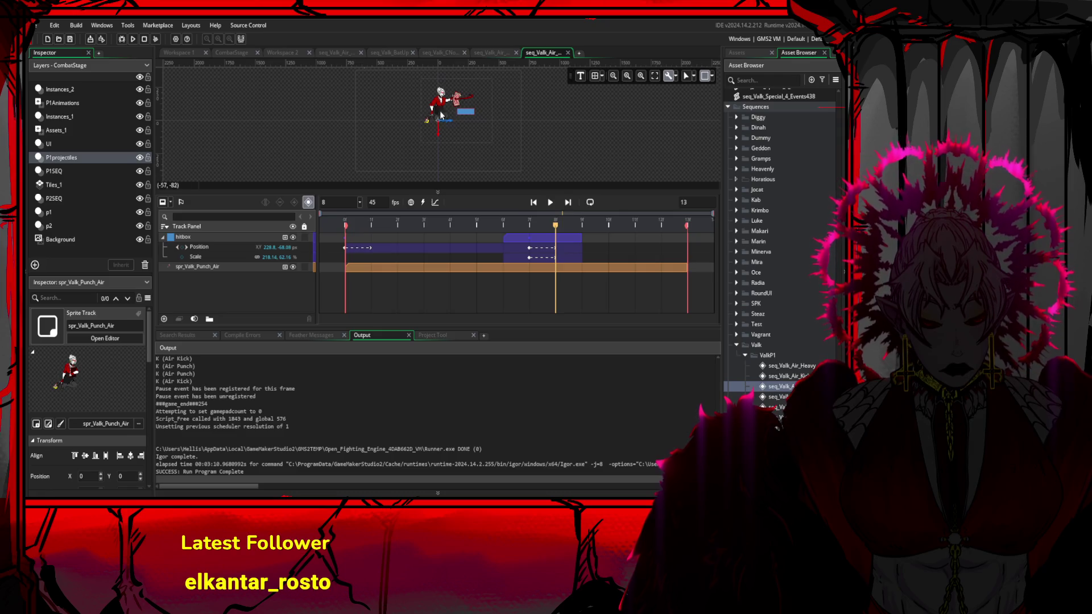
- Raise the air punch hitbox, halve its width and keep it active from about frame 6 to 11
left_click_drag(441, 116, 468, 112)
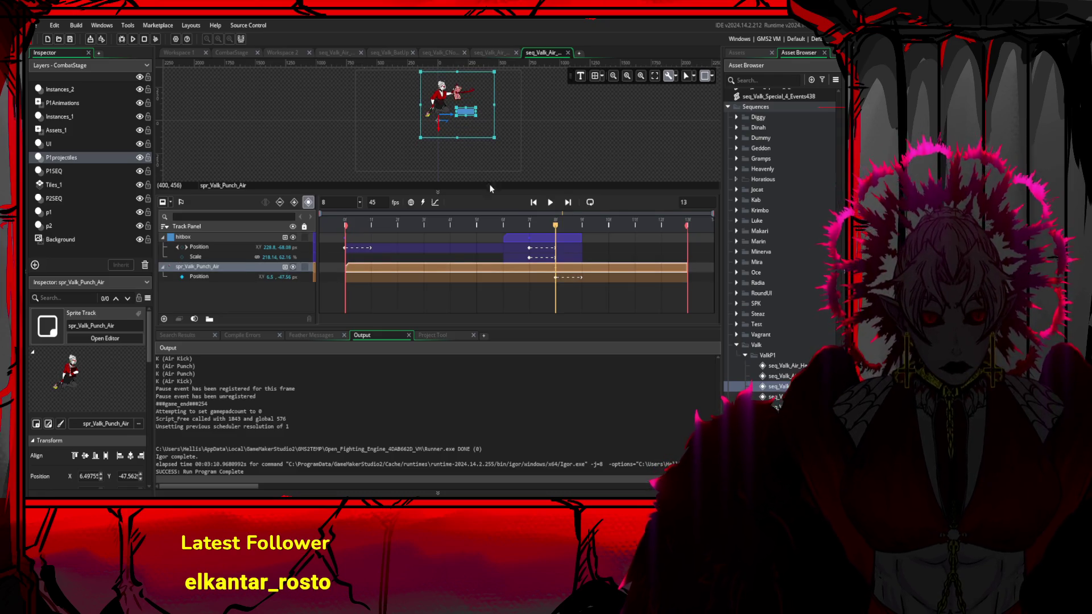
key("ctrl+z")
key("ctrl+z")
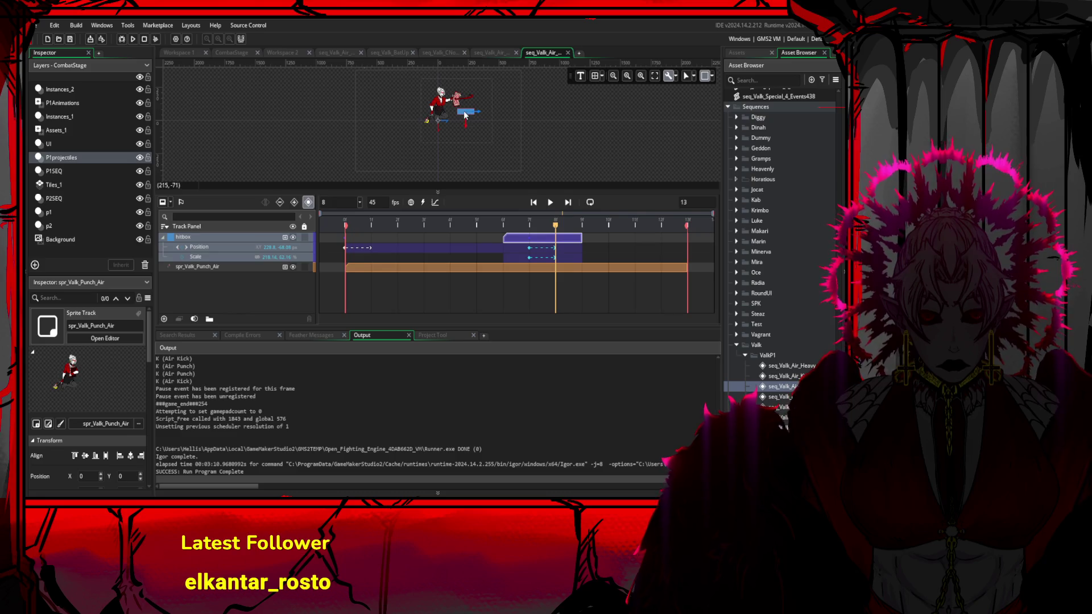
left_click(234, 247)
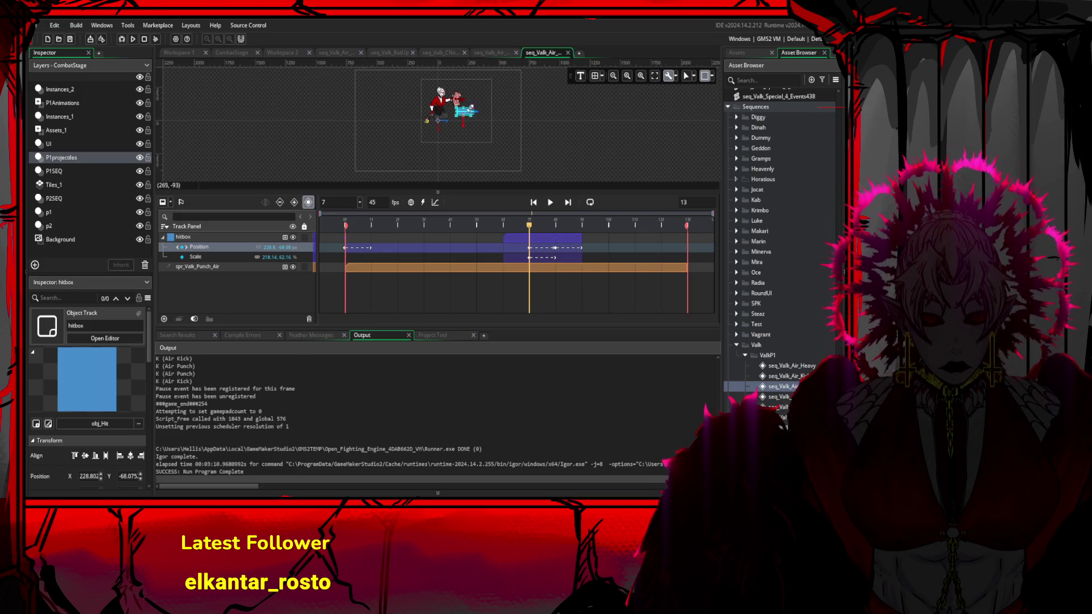
left_click_drag(470, 109, 465, 100)
mouse_move(555, 224)
left_mouse_down()
mouse_move(634, 223)
mouse_move(585, 237)
mouse_move(631, 238)
left_mouse_up()
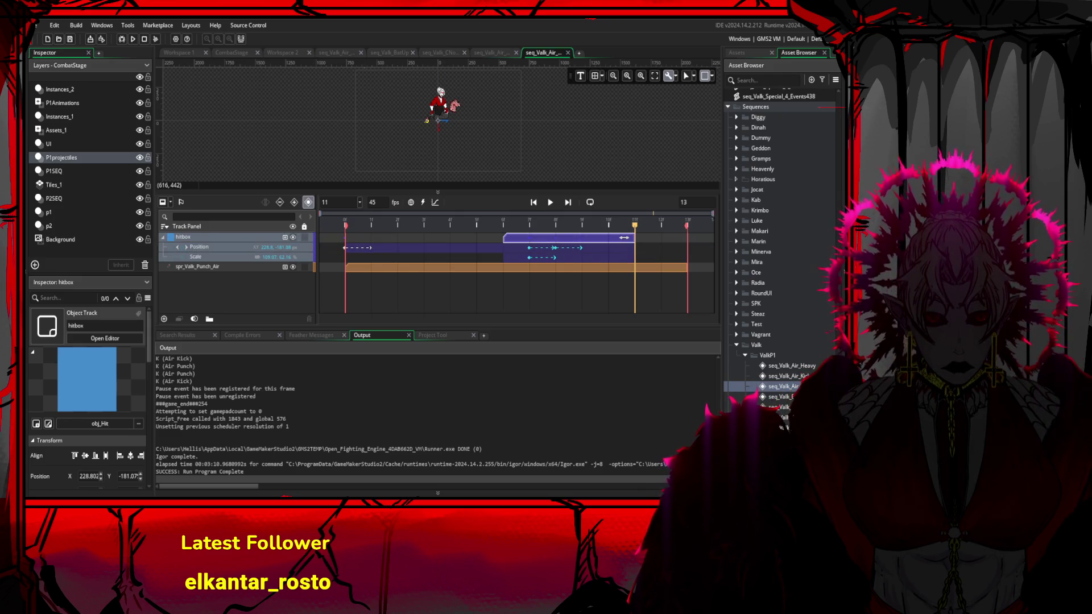
left_click(502, 223)
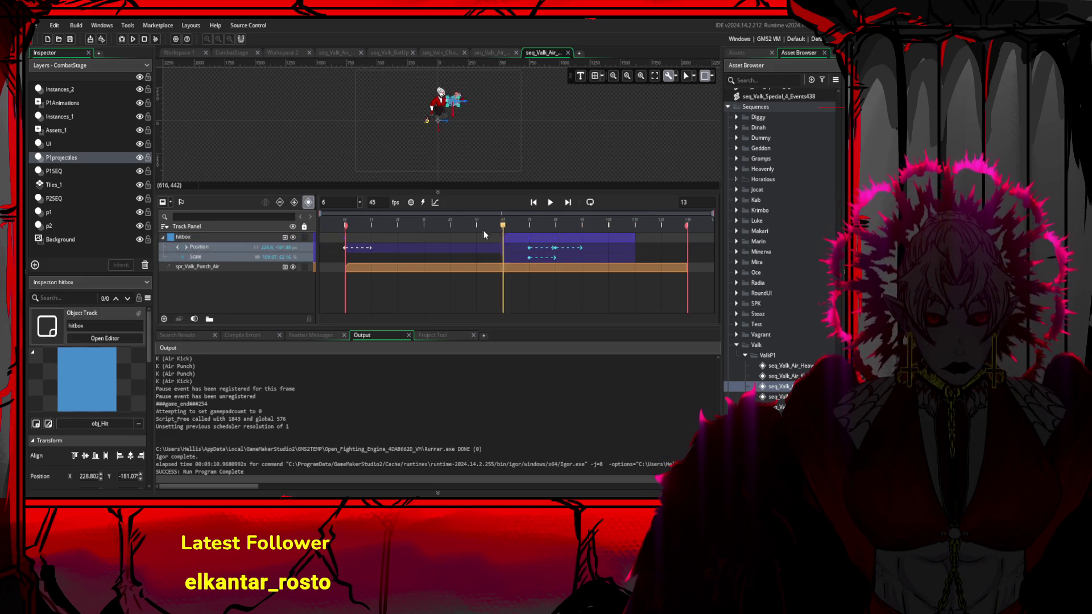
left_click(582, 223)
left_click_drag(612, 220, 705, 211)
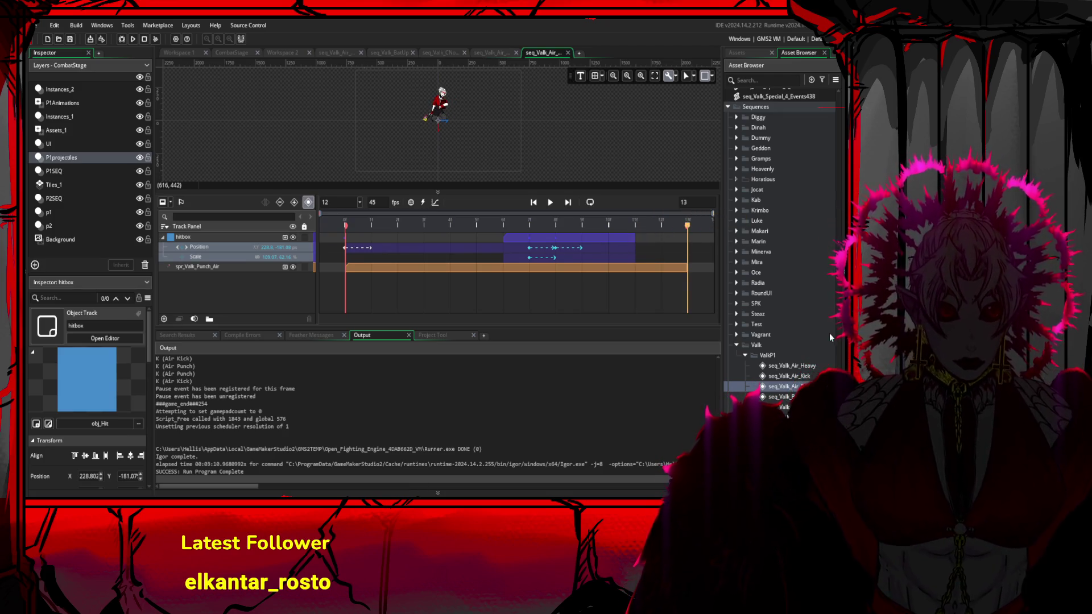
scroll(824, 229, "up", 10)
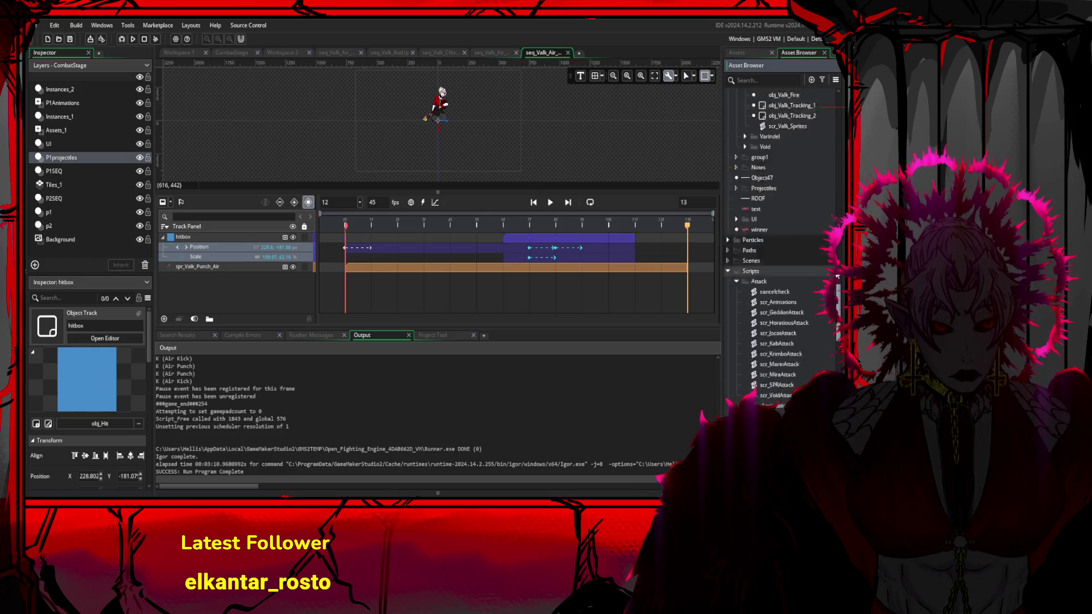
- Add an obj_Tracker track spanning all 13 frames of seq_Valk_Air_Punch and run the game
scroll(823, 229, "up", 10)
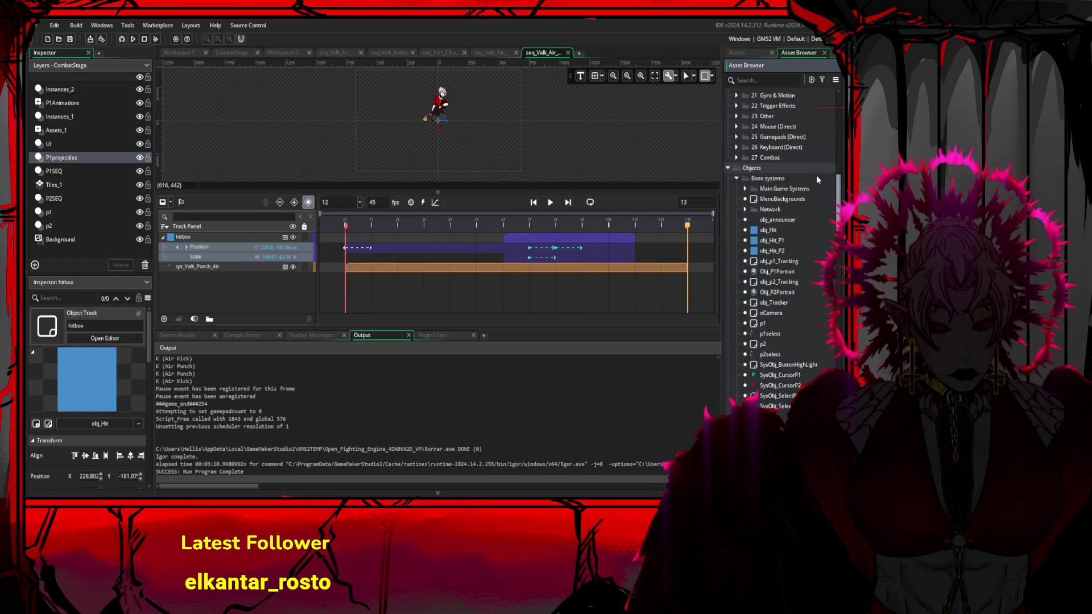
scroll(819, 153, "up", 5)
scroll(822, 137, "down", 7)
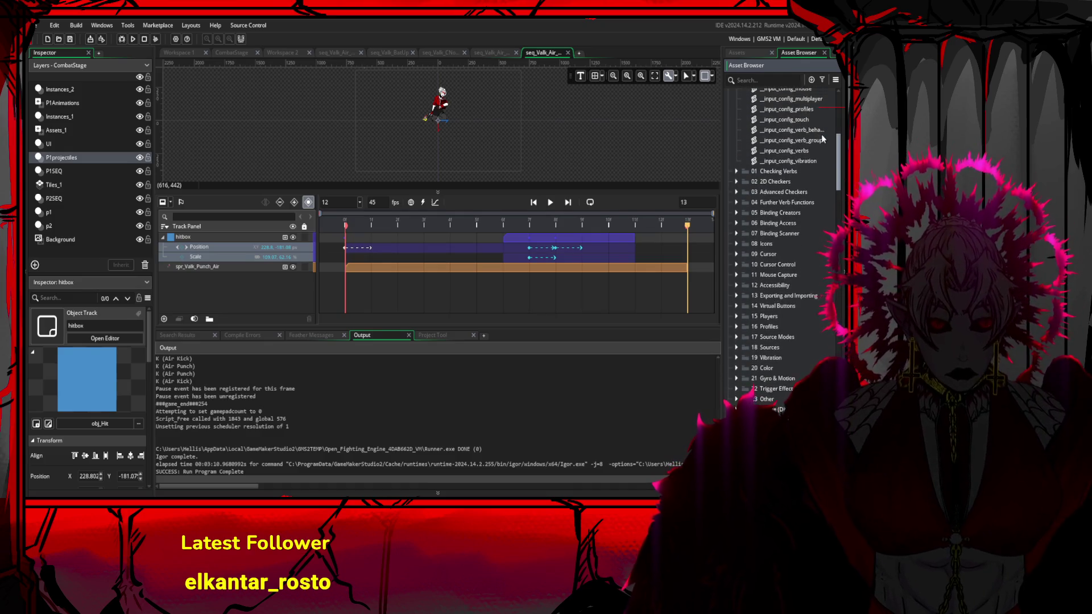
scroll(828, 170, "down", 3)
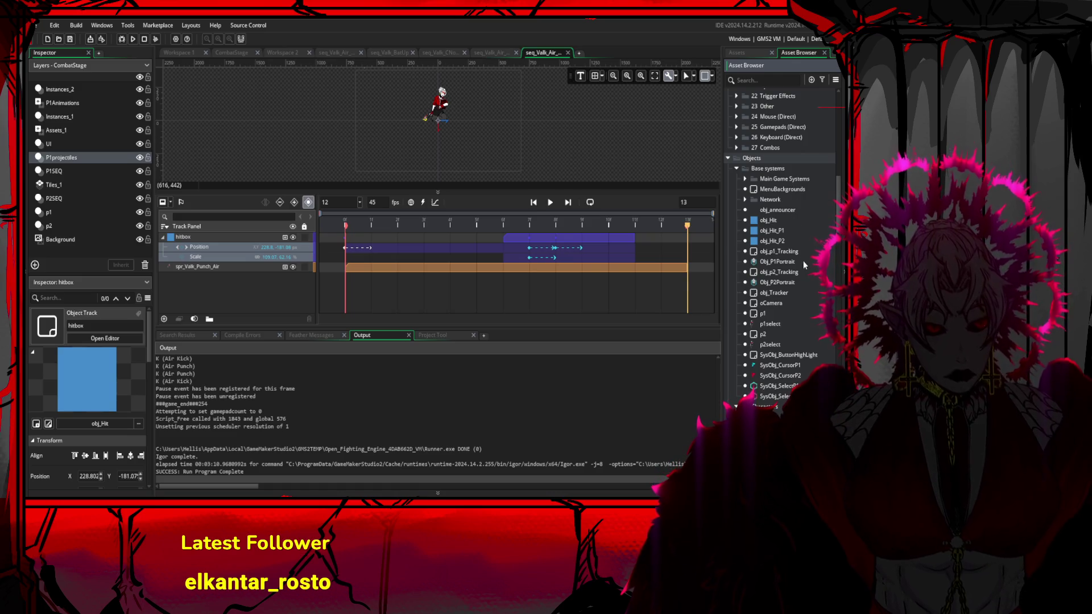
left_click(781, 291)
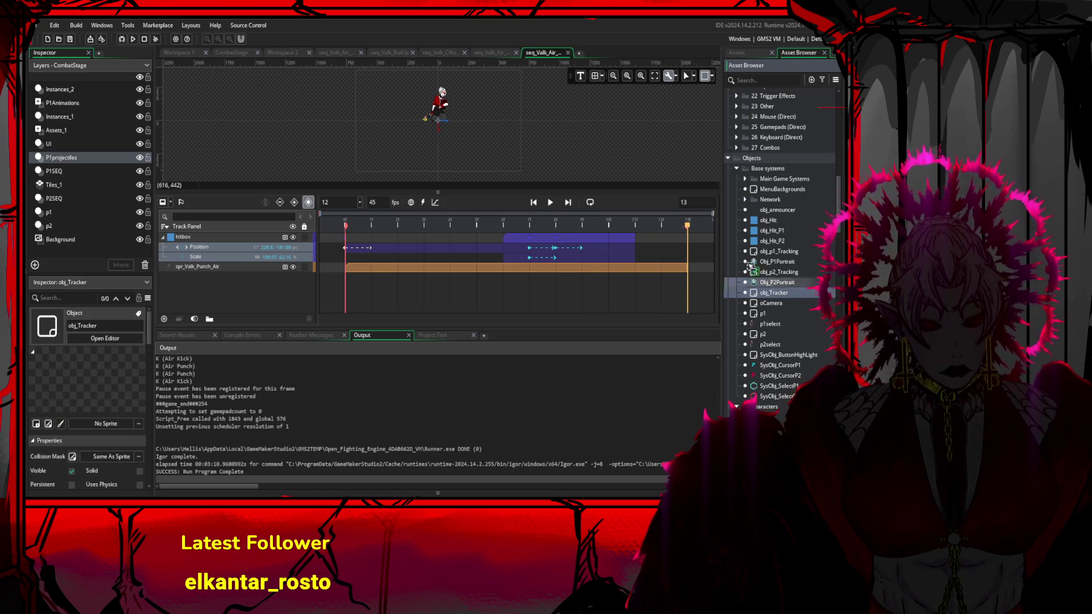
mouse_move(784, 294)
left_mouse_down()
mouse_move(512, 148)
mouse_move(472, 145)
mouse_move(461, 108)
mouse_move(477, 125)
mouse_move(449, 127)
left_mouse_up()
left_click(472, 143)
mouse_move(661, 239)
left_mouse_down()
mouse_move(347, 237)
mouse_move(694, 239)
mouse_move(346, 246)
mouse_move(653, 242)
mouse_move(400, 244)
mouse_move(564, 238)
left_mouse_up()
left_click_drag(651, 239, 388, 240)
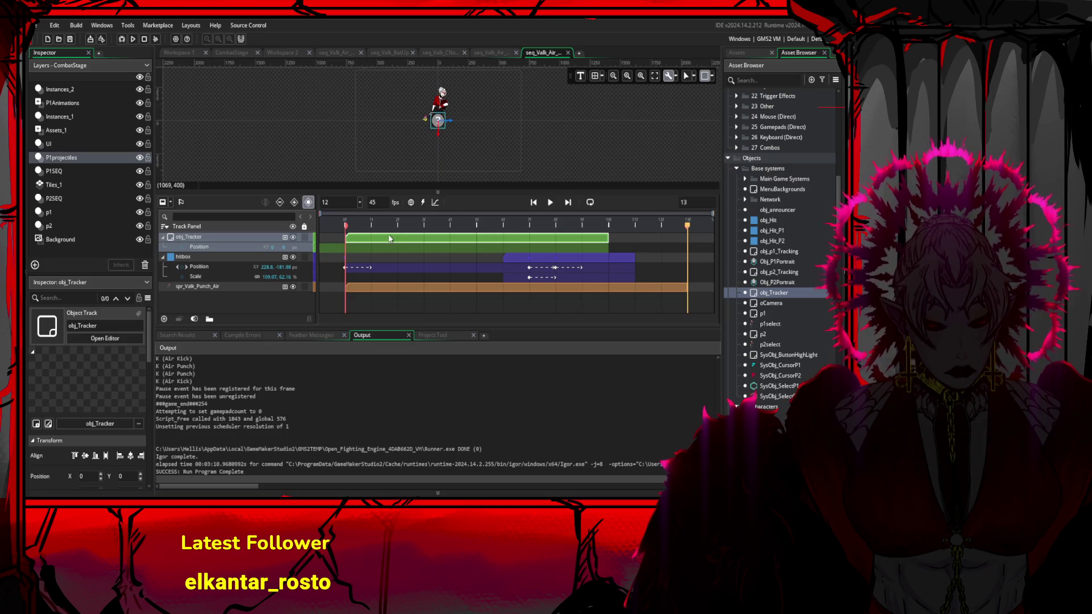
left_click(607, 238)
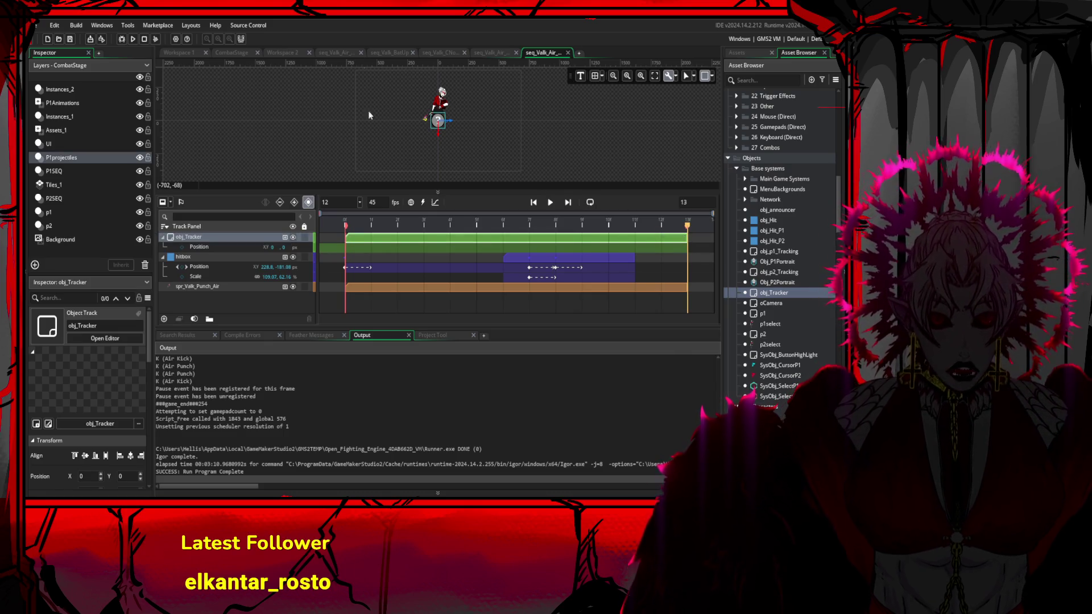
left_click(136, 40)
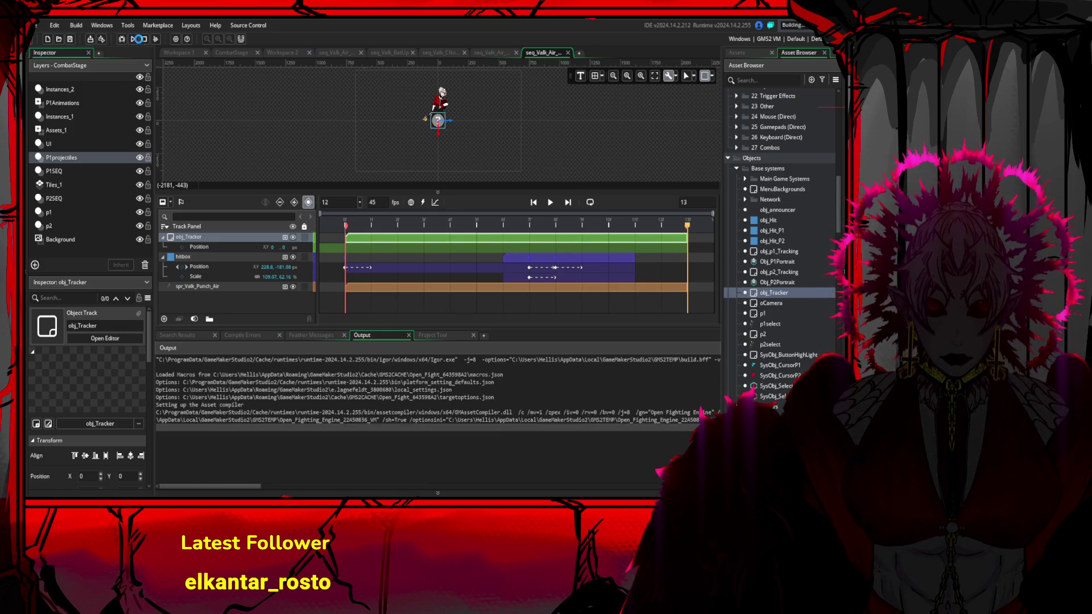
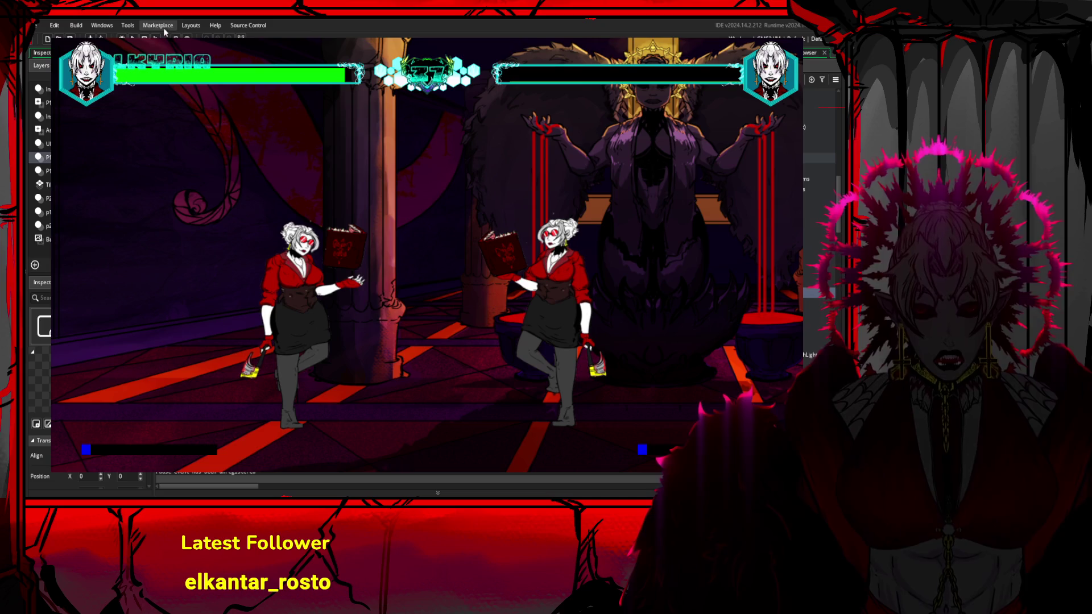
- Stop the running fighter test and return to the Asset Browser
key("Escape")
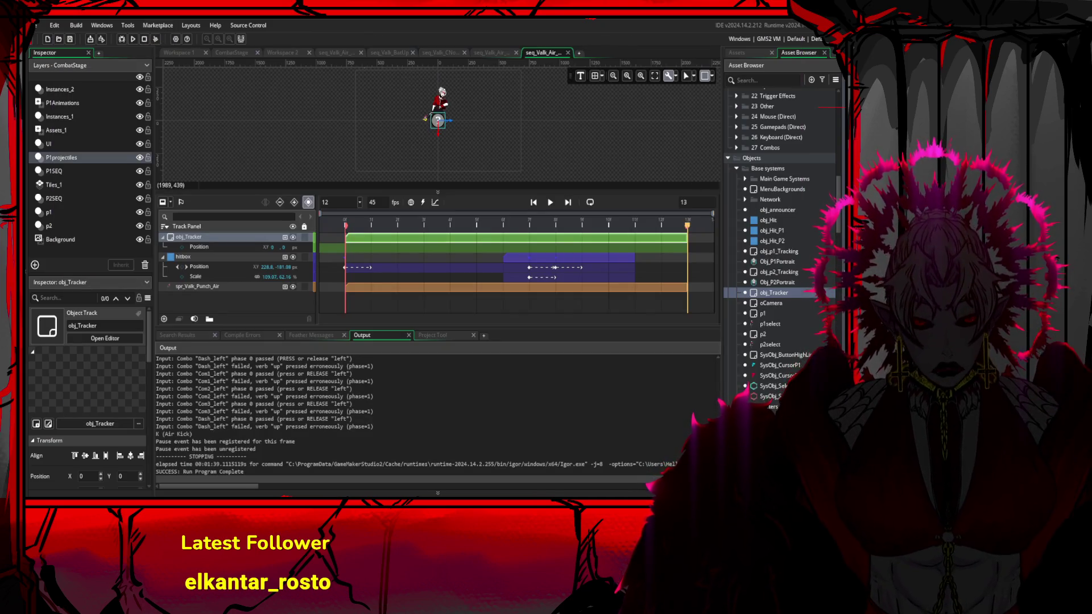
left_click_drag(838, 193, 835, 235)
scroll(832, 236, "up", 3)
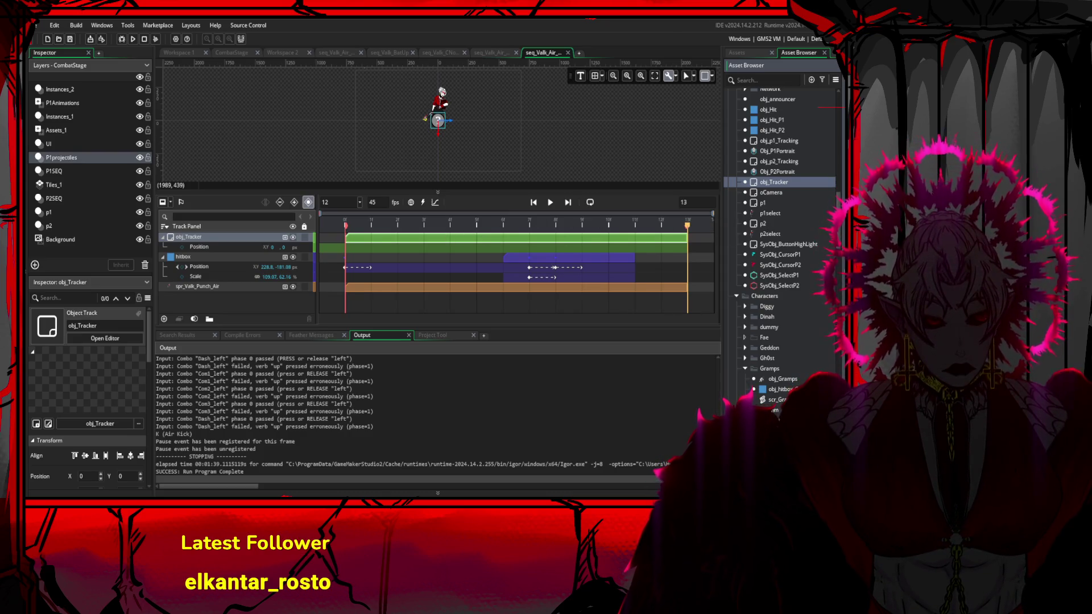
scroll(780, 228, "down", 10)
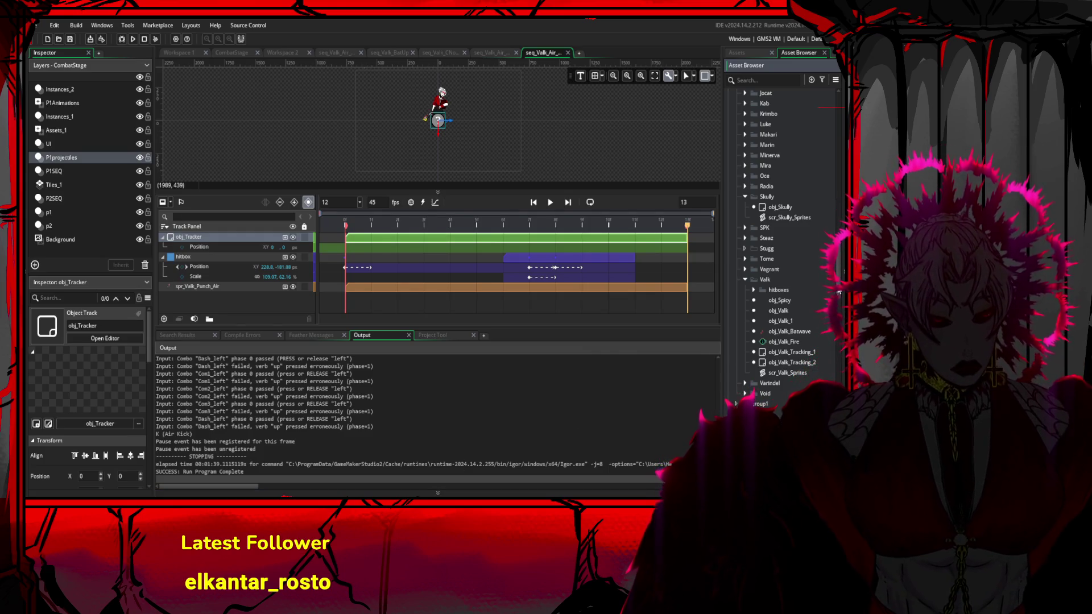
- Locate obj_Valk in the Valk folder and open its Step event
left_click_drag(840, 295, 835, 258)
scroll(836, 258, "down", 2)
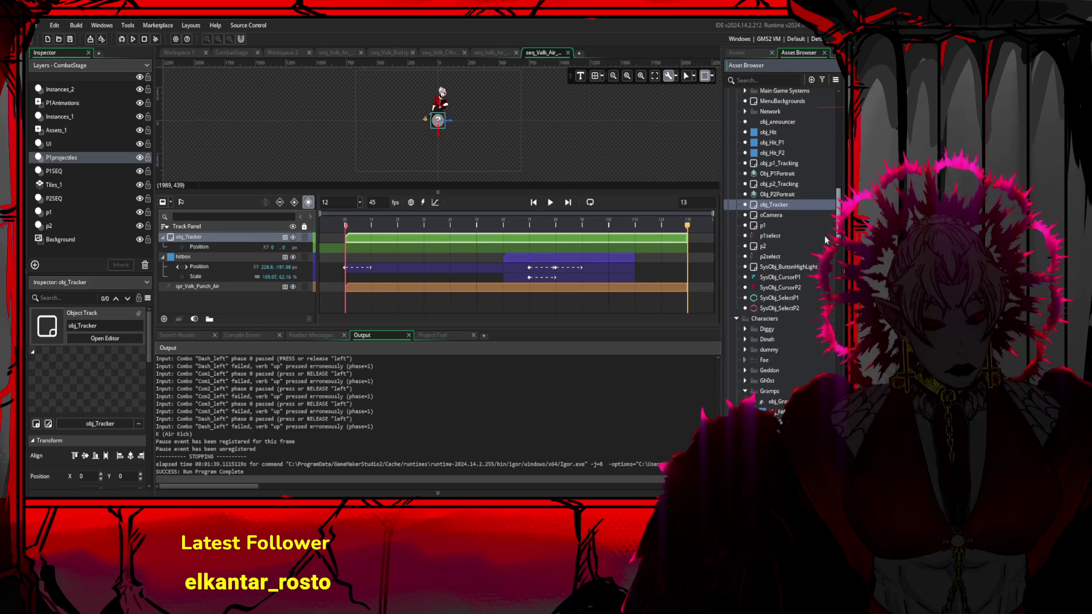
scroll(814, 254, "up", 5)
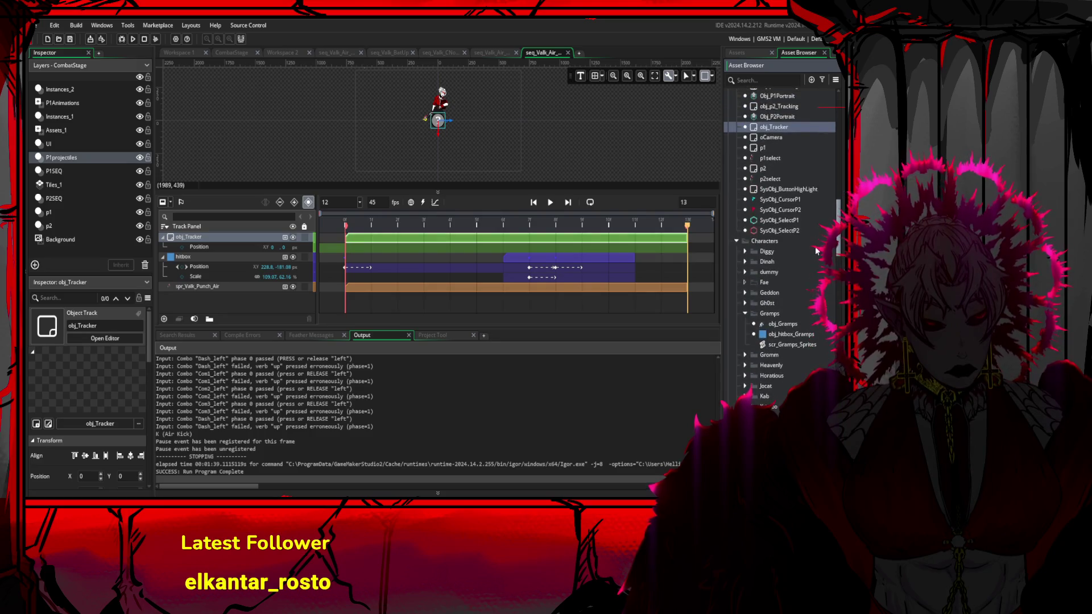
scroll(813, 240, "down", 10)
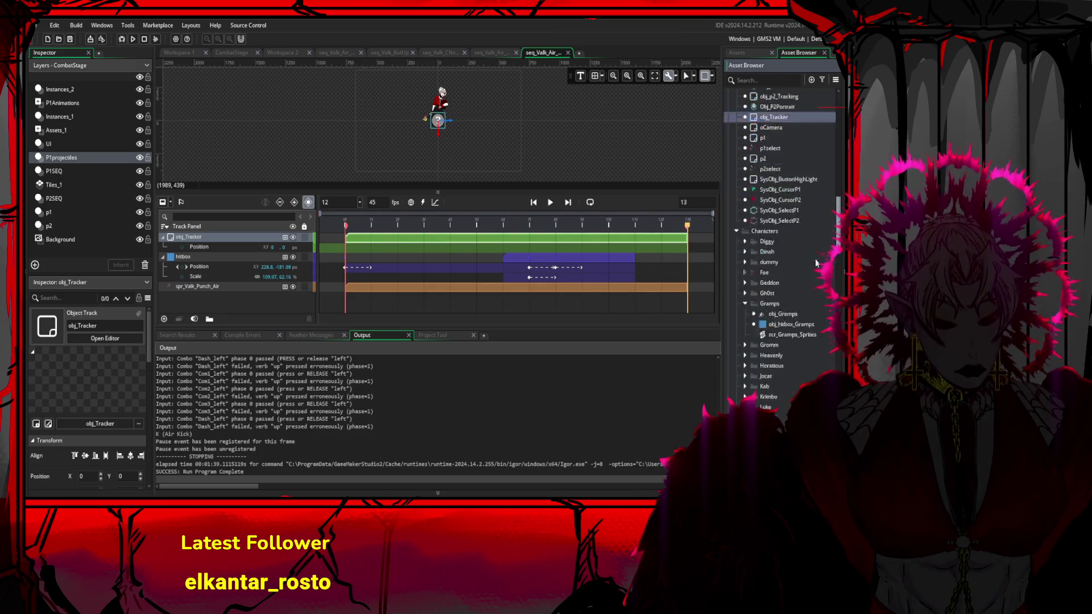
left_click(803, 295)
double_click(803, 295)
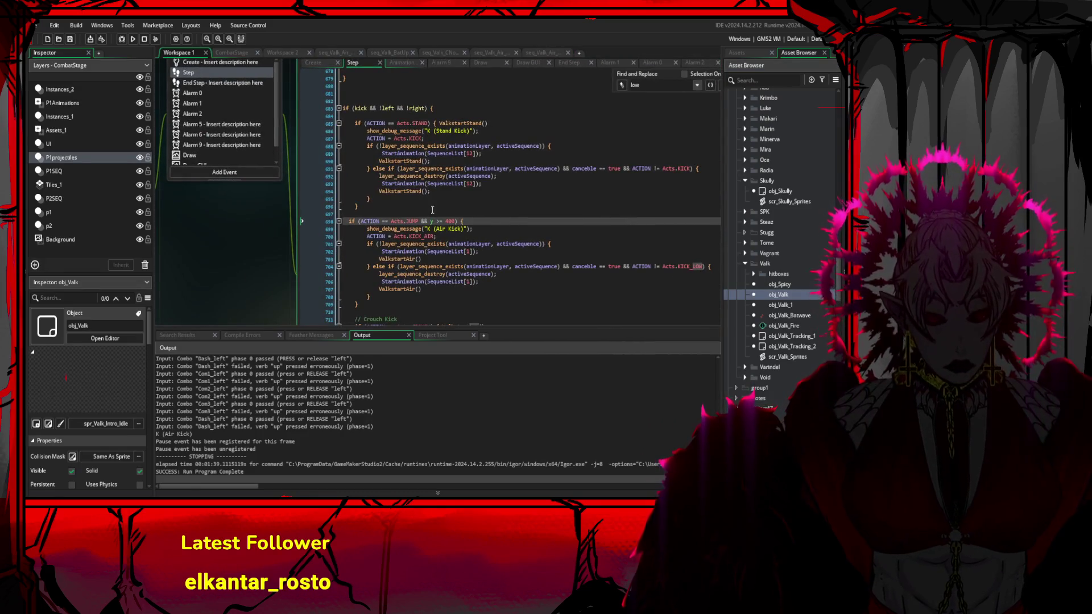
- Go to the FALL_SPD line in the JUMP AIR_STATE case 5
scroll(326, 113, "down", 2)
scroll(326, 112, "up", 20)
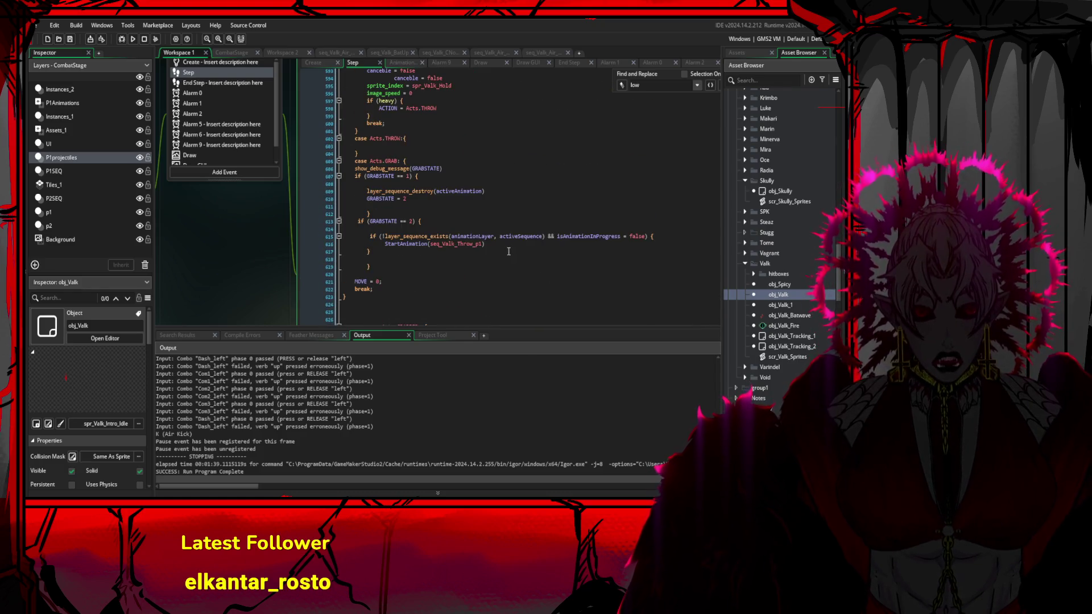
scroll(510, 251, "up", 13)
scroll(508, 247, "up", 10)
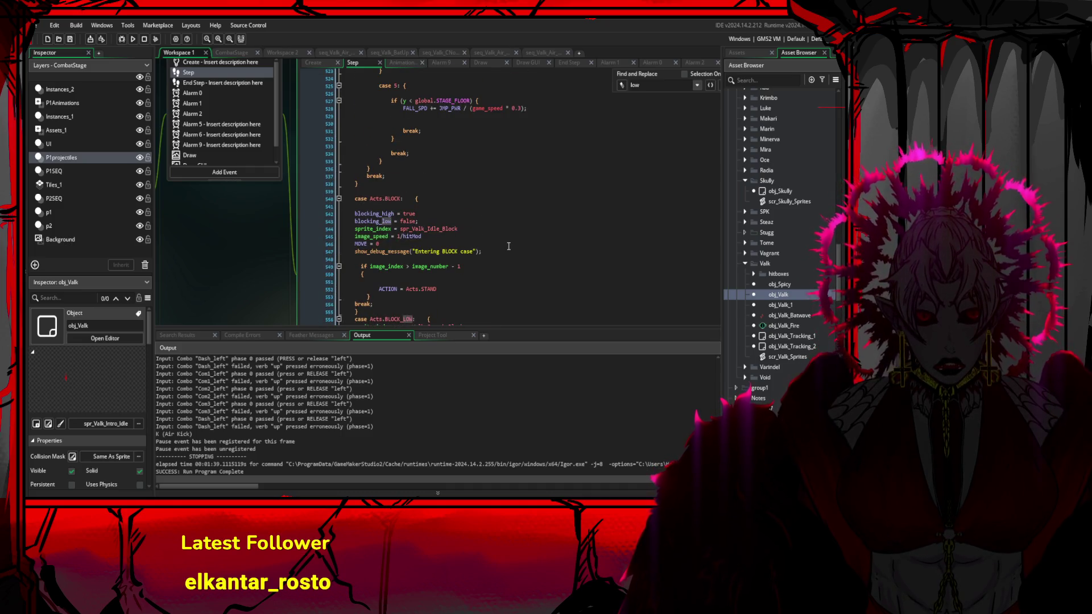
scroll(509, 246, "up", 10)
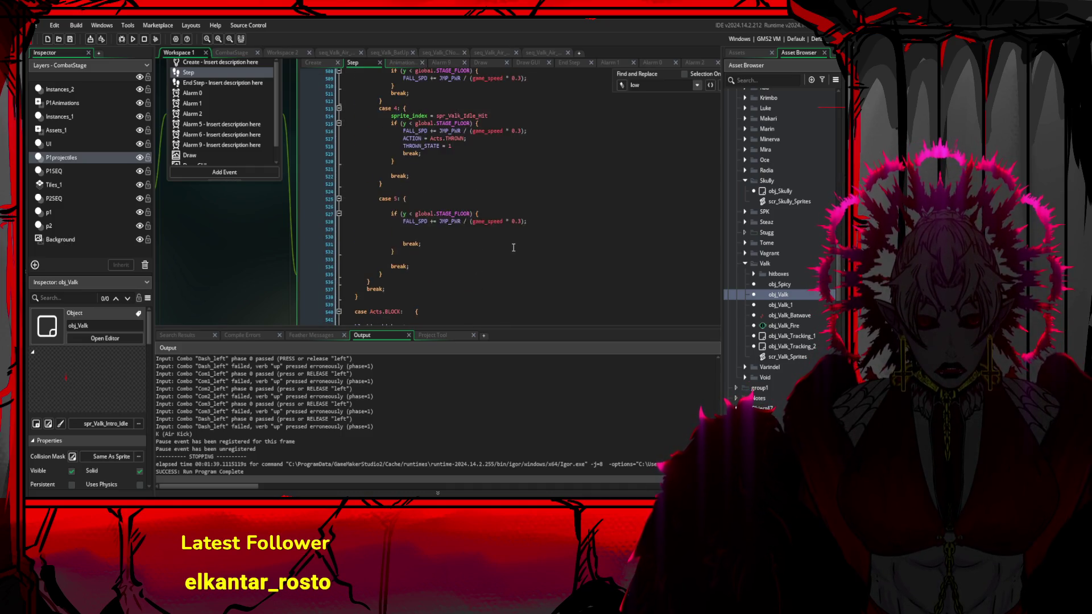
scroll(527, 248, "down", 2)
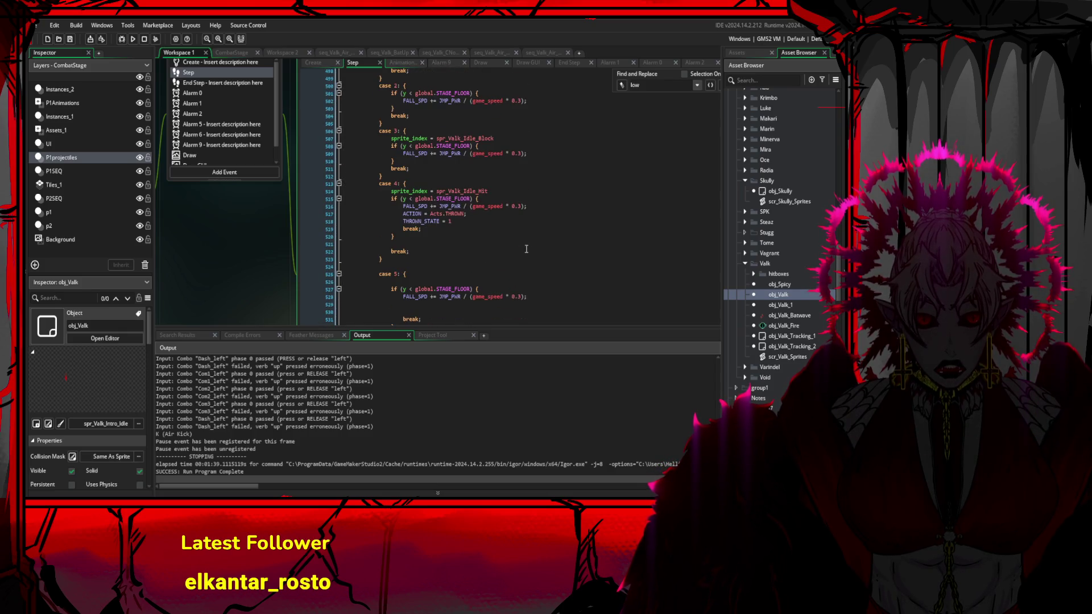
scroll(500, 234, "down", 2)
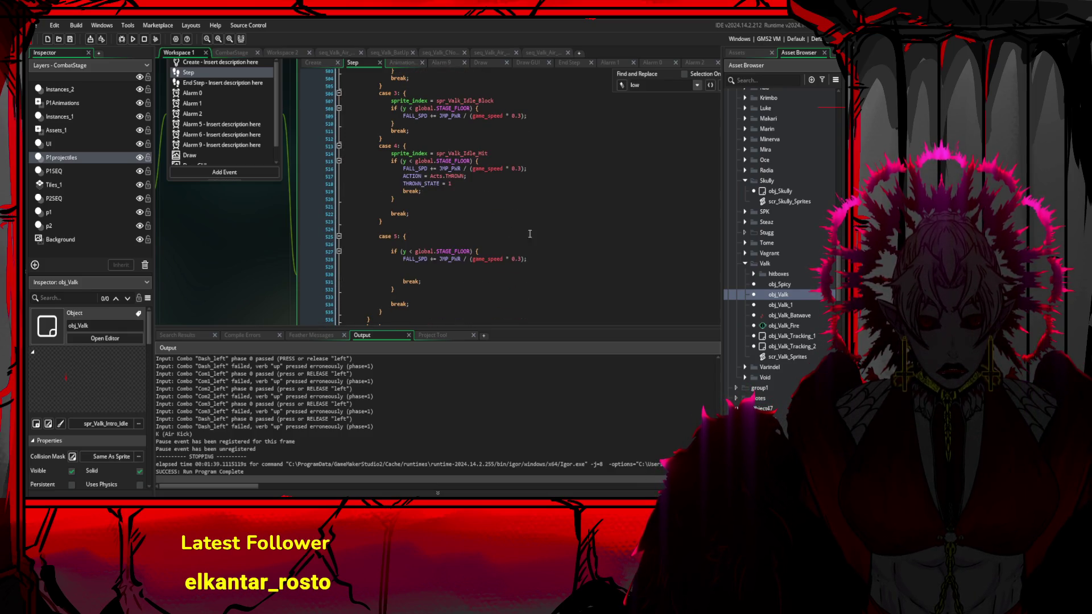
scroll(529, 234, "up", 1)
left_click(525, 279)
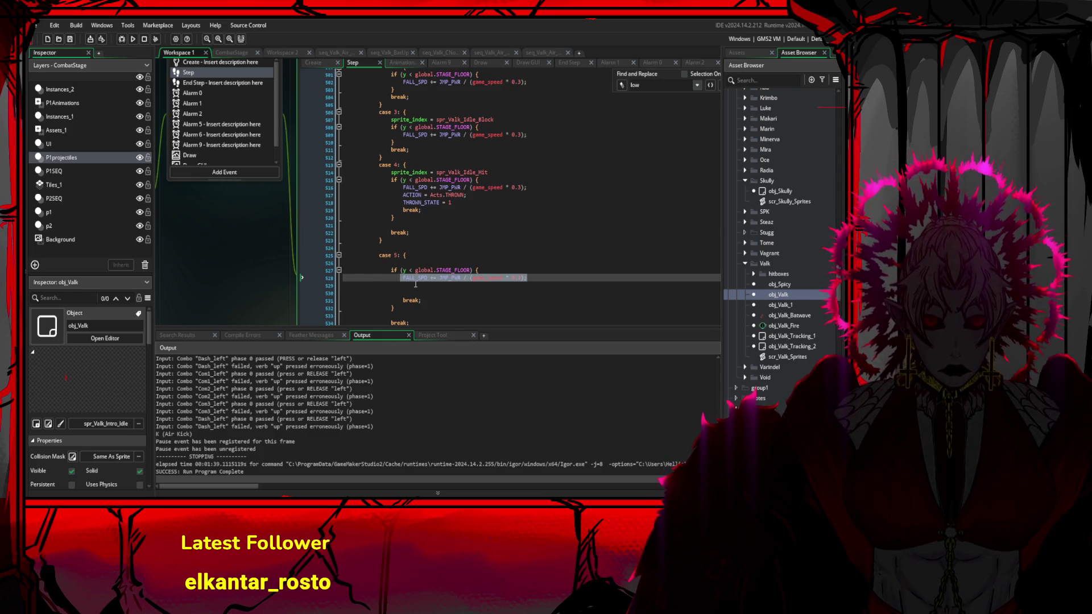
- Review the end-jump case -1 block and select case 1's -JMP_PWR value
scroll(411, 282, "up", 4)
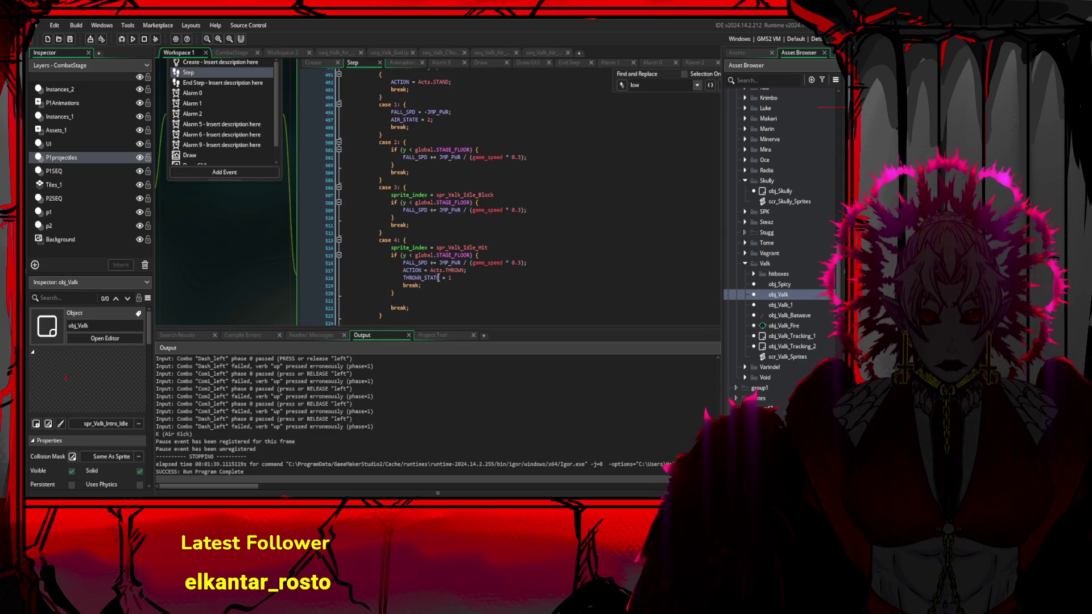
scroll(439, 215, "up", 5)
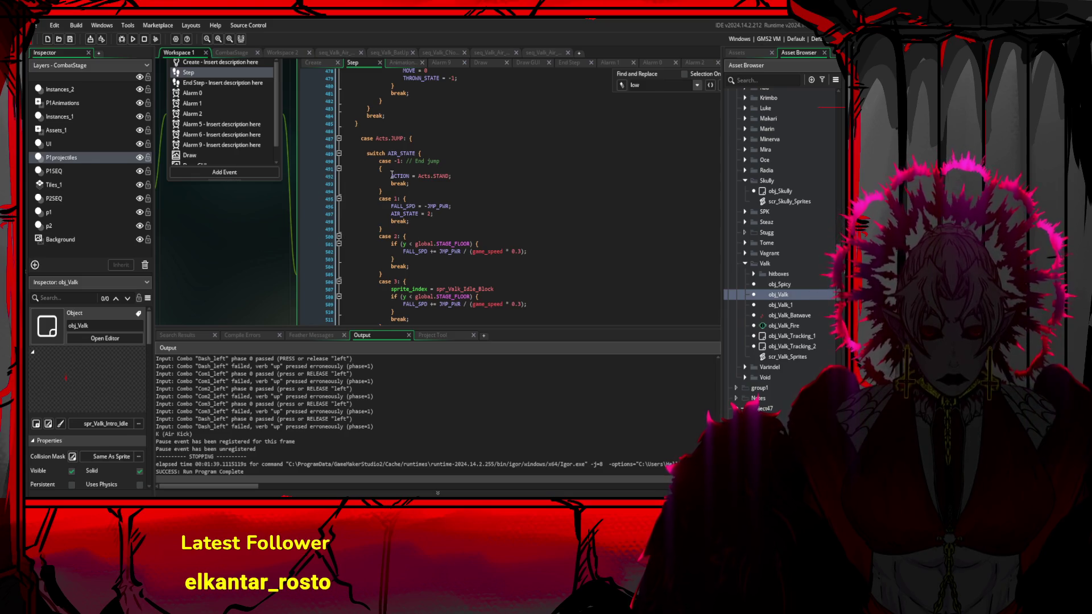
scroll(424, 188, "up", 2)
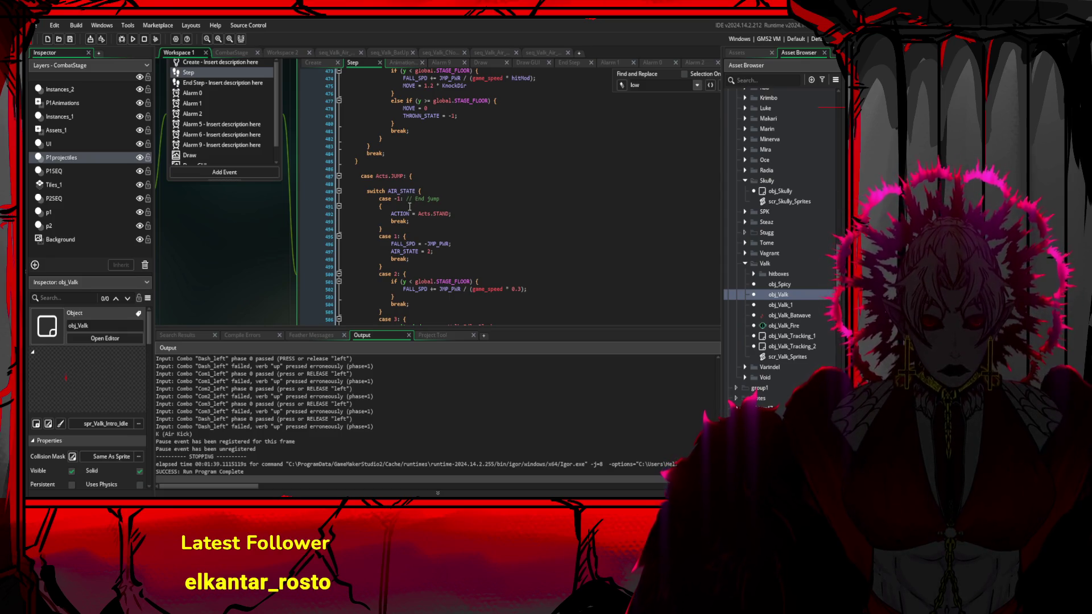
left_click(408, 208)
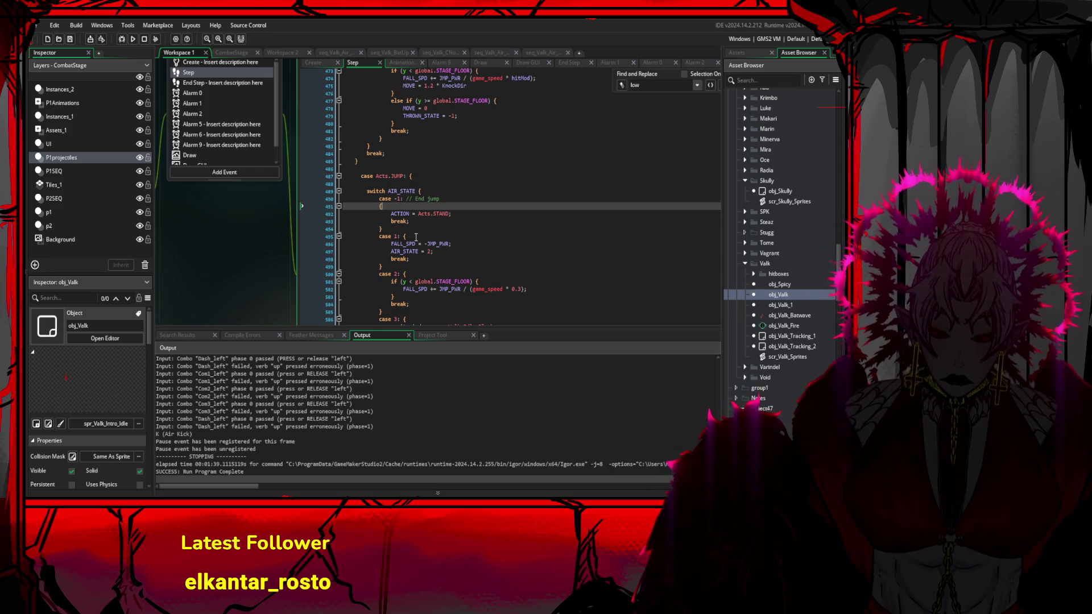
scroll(416, 238, "down", 1)
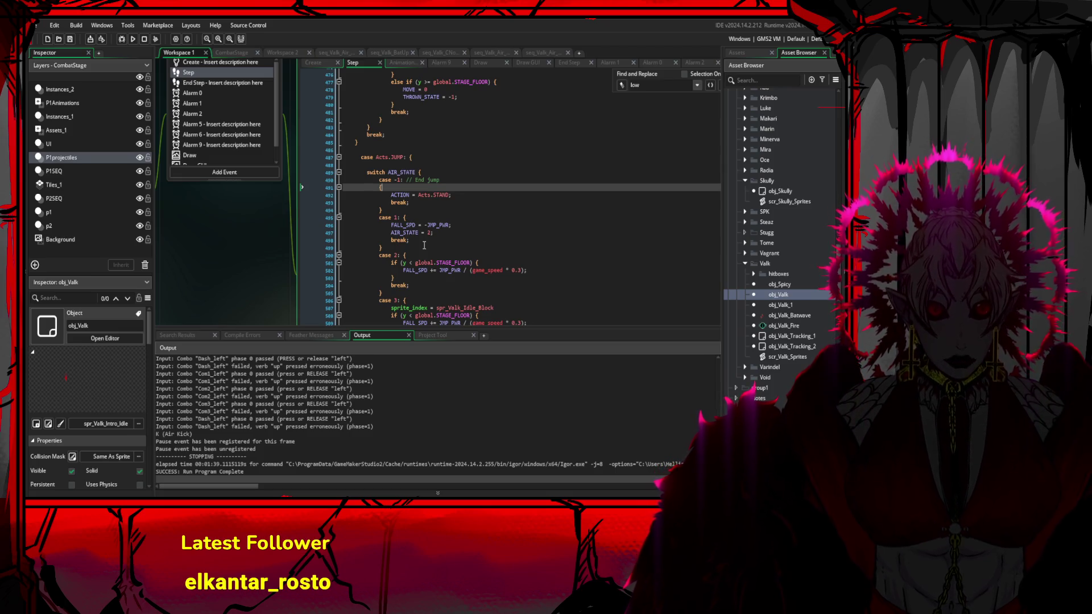
left_click_drag(425, 225, 451, 225)
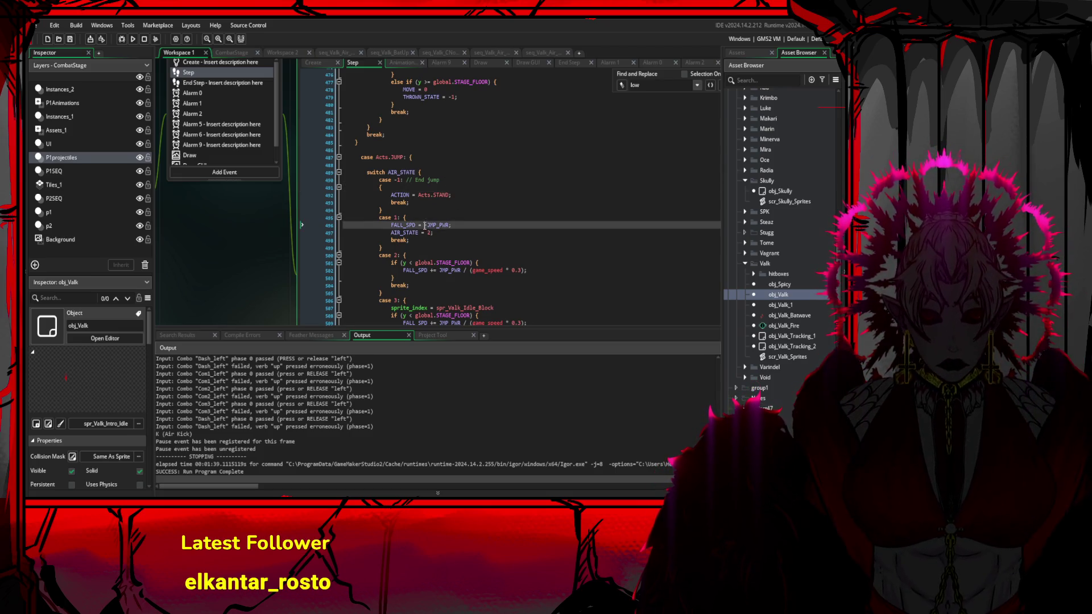
- Change case 5's FALL_SPD expression to -JMP_PWR and save the Step event
scroll(497, 247, "down", 11)
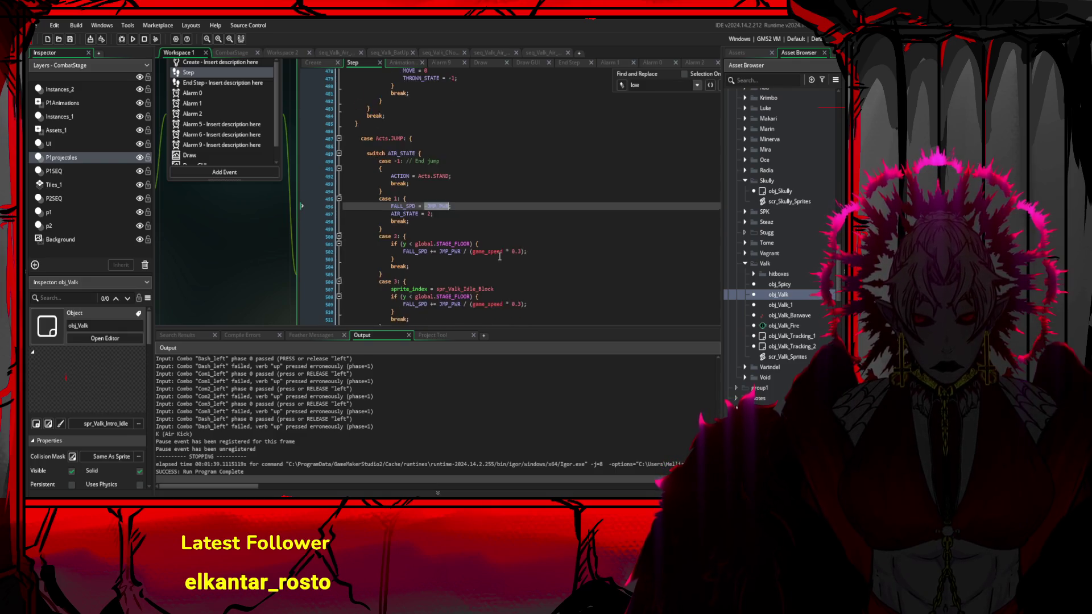
left_click(463, 226)
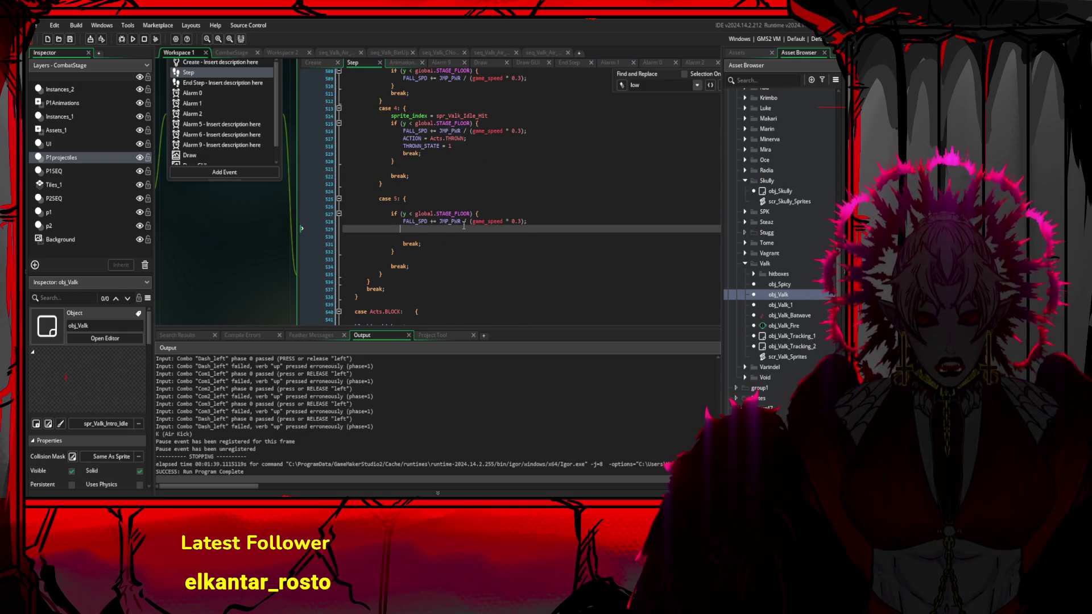
left_click_drag(464, 225, 433, 225)
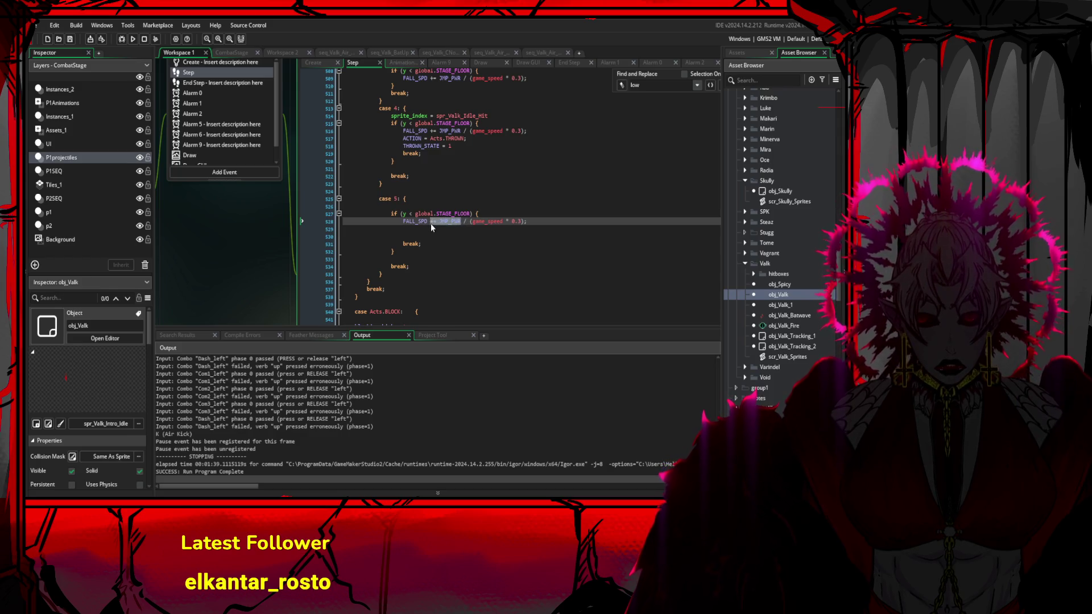
left_click_drag(527, 223, 431, 223)
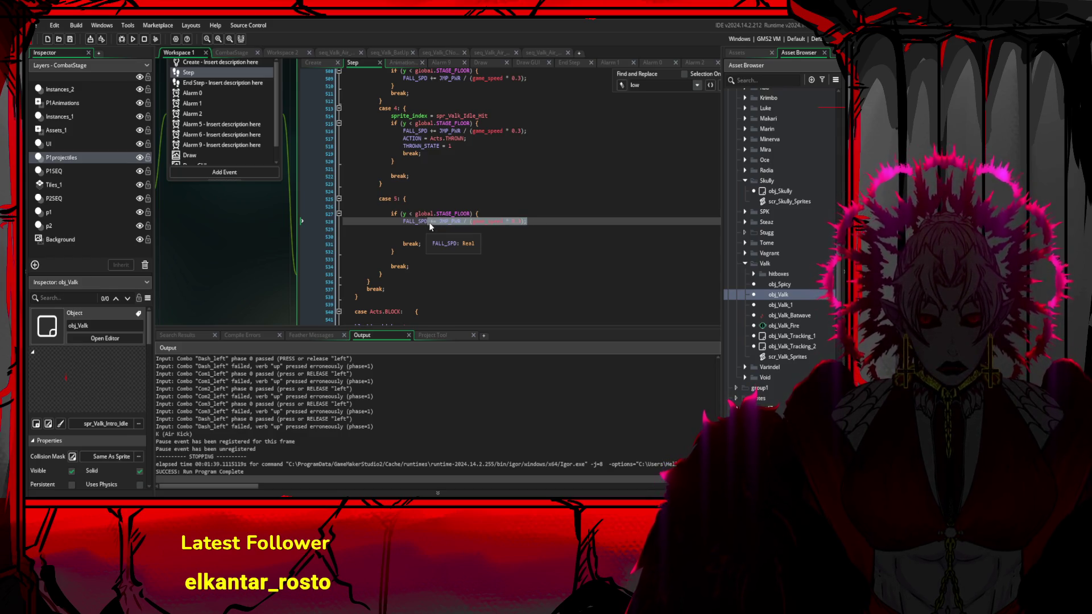
type("-JMP_PWR")
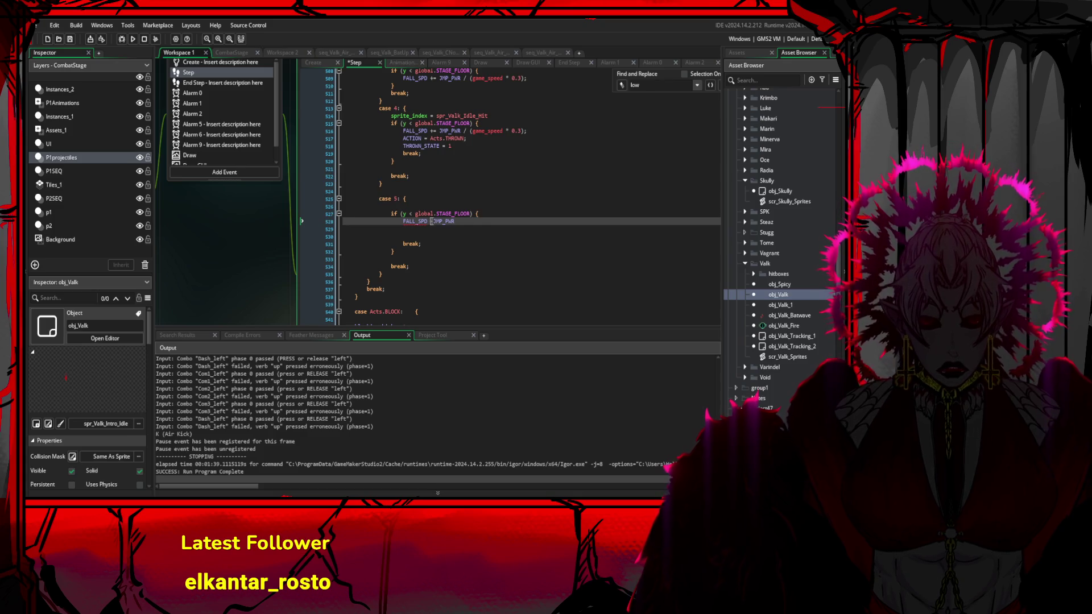
type("= -")
key("ctrl+s")
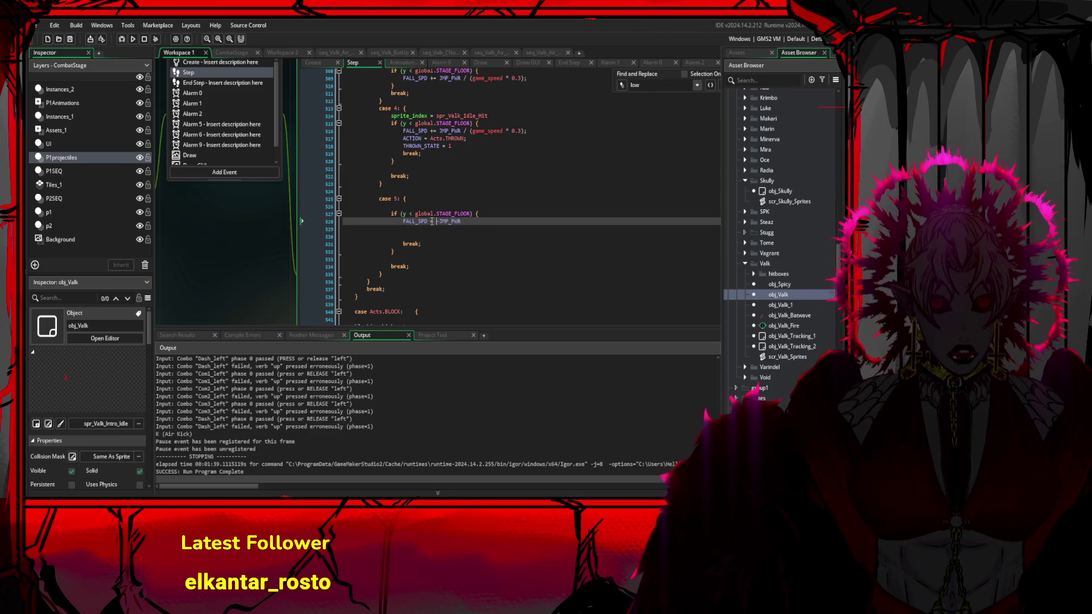
- Select case 2's line FALL_SPD += JMP_PWR / (game_speed * 0.3)
scroll(476, 236, "up", 1)
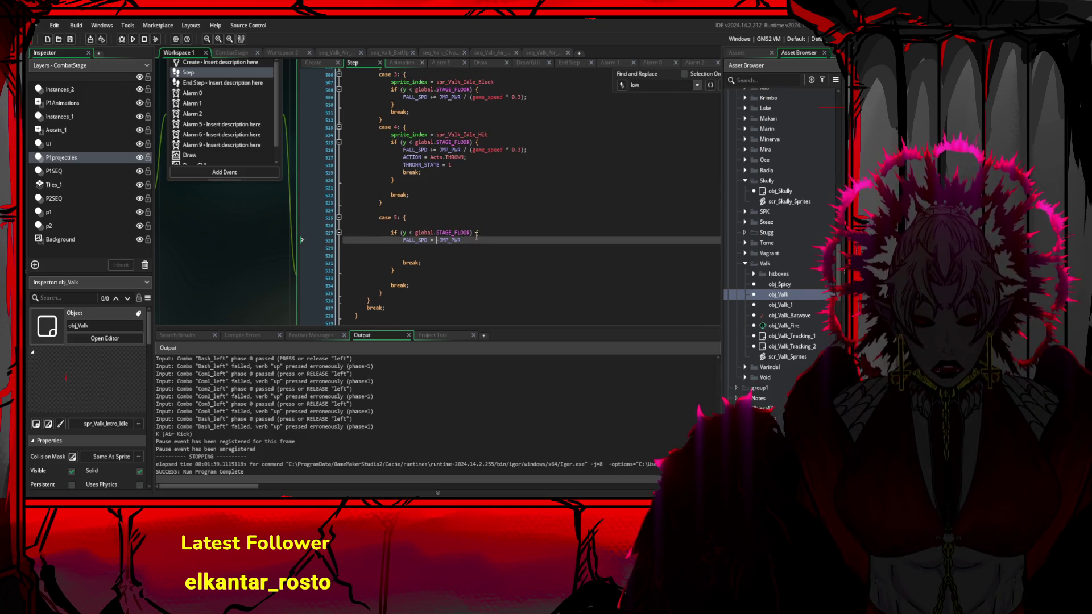
scroll(477, 236, "up", 3)
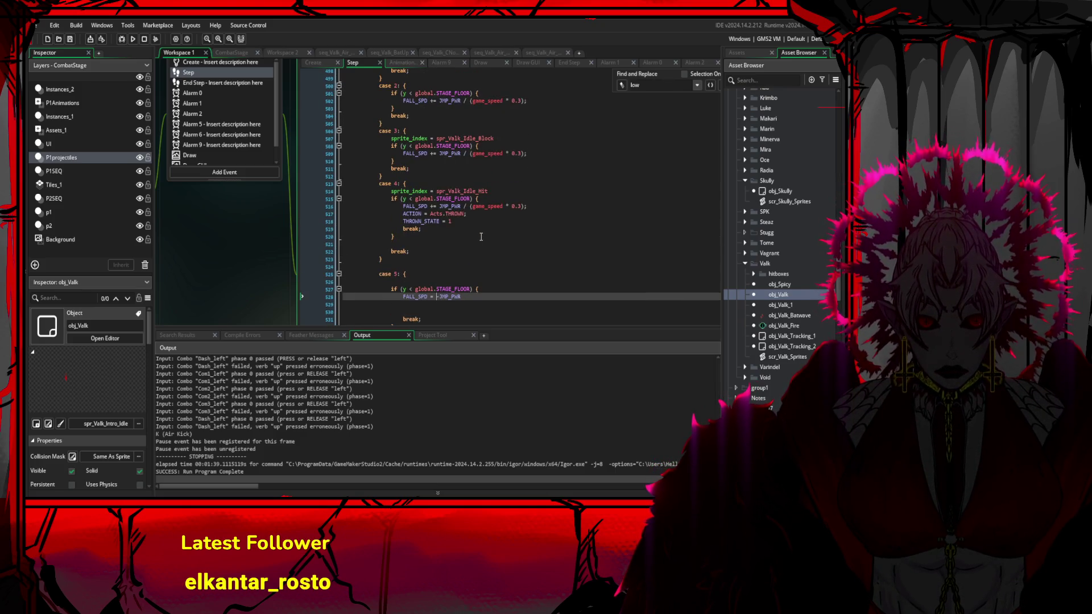
scroll(481, 237, "up", 7)
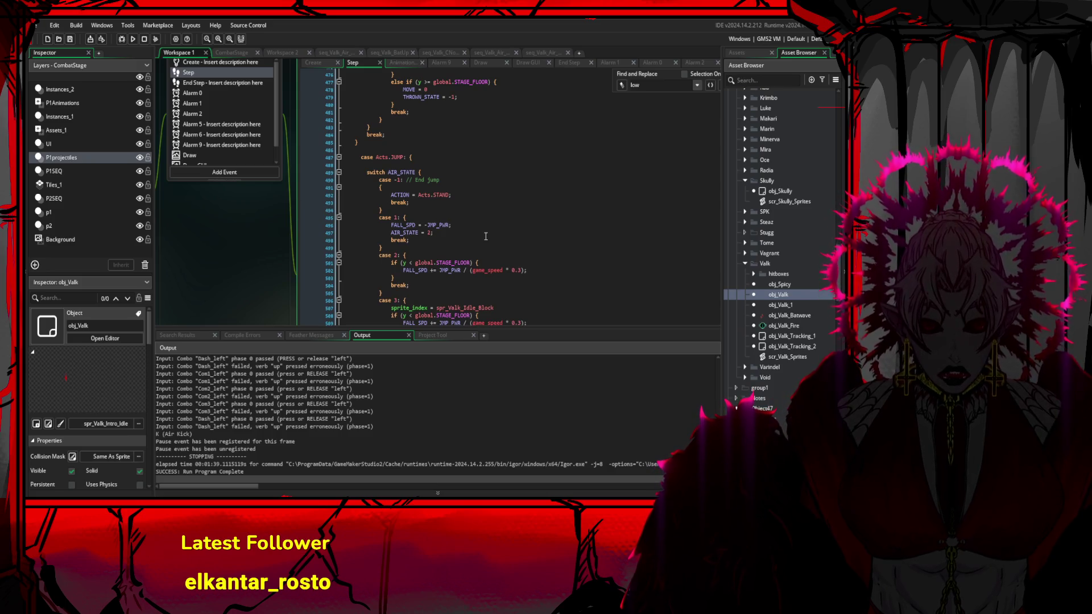
left_click(532, 270)
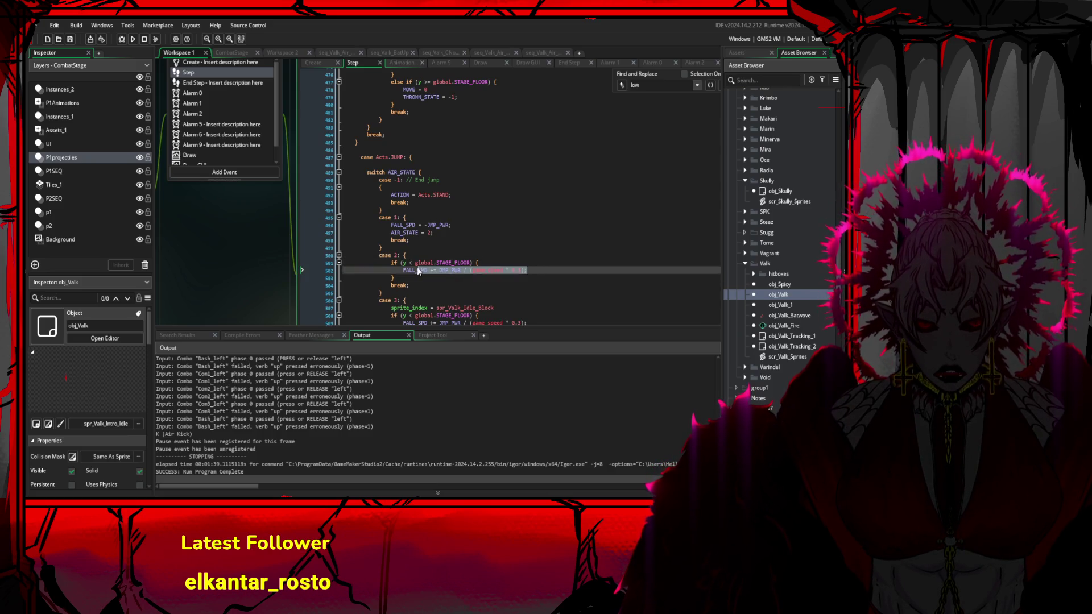
left_click(455, 239)
left_click(453, 226)
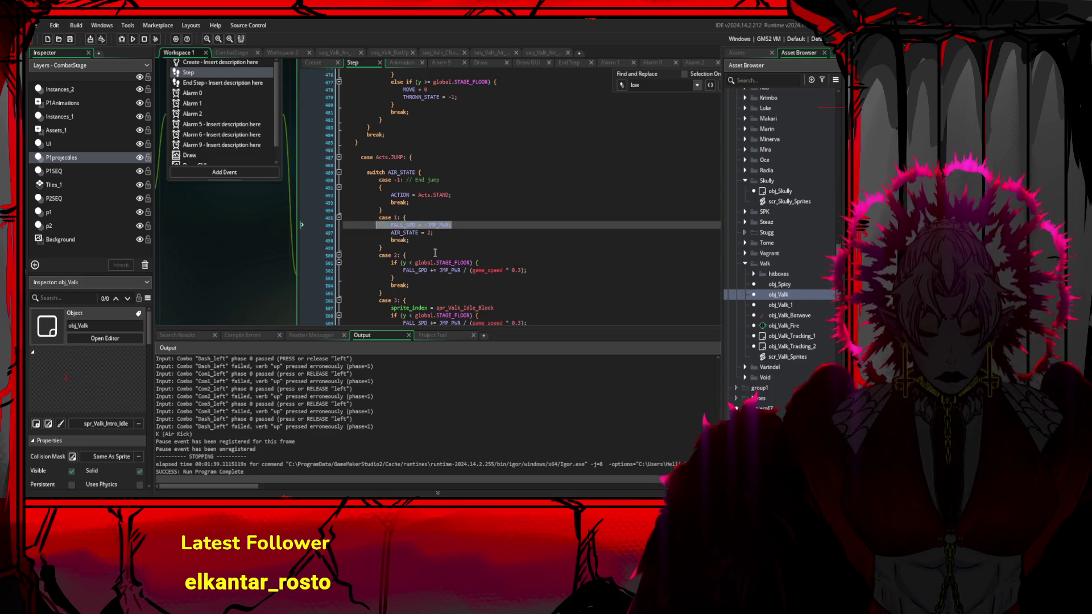
left_click_drag(527, 270, 402, 277)
key("ctrl+c")
- Paste the gradual fall-speed line into case 5 and delete its old FALL_SPD = -JMP_PWR
scroll(451, 270, "down", 10)
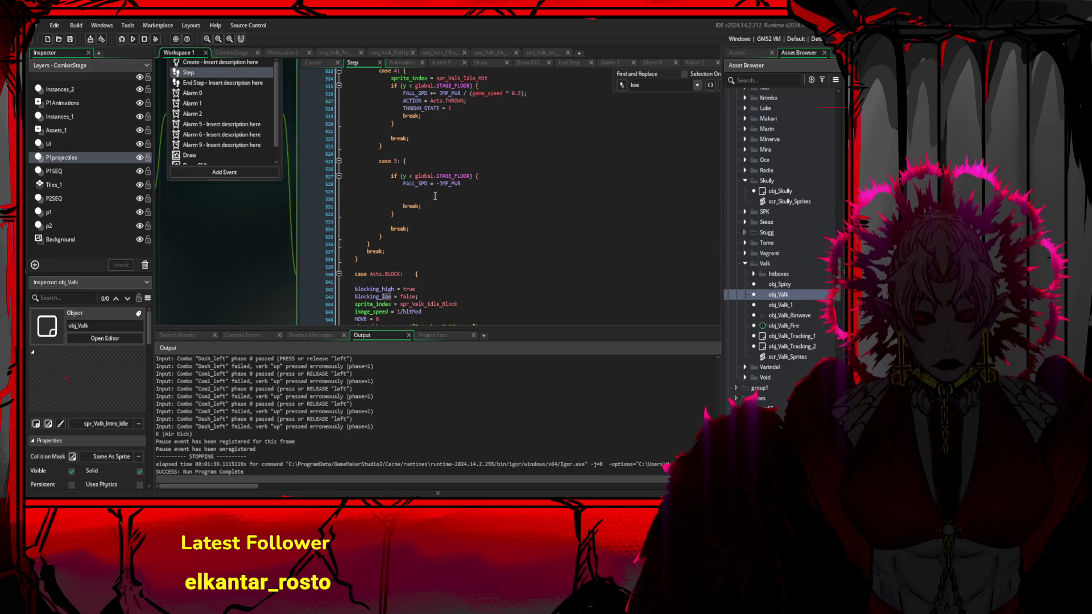
left_click(469, 184)
key("Return")
key("ctrl+v")
left_click_drag(469, 185, 390, 185)
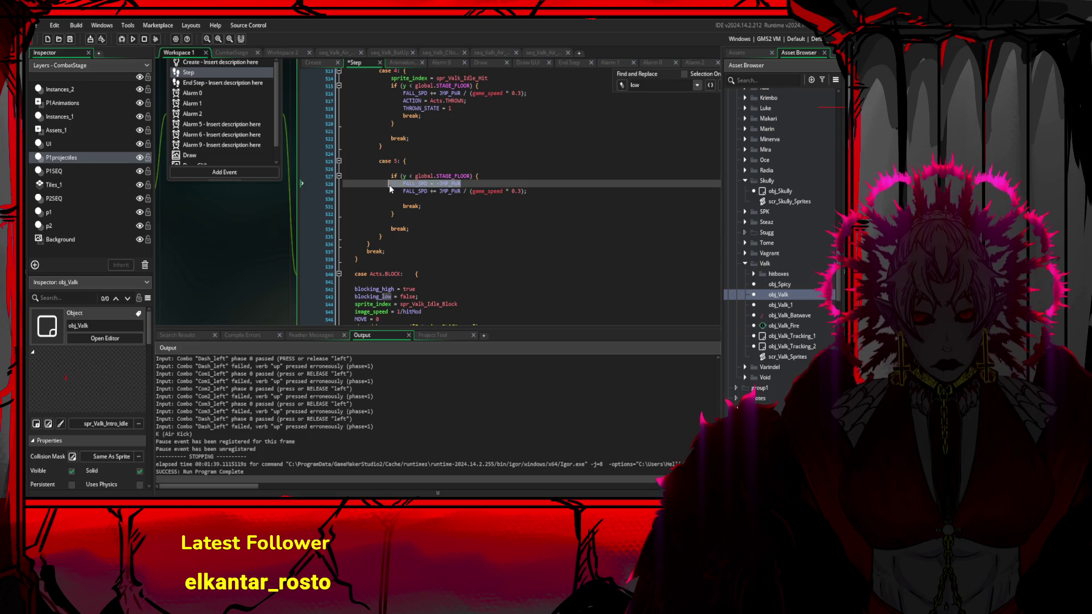
key("BackSpace")
scroll(502, 219, "up", 5)
scroll(502, 220, "up", 5)
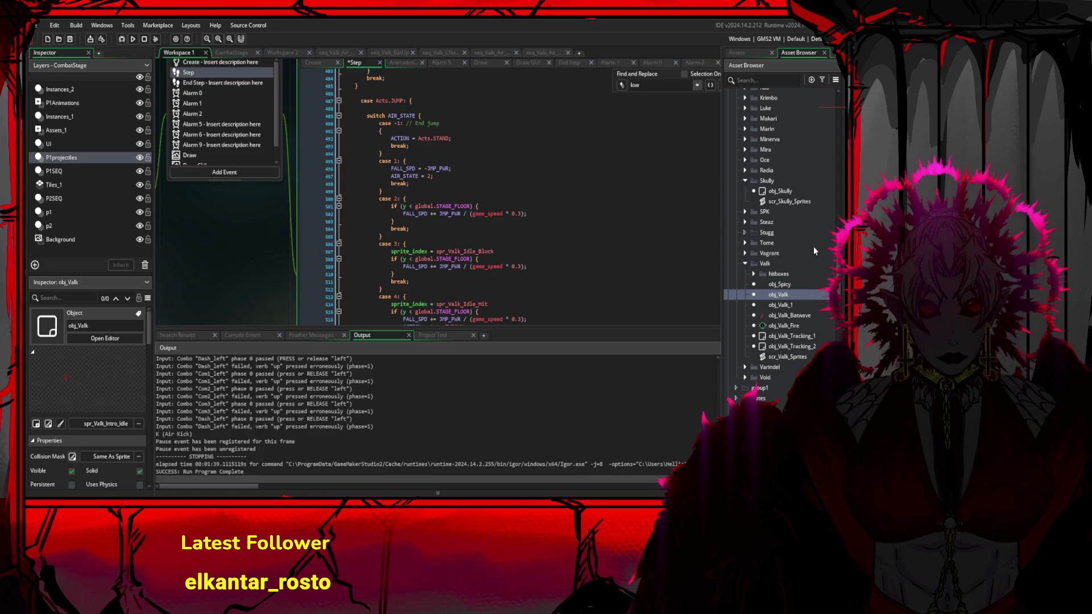
scroll(832, 307, "down", 10)
scroll(819, 284, "up", 5)
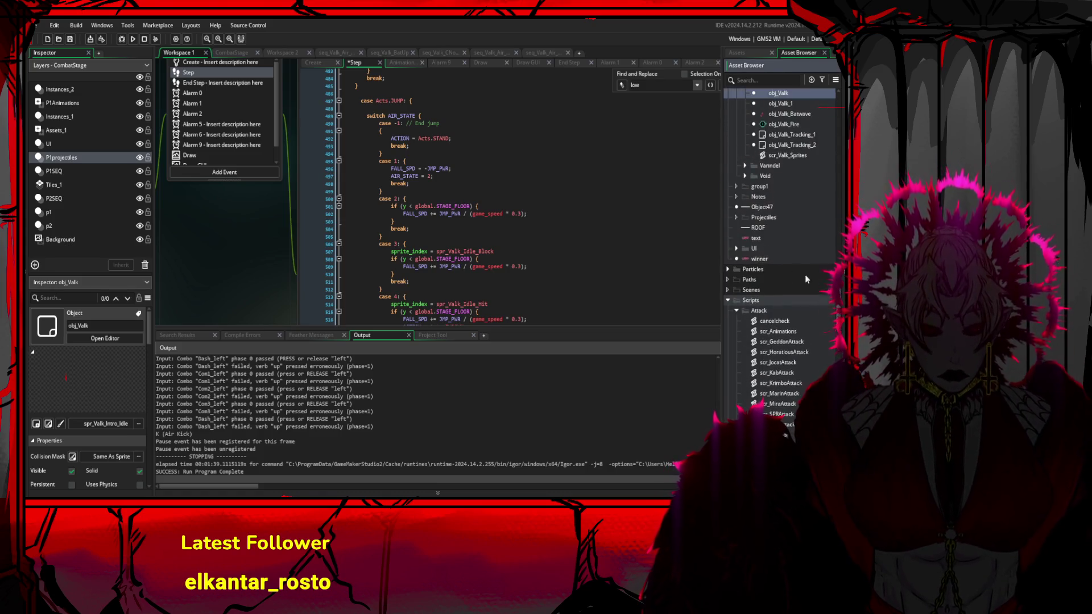
- Browse past seq_Valk_Kick and open scr_ValkAttack from Scripts > ValkScripts
scroll(581, 240, "down", 6)
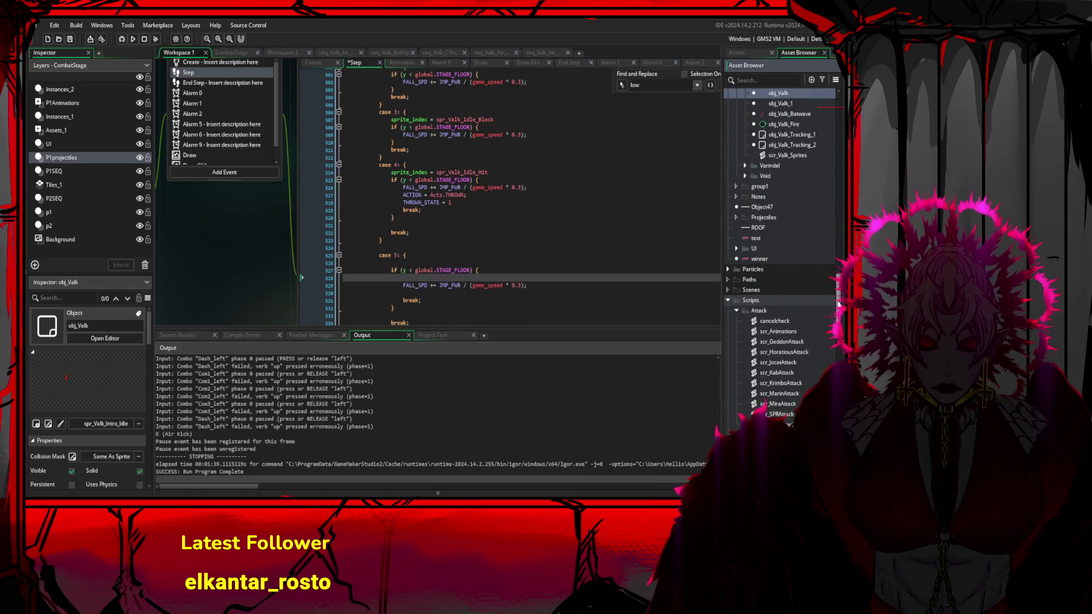
scroll(838, 304, "down", 15)
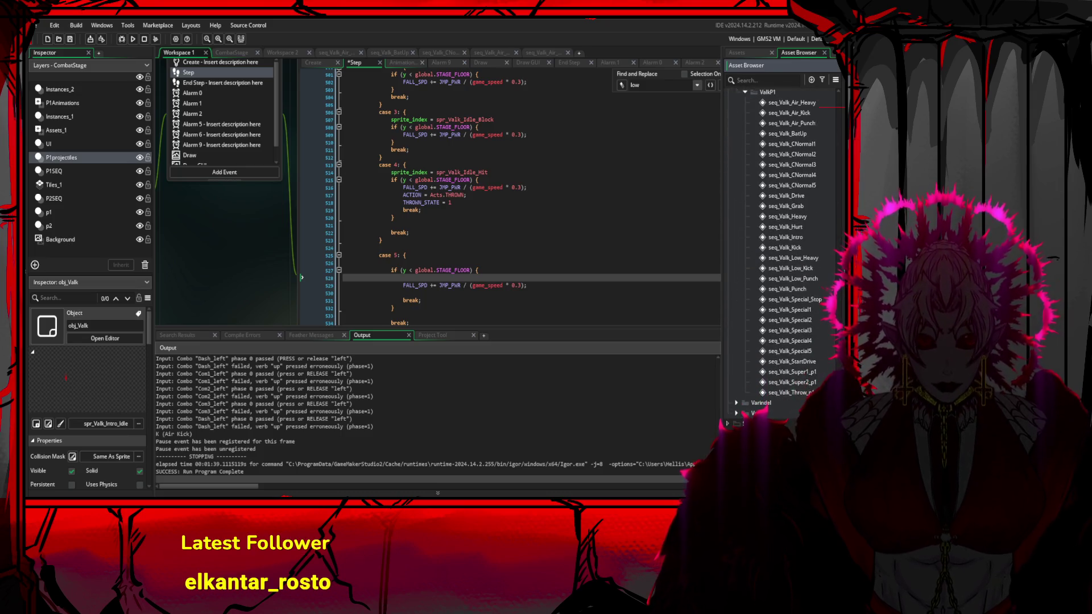
scroll(778, 296, "up", 2)
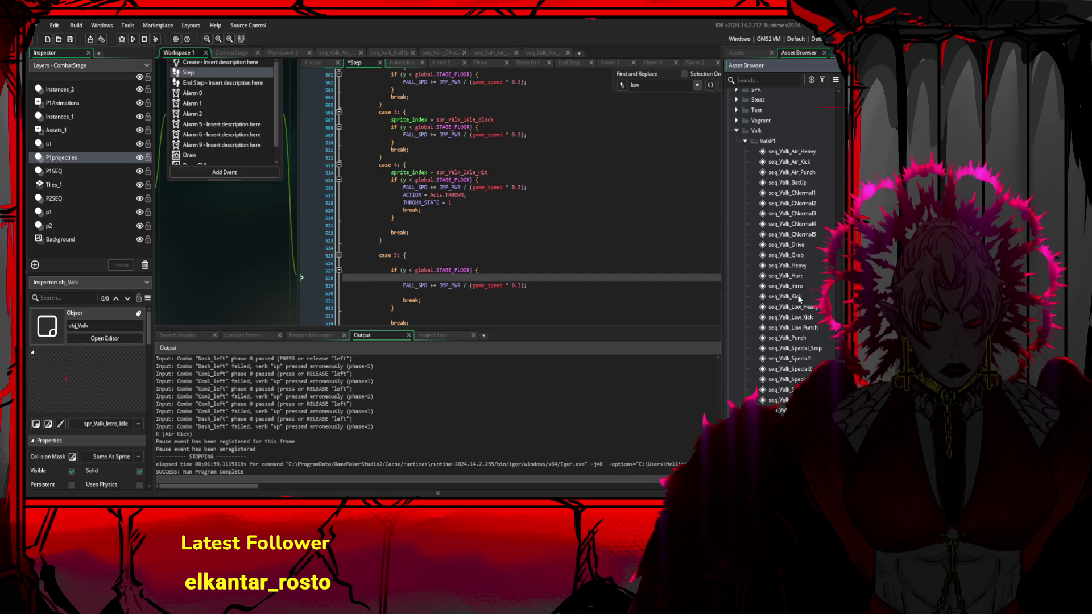
scroll(797, 296, "down", 1)
scroll(795, 296, "down", 2)
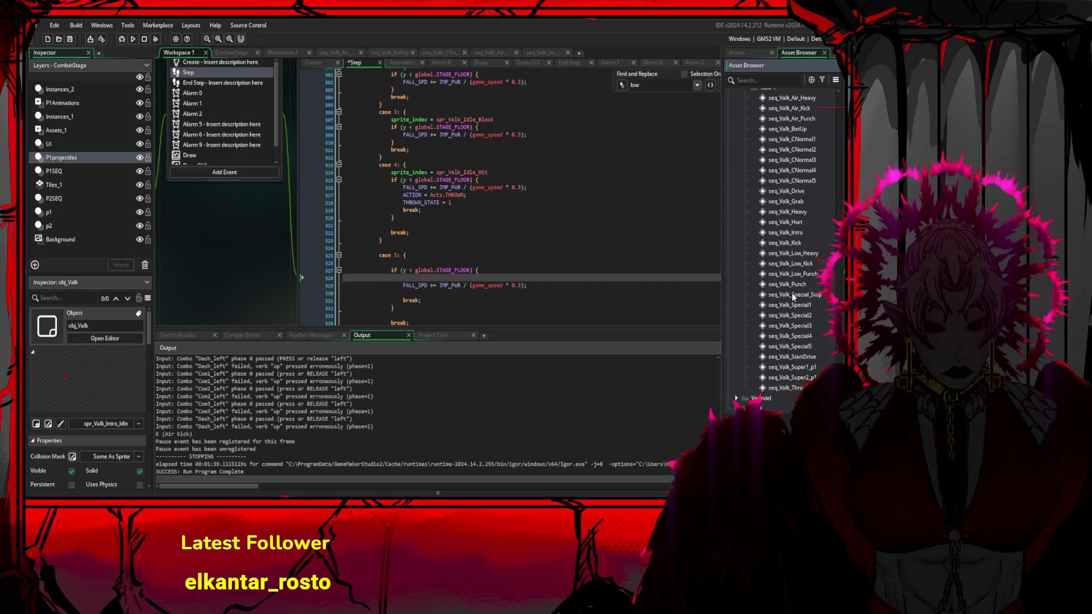
left_click(784, 243)
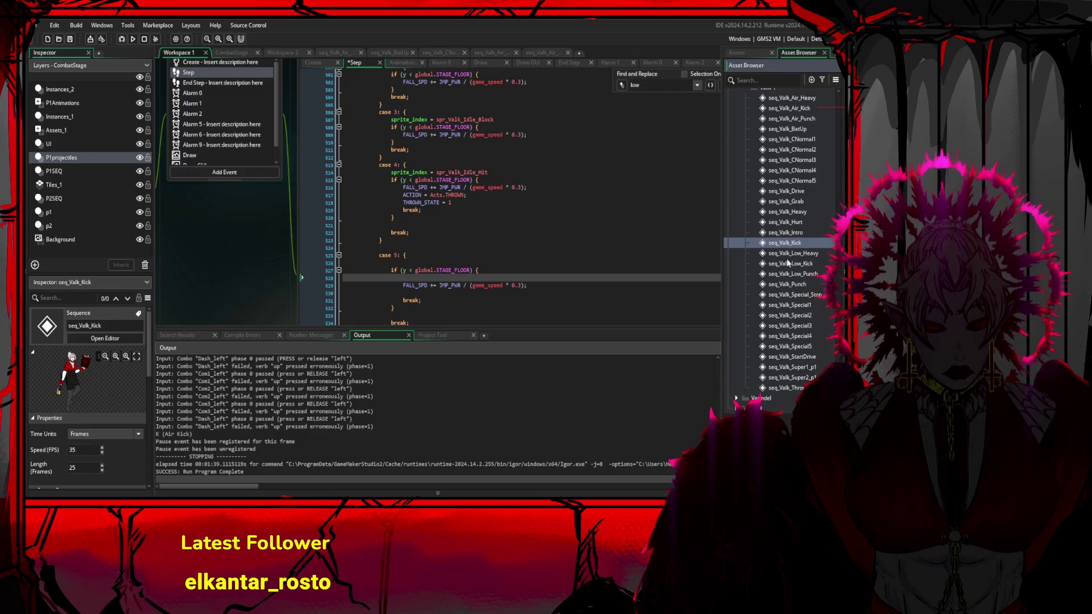
scroll(795, 287, "up", 15)
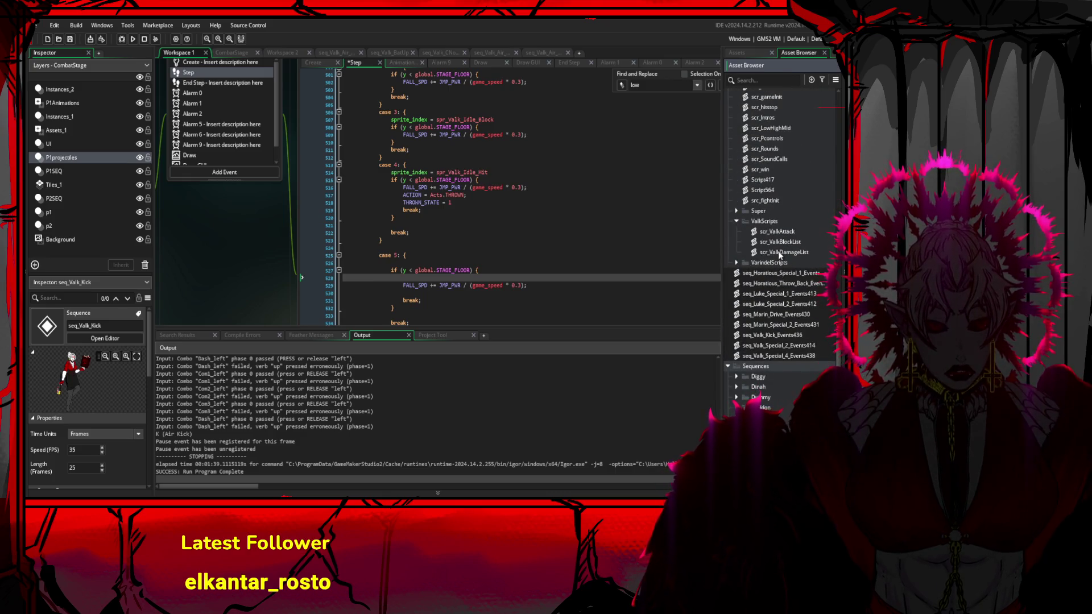
left_click(785, 232)
double_click(785, 232)
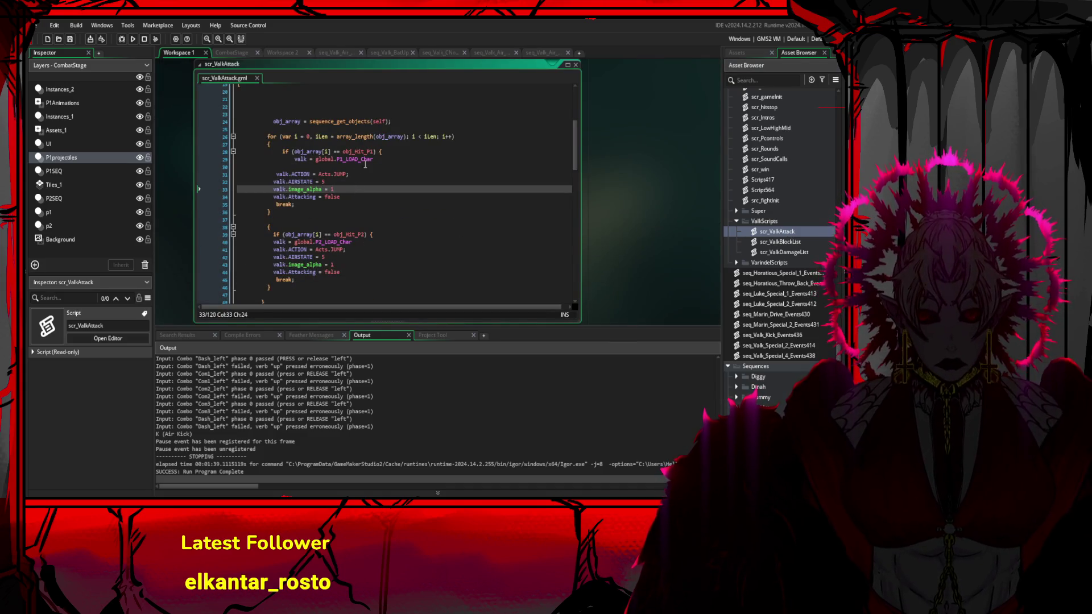
type("FALL_SPD = -JMP_PWR")
- Add valk.FALL_SPD = -JMP_PWR after both the obj_Hit_P1 and obj_Hit_P2 hit checks
left_click(291, 174)
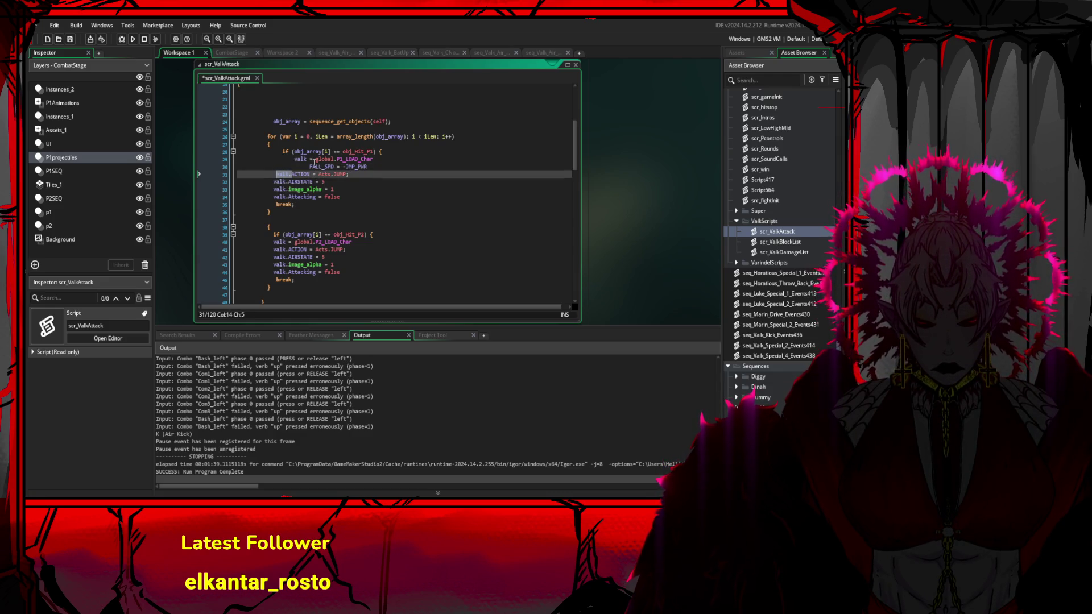
left_click(313, 159)
left_click(310, 167)
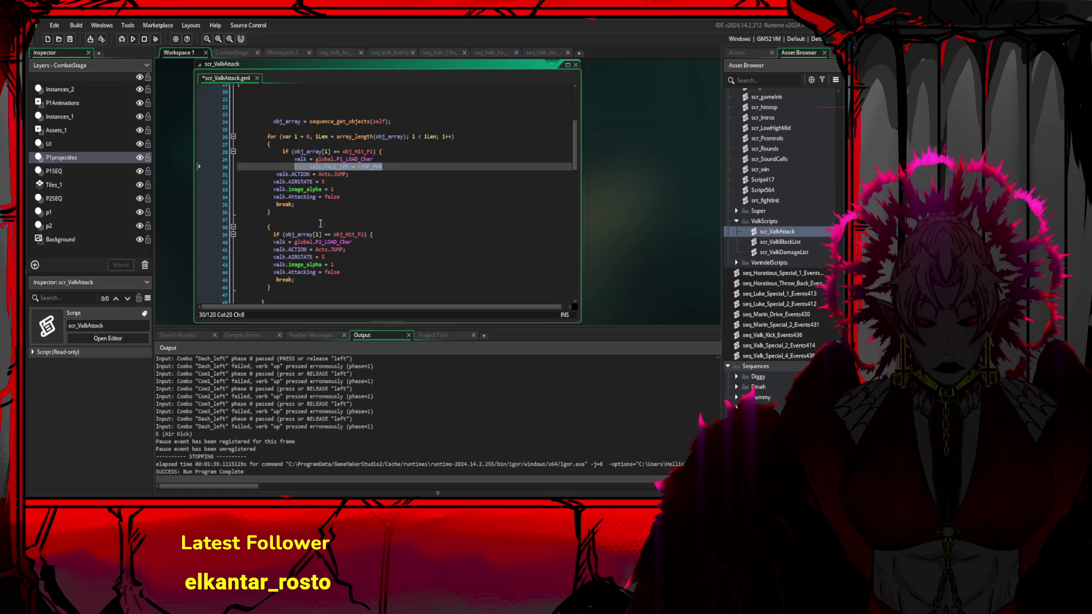
left_click(392, 235)
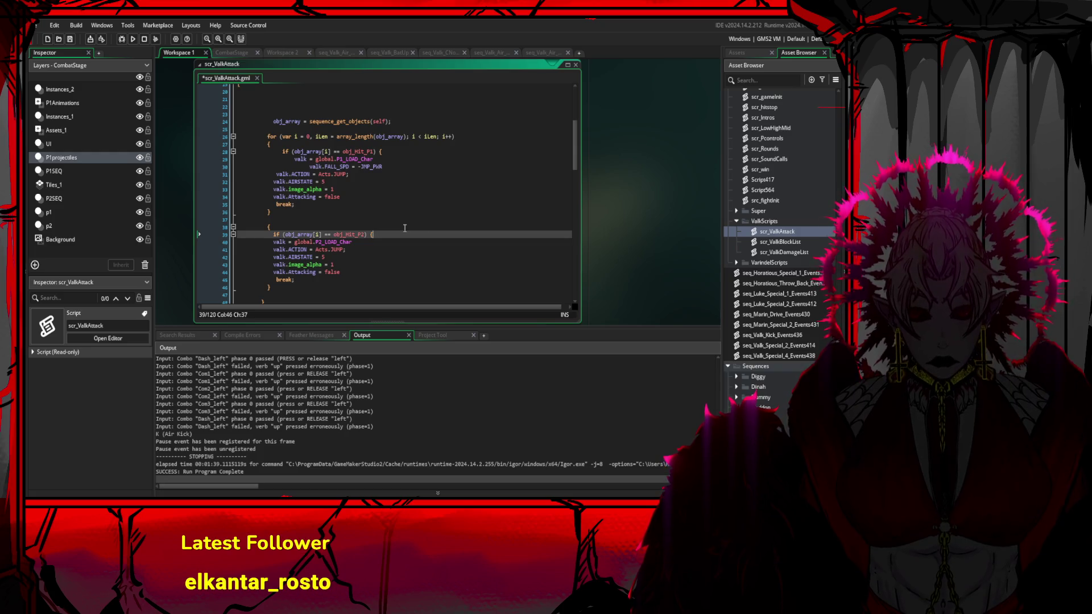
key("Return")
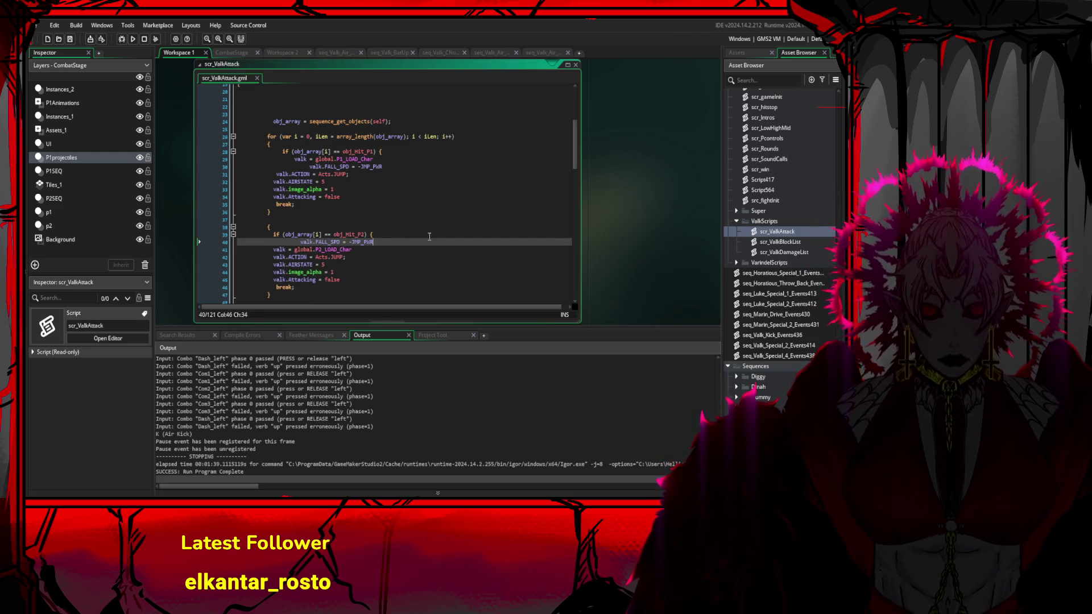
key("Up")
key("Up")
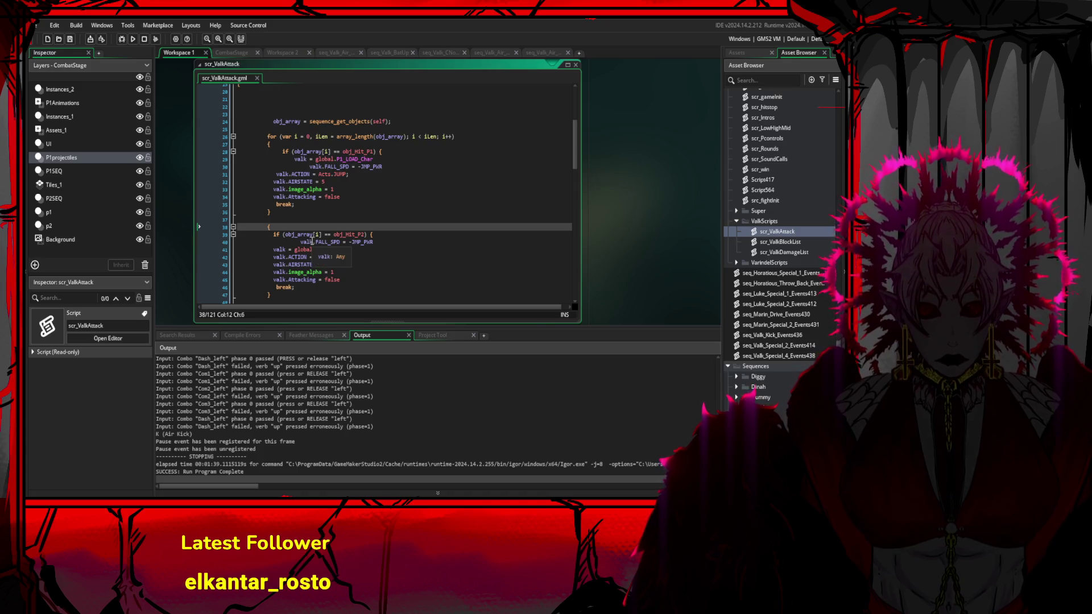